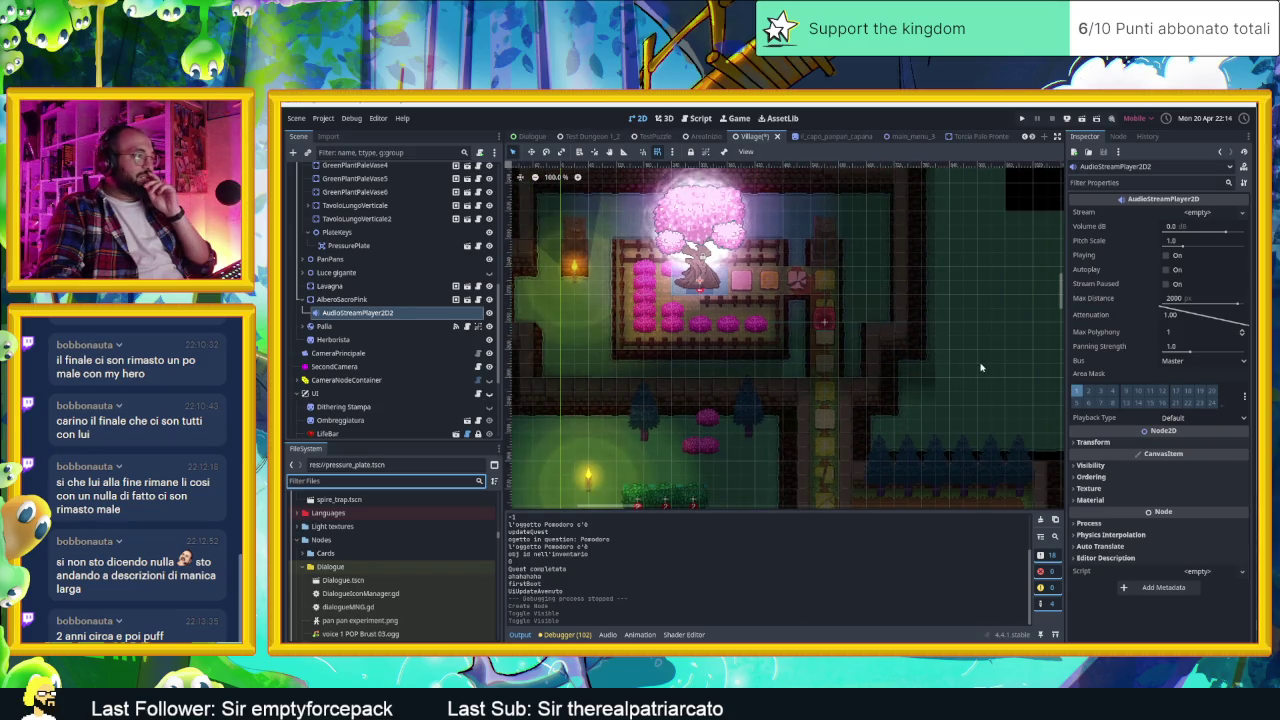
Step: Scroll and pan across the whole Village map to inspect it, then save the Village scene
scroll(868, 329, right, 3)
scroll(868, 329, down, 1)
scroll(857, 364, down, 2)
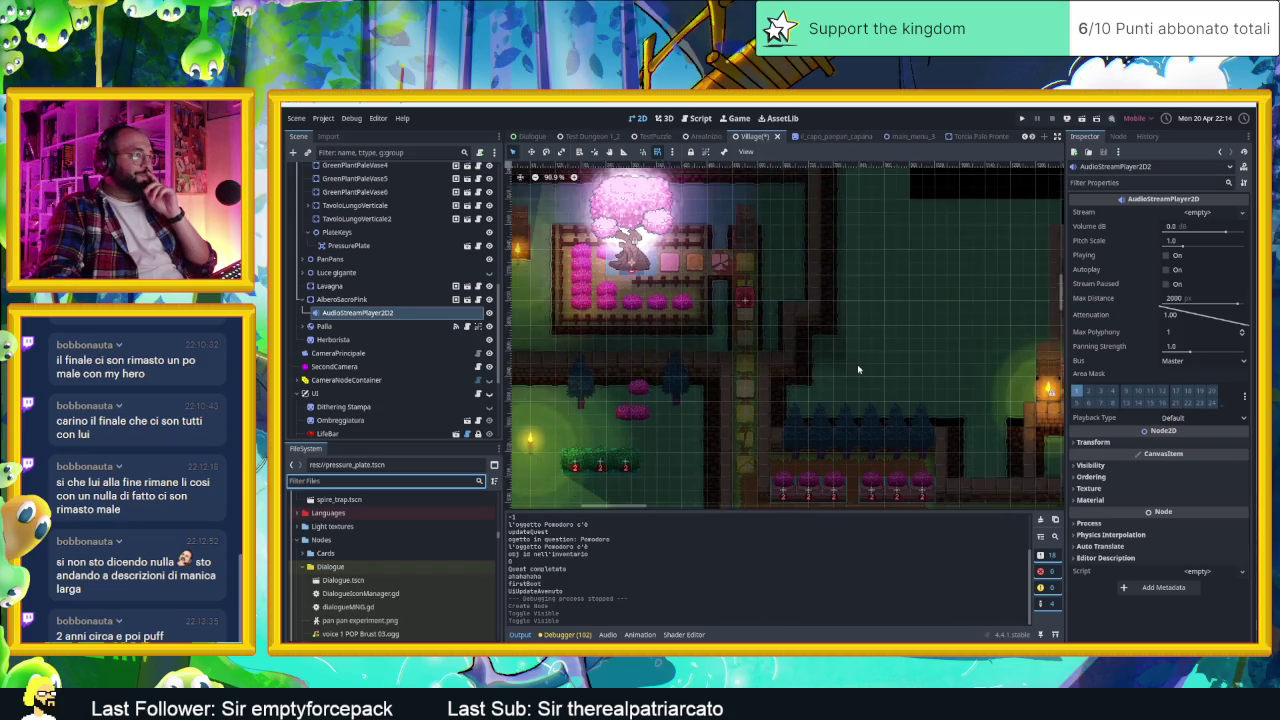
scroll(770, 371, left, 3)
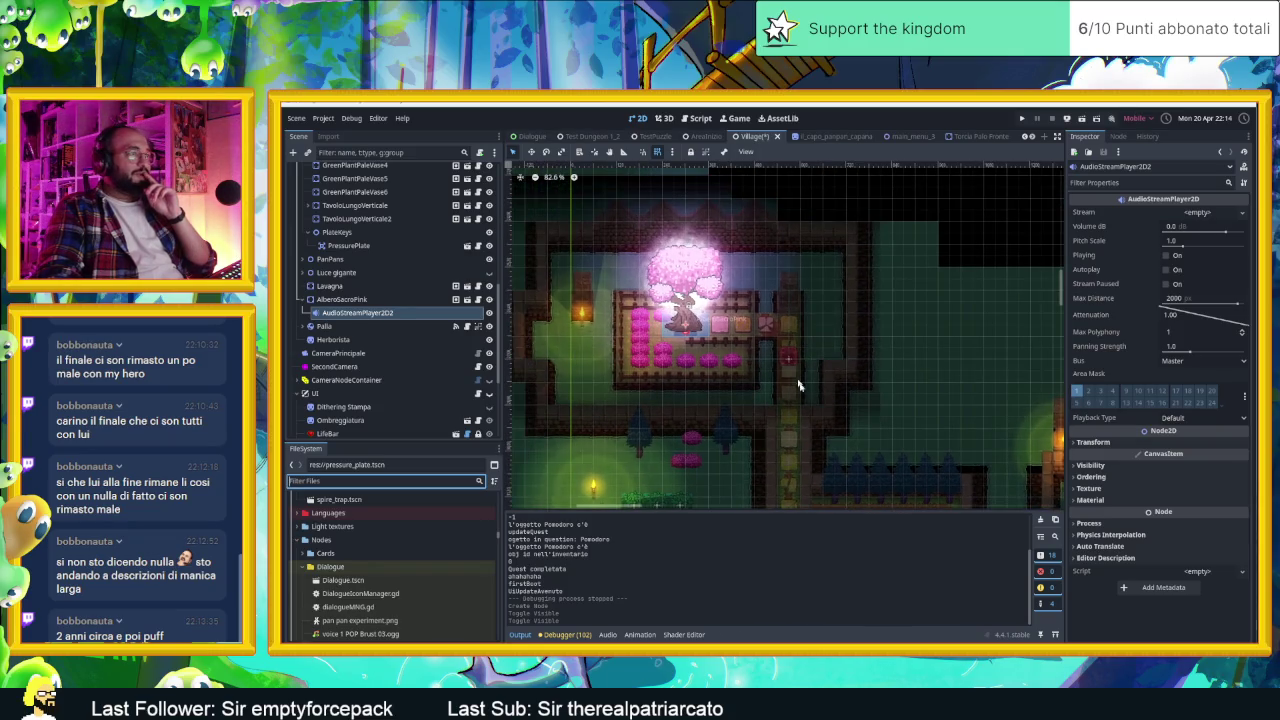
scroll(790, 378, down, 3)
scroll(797, 398, down, 10)
scroll(797, 398, left, 2)
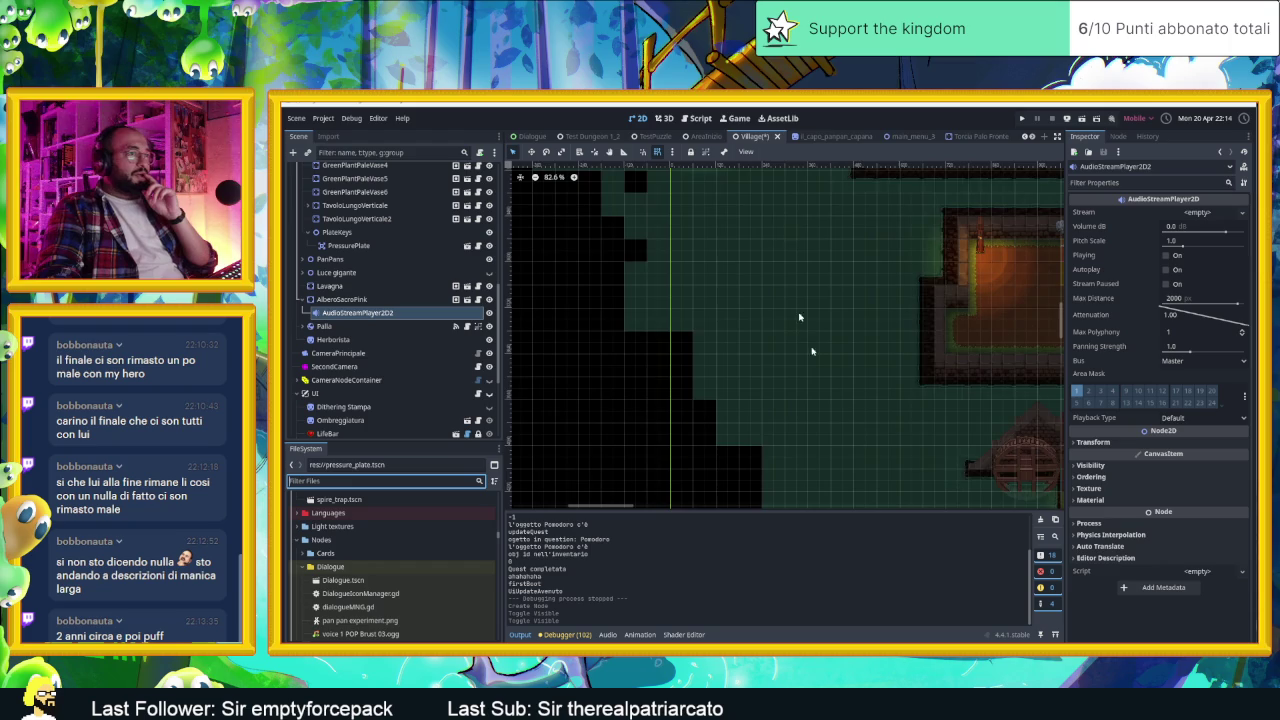
scroll(810, 360, up, 4)
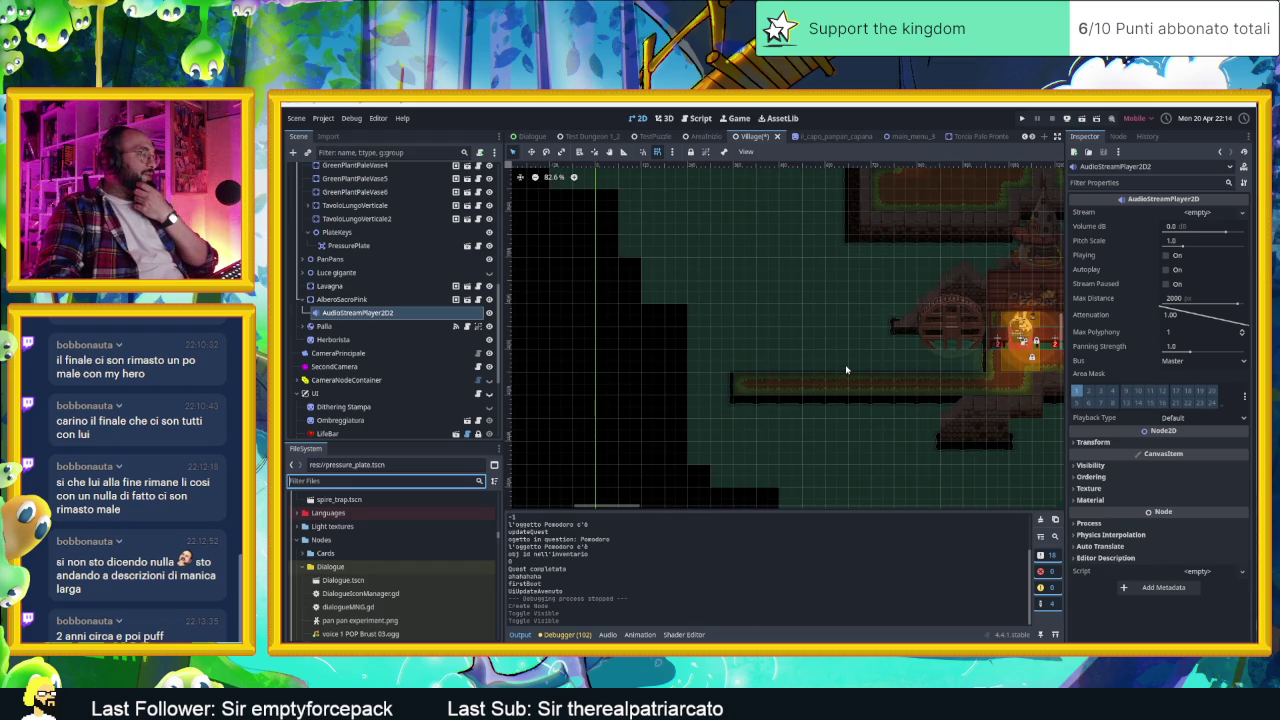
scroll(840, 380, down, 4)
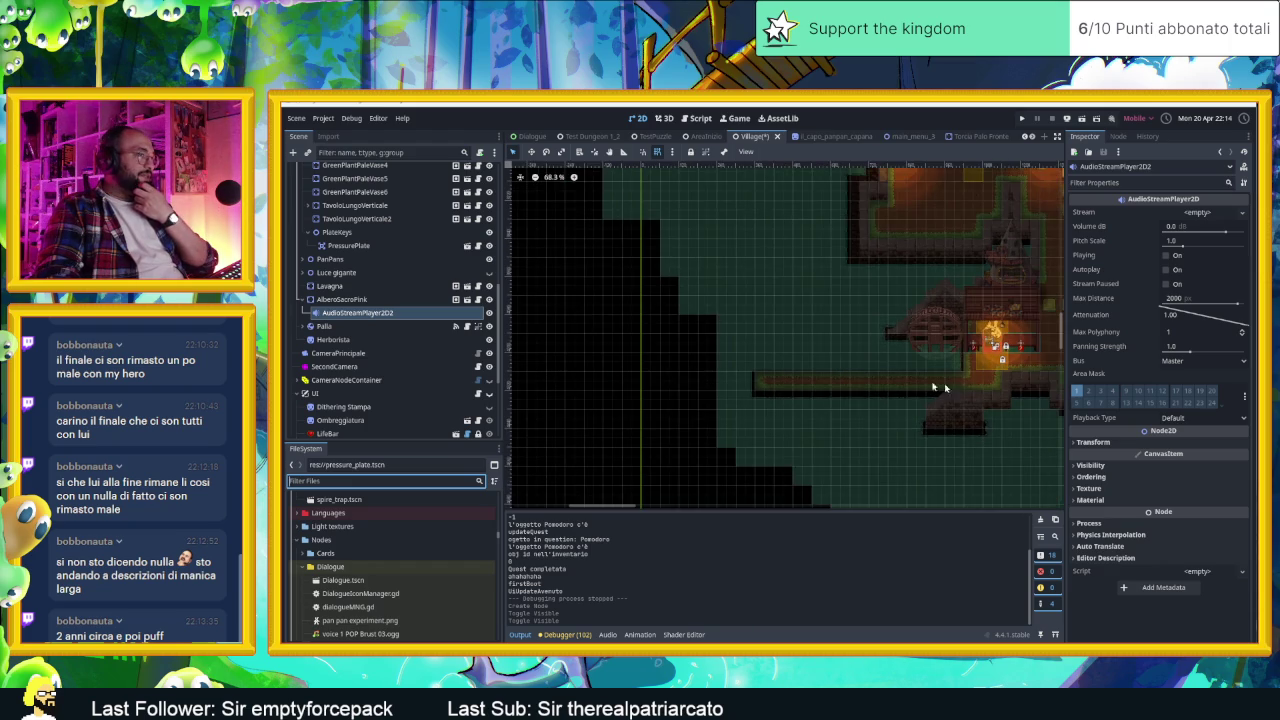
mouse_move(972, 433)
mouse_down()
mouse_move(799, 400)
mouse_move(723, 363)
mouse_move(846, 396)
mouse_up()
scroll(846, 396, up, 2)
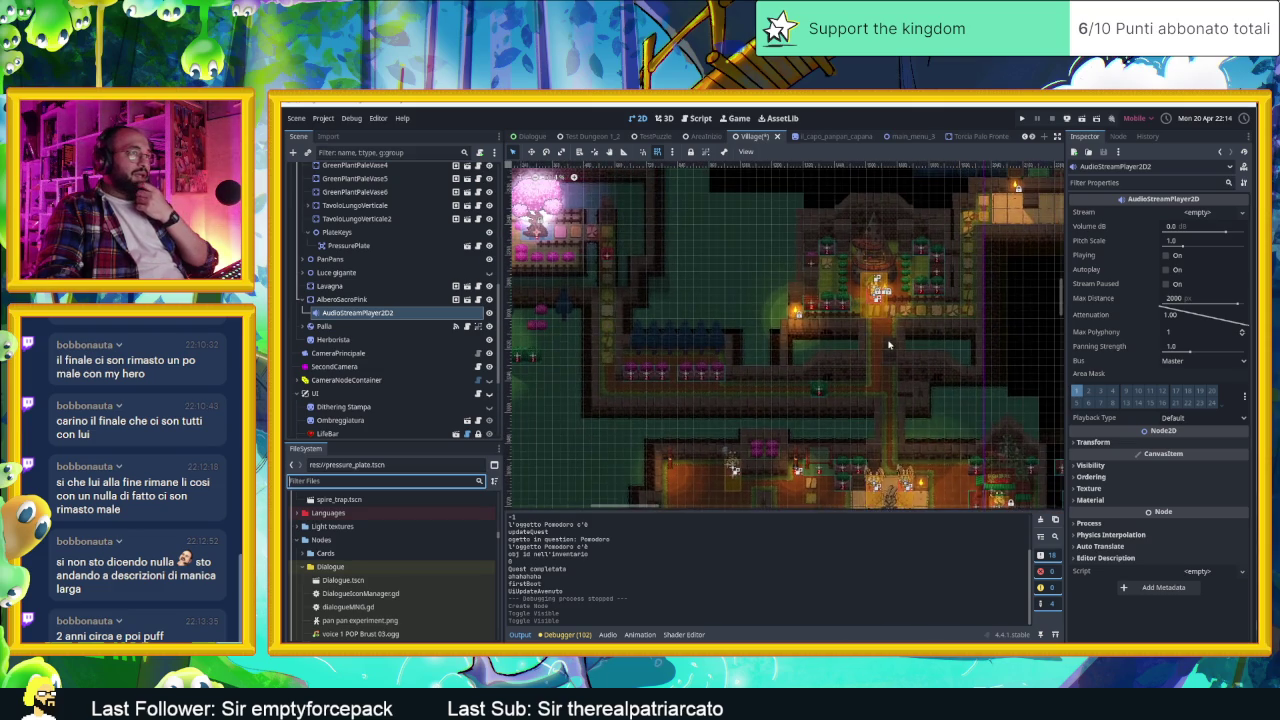
scroll(900, 360, right, 3)
scroll(935, 338, up, 2)
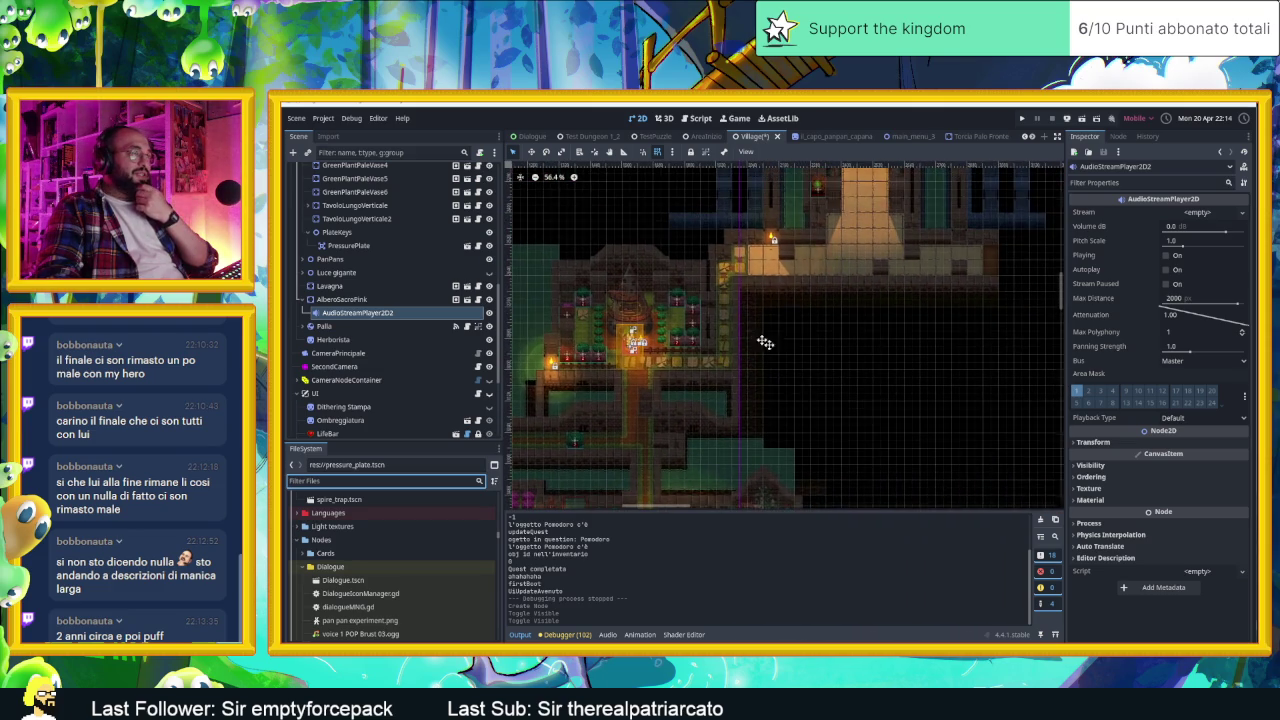
scroll(763, 343, up, 2)
key(ctrl+s)
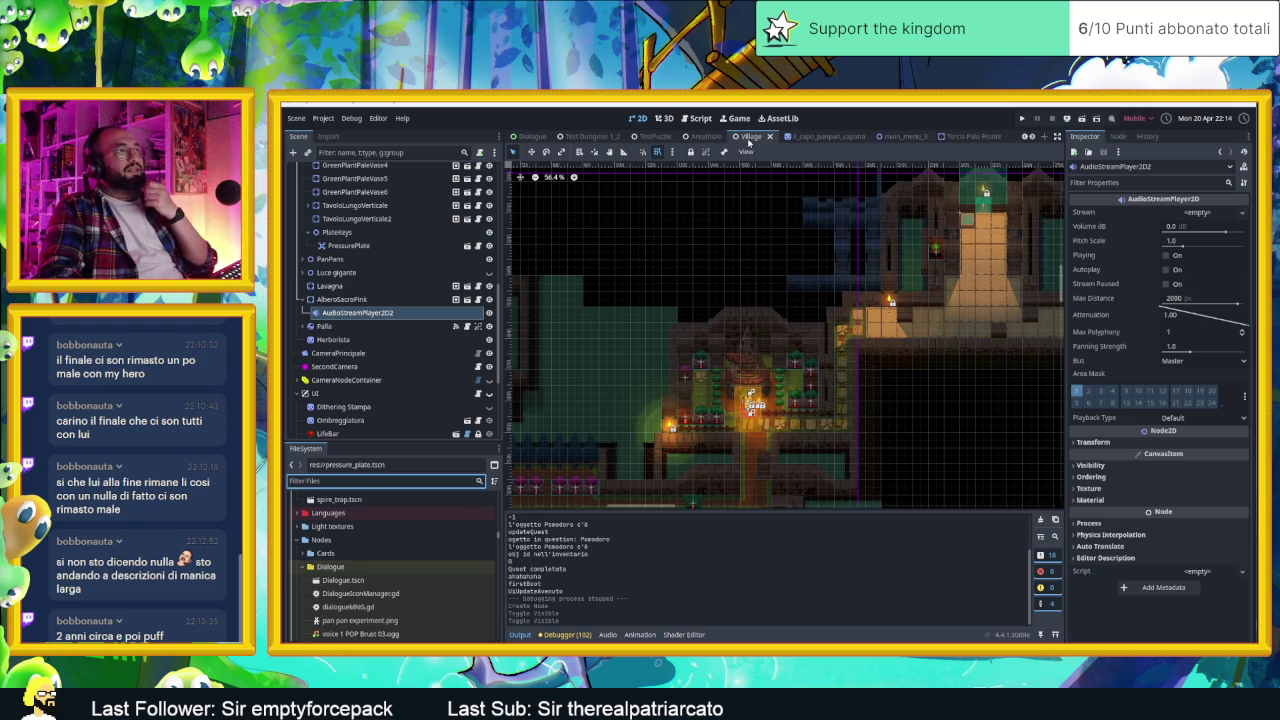
scroll(869, 382, up, 4)
scroll(869, 382, right, 5)
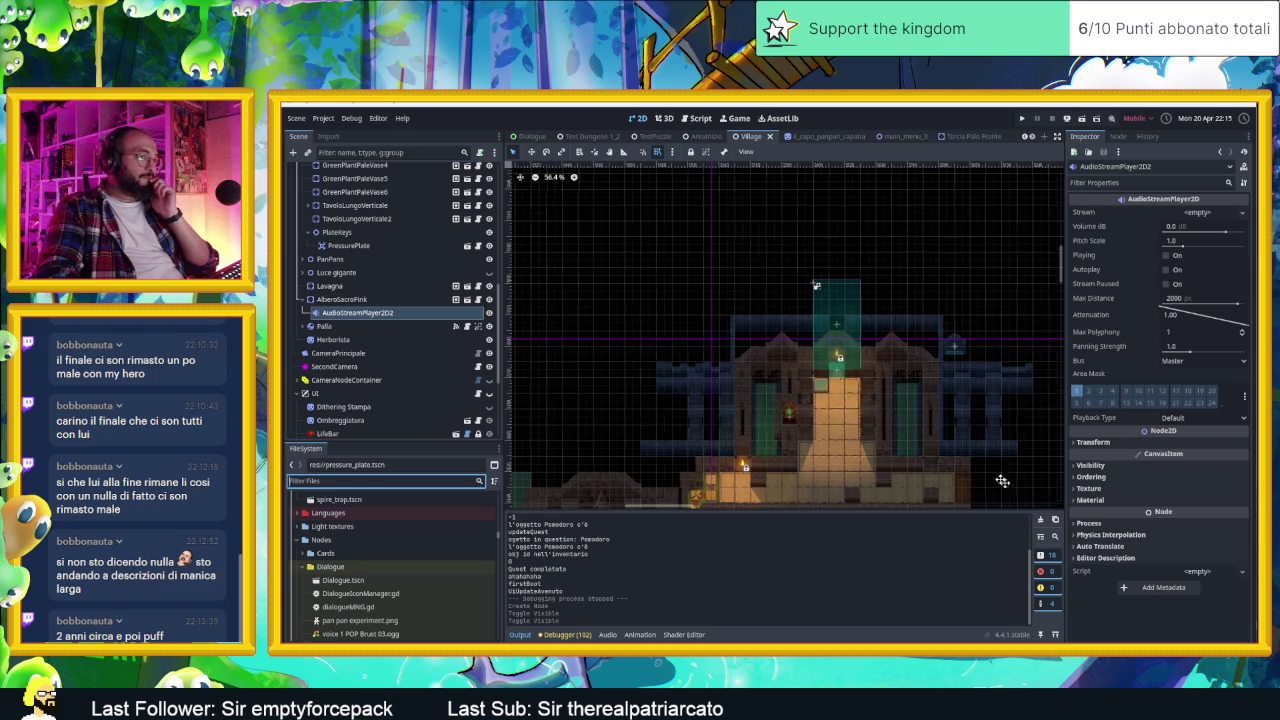
scroll(881, 412, up, 5)
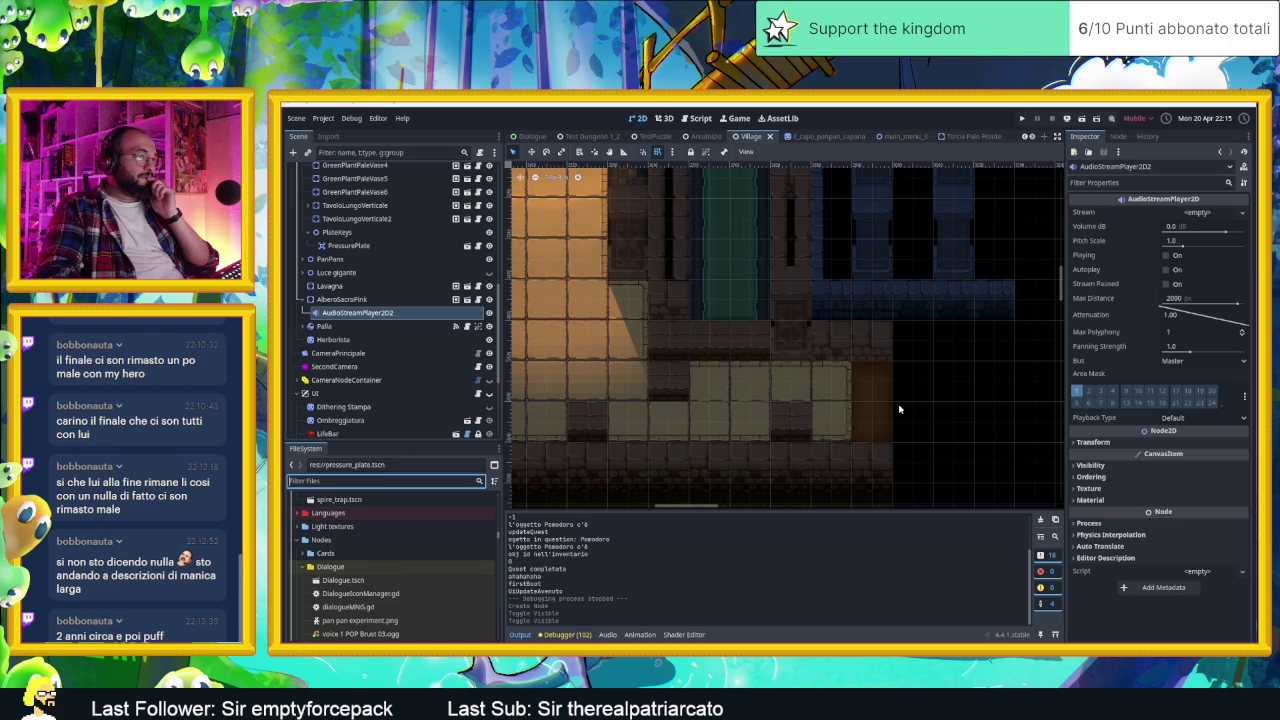
scroll(899, 409, down, 4)
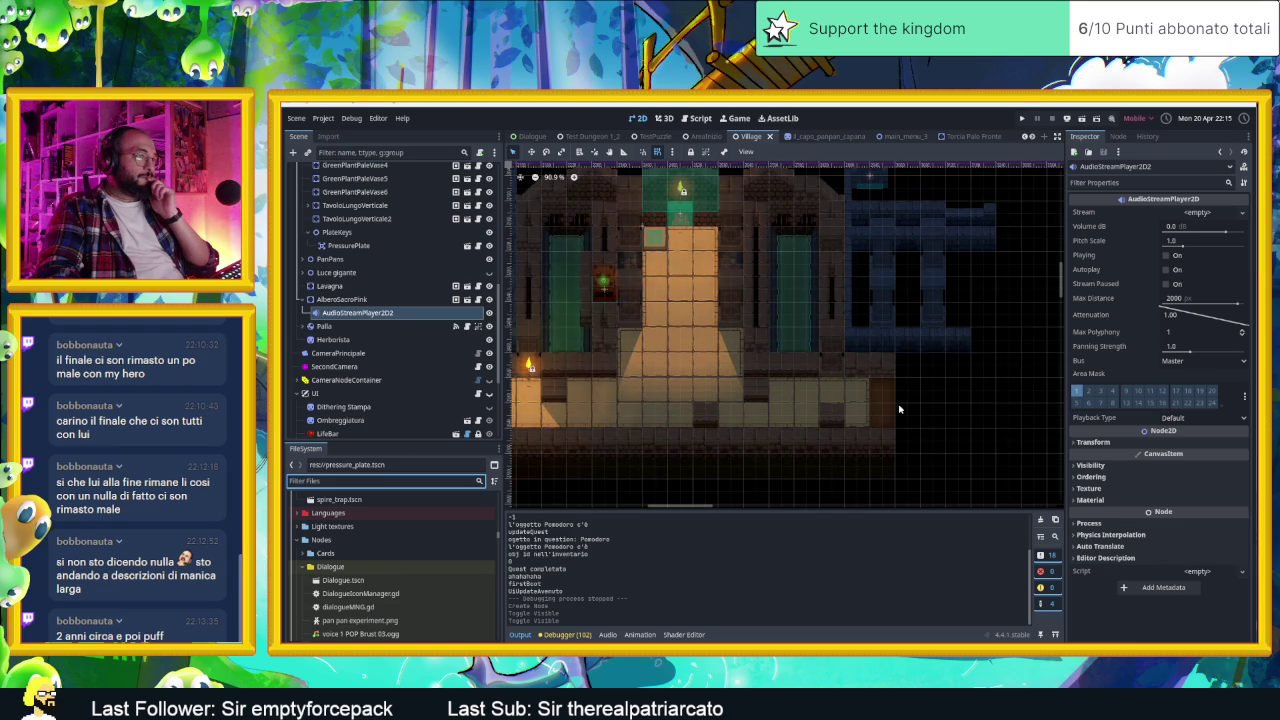
drag(729, 293, 791, 381)
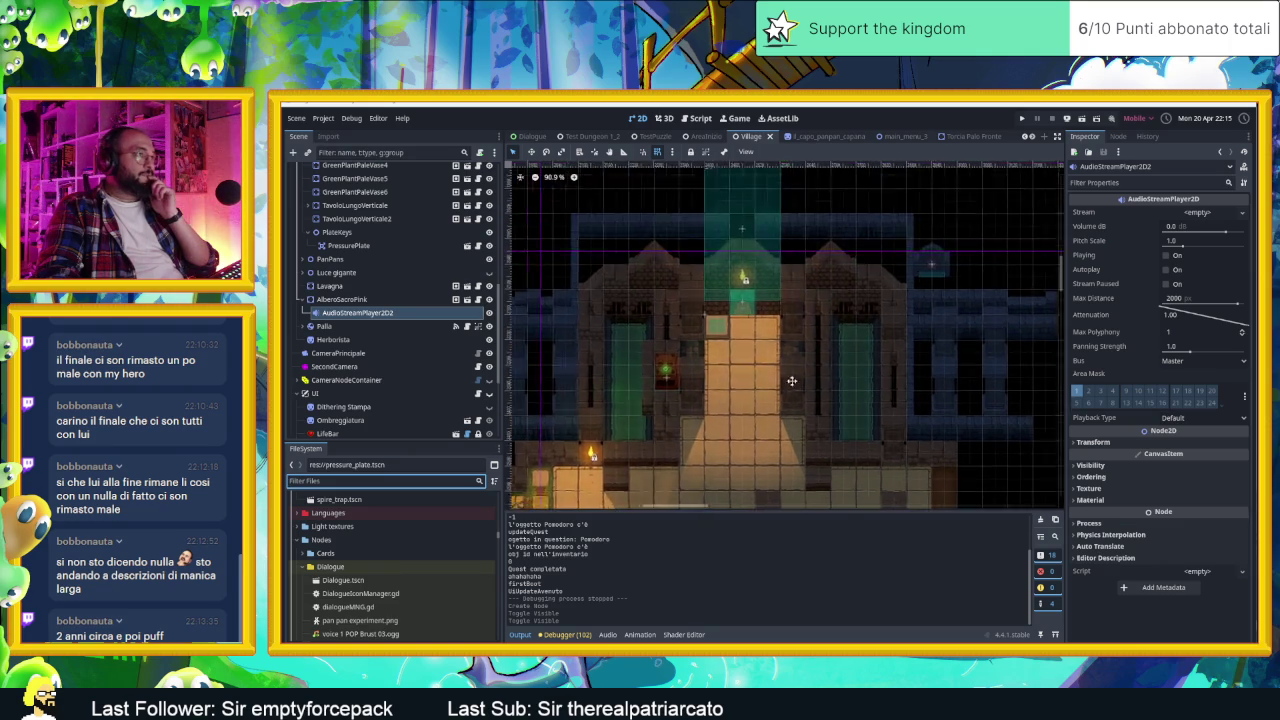
scroll(791, 381, down, 2)
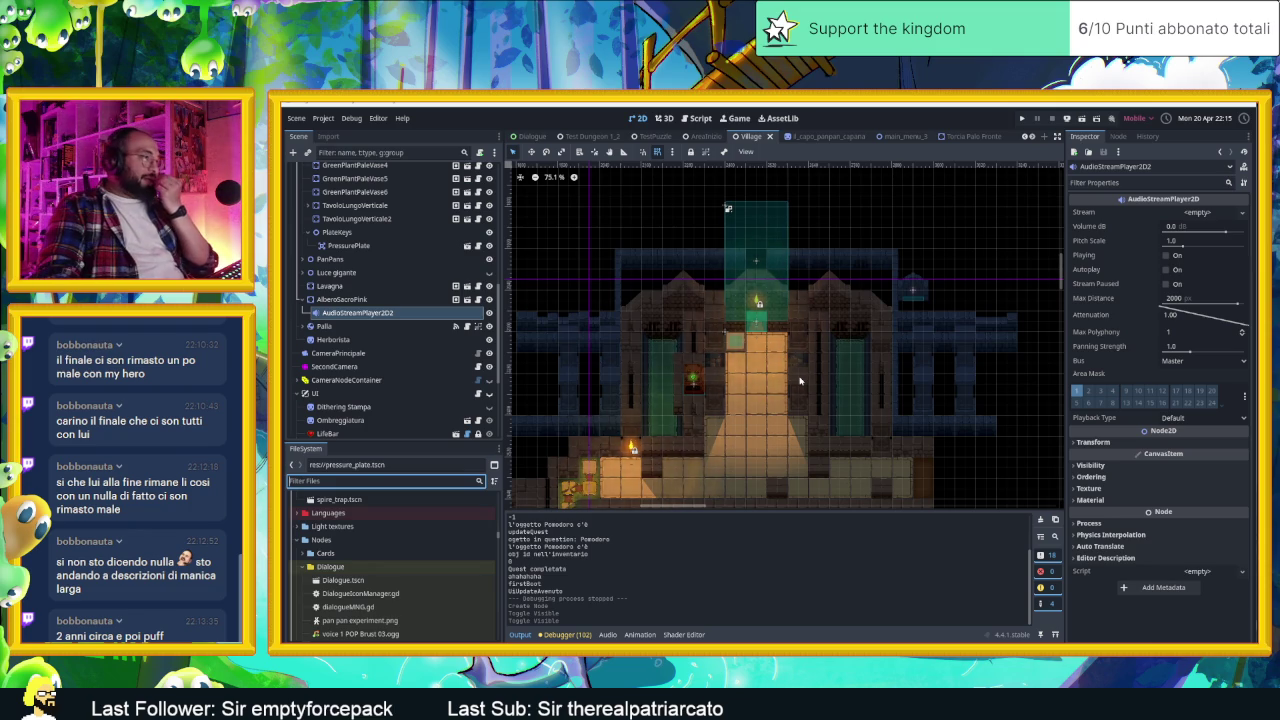
scroll(799, 380, down, 4)
scroll(799, 380, down, 1)
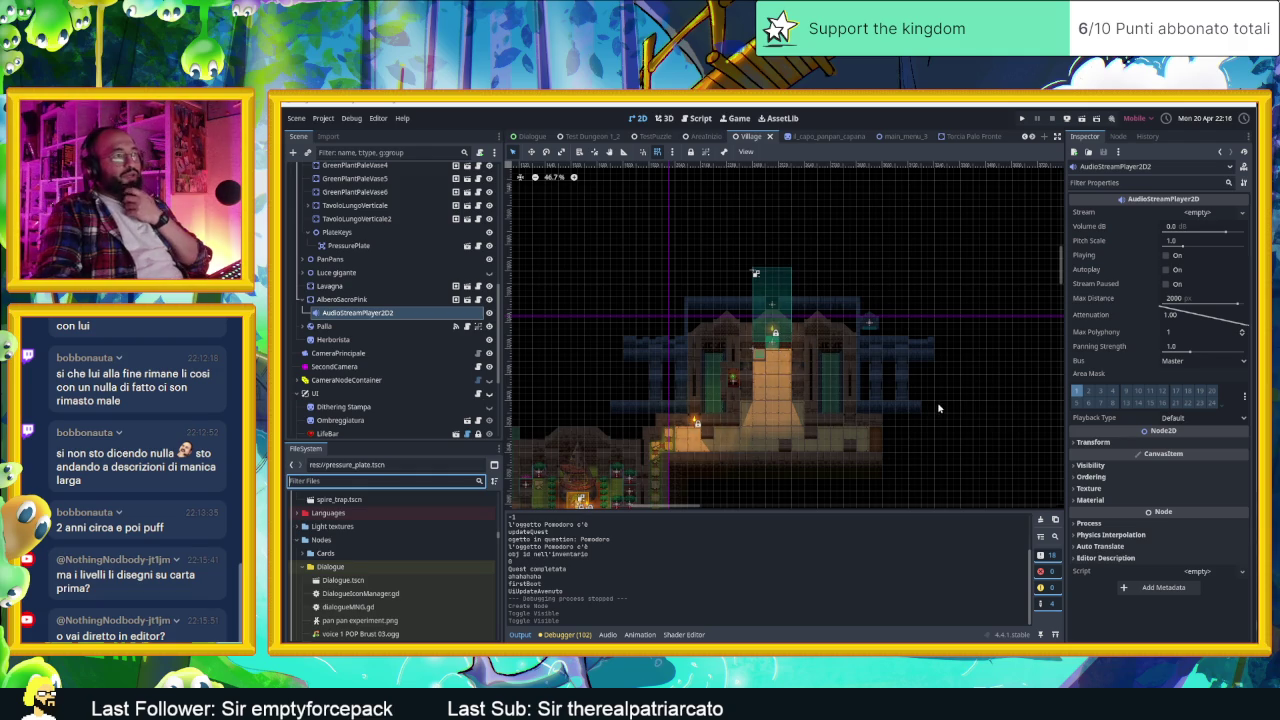
scroll(938, 408, up, 3)
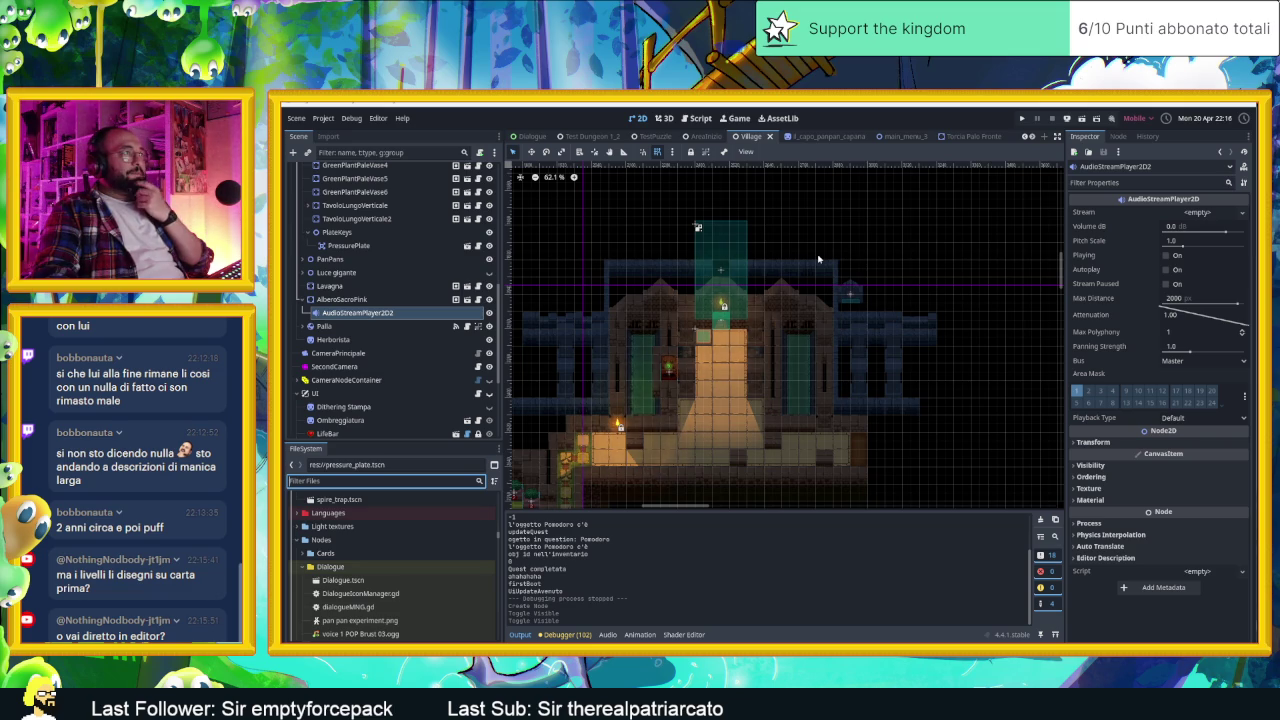
click(708, 138)
scroll(797, 440, down, 5)
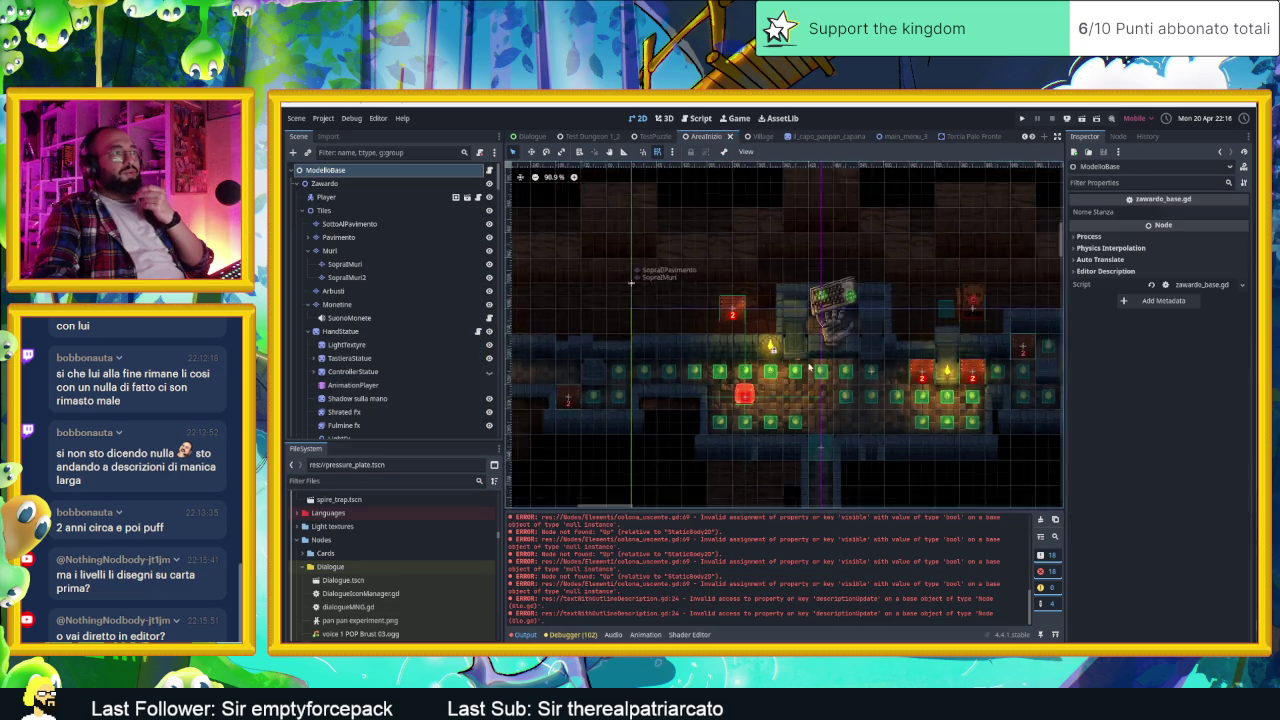
scroll(797, 440, down, 3)
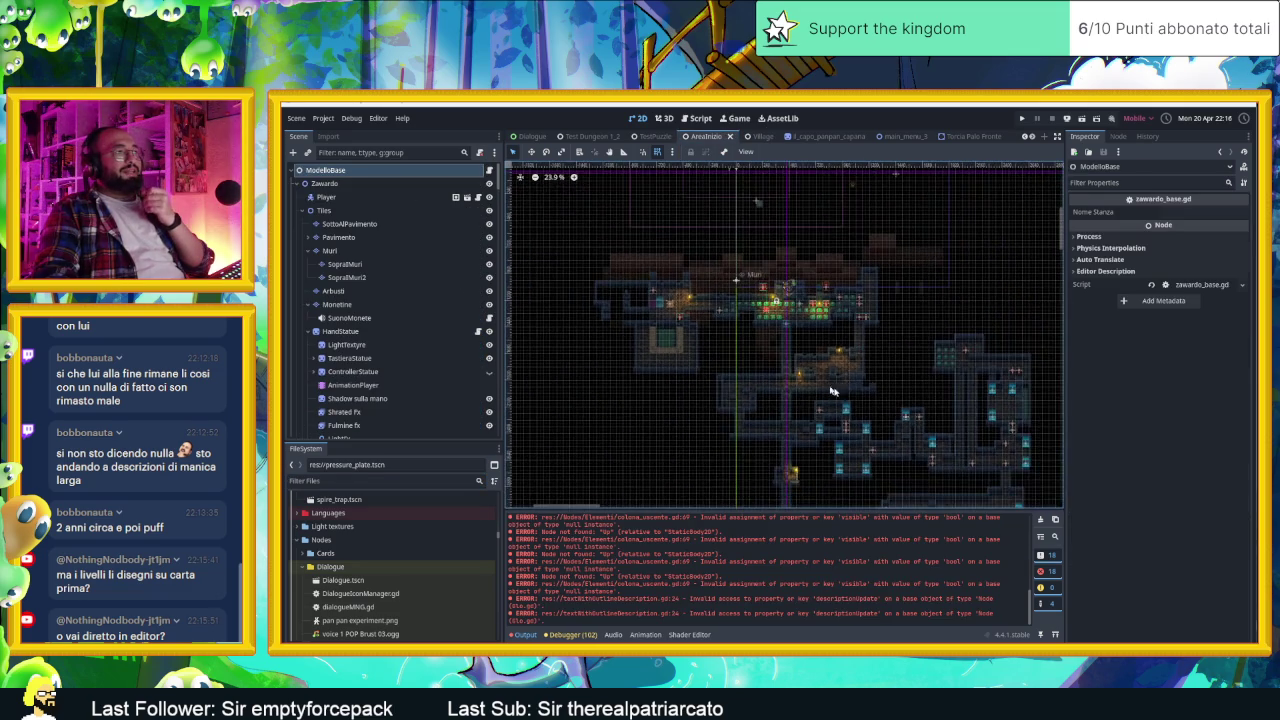
scroll(797, 380, down, 2)
scroll(830, 400, down, 3)
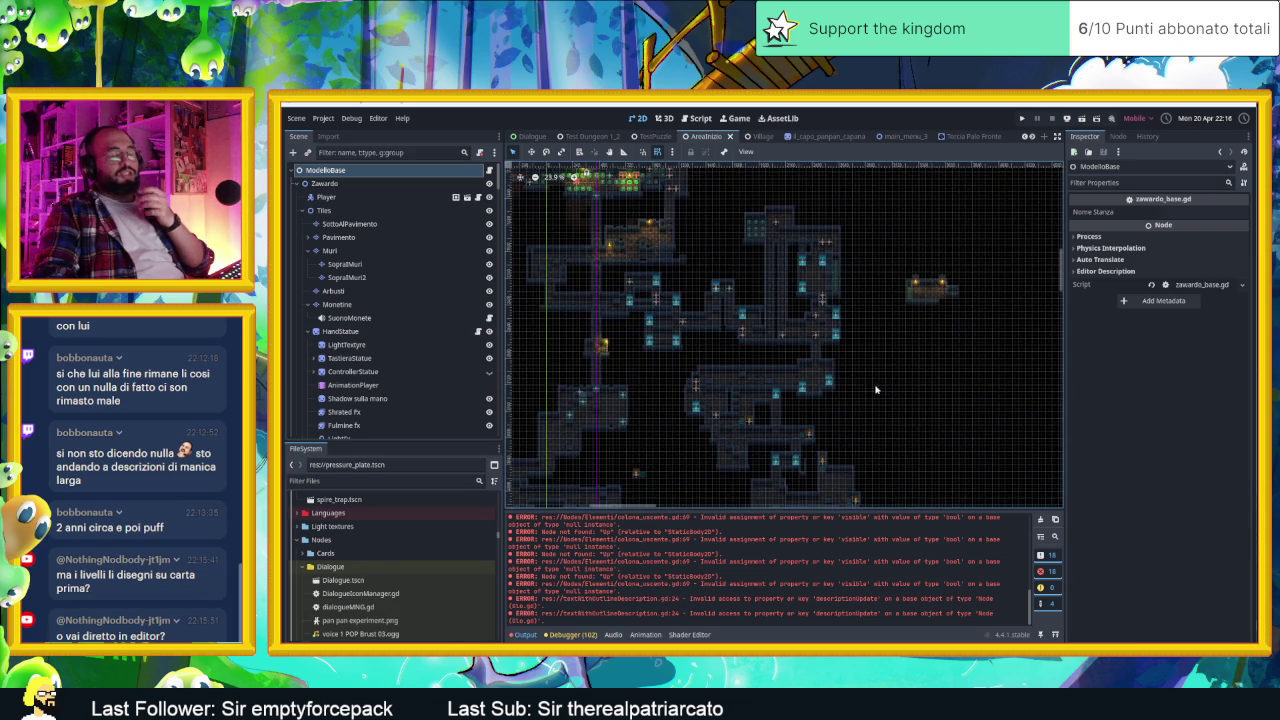
scroll(866, 440, right, 2)
scroll(868, 443, down, 4)
scroll(900, 430, right, 1)
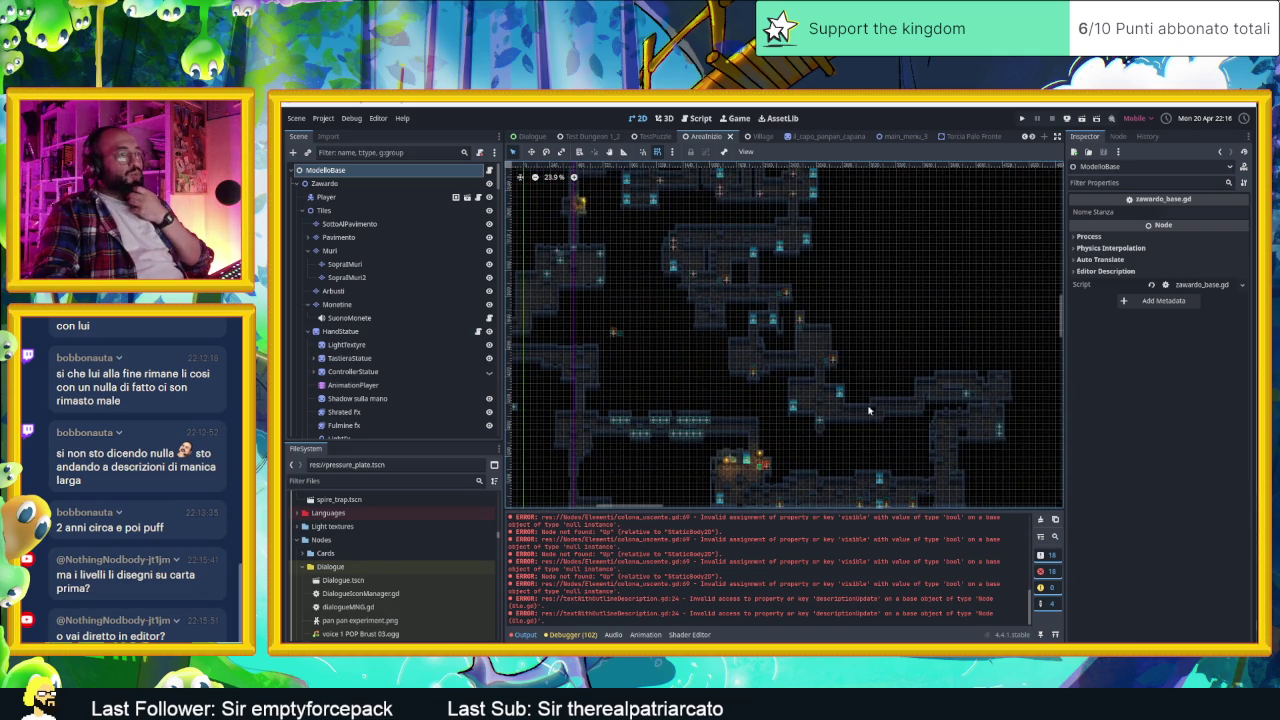
scroll(900, 390, down, 6)
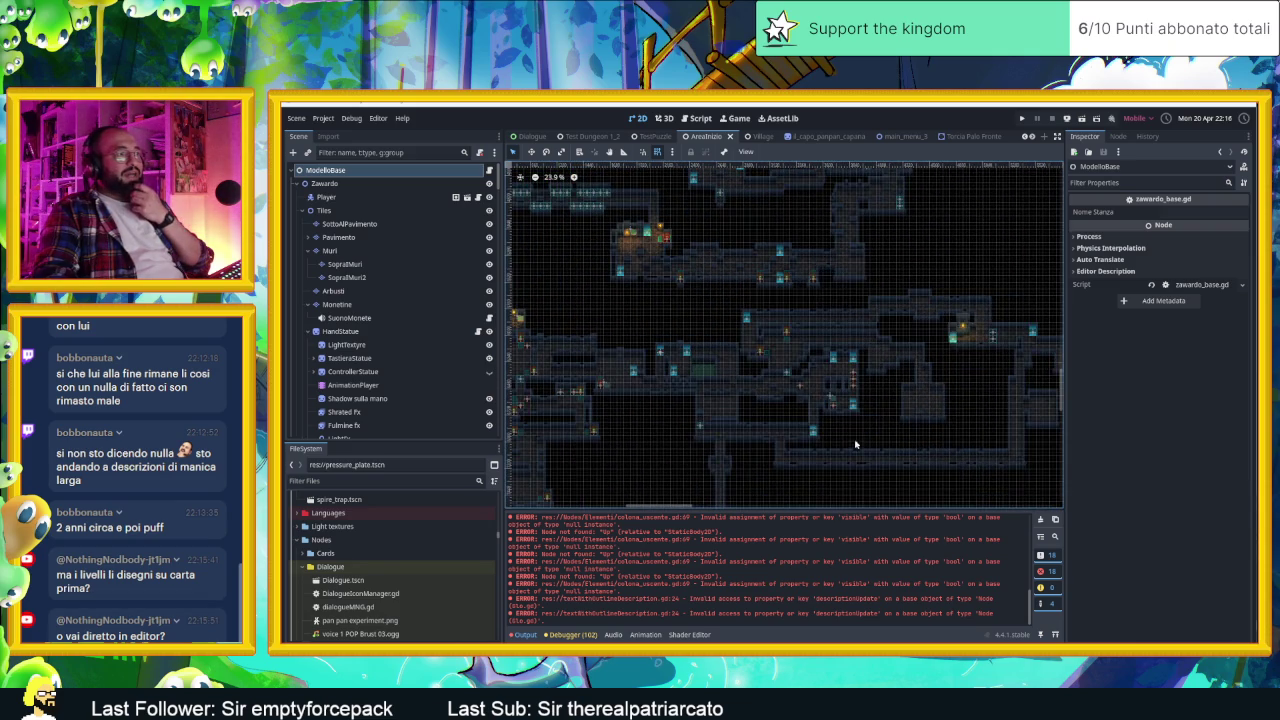
scroll(820, 320, down, 3)
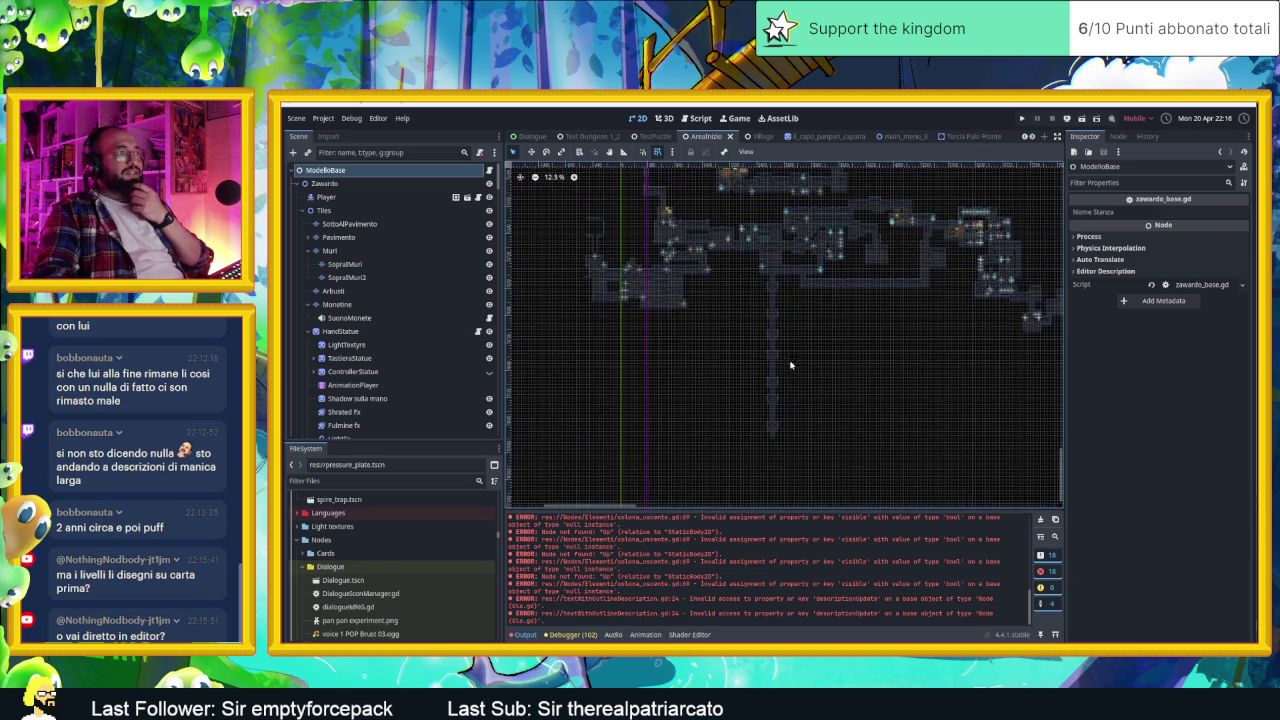
scroll(843, 387, right, 5)
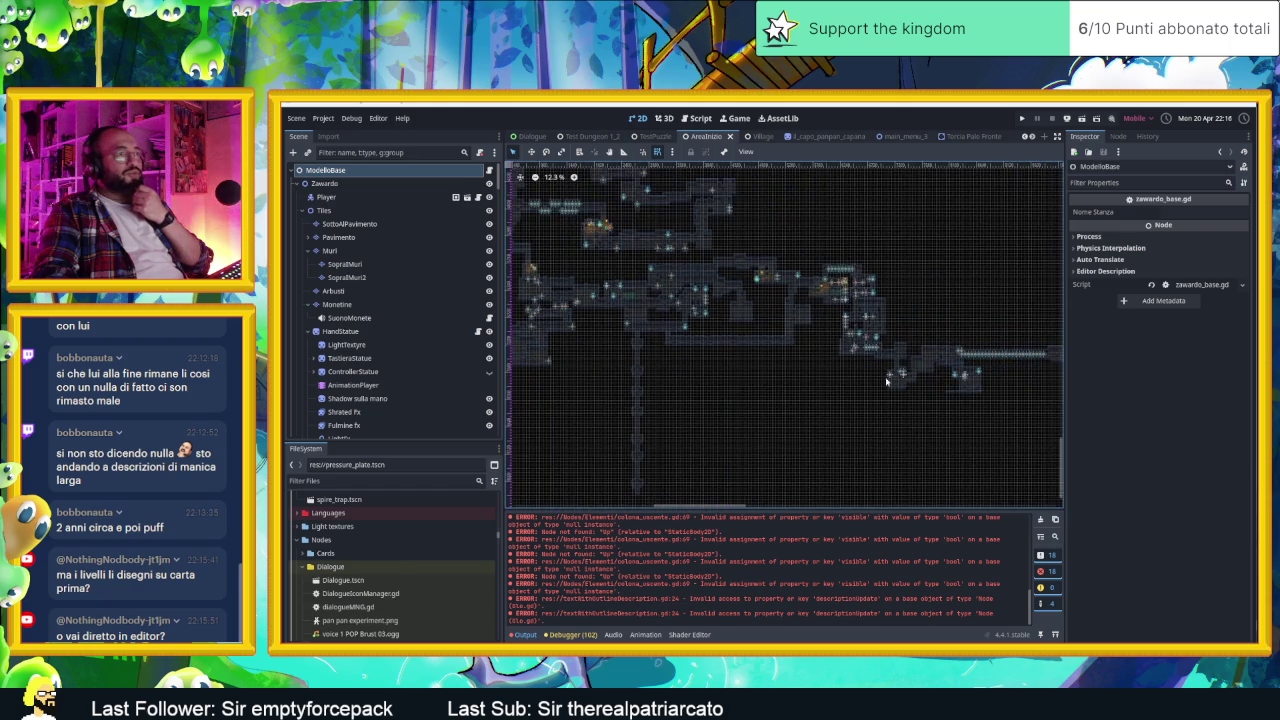
scroll(874, 417, up, 1)
scroll(577, 300, up, 3)
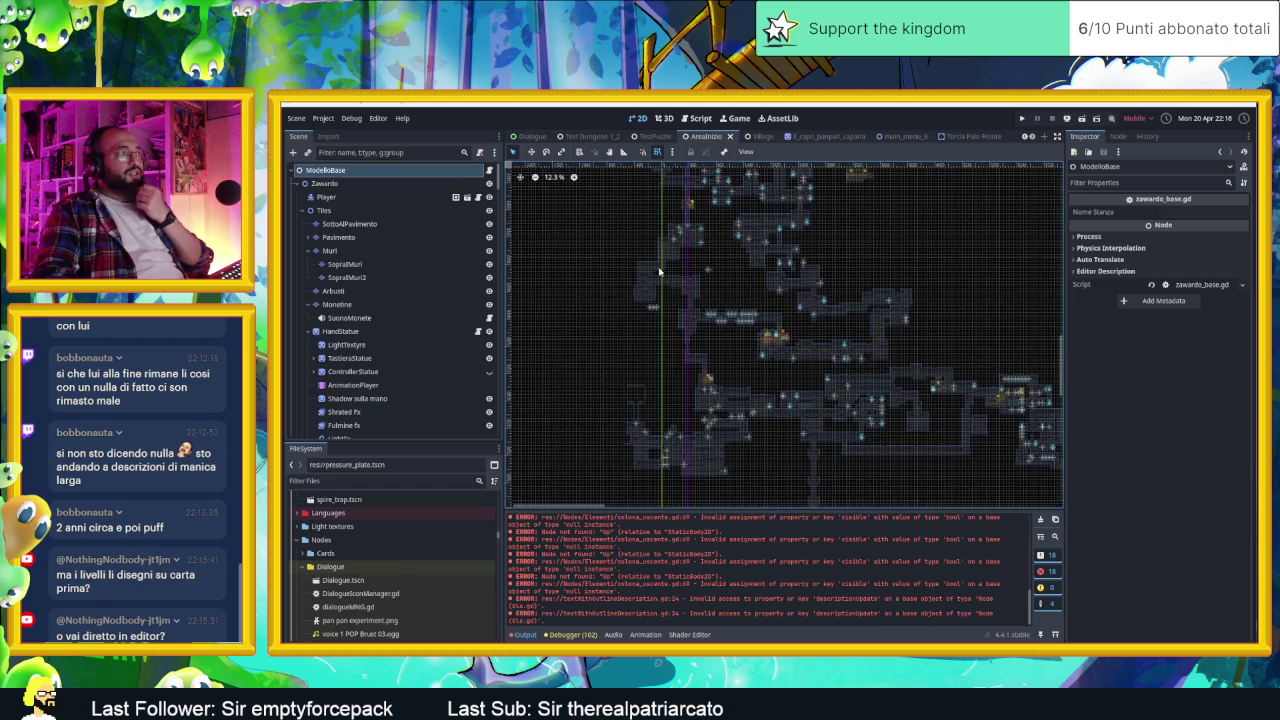
scroll(760, 277, up, 5)
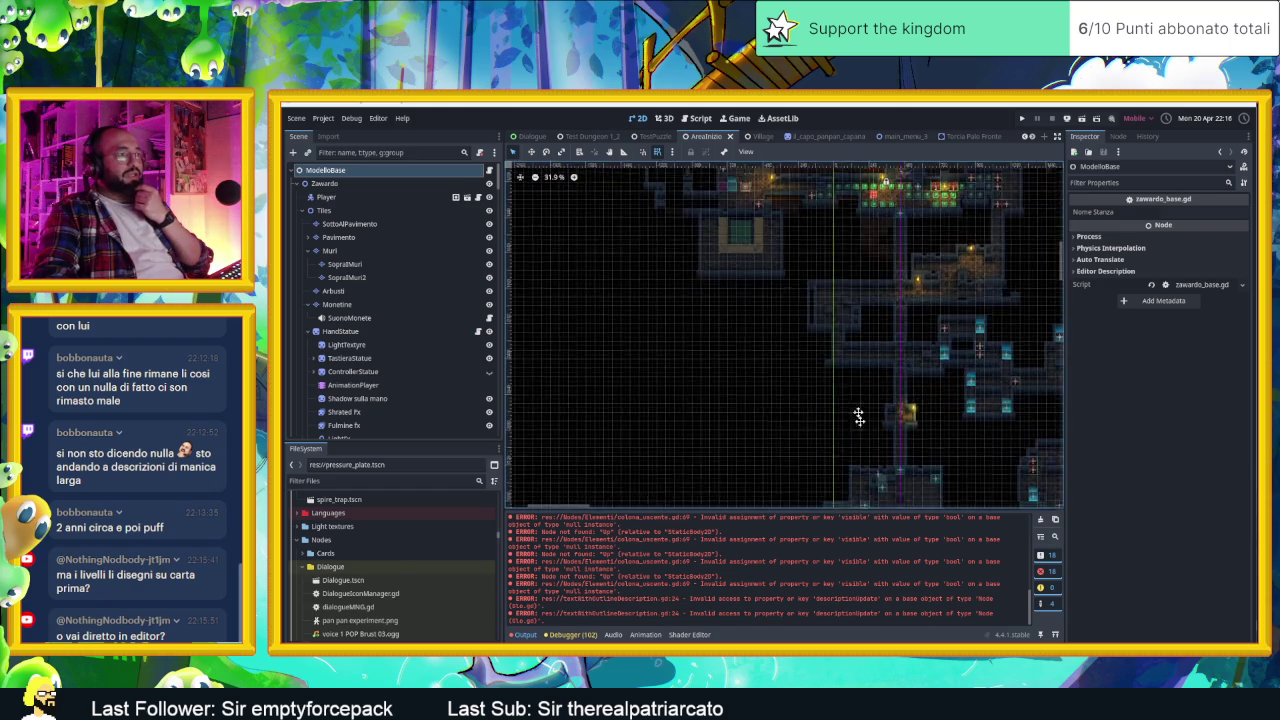
scroll(790, 280, down, 4)
scroll(790, 280, right, 2)
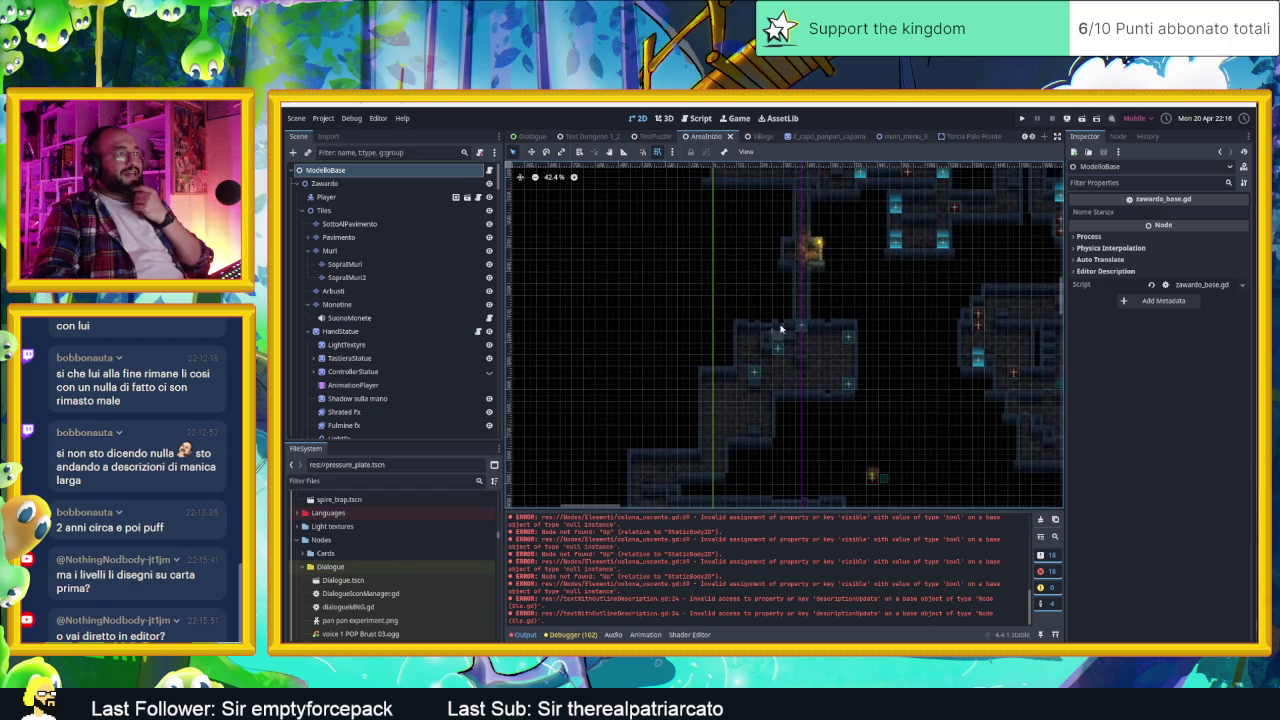
scroll(750, 368, up, 6)
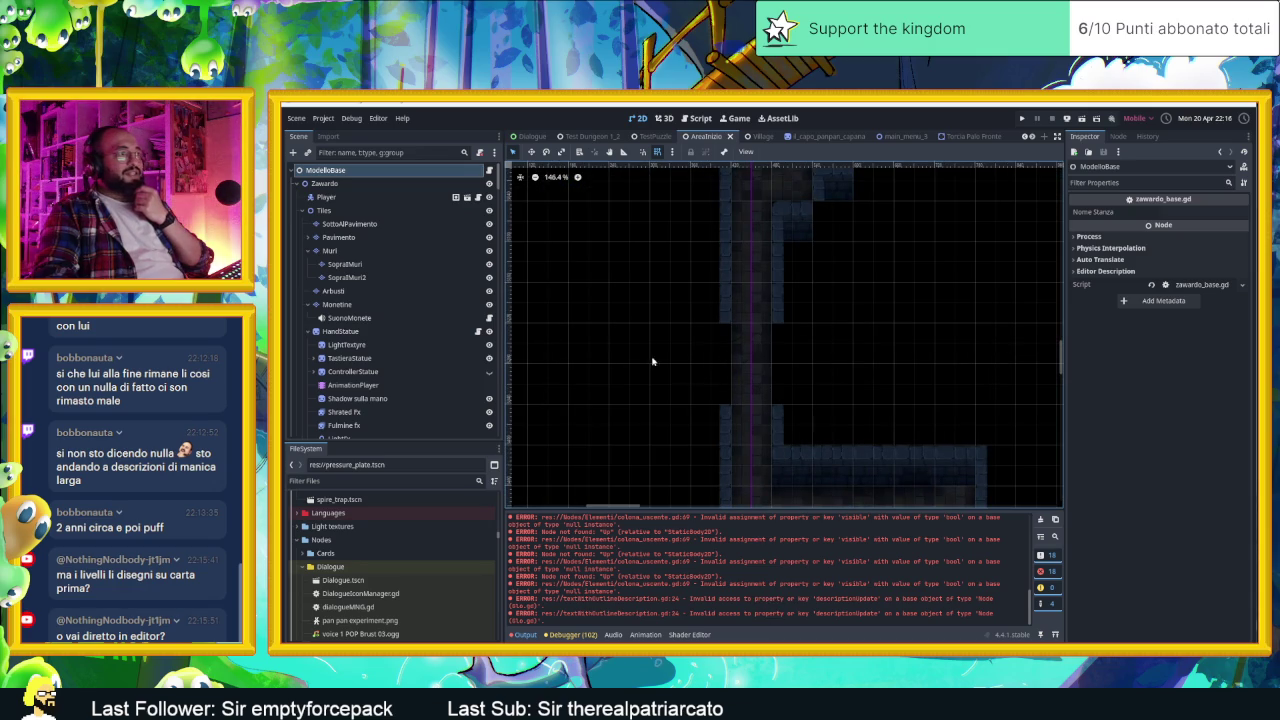
scroll(923, 394, down, 4)
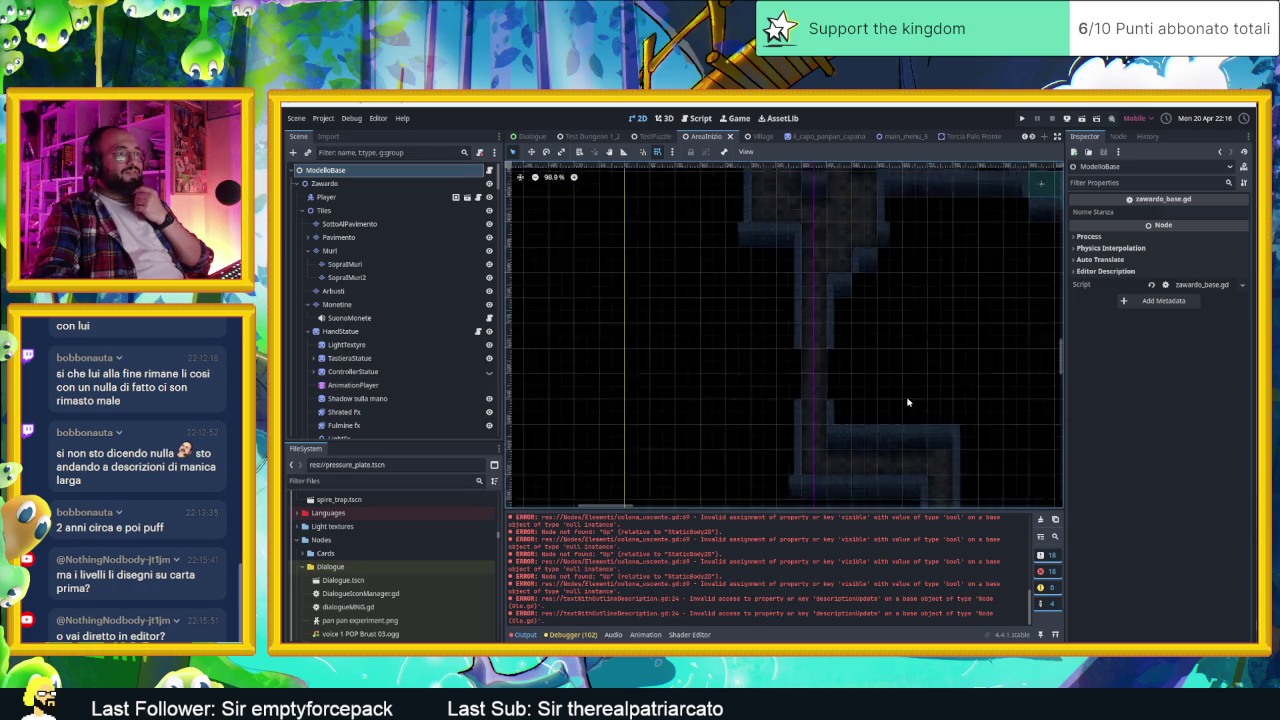
scroll(935, 405, right, 1)
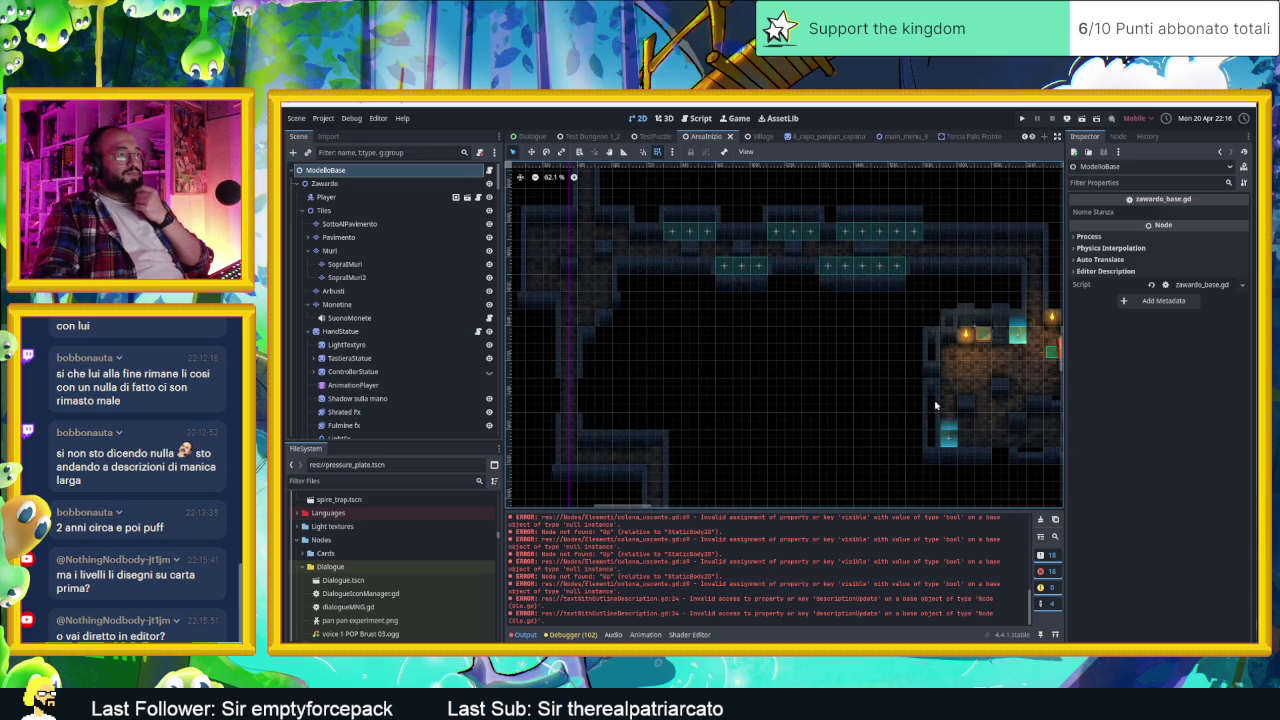
scroll(814, 414, left, 5)
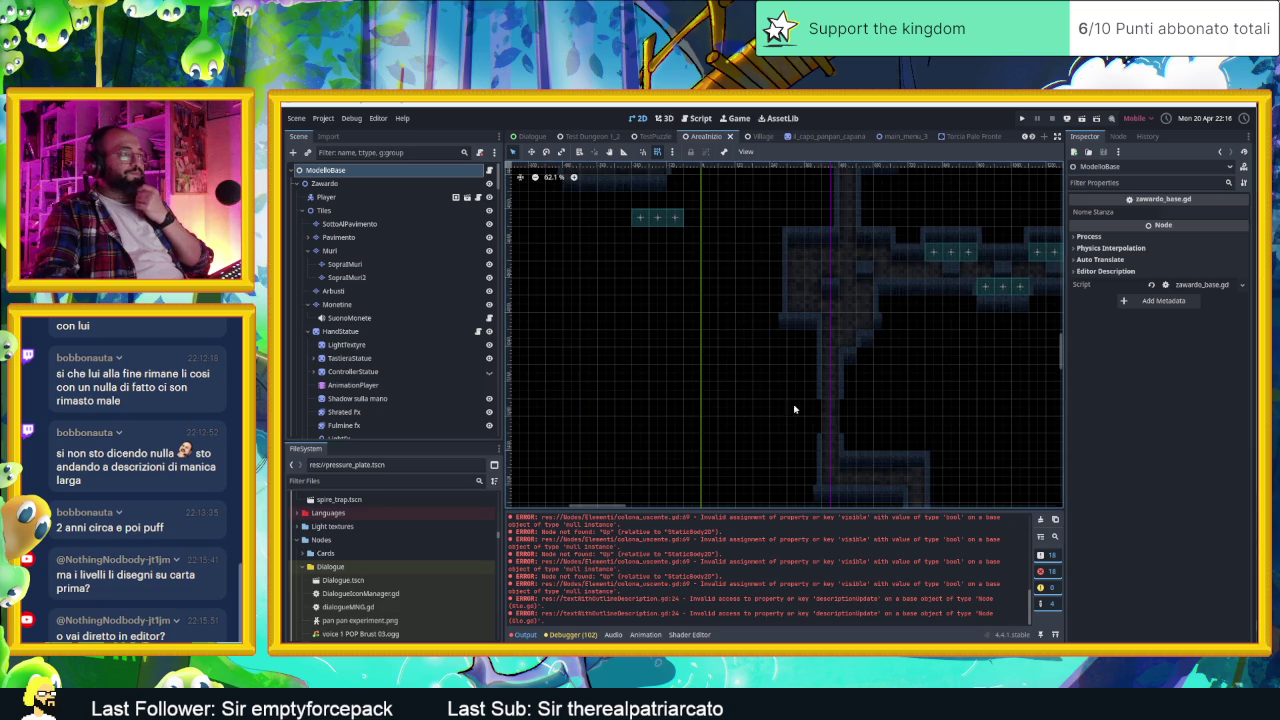
scroll(545, 216, up, 3)
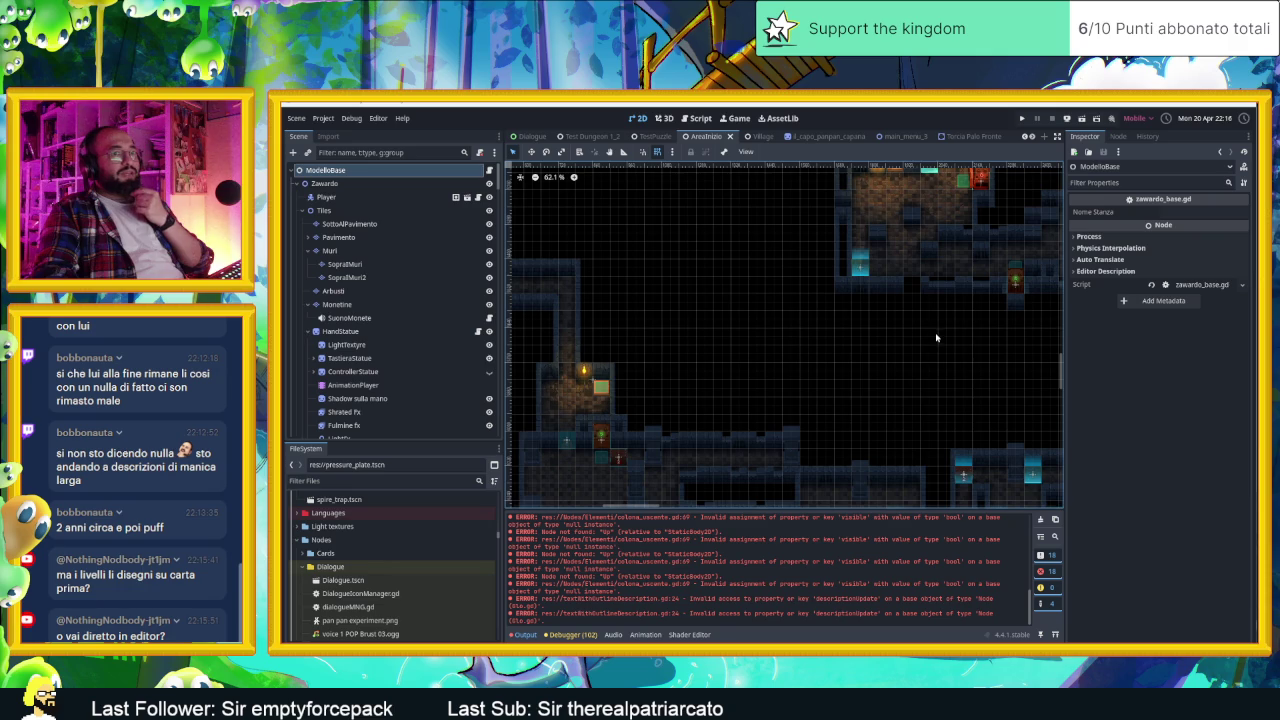
scroll(938, 345, down, 3)
scroll(976, 380, right, 5)
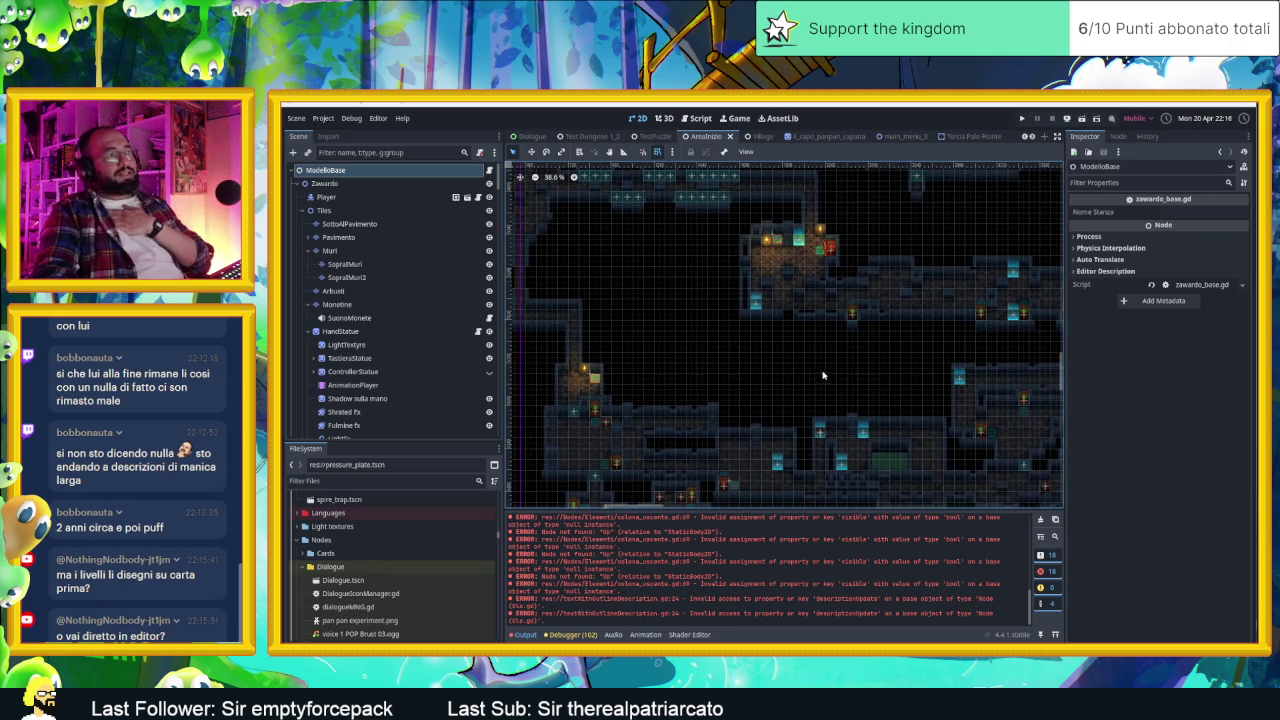
scroll(808, 357, up, 7)
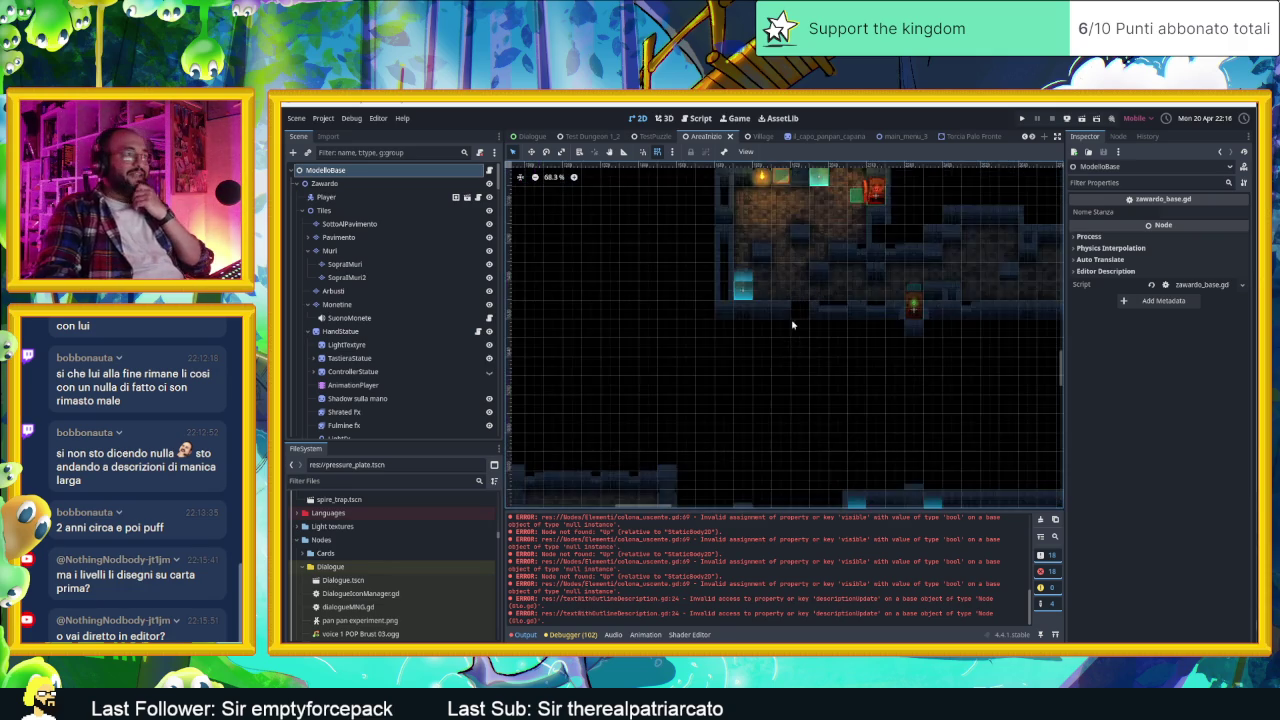
scroll(820, 322, down, 6)
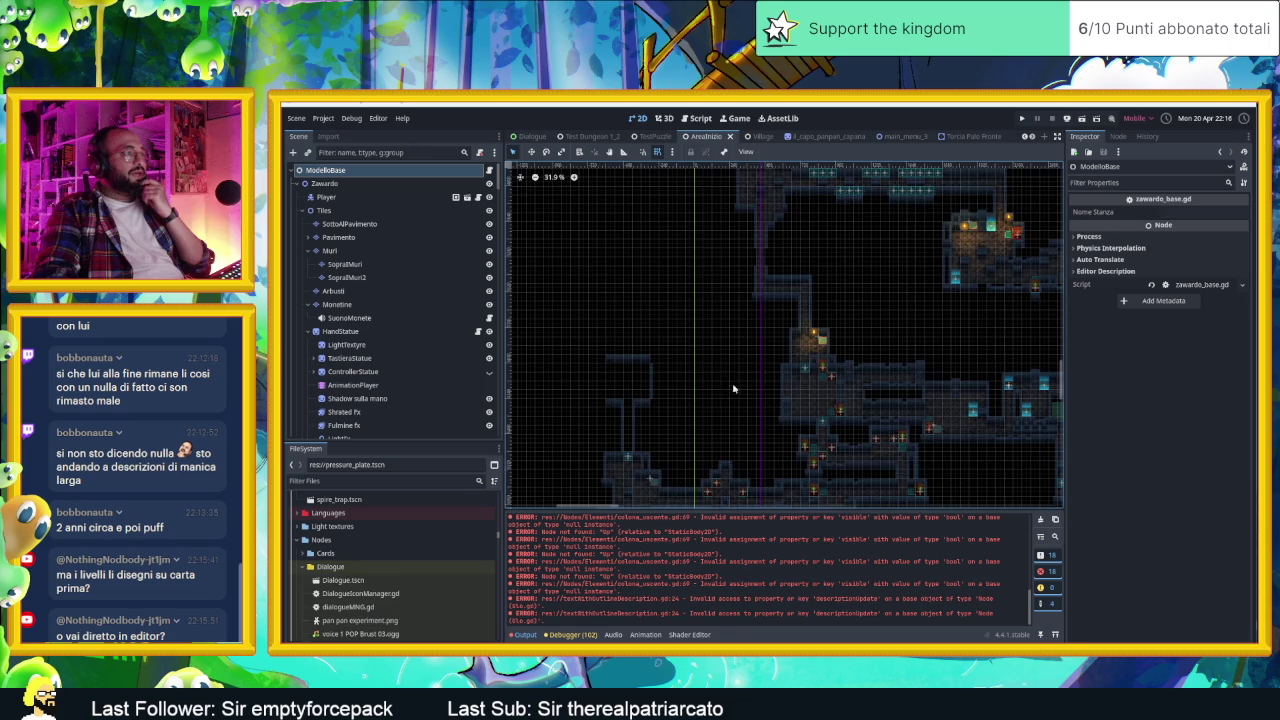
scroll(737, 383, down, 3)
scroll(855, 368, up, 4)
scroll(858, 372, down, 1)
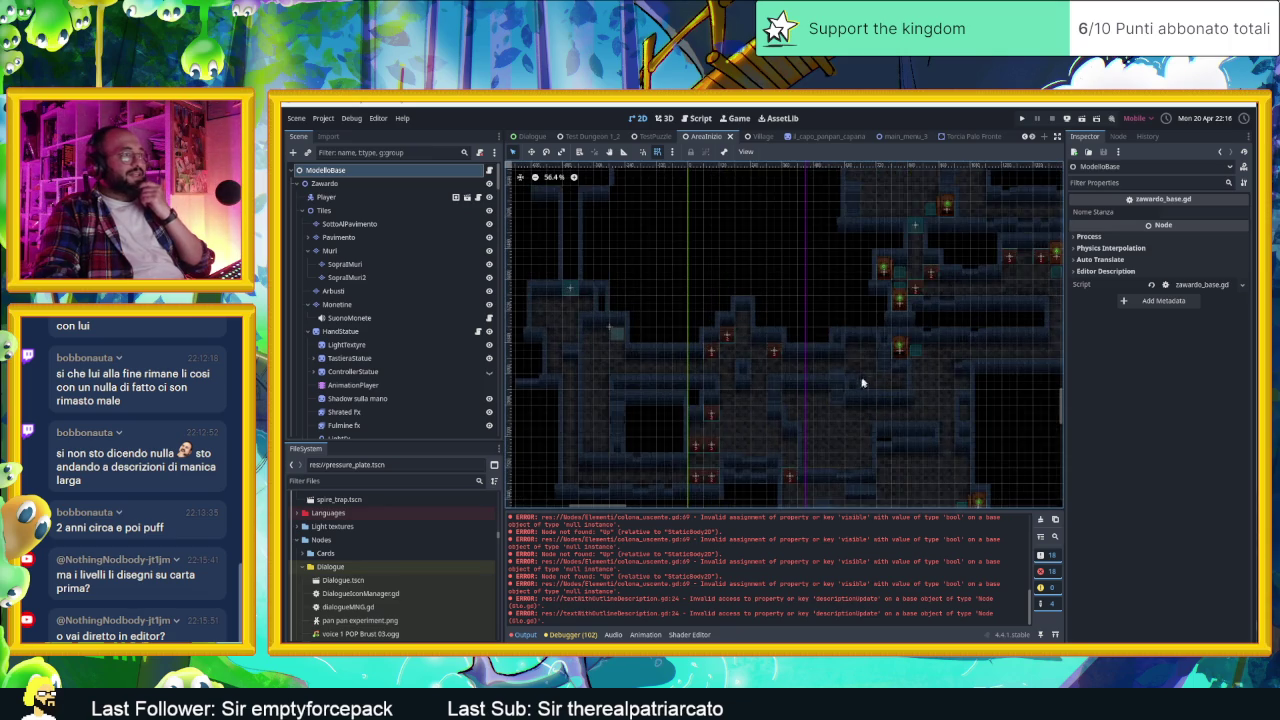
scroll(820, 365, up, 2)
scroll(800, 345, down, 2)
scroll(940, 360, up, 1)
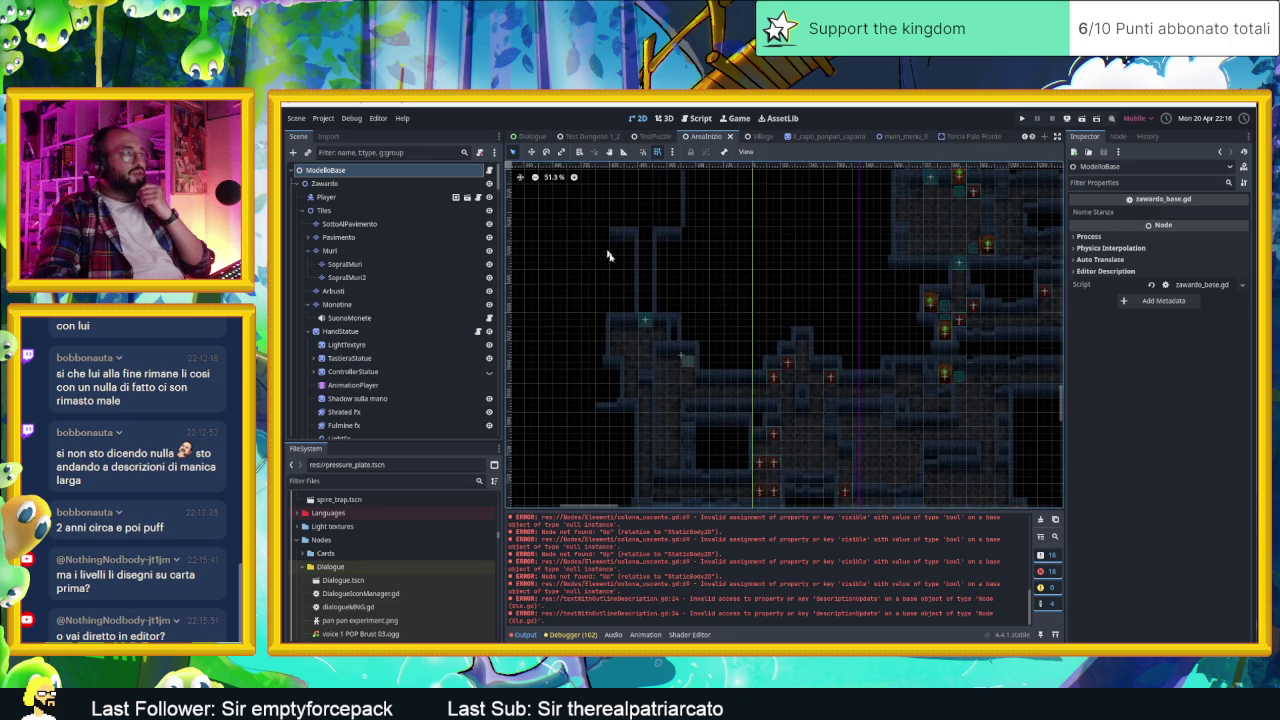
scroll(620, 255, up, 2)
scroll(757, 290, down, 2)
scroll(718, 288, down, 5)
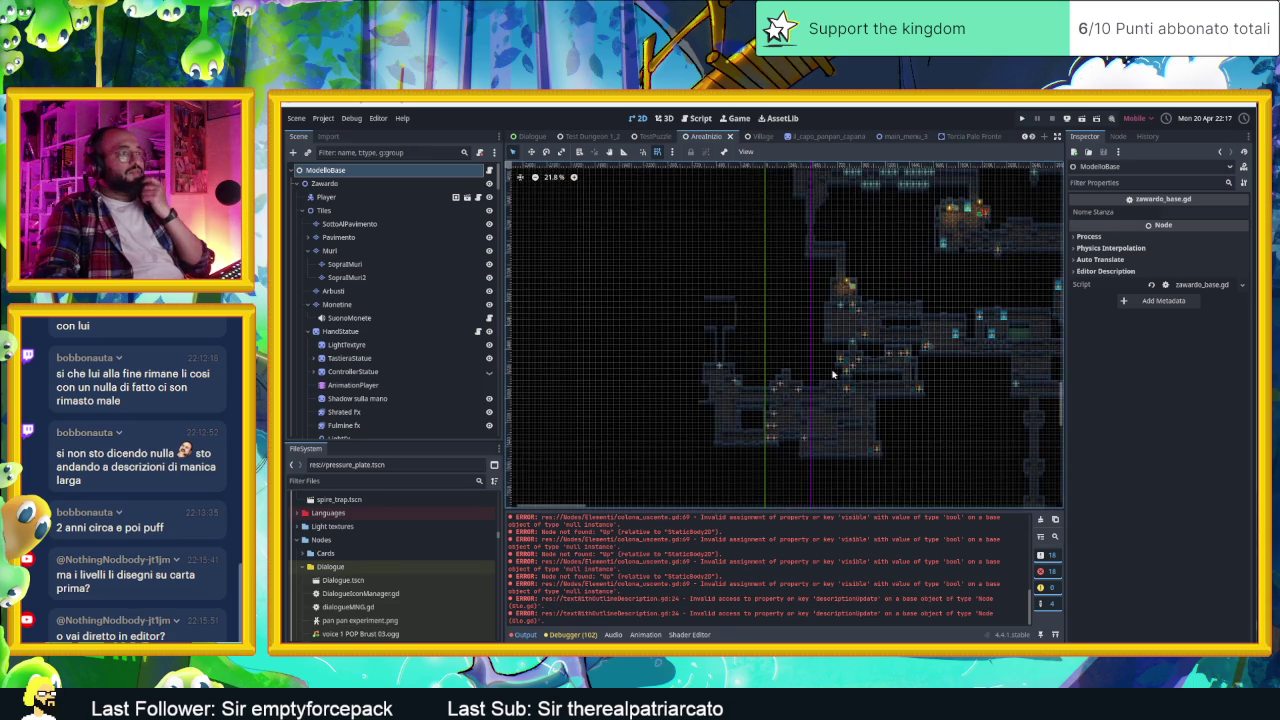
scroll(791, 371, up, 7)
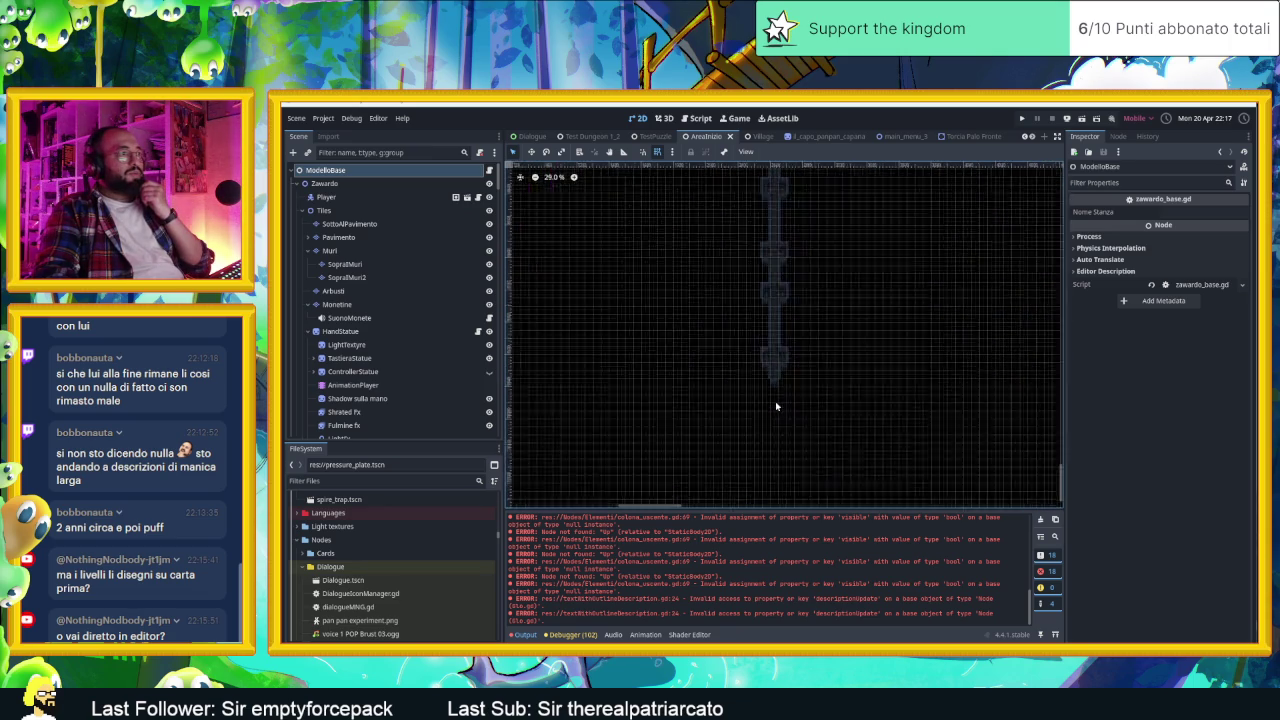
scroll(775, 383, down, 10)
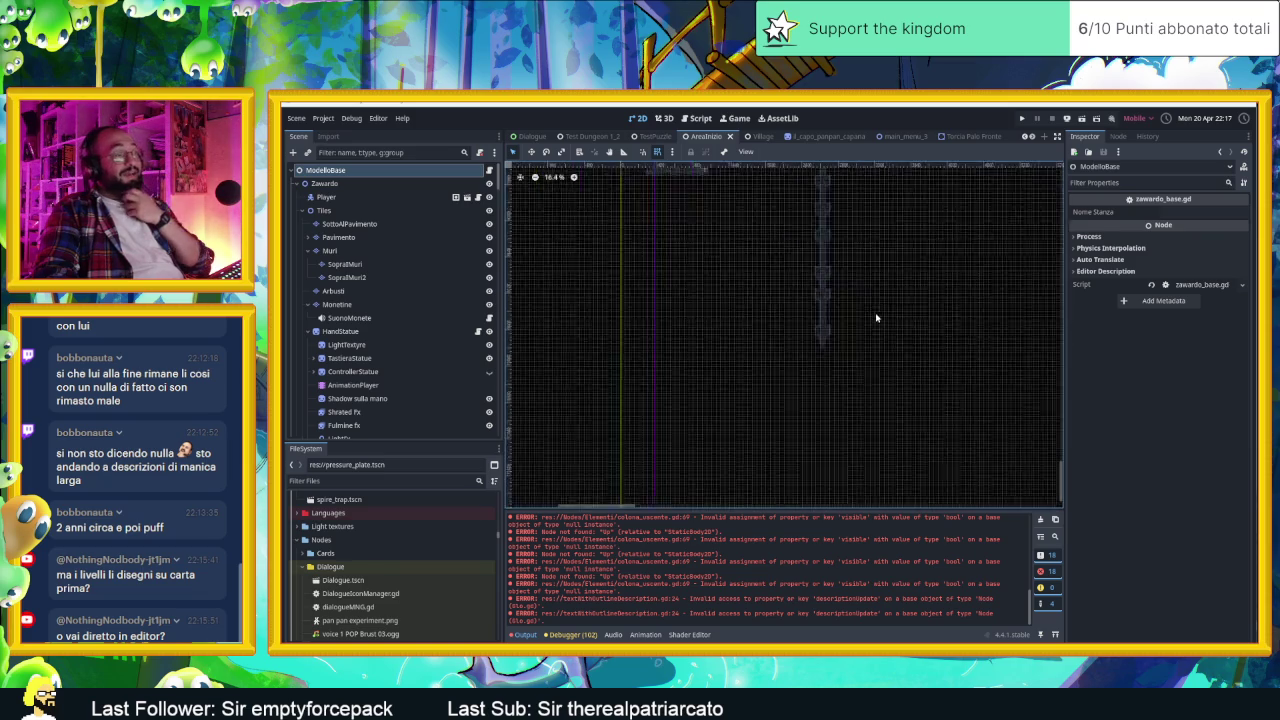
drag(909, 401, 727, 400)
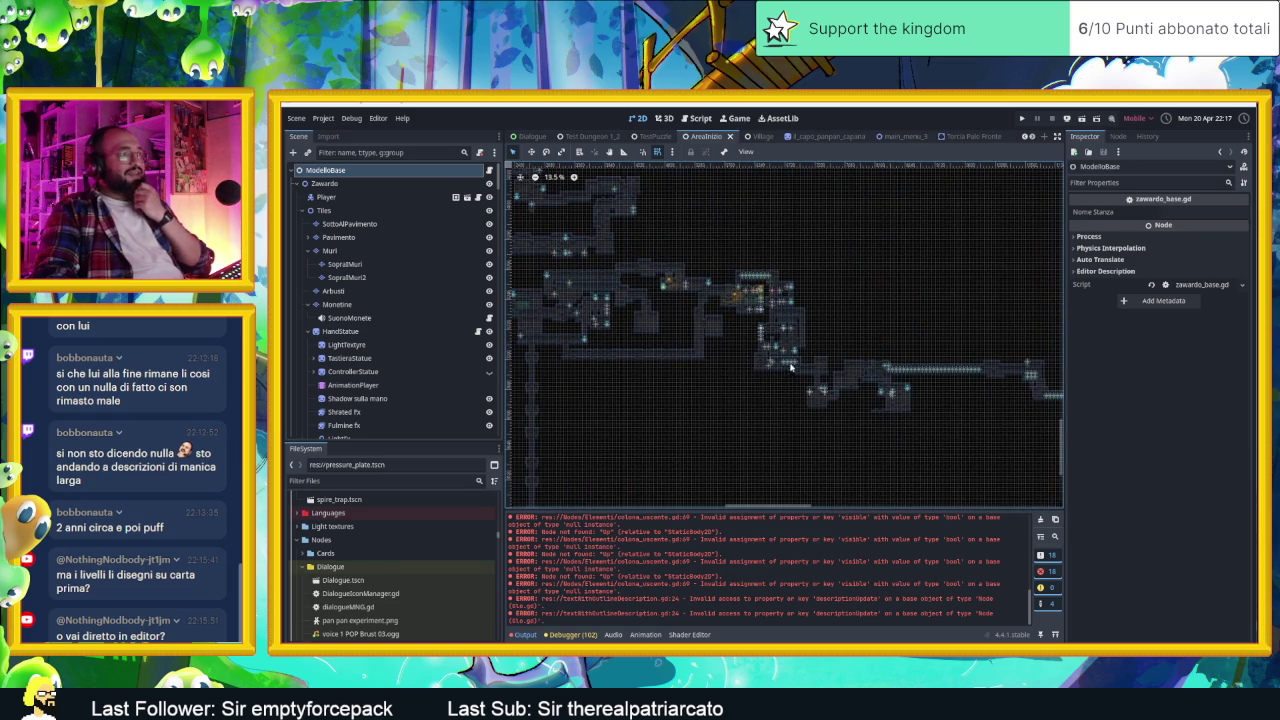
scroll(633, 351, down, 1)
drag(800, 384, 750, 363)
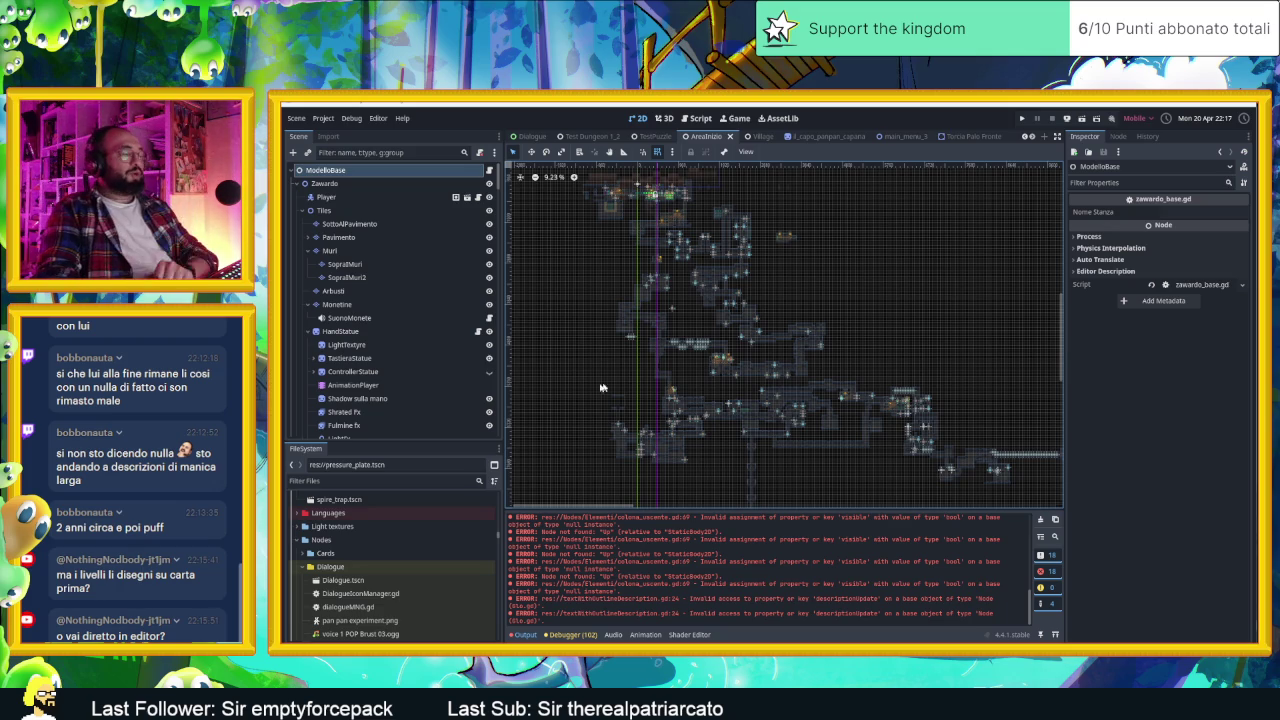
scroll(660, 370, down, 5)
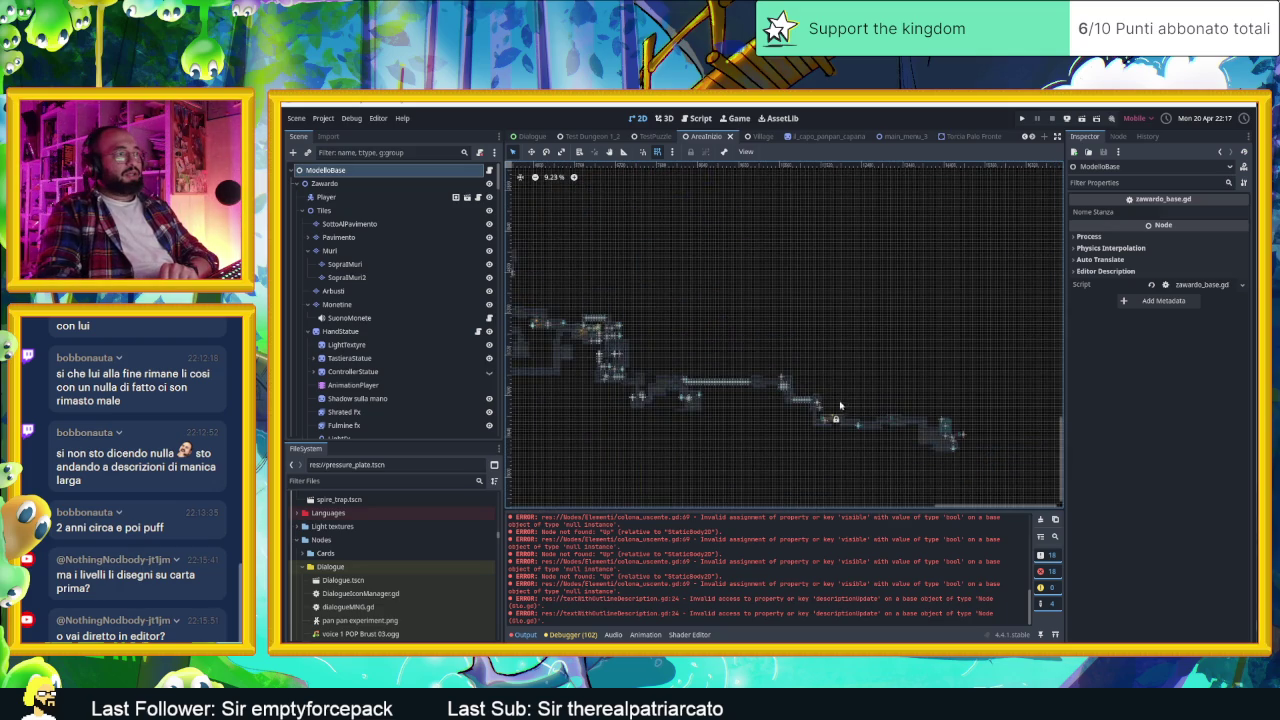
scroll(755, 392, up, 1)
scroll(562, 345, down, 2)
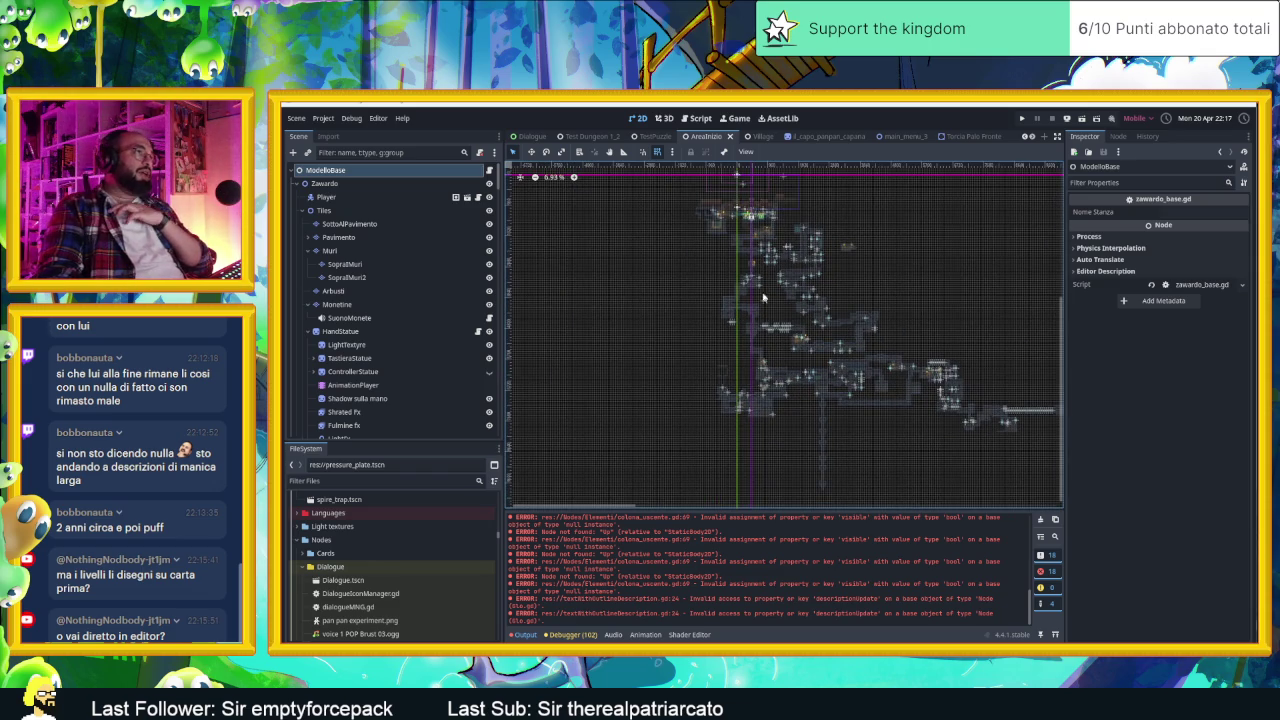
scroll(765, 288, up, 5)
scroll(767, 312, up, 1)
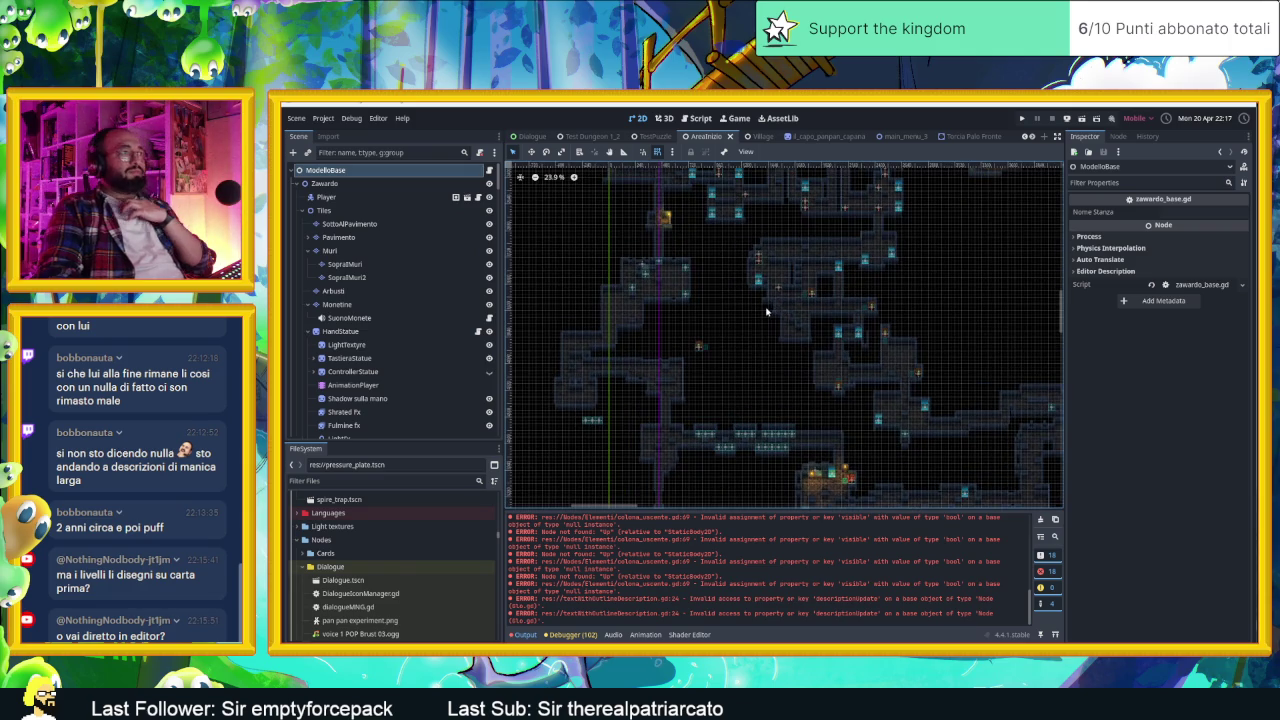
scroll(766, 312, up, 1)
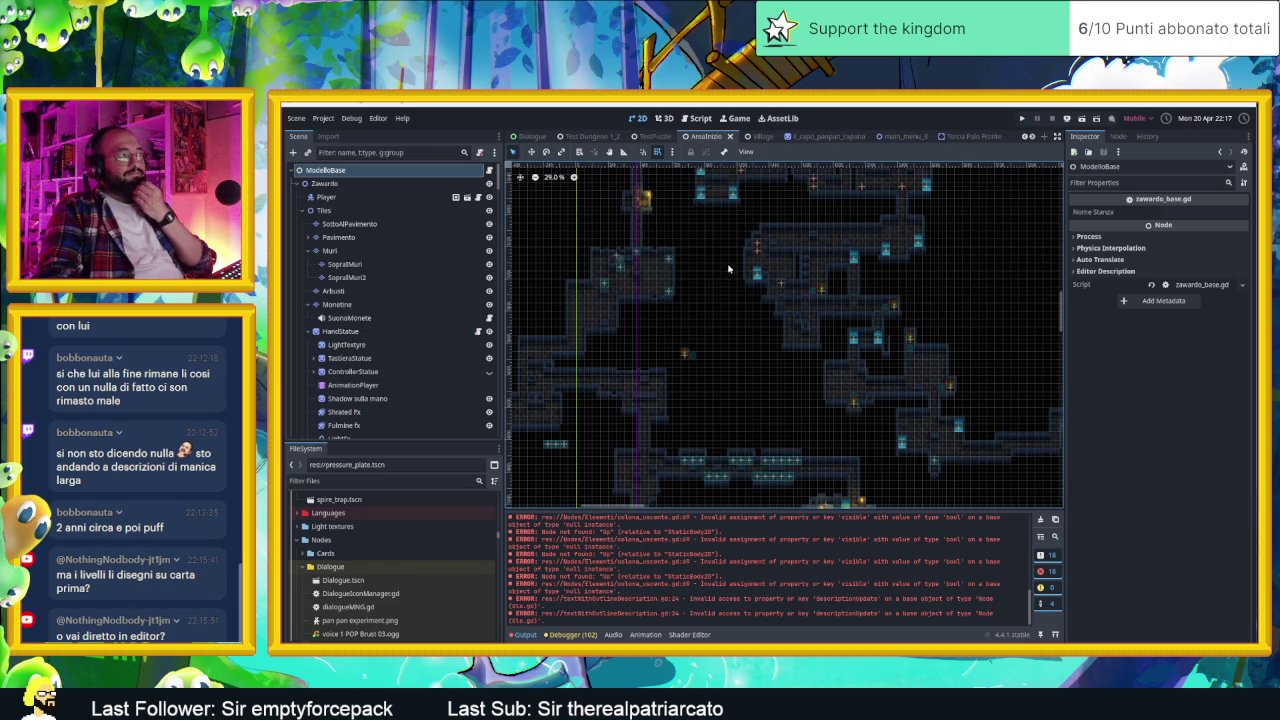
click(755, 136)
Step: Filter the FileSystem by 'villa', select Village.tscn, then clear the filter to show the full tree
scroll(768, 335, down, 2)
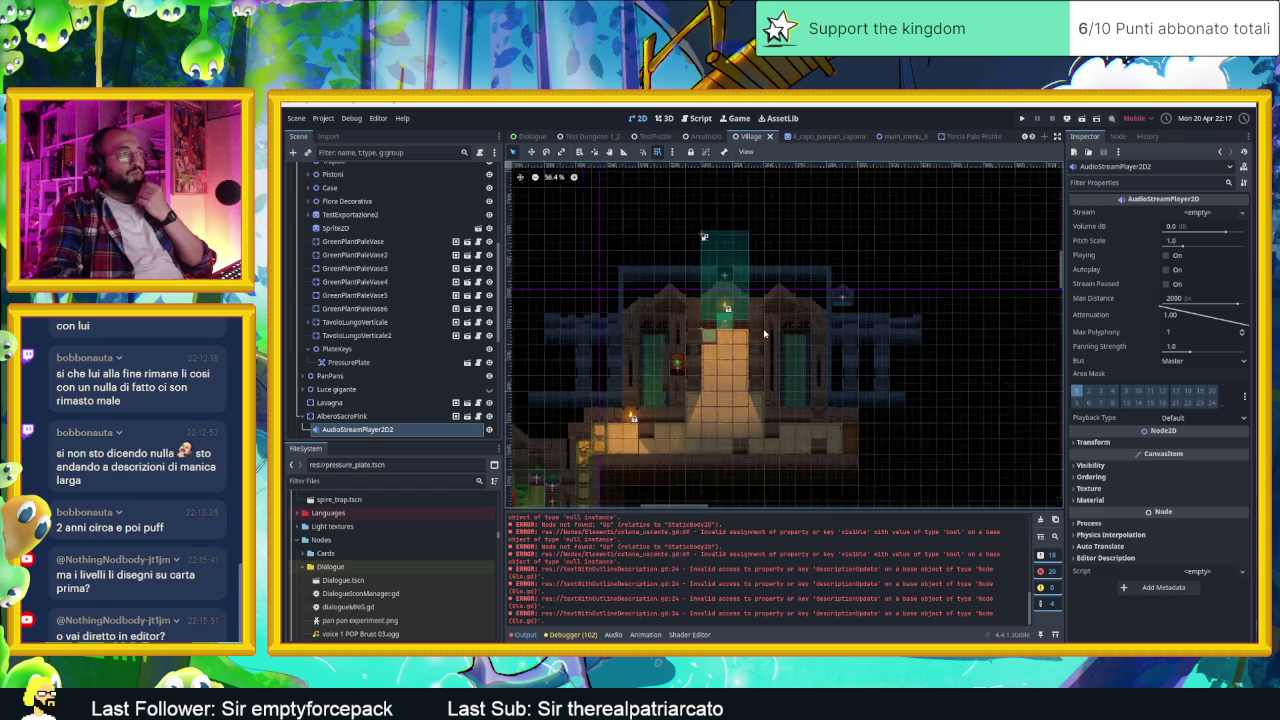
click(338, 481)
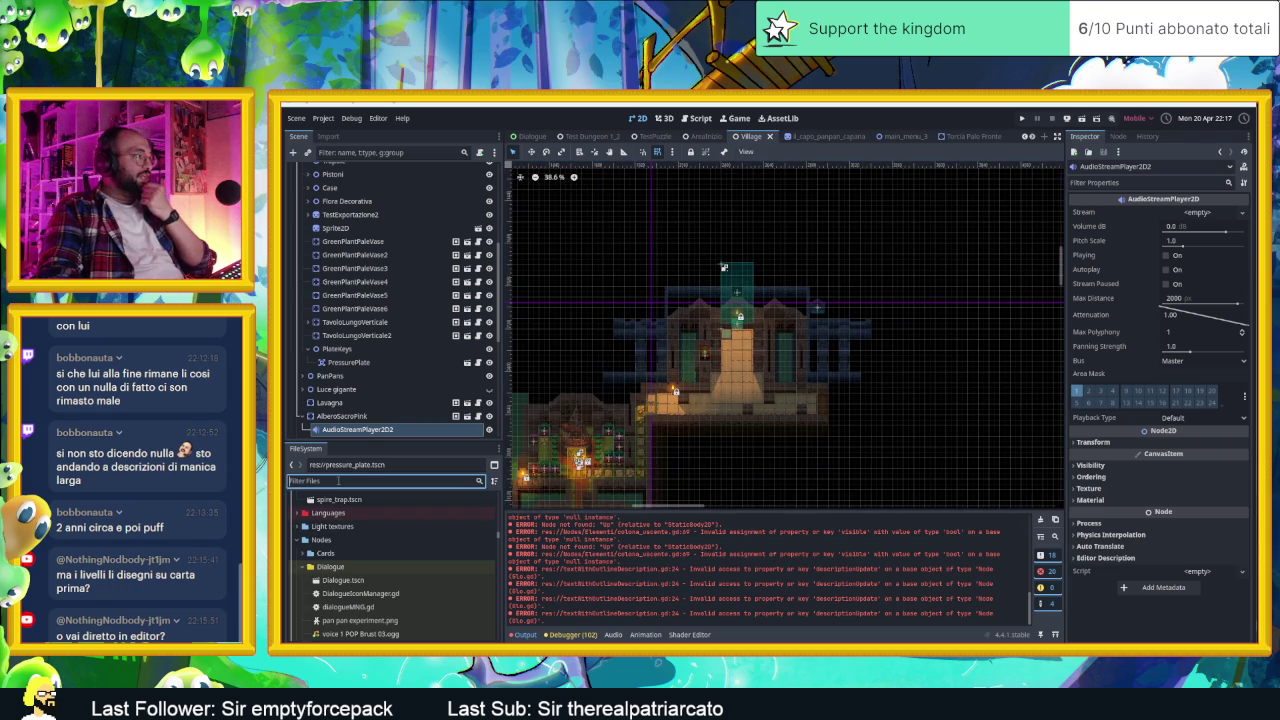
text(villa)
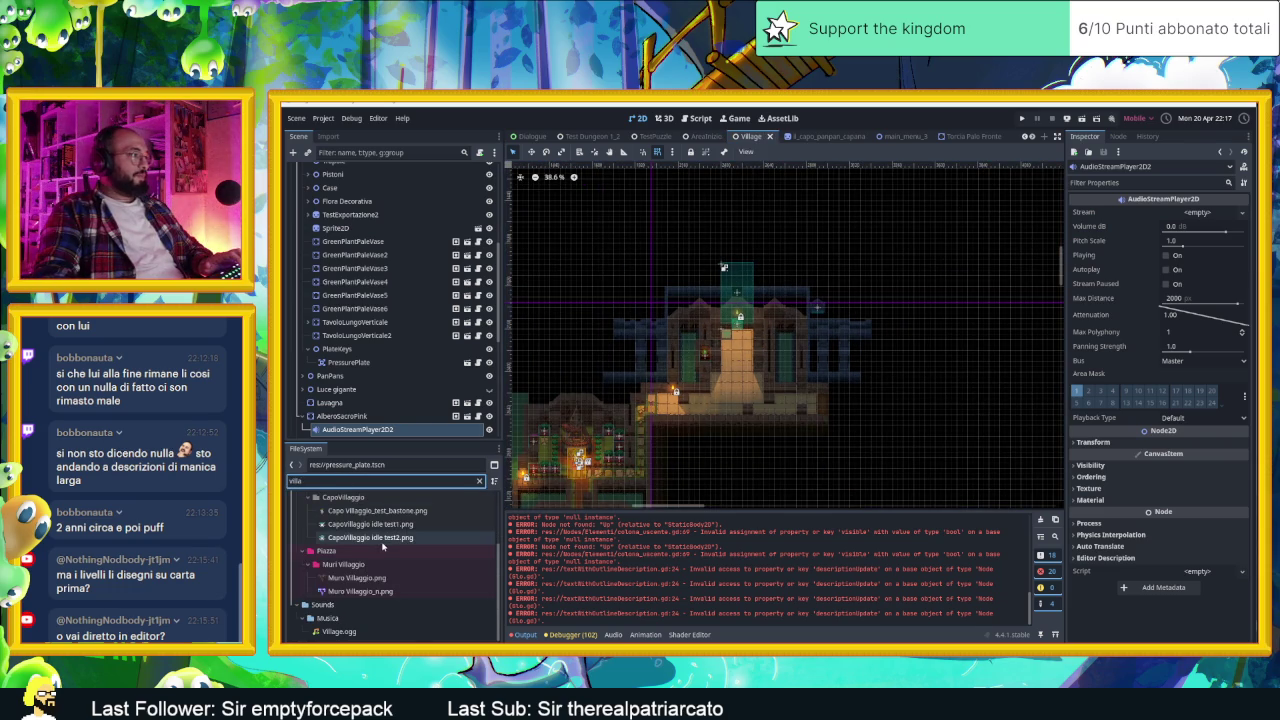
scroll(350, 520, up, 3)
click(340, 531)
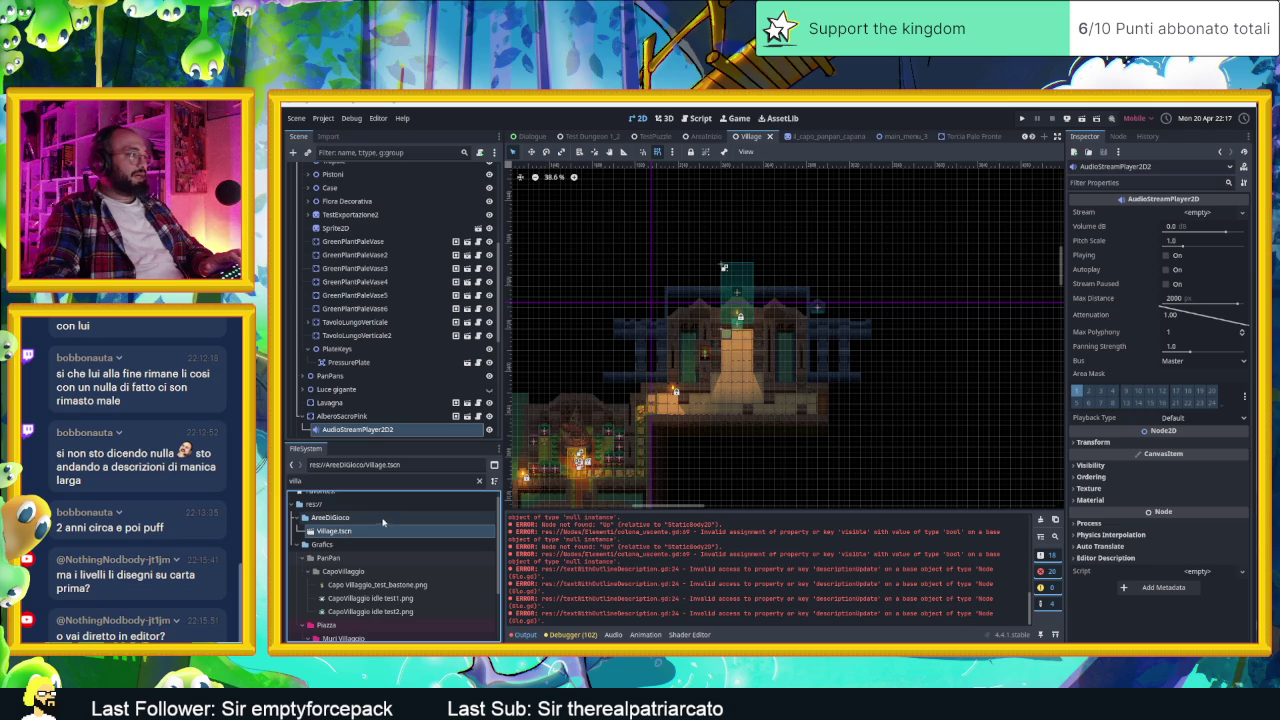
click(479, 481)
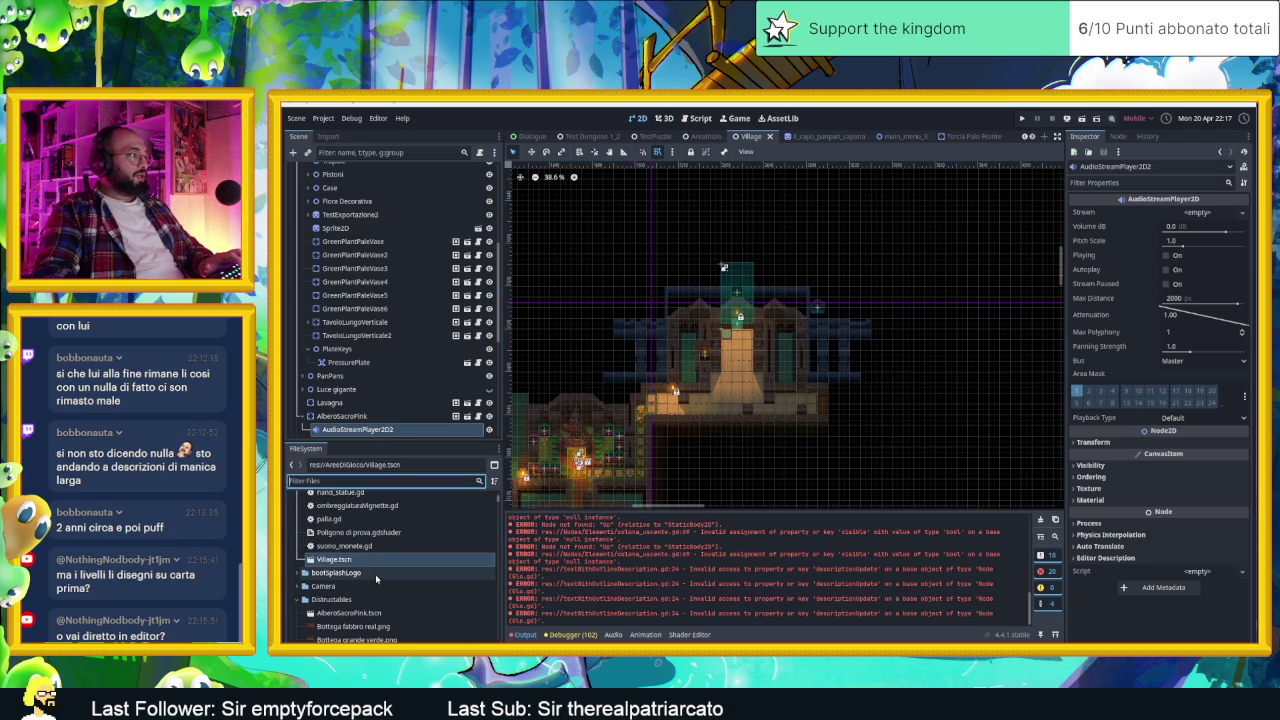
scroll(376, 575, up, 5)
scroll(376, 567, down, 2)
scroll(378, 556, down, 3)
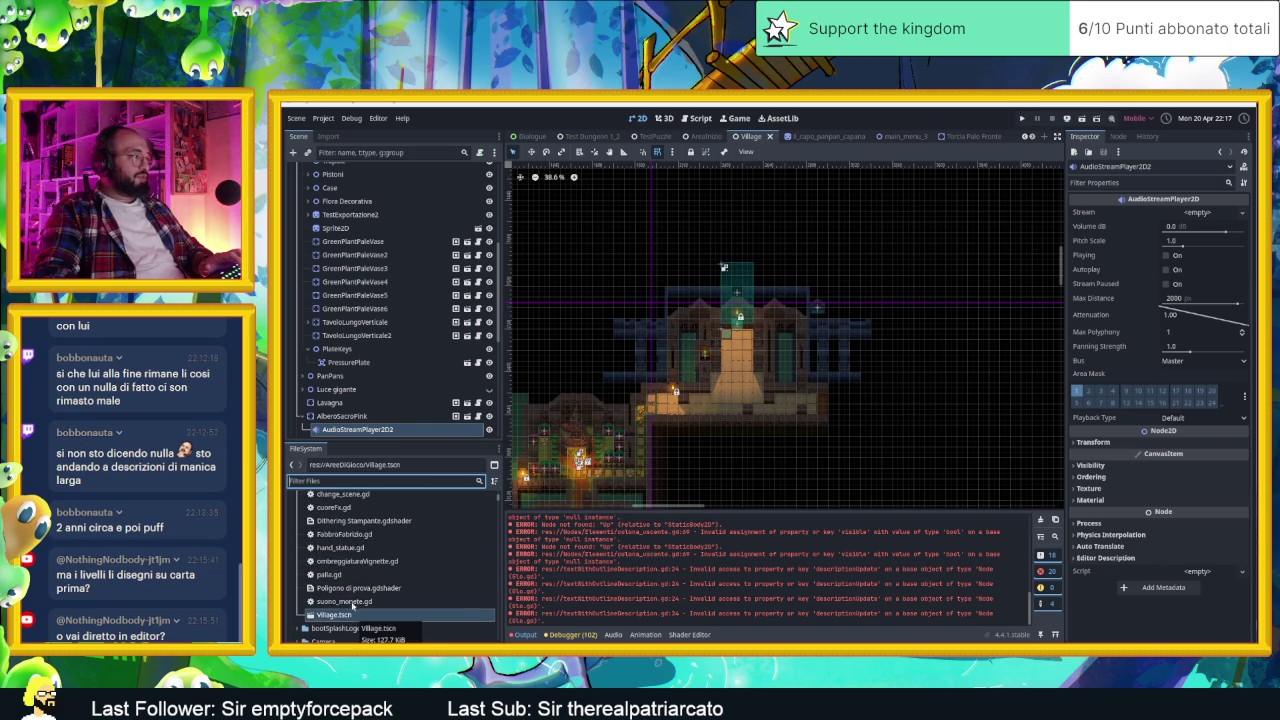
scroll(352, 605, up, 5)
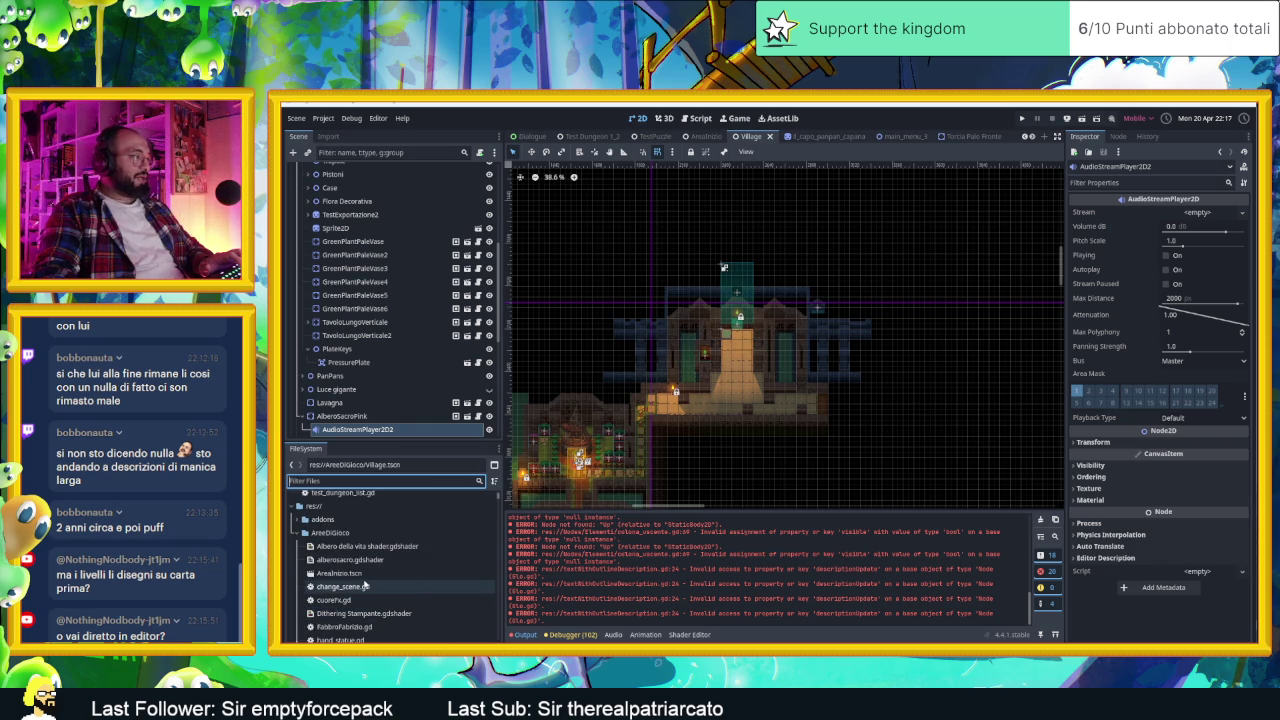
scroll(368, 590, down, 3)
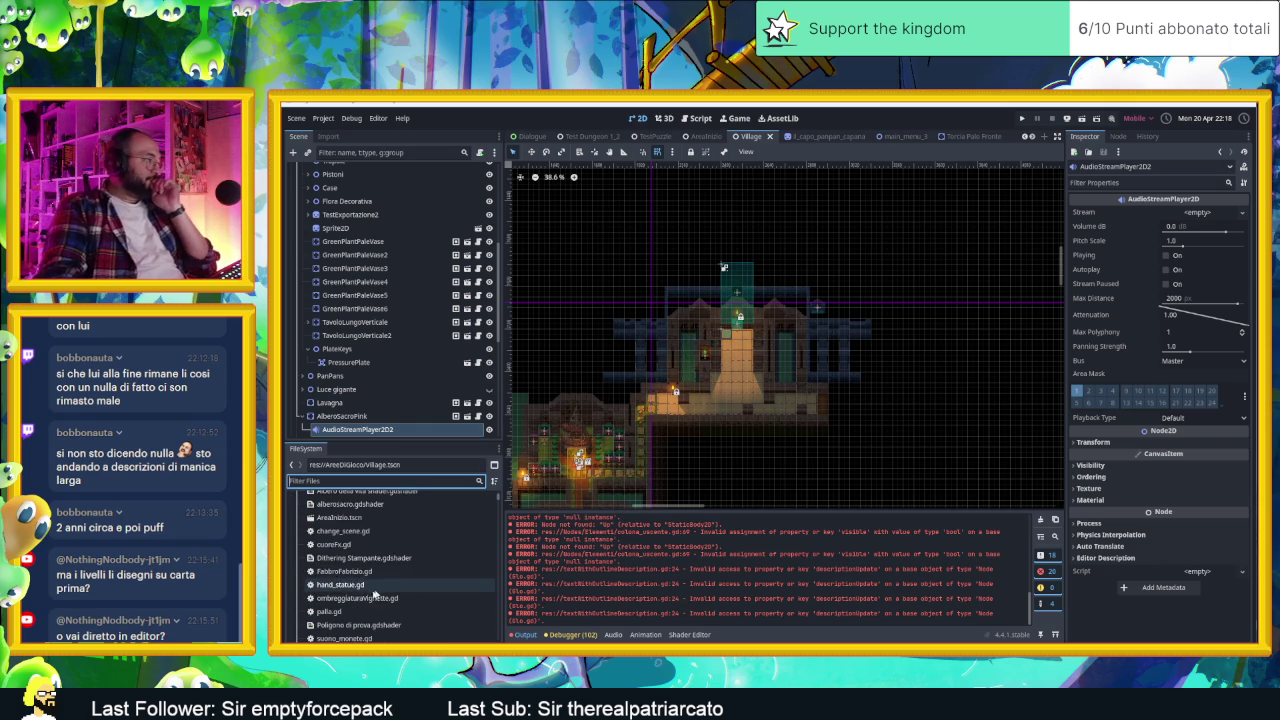
scroll(365, 600, down, 3)
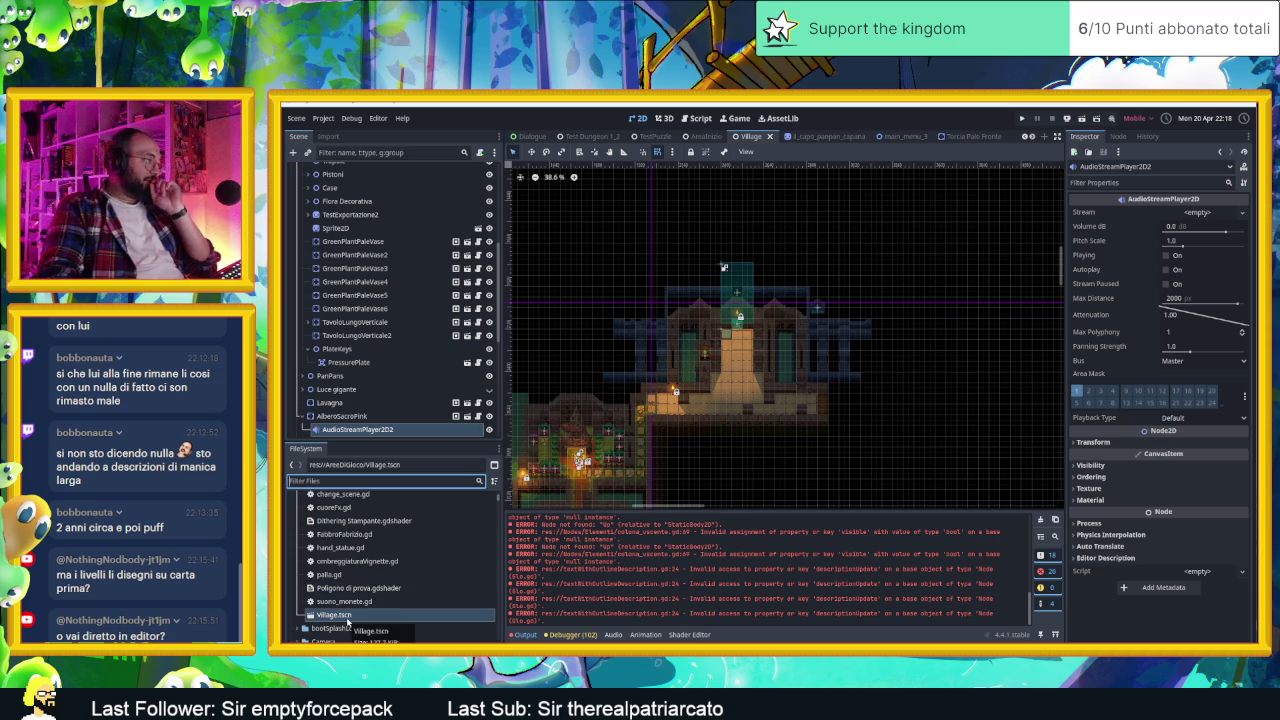
Step: Duplicate Village.tscn as DungeonSelectArea.tscn and open the new scene for editing
right_click(348, 617)
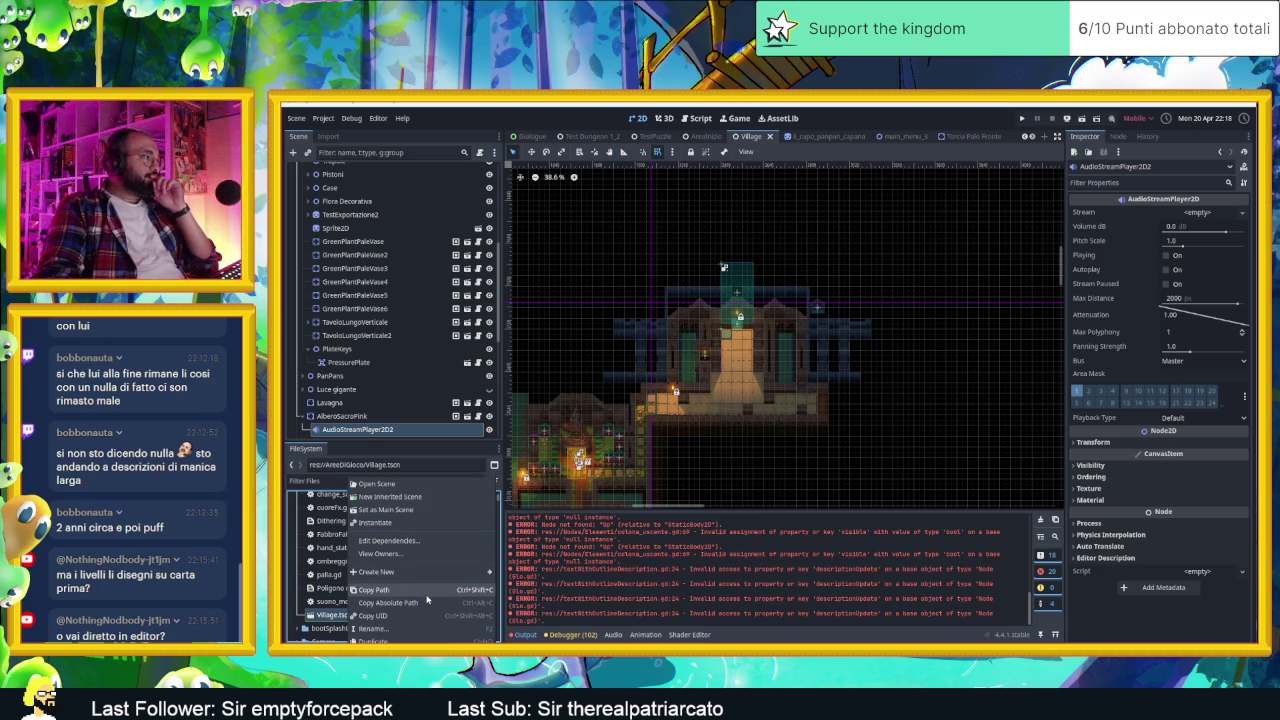
mouse_move(447, 577)
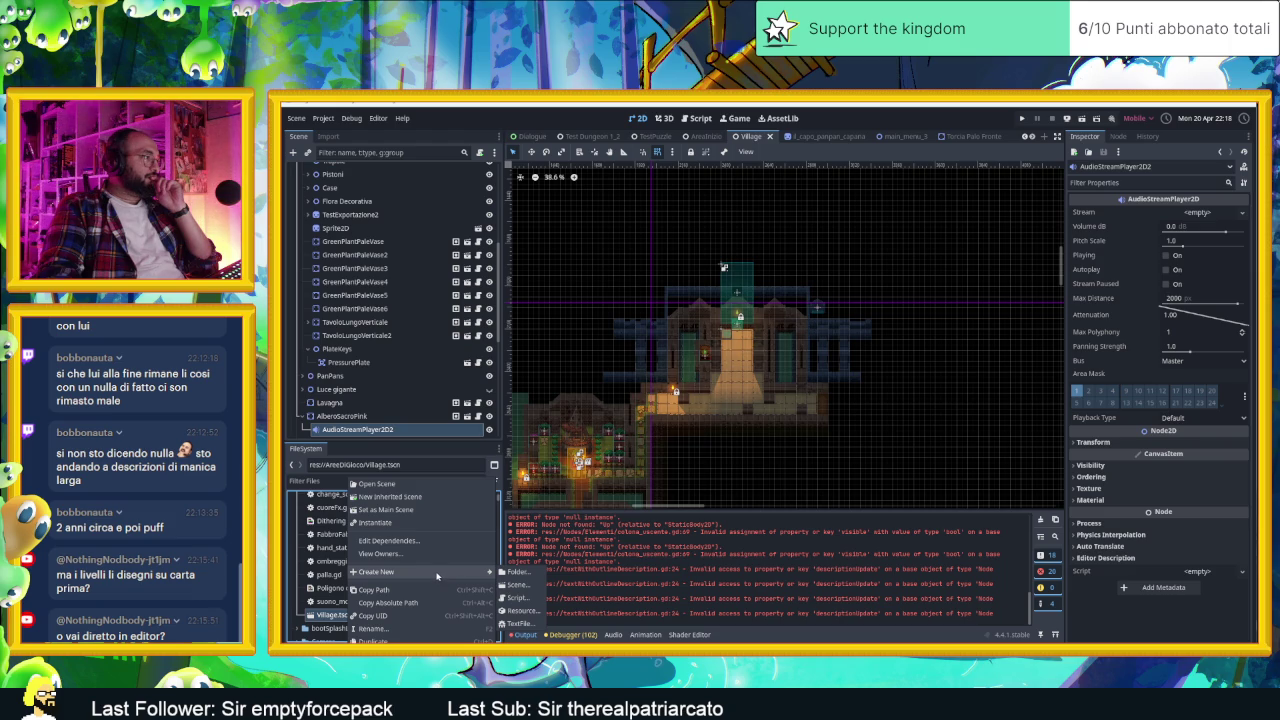
click(411, 638)
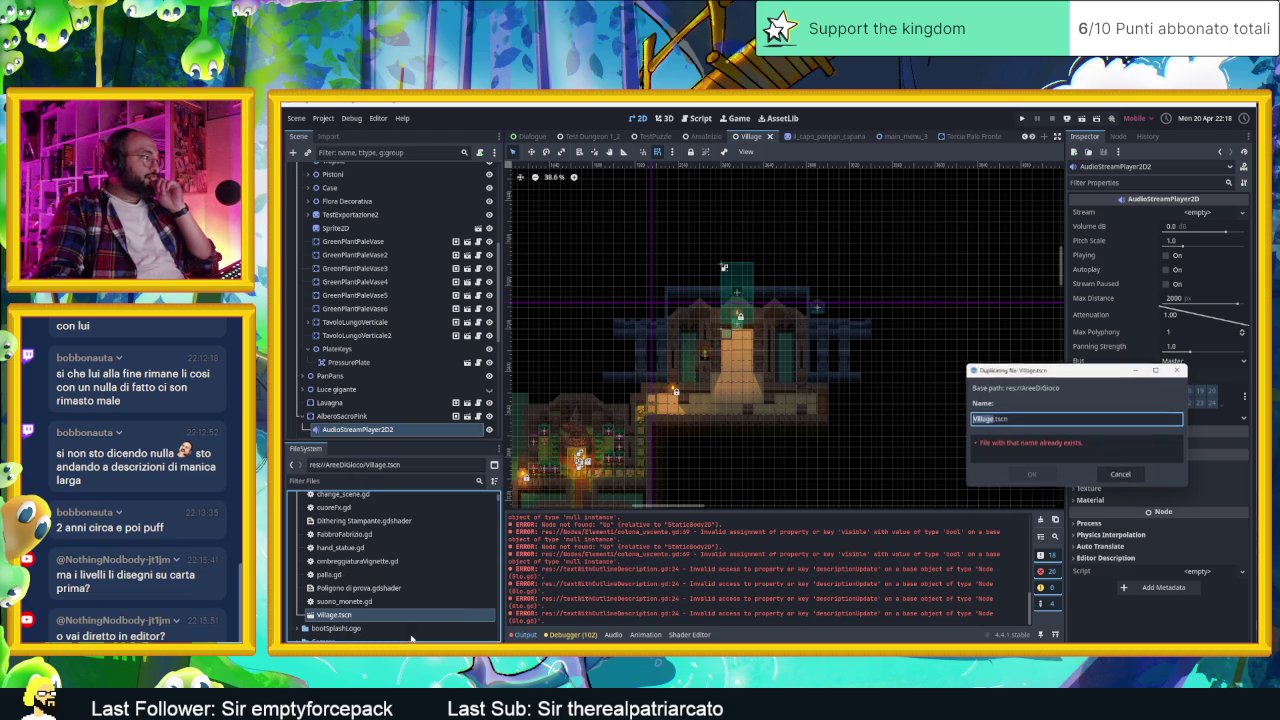
drag(1027, 374, 745, 383)
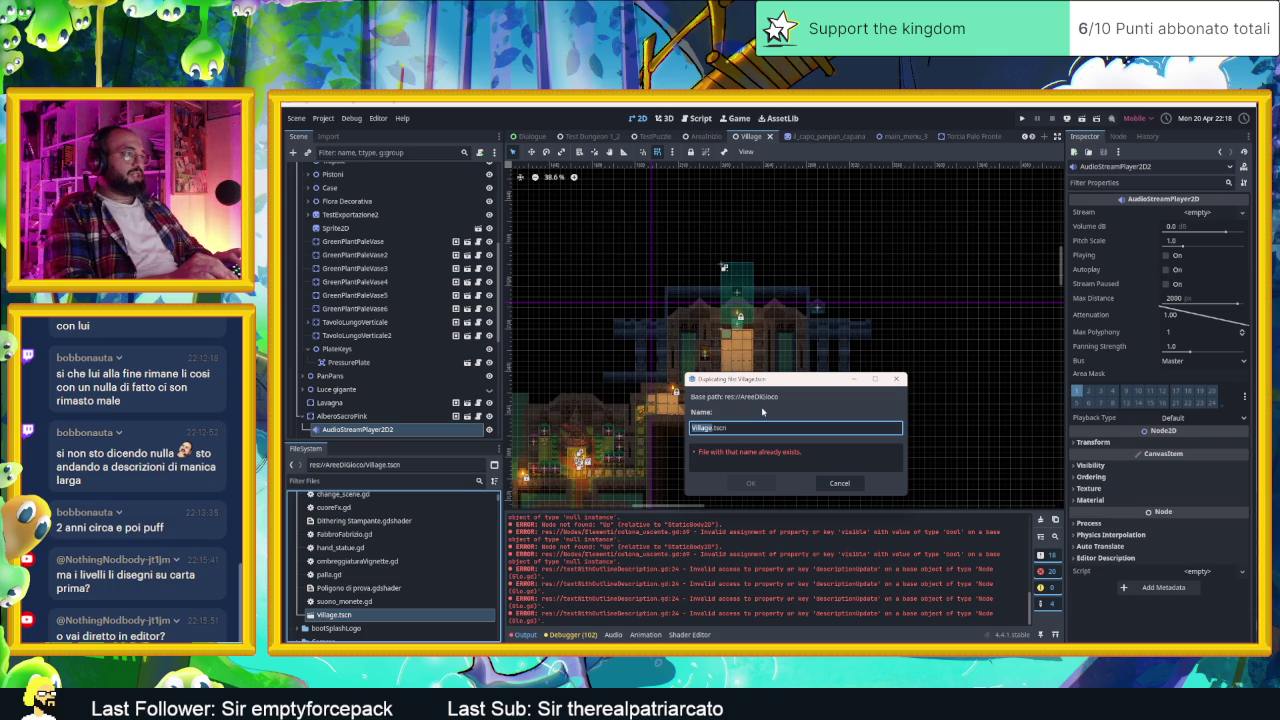
text(Dunge)
text(onSelectArea)
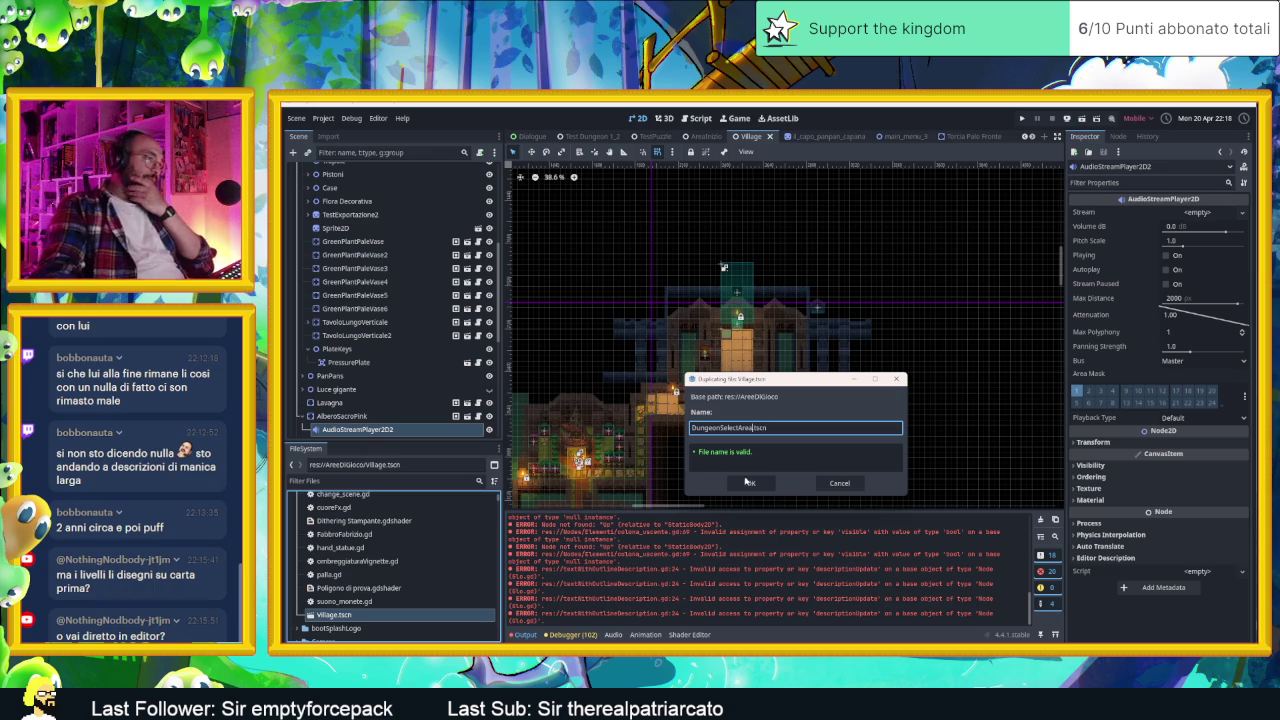
click(748, 483)
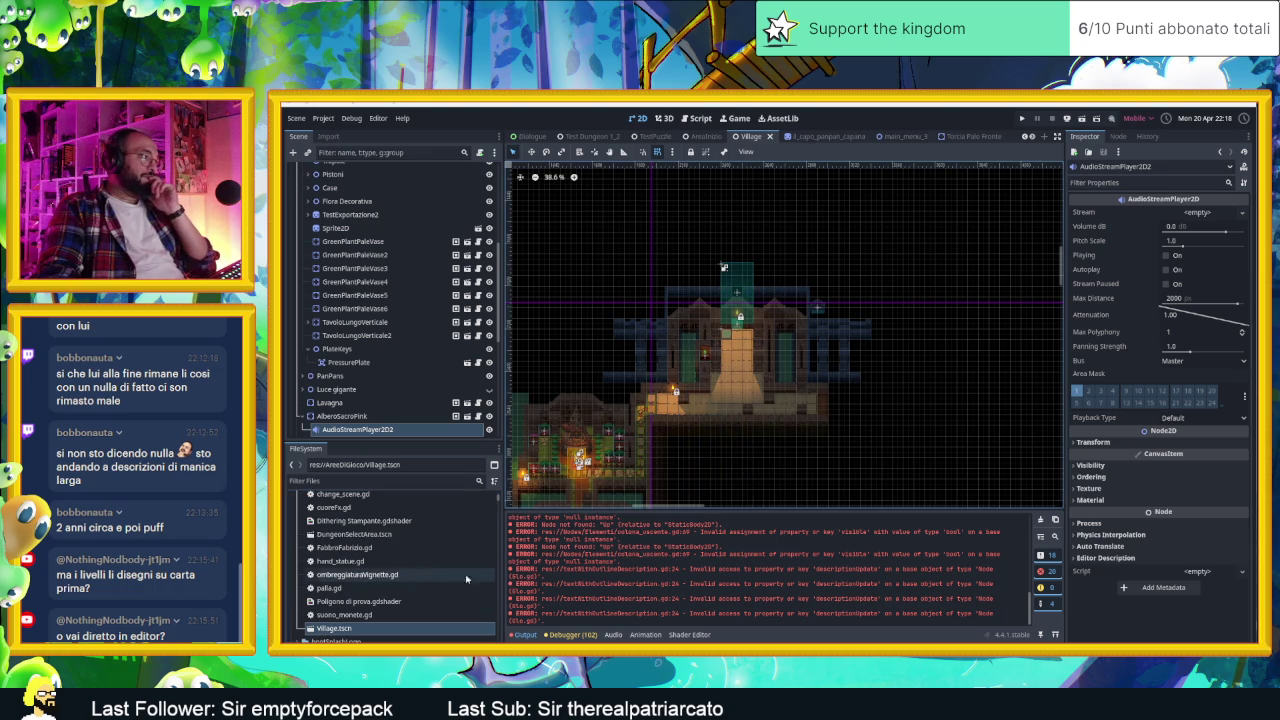
click(371, 536)
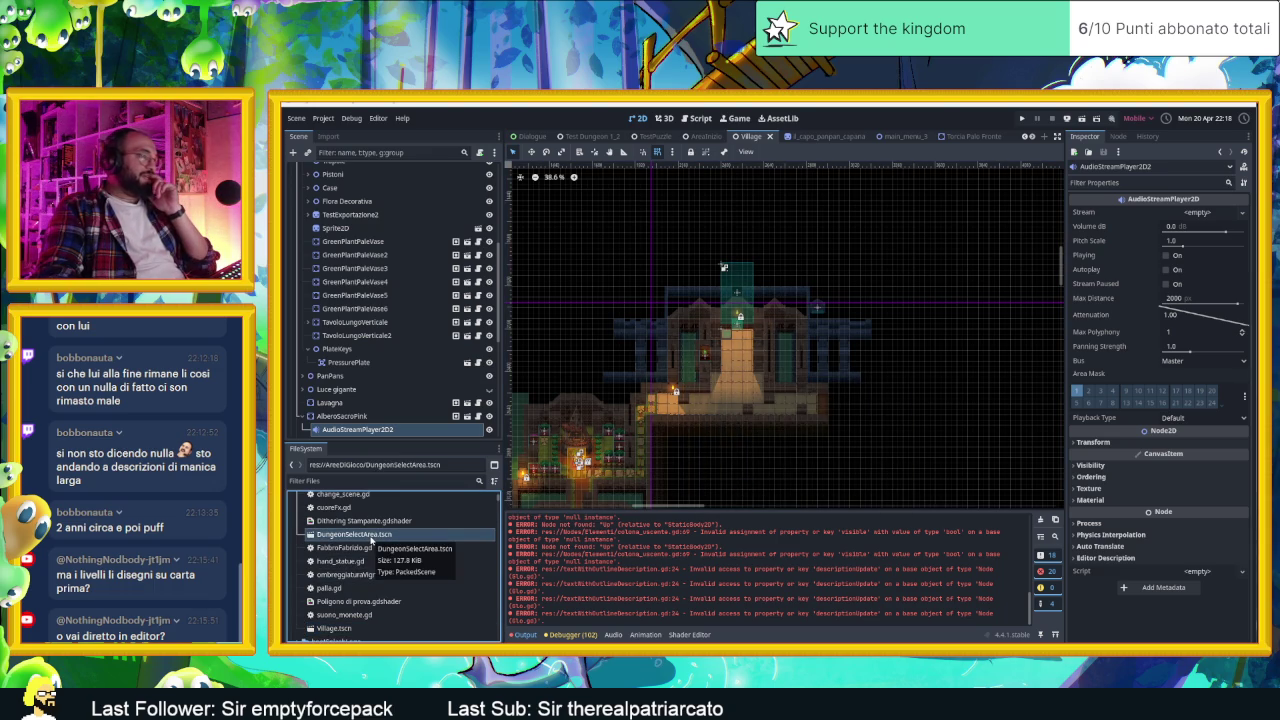
double_click(371, 537)
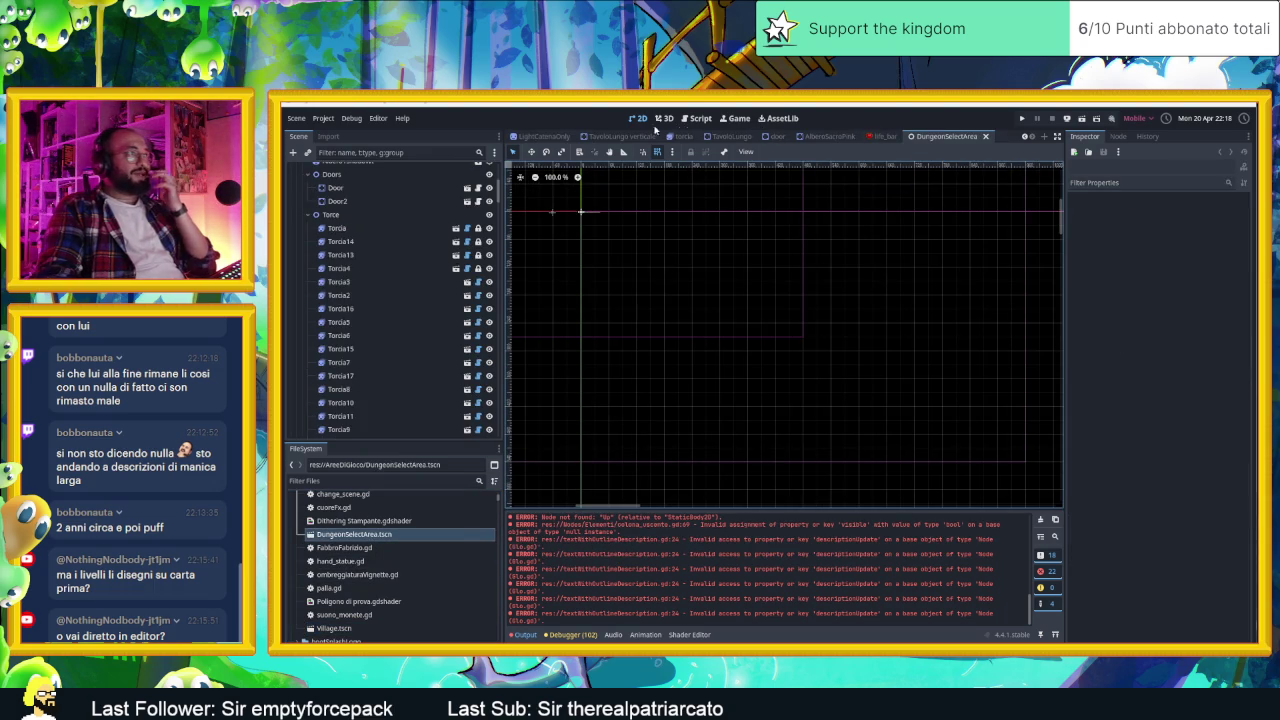
scroll(754, 231, down, 10)
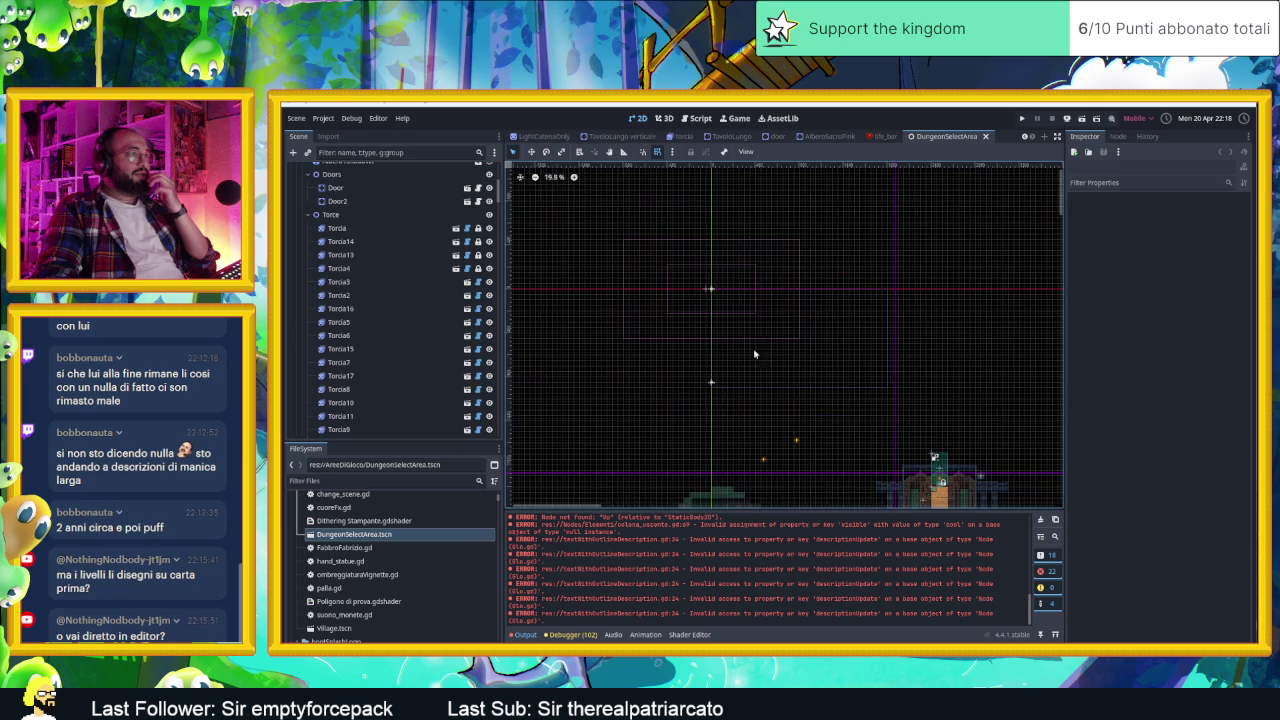
scroll(856, 360, down, 2)
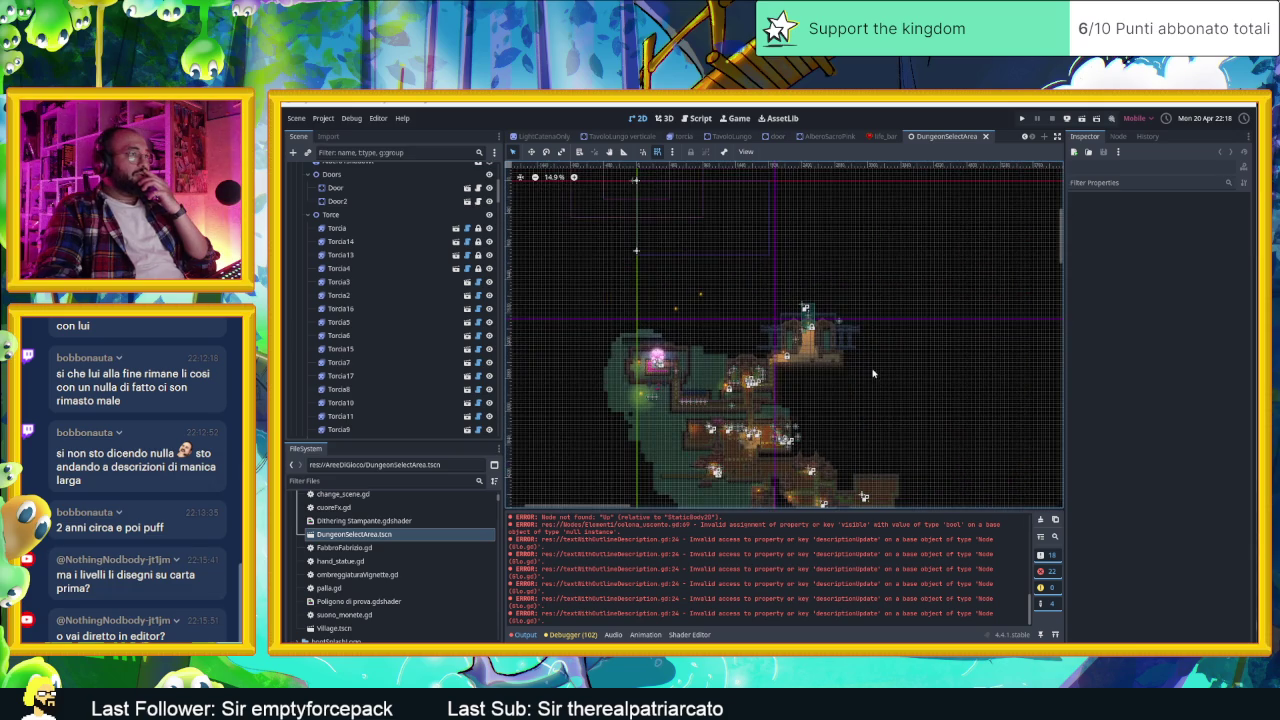
scroll(872, 374, up, 2)
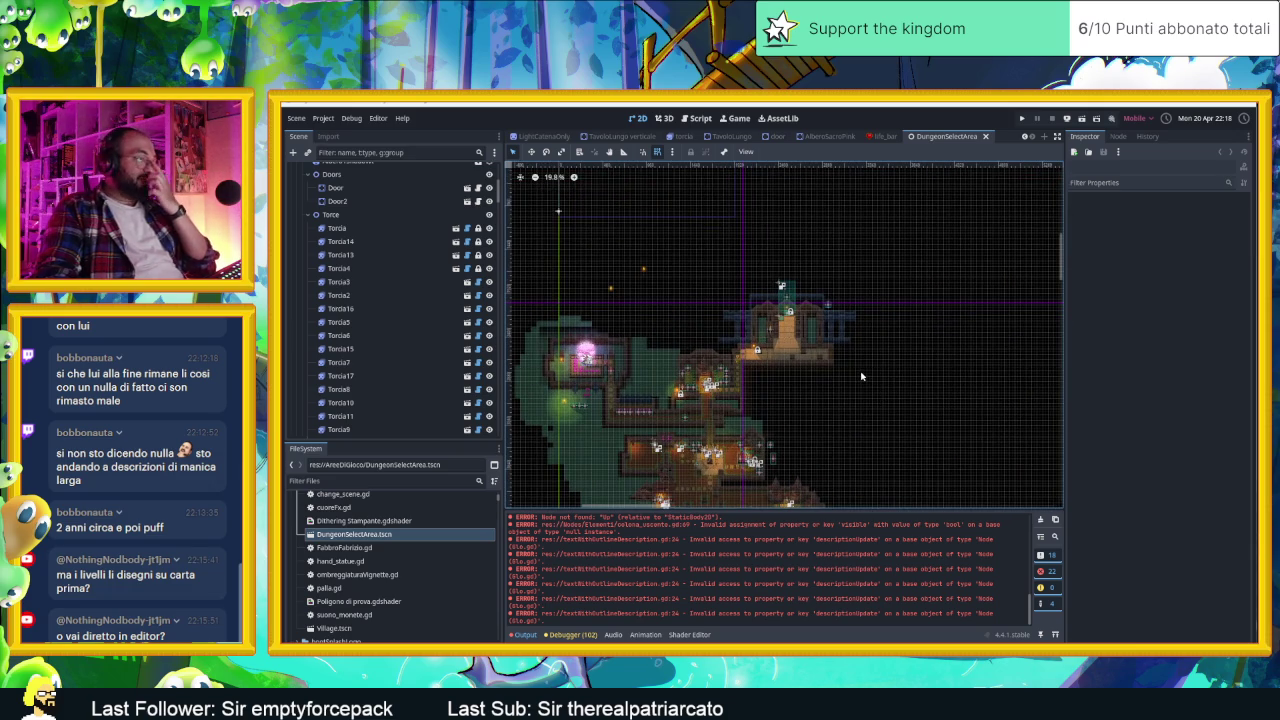
scroll(843, 360, up, 5)
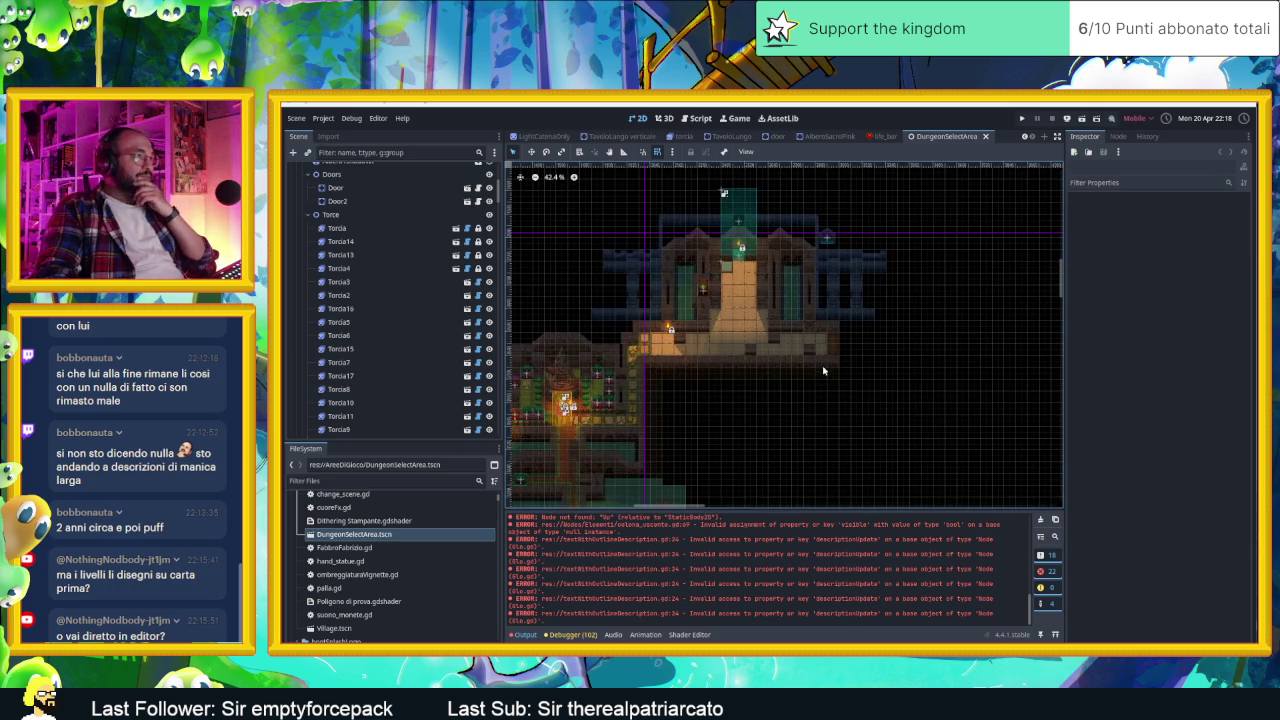
scroll(783, 330, down, 7)
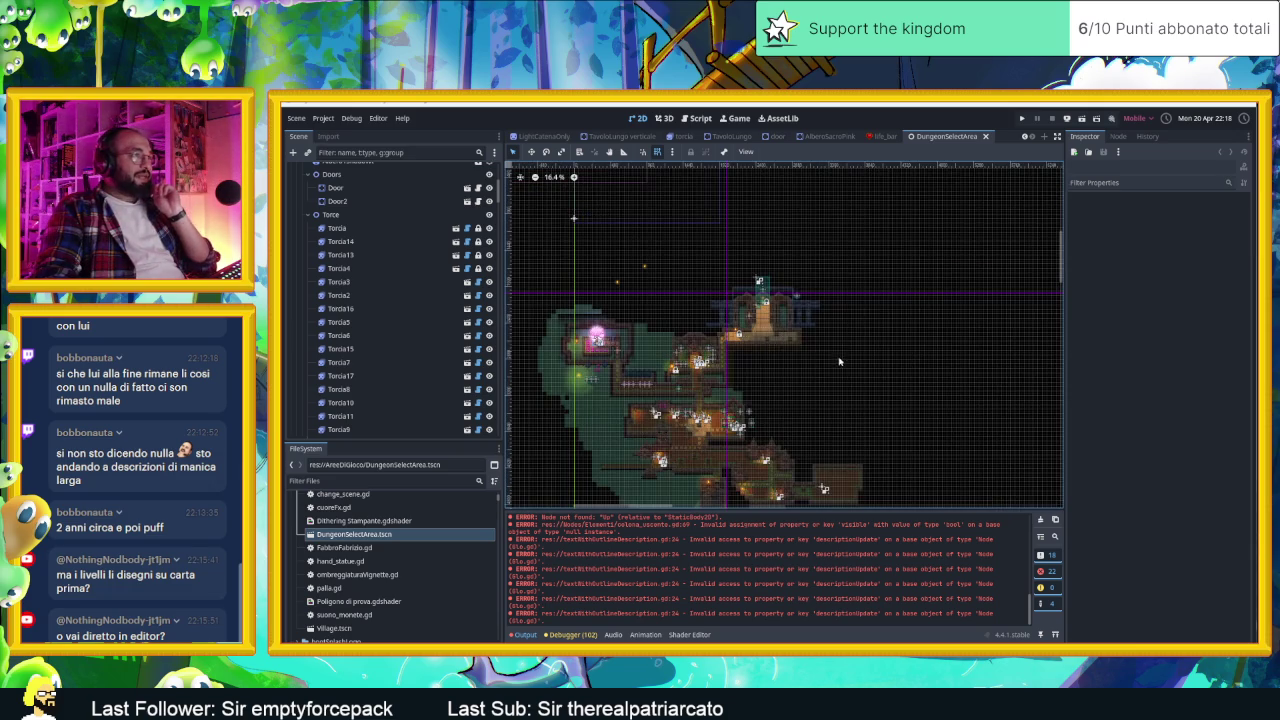
drag(822, 401, 783, 340)
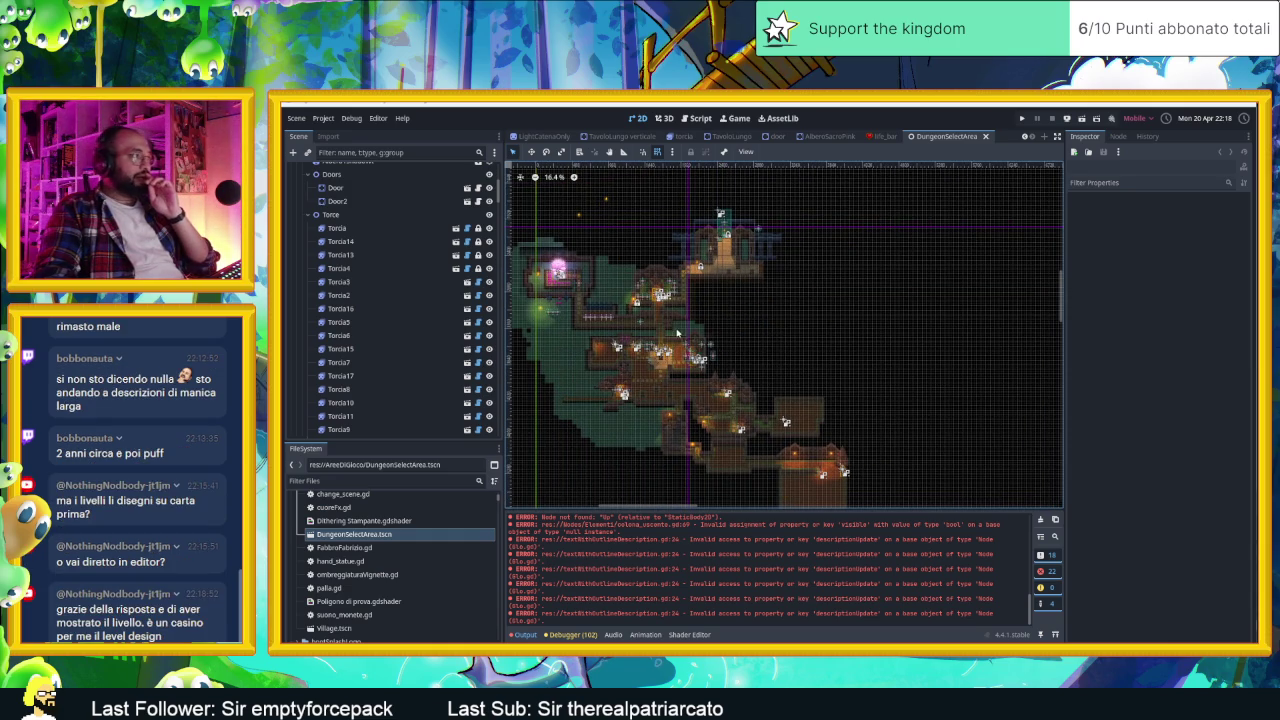
scroll(717, 352, left, 2)
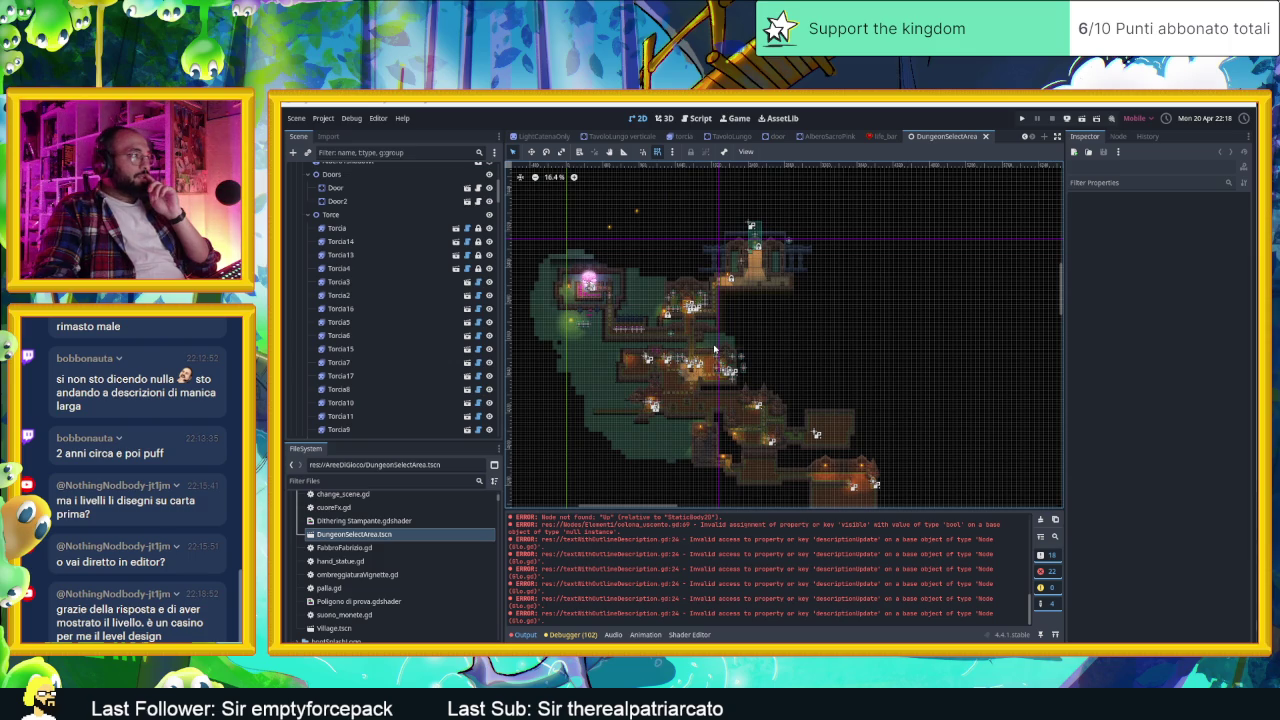
scroll(348, 212, up, 5)
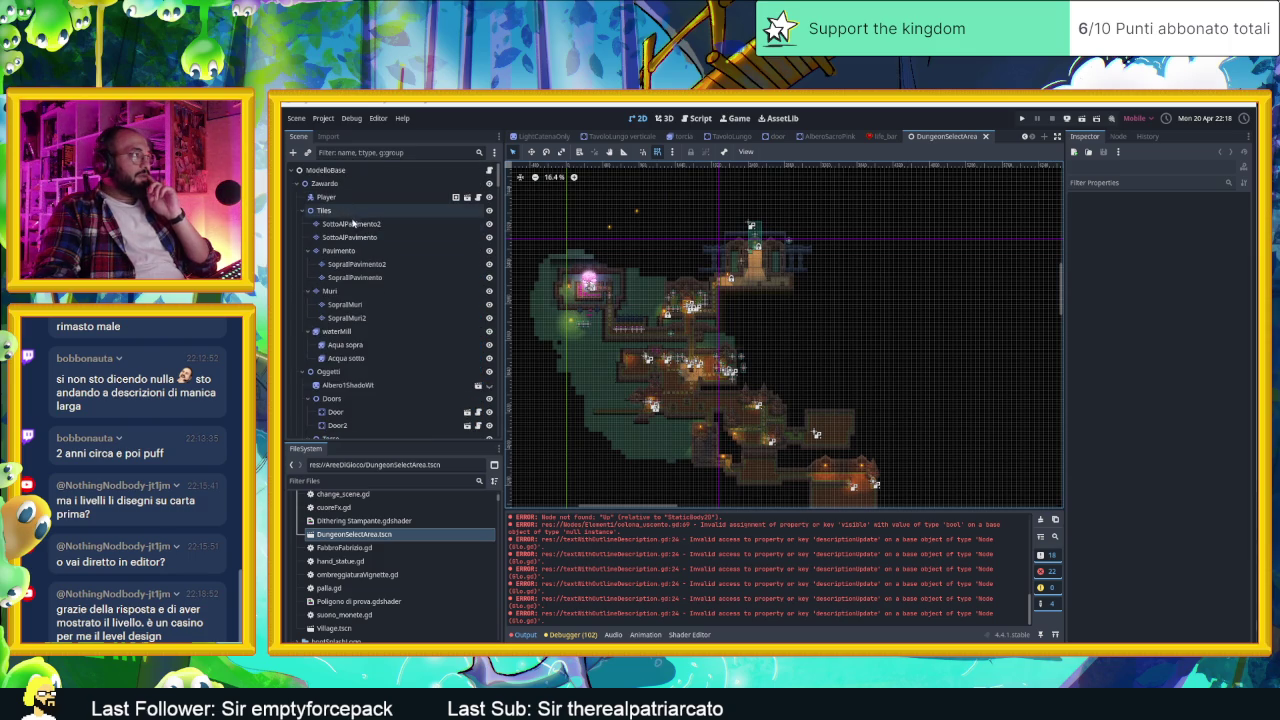
Step: Paint one wall tile near the temple entrance on SopraIMuri, then select Muri and save
click(366, 302)
scroll(701, 293, up, 5)
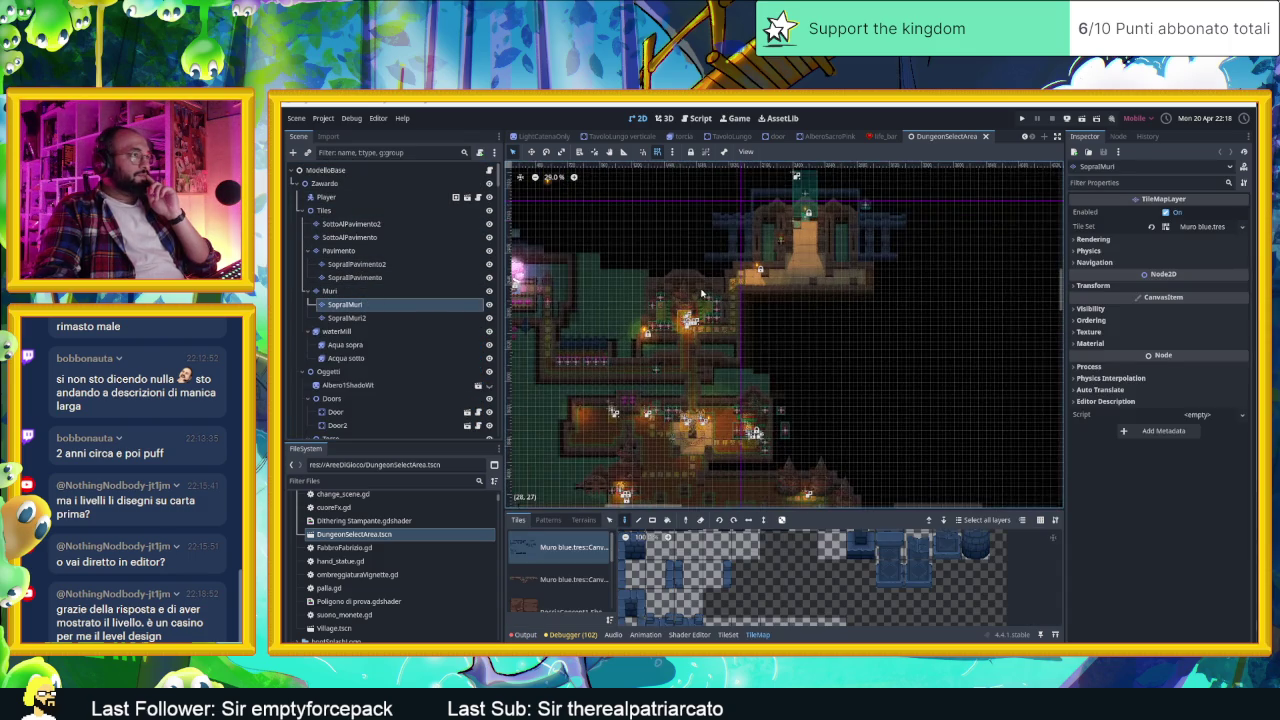
scroll(749, 364, up, 6)
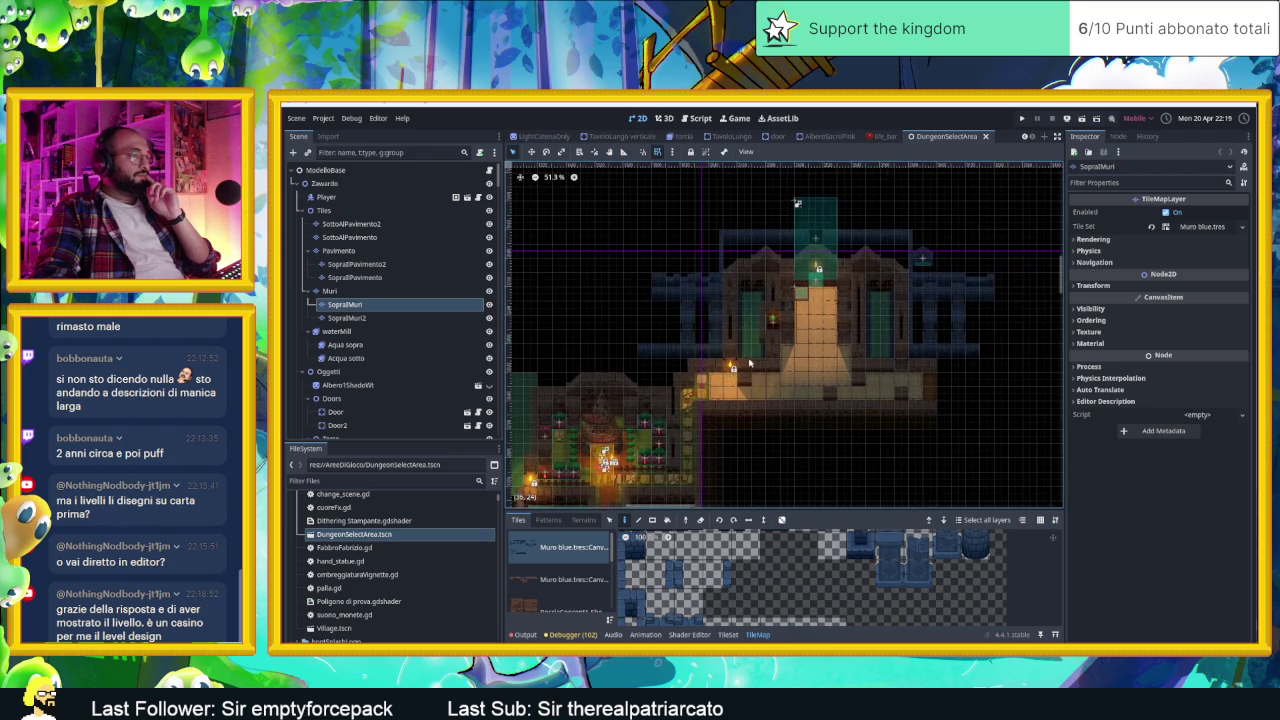
scroll(749, 364, up, 2)
click(575, 348)
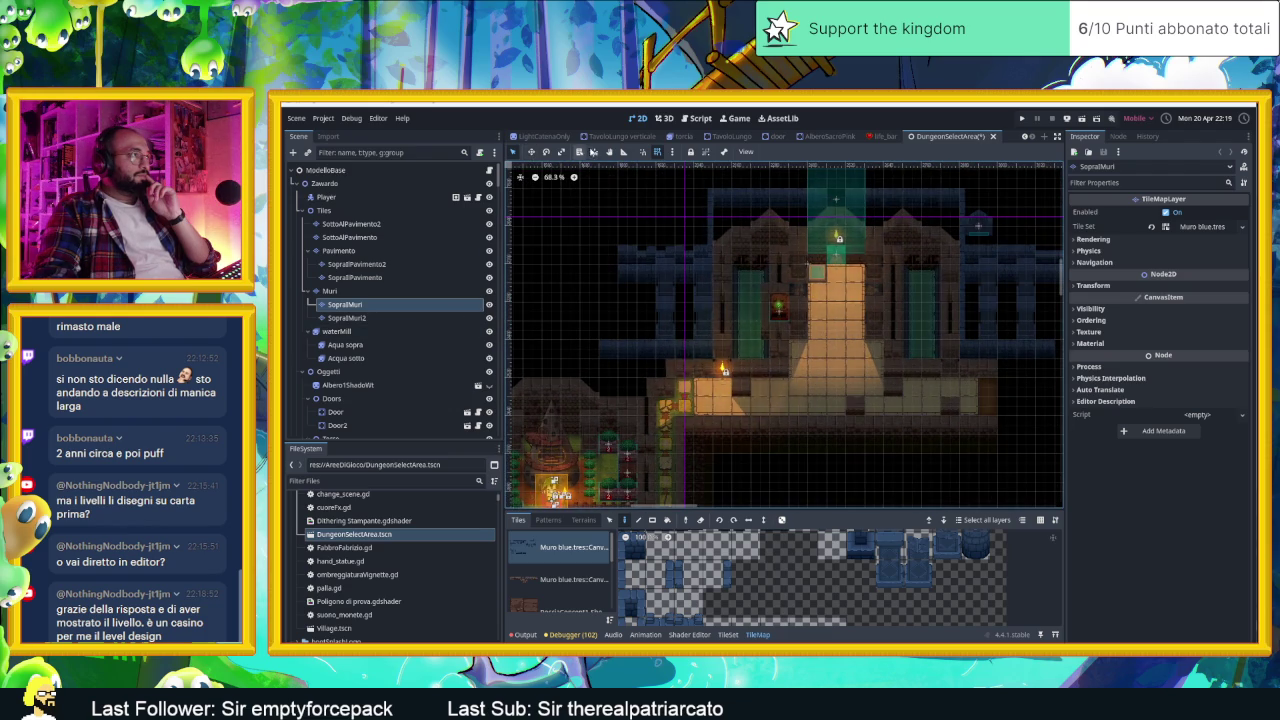
click(333, 290)
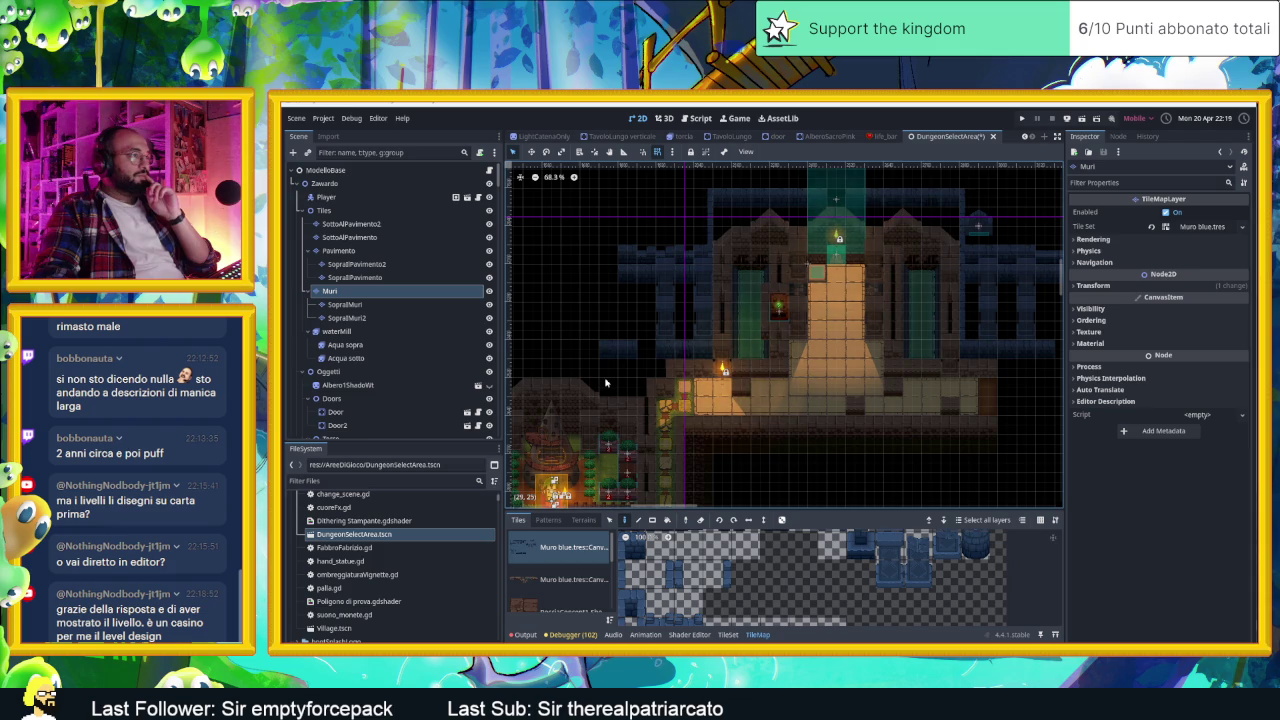
key(ctrl+s)
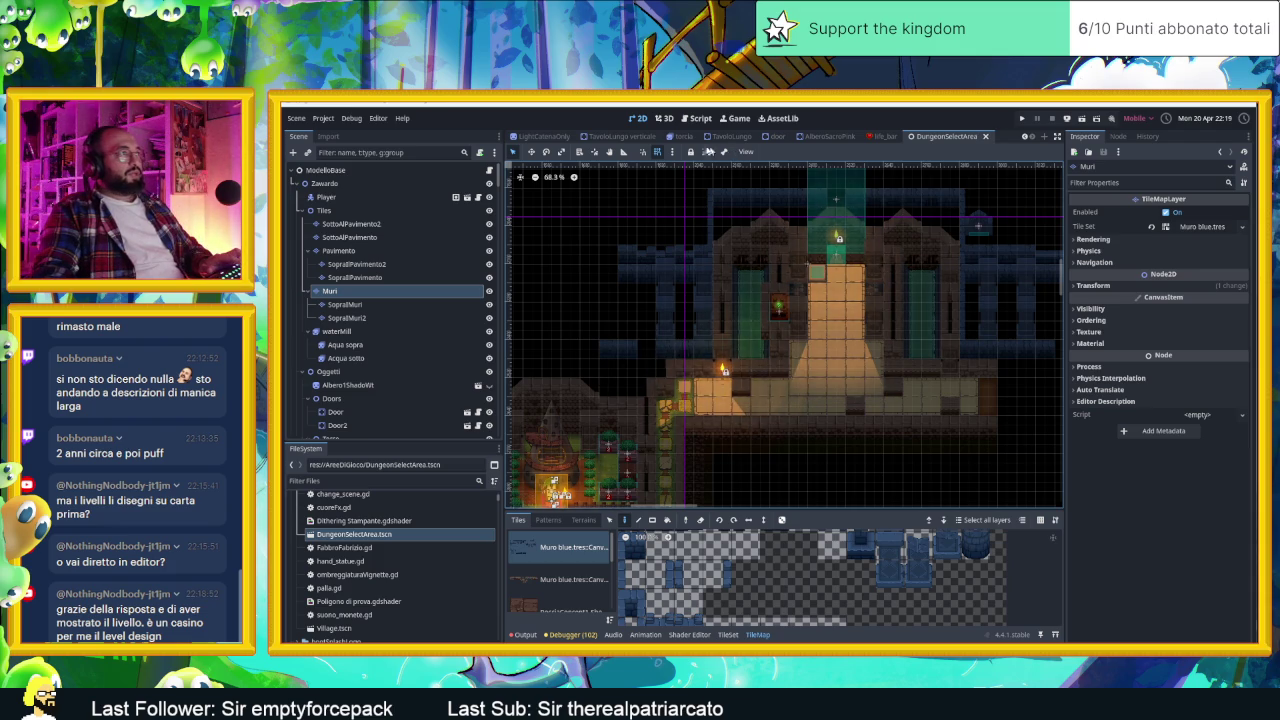
Step: Close the unneeded scene tabs, including life_bar, AlberoSacroPink, torcia, LampPaloAnimated and door
click(883, 136)
click(906, 137)
click(864, 137)
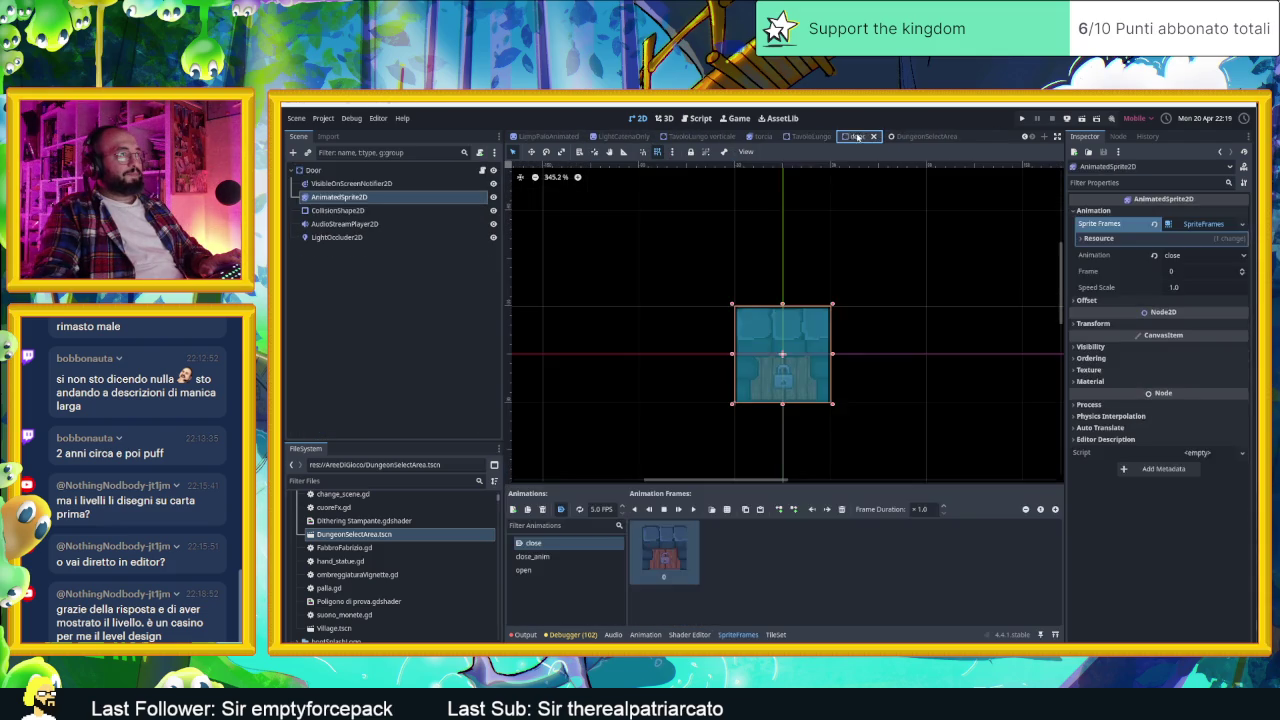
click(814, 138)
click(840, 137)
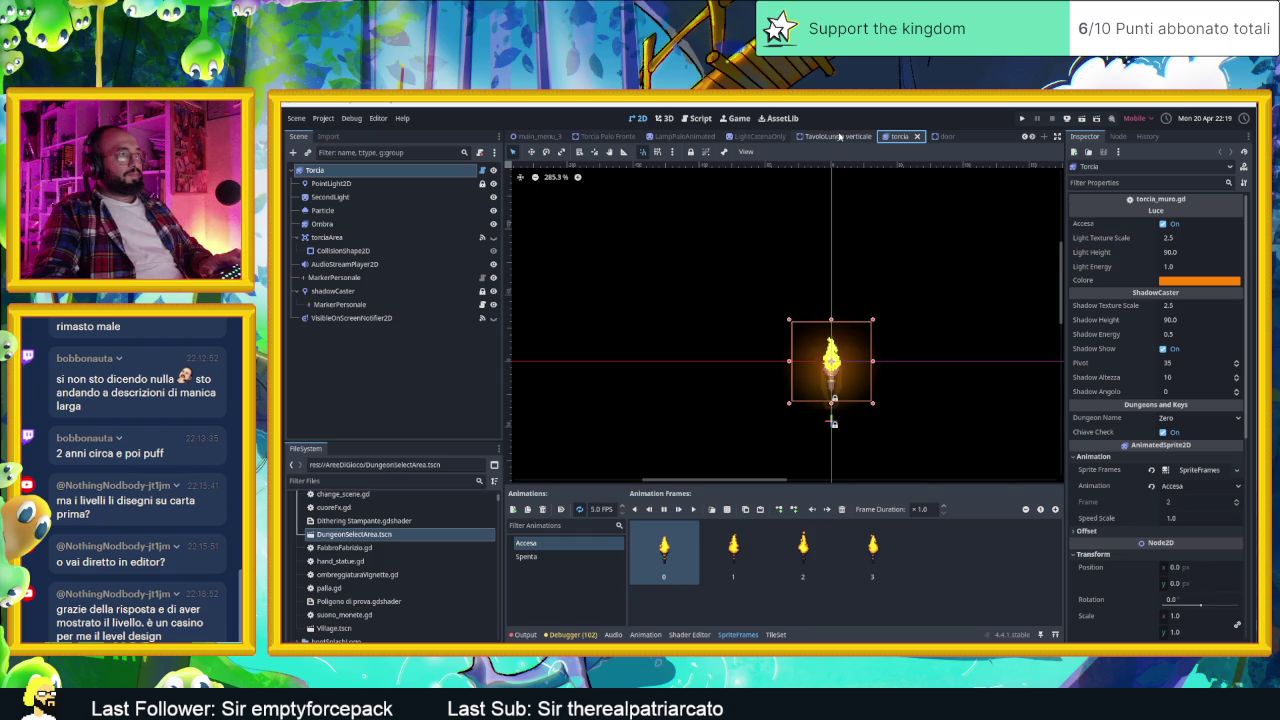
click(837, 137)
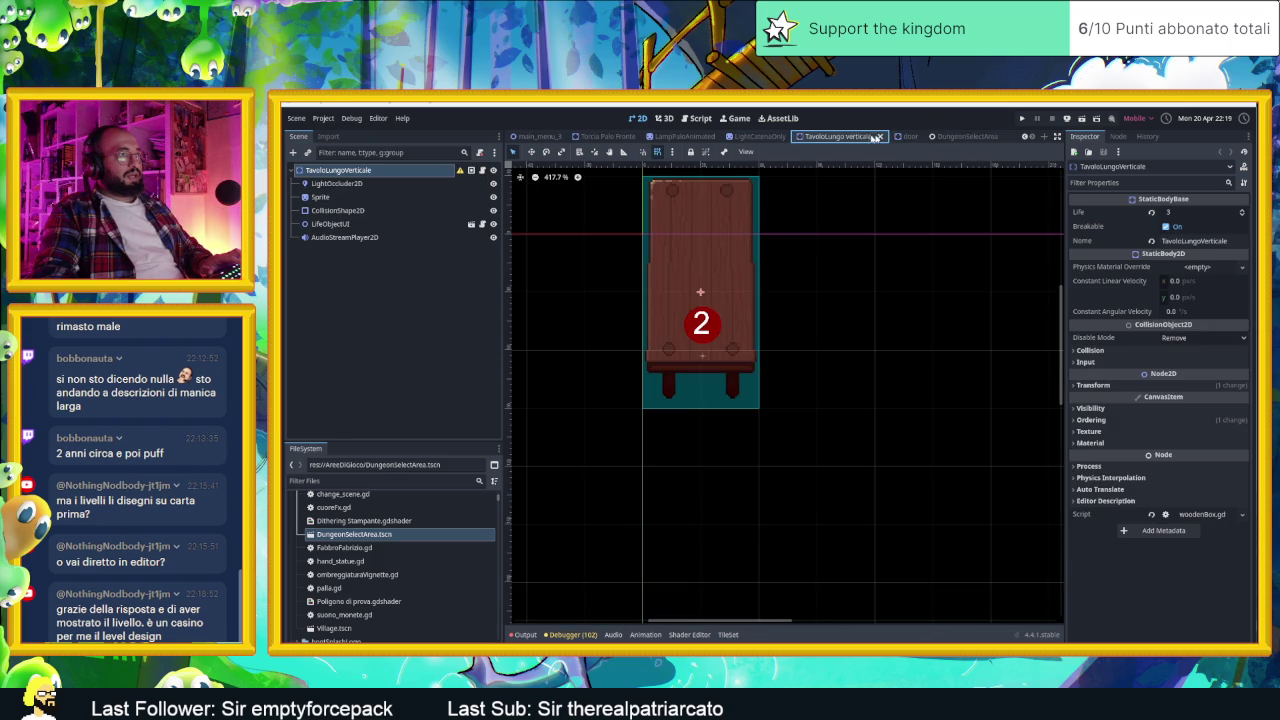
click(880, 136)
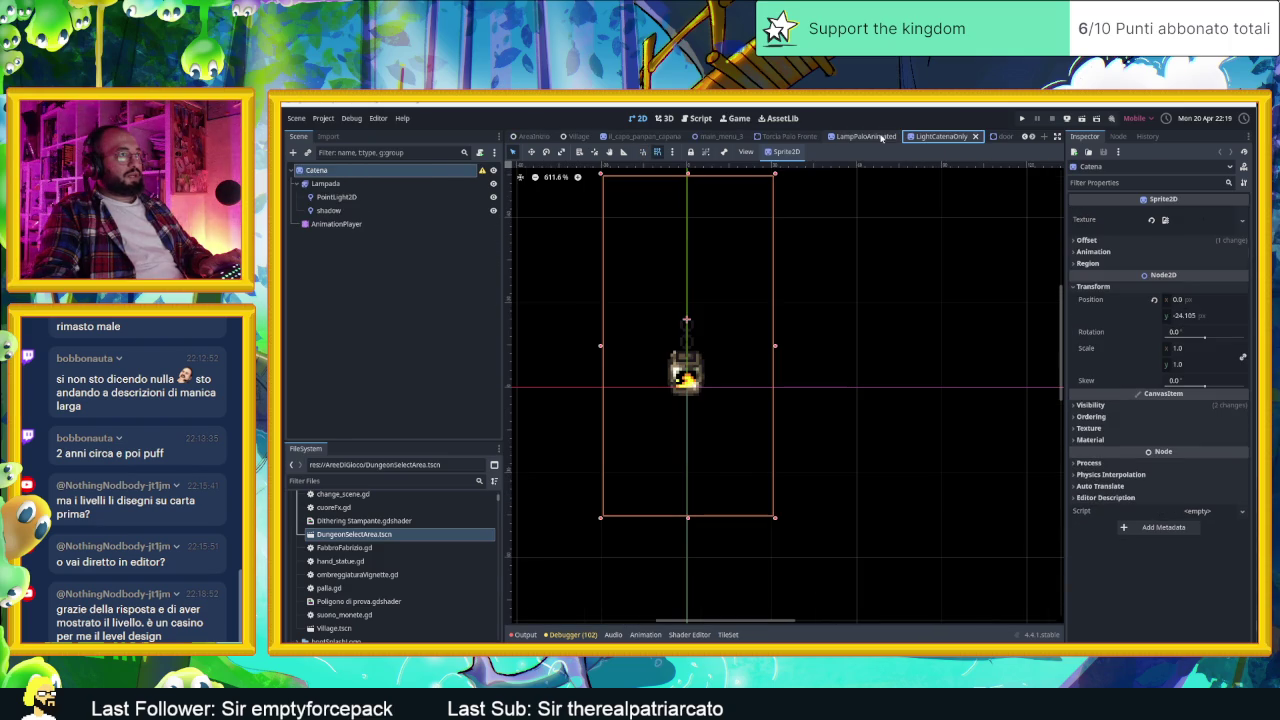
click(974, 136)
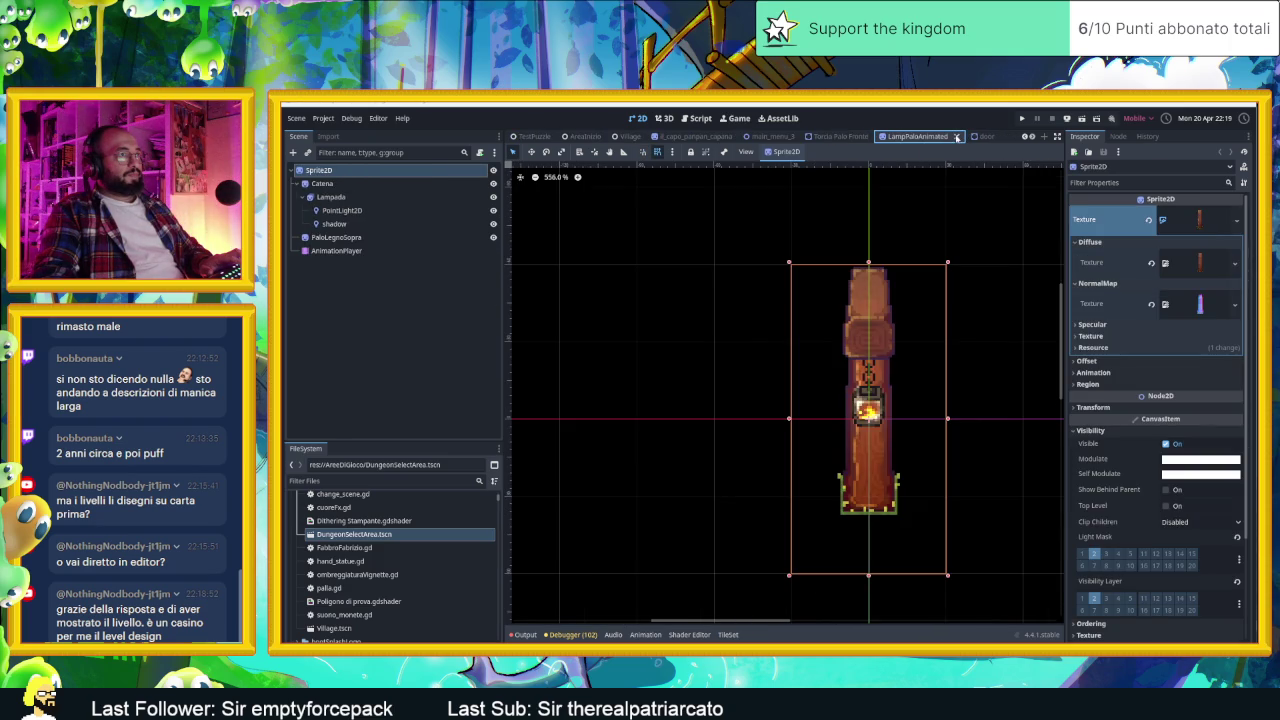
click(955, 137)
click(878, 136)
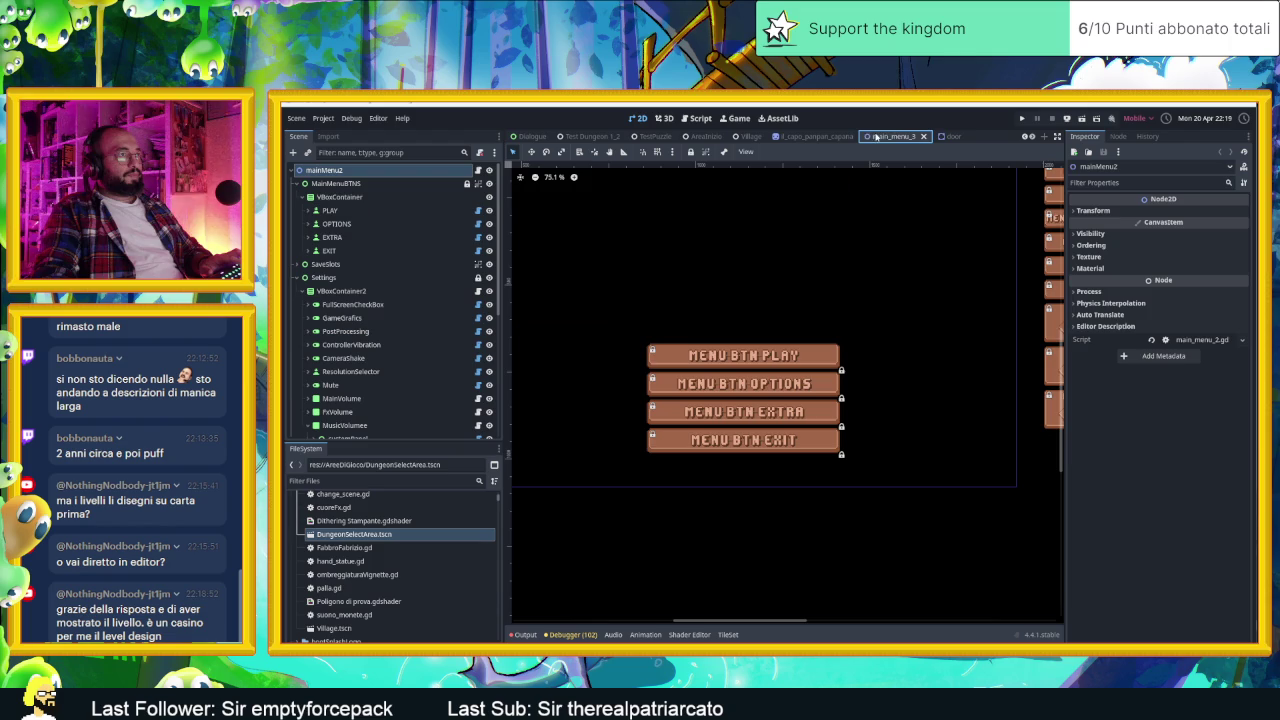
click(962, 137)
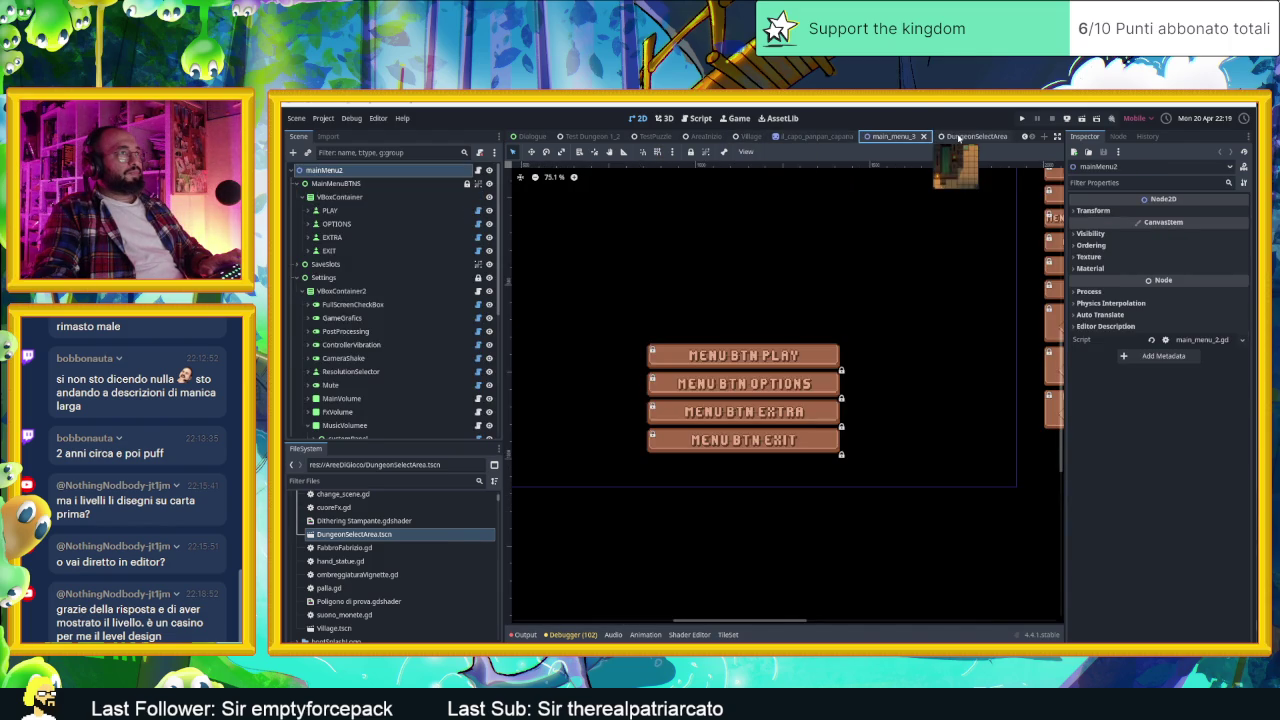
Step: Close il_capo_panpan_capana, glance at Village, and switch back to DungeonSelectArea
click(960, 137)
drag(806, 138, 933, 138)
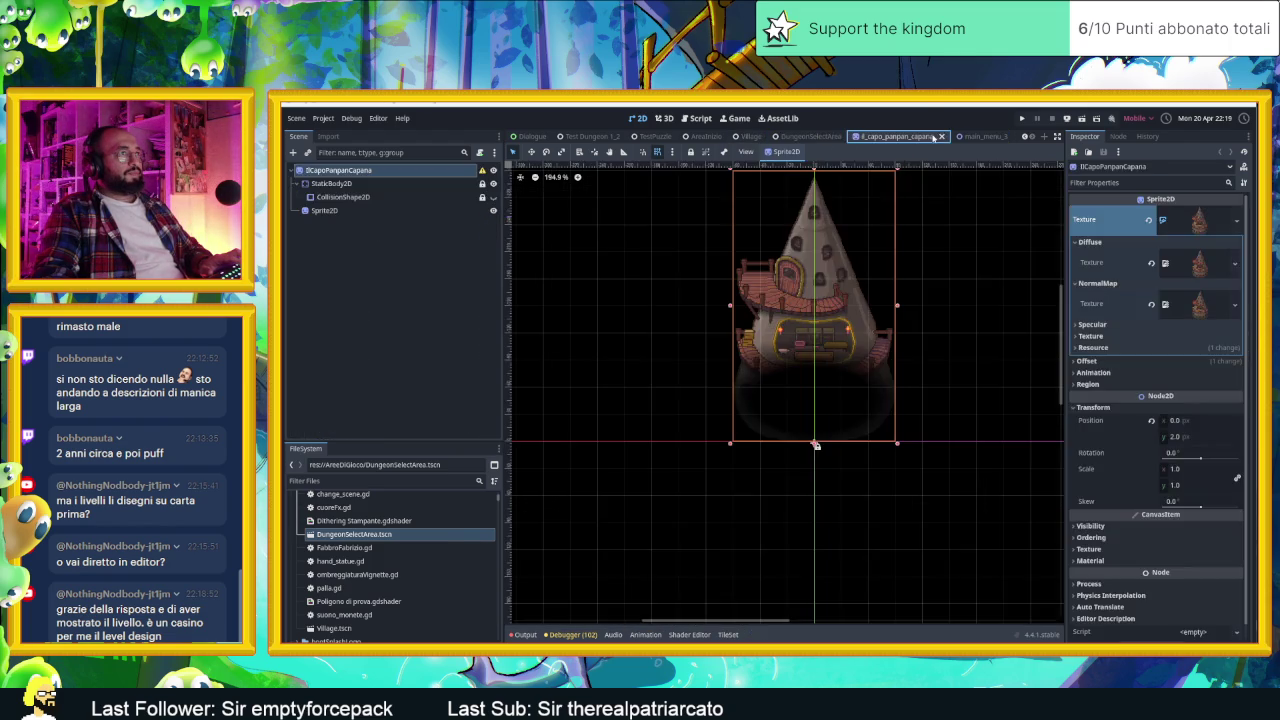
click(942, 137)
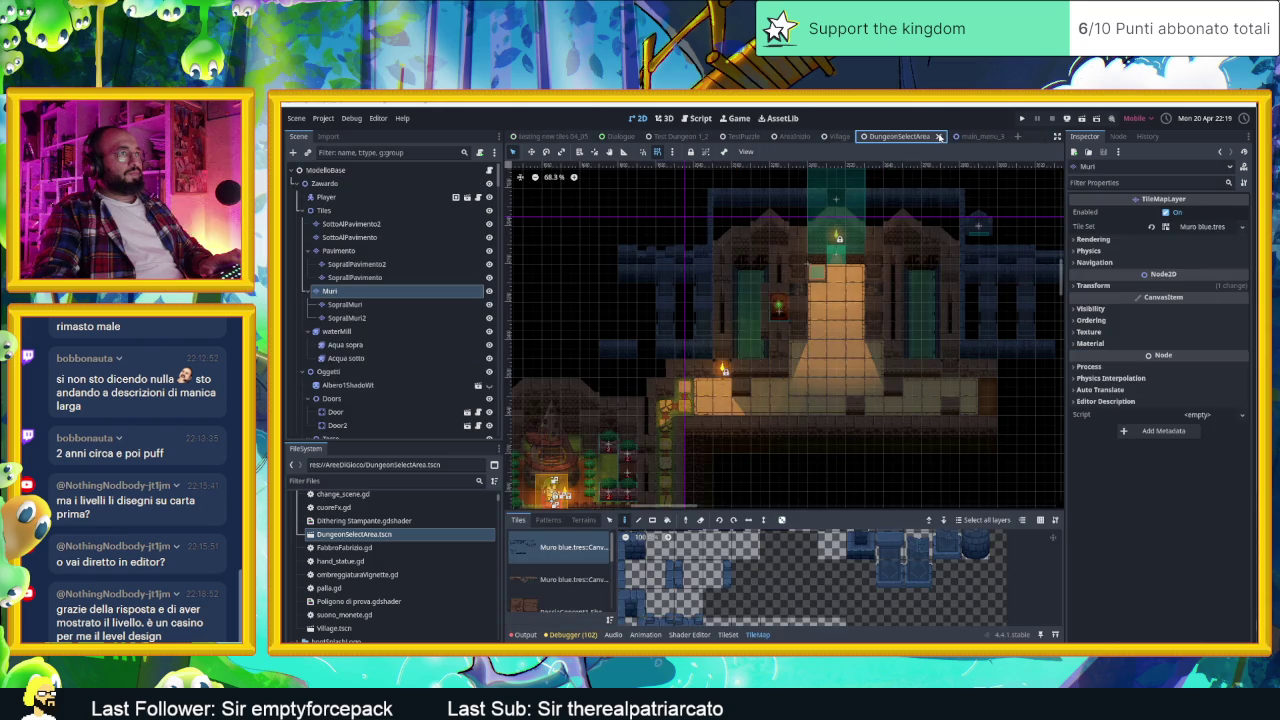
click(837, 137)
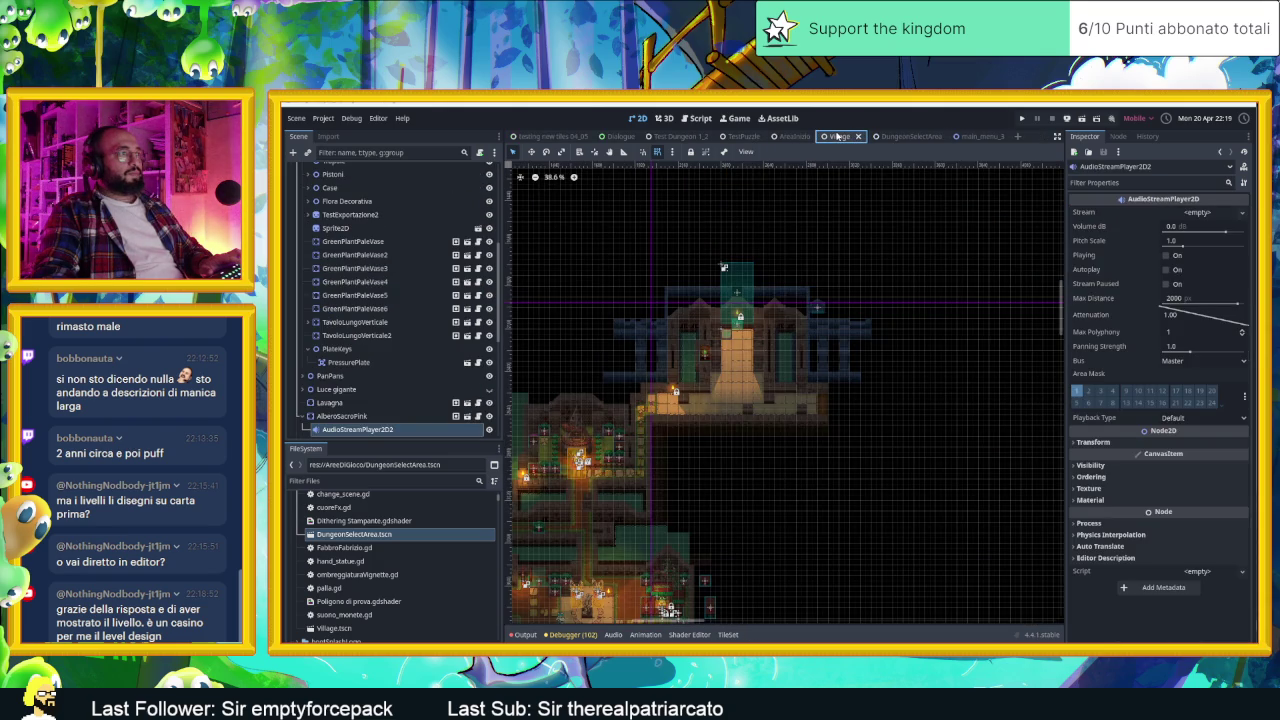
scroll(670, 395, up, 5)
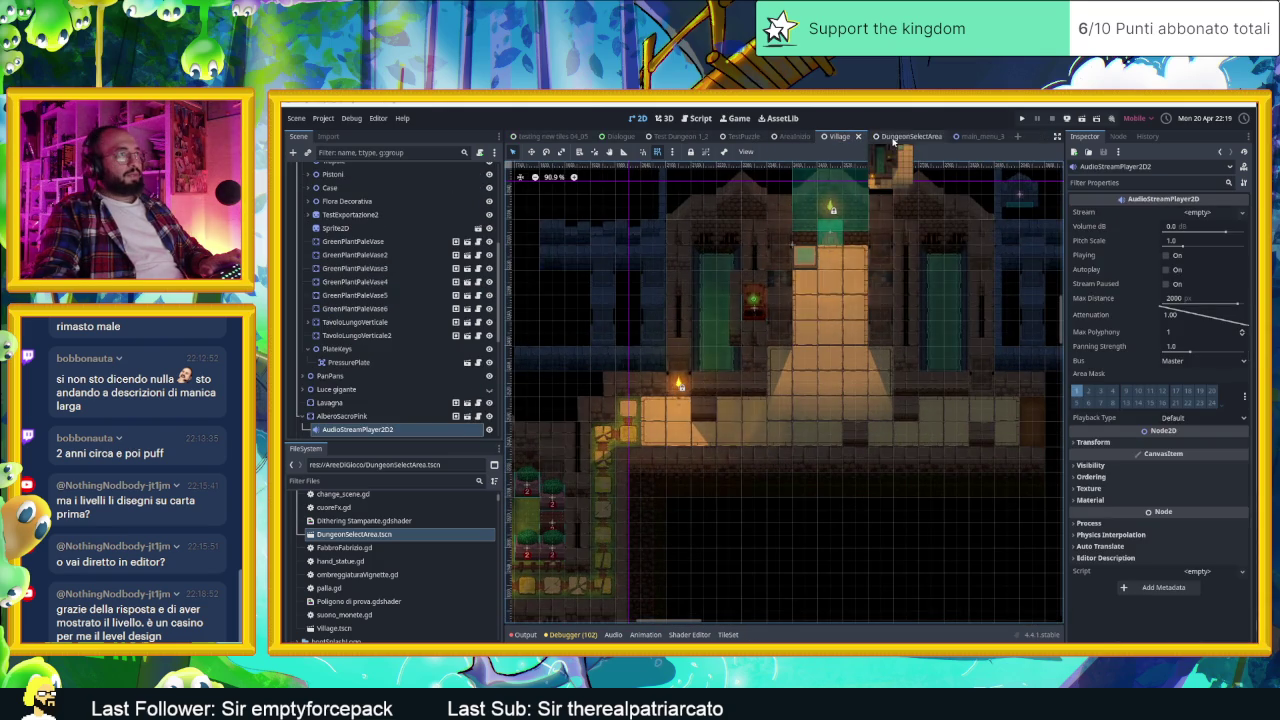
click(895, 137)
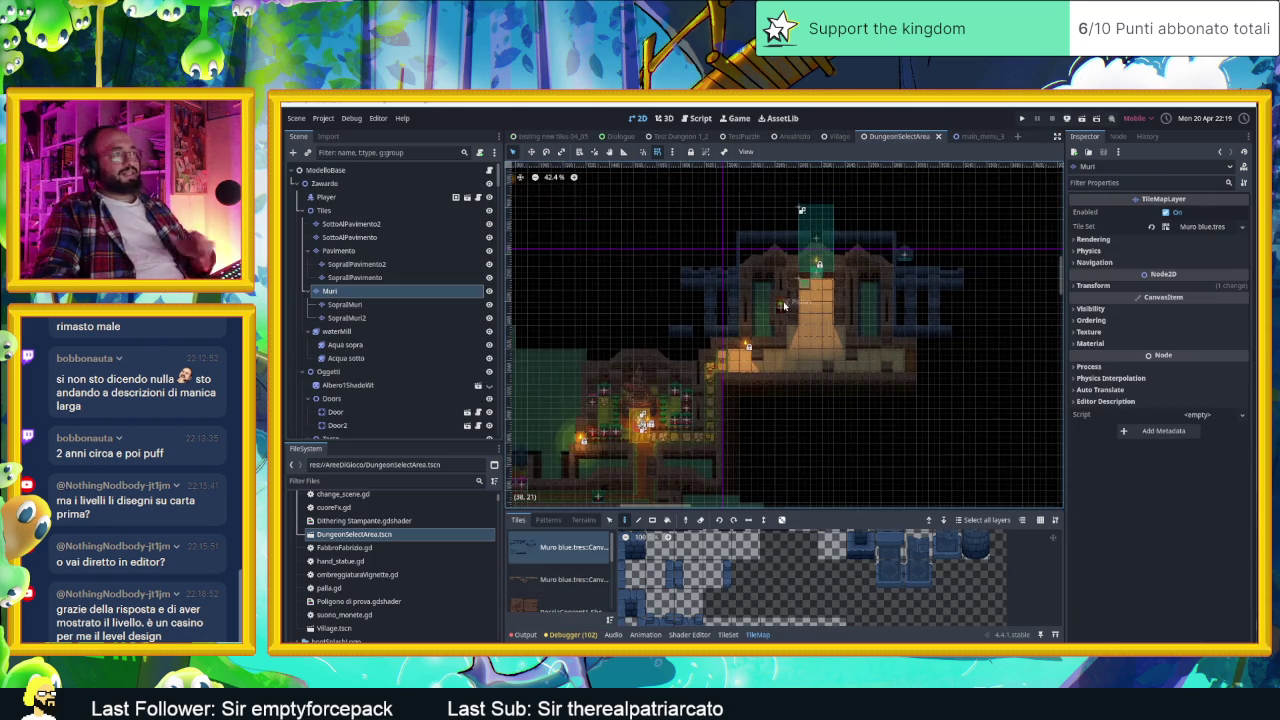
scroll(784, 306, down, 4)
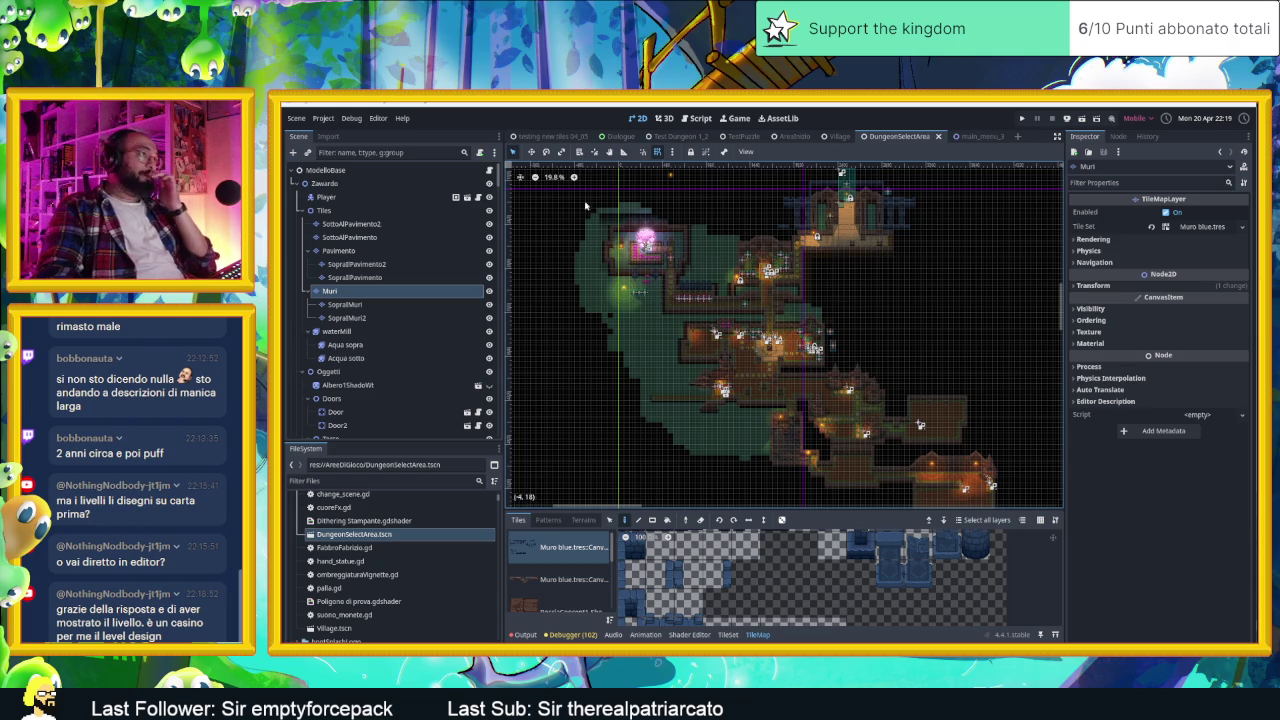
scroll(730, 260, up, 2)
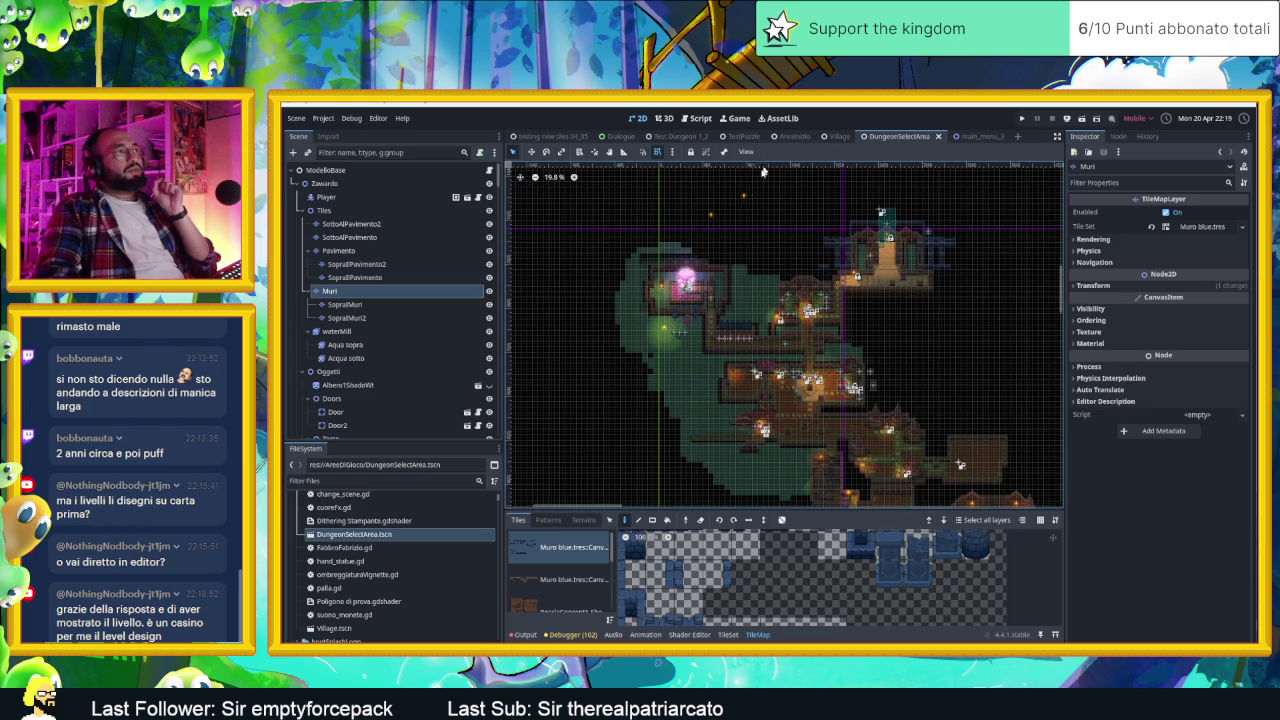
scroll(757, 248, up, 4)
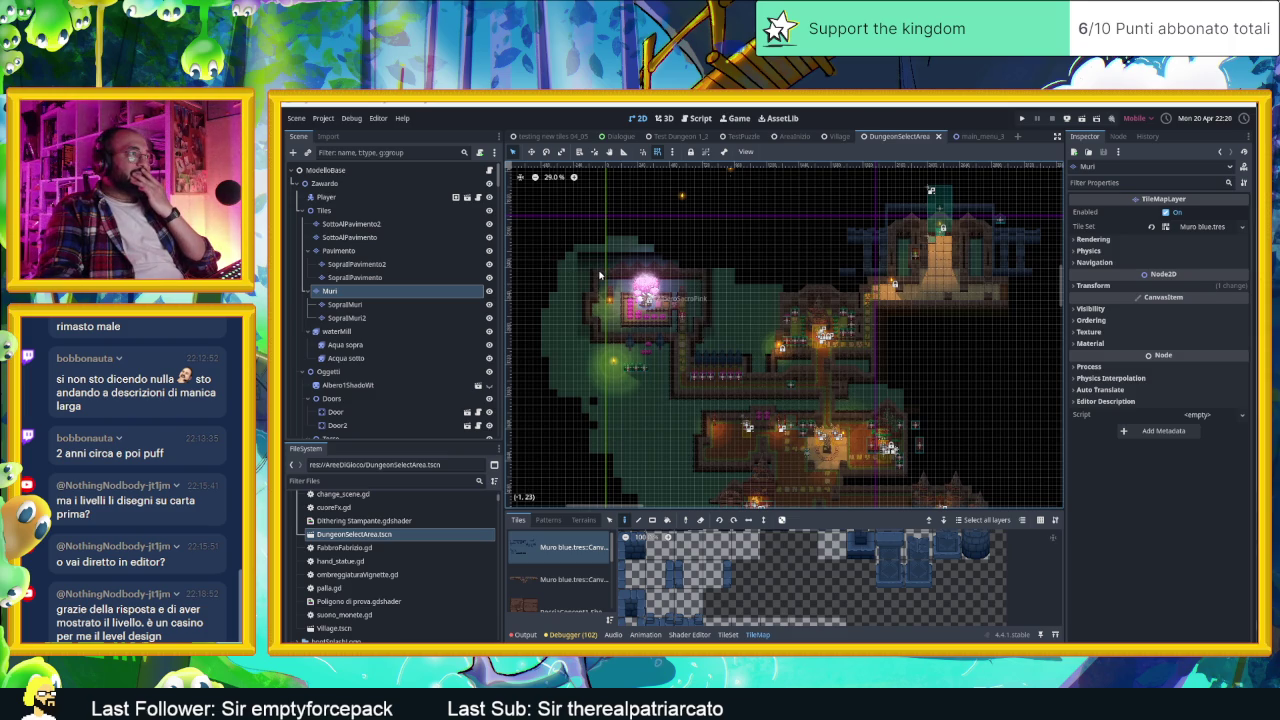
Step: On Muri, draw wall-tile rectangles with the Rect tool, including a 12x11 block and a wide strip
click(660, 268)
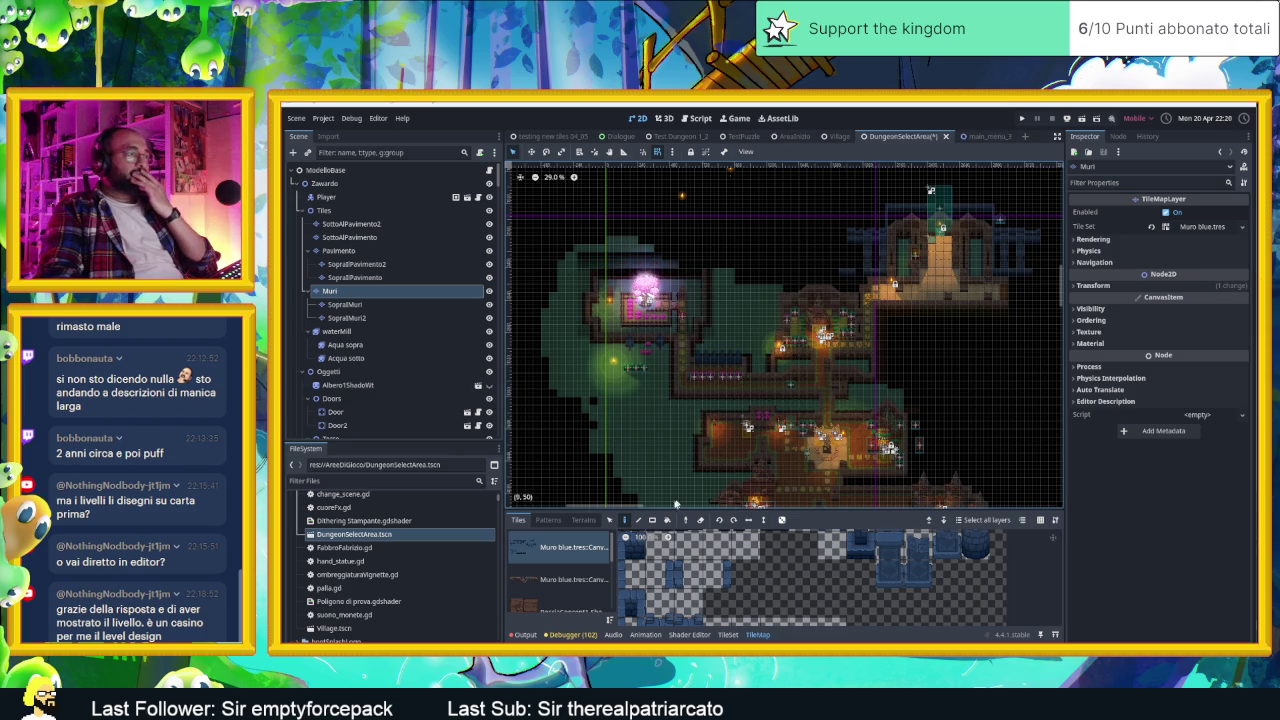
click(652, 520)
mouse_move(564, 236)
mouse_down()
mouse_move(844, 424)
mouse_move(852, 465)
mouse_move(868, 466)
mouse_move(840, 476)
mouse_up()
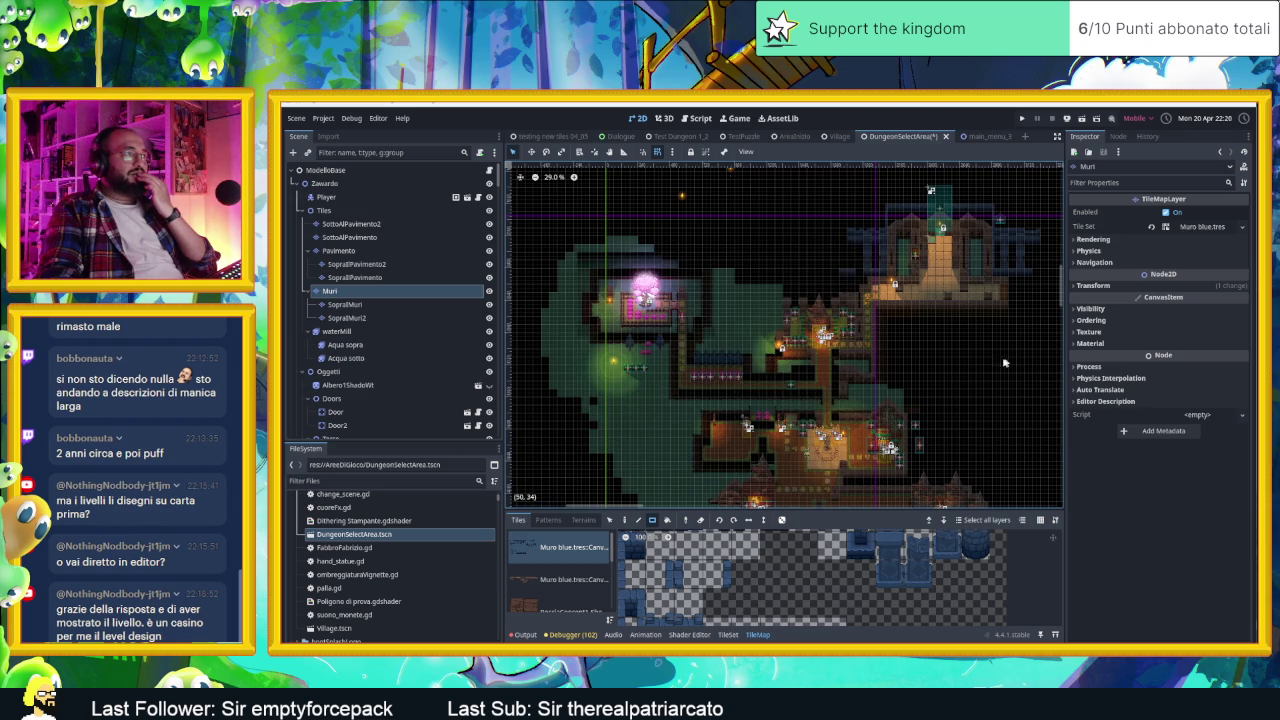
scroll(910, 260, down, 4)
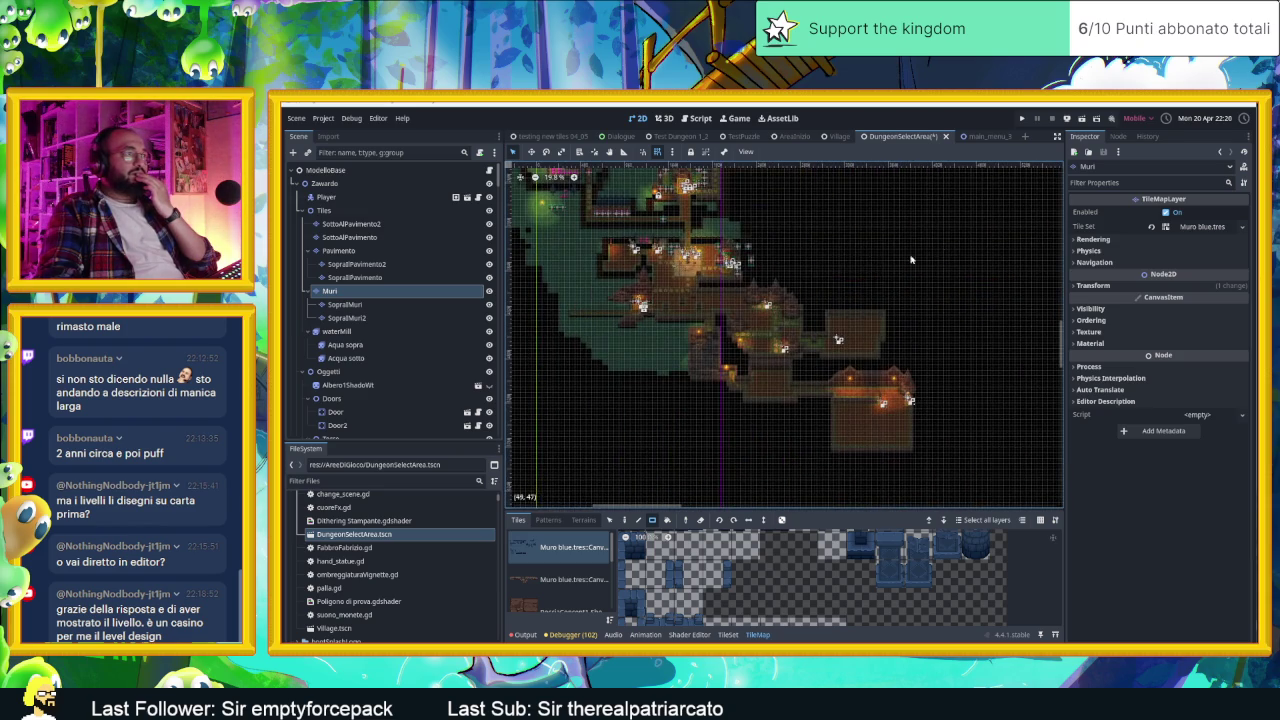
scroll(810, 490, up, 3)
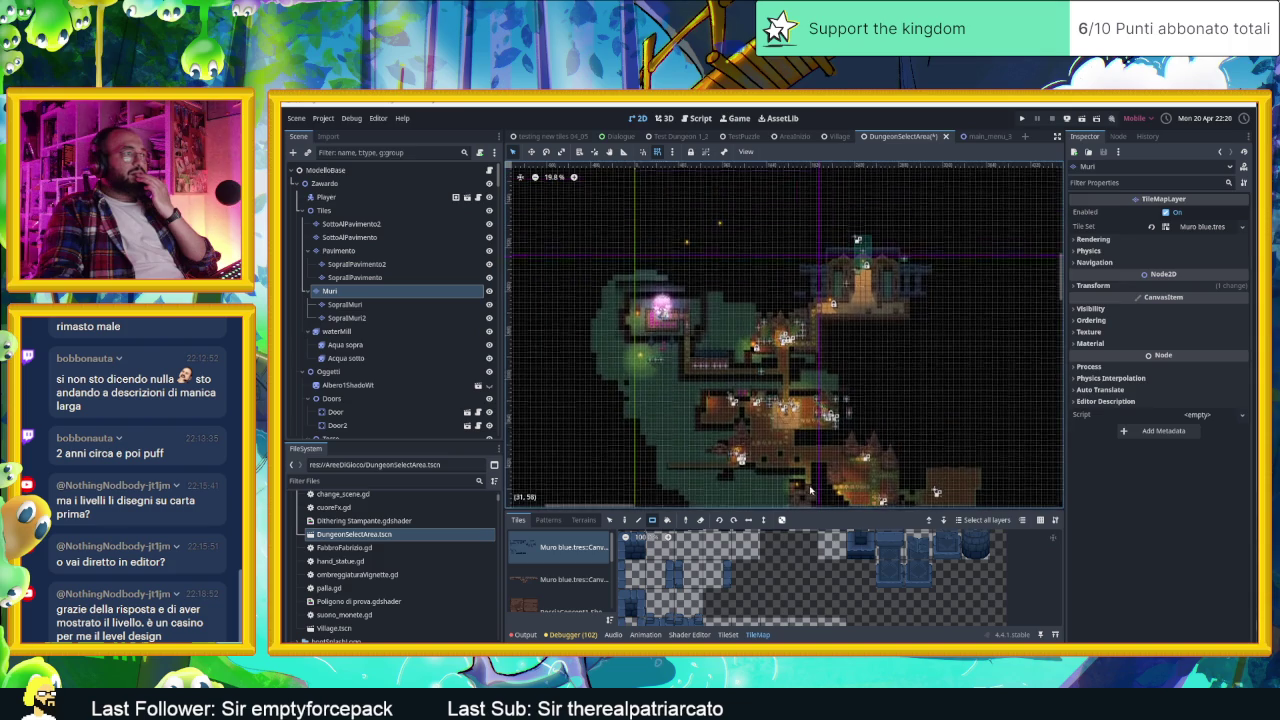
scroll(911, 320, up, 3)
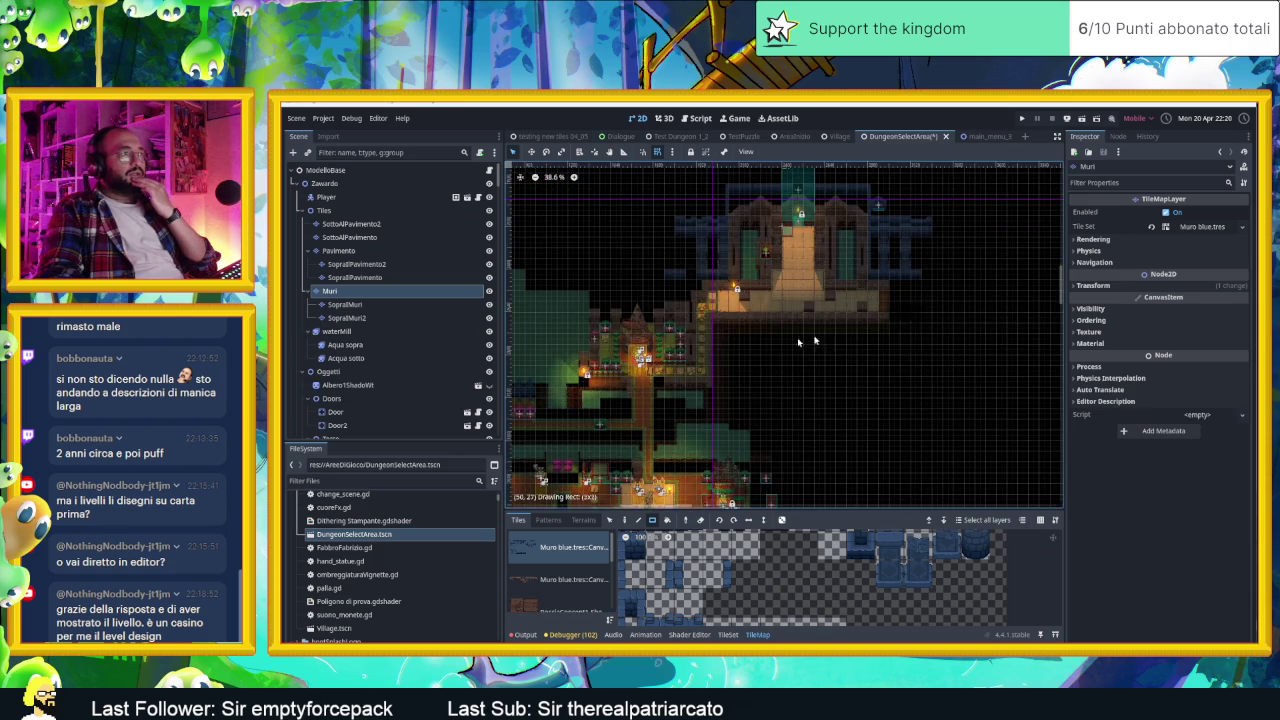
drag(797, 341, 658, 370)
scroll(820, 272, up, 2)
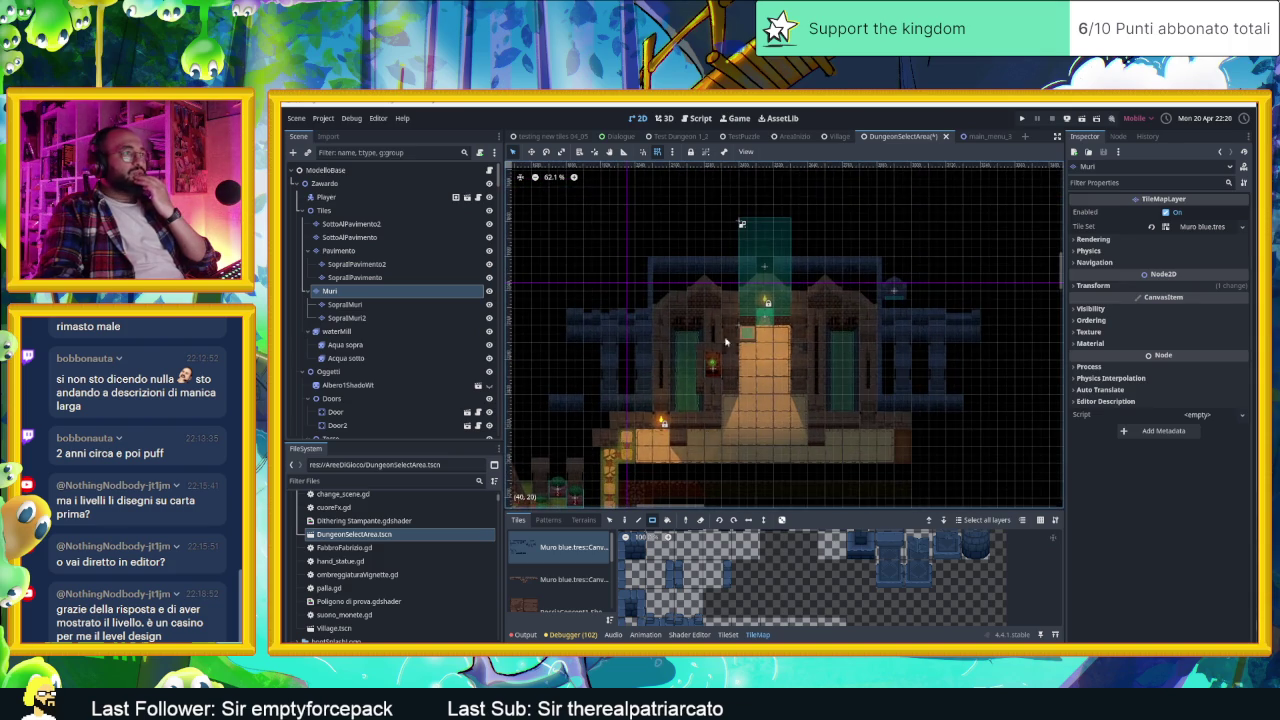
mouse_move(666, 284)
mouse_down()
mouse_move(810, 388)
mouse_move(861, 477)
mouse_up()
drag(937, 443, 578, 425)
scroll(730, 462, down, 1)
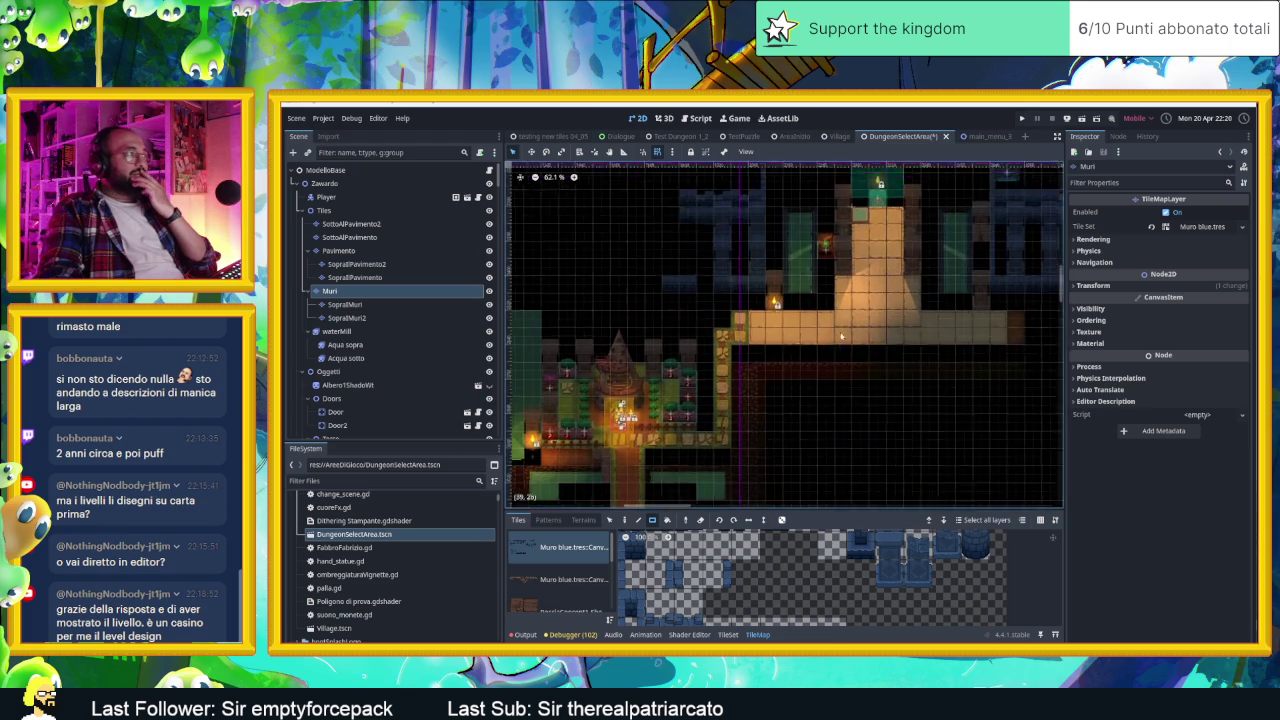
click(394, 304)
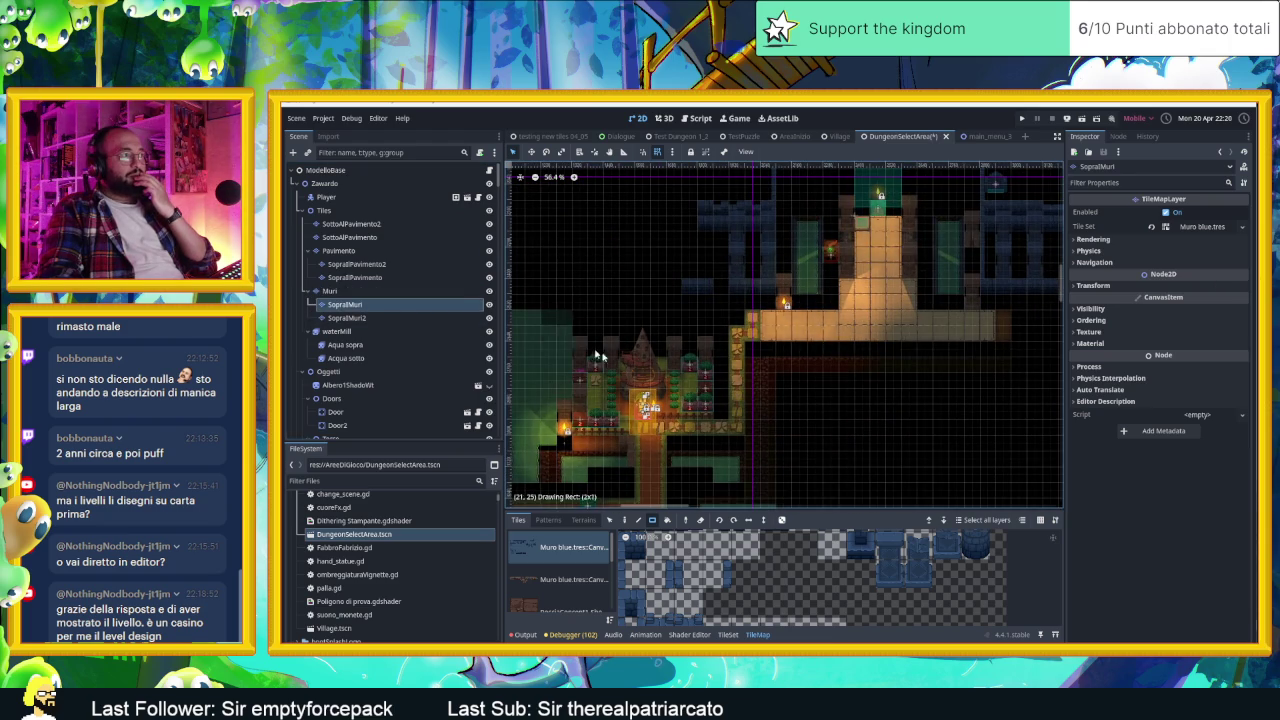
Step: On SopraIMuri2, paint a 3x5 block and a 1x2 strip of wall tiles
scroll(777, 348, down, 2)
scroll(777, 348, down, 5)
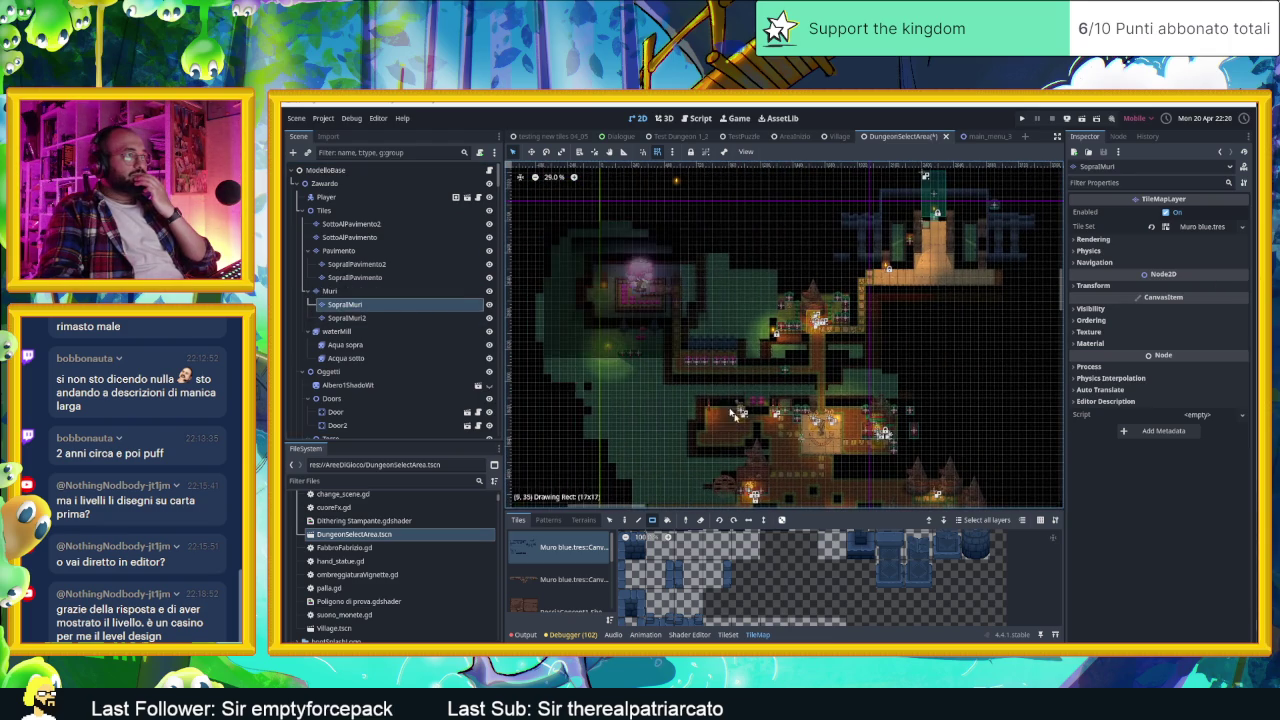
scroll(535, 230, down, 5)
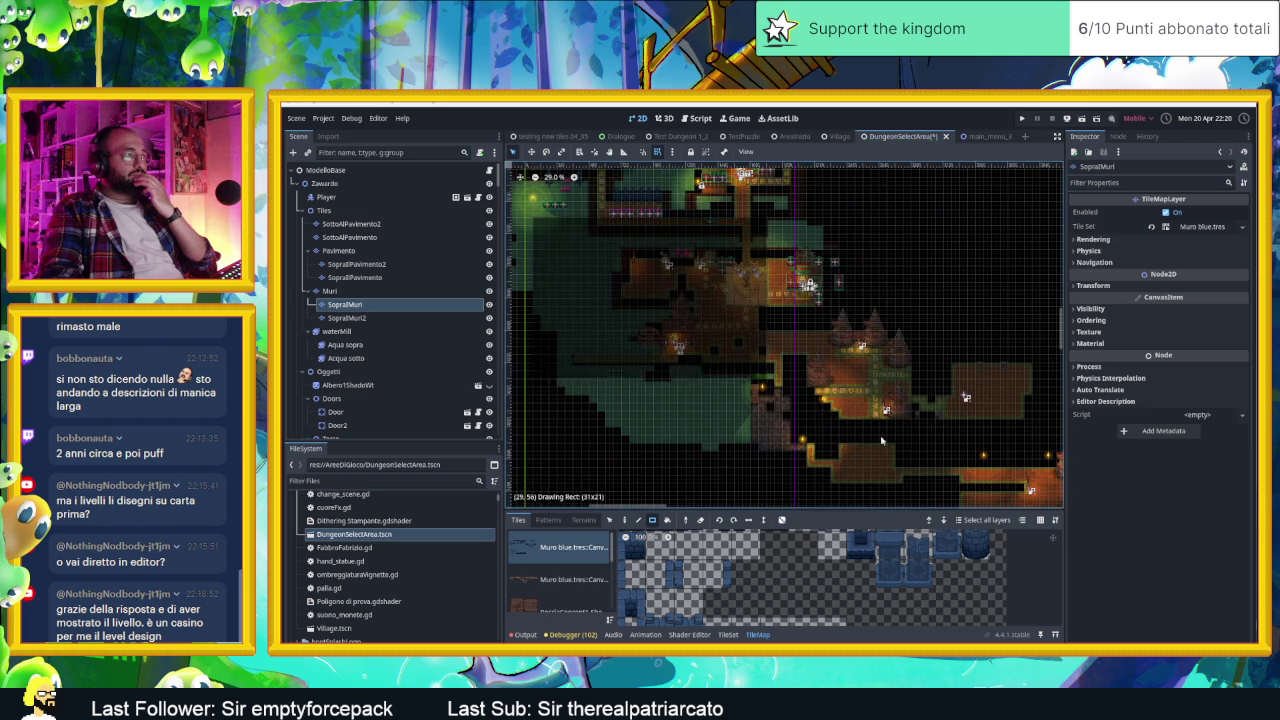
scroll(748, 332, down, 3)
scroll(748, 332, down, 1)
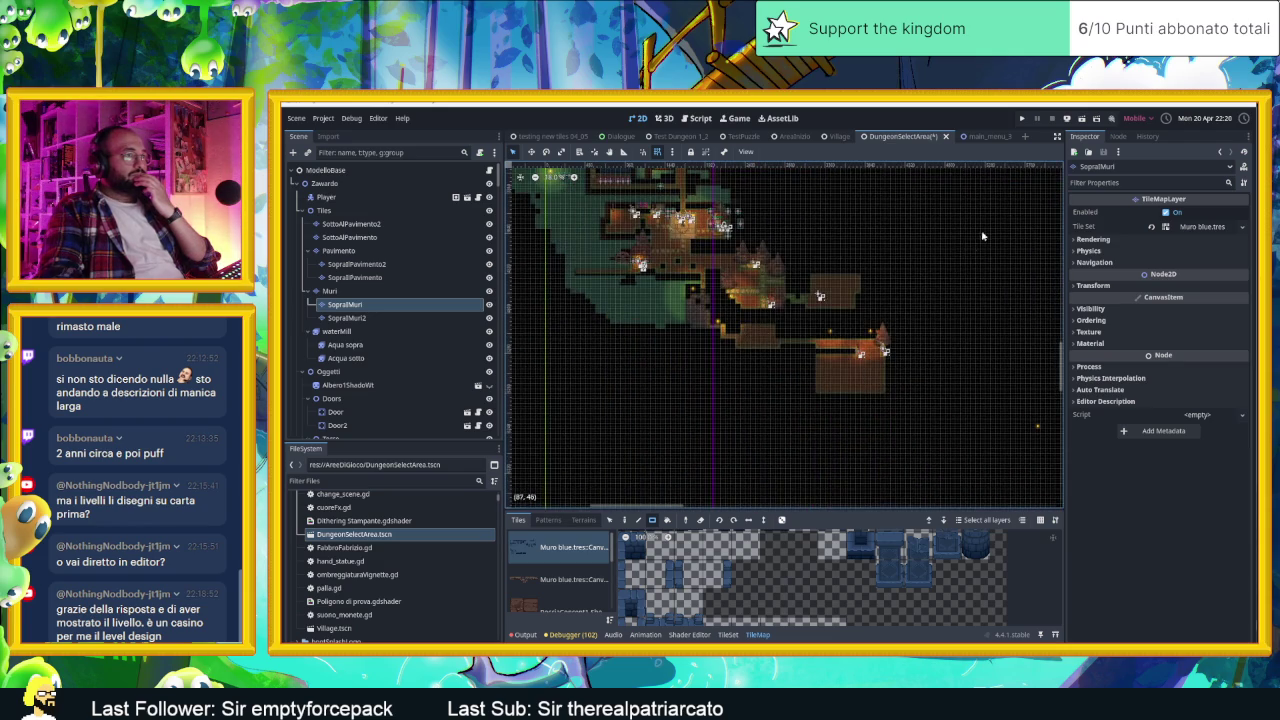
scroll(606, 343, up, 2)
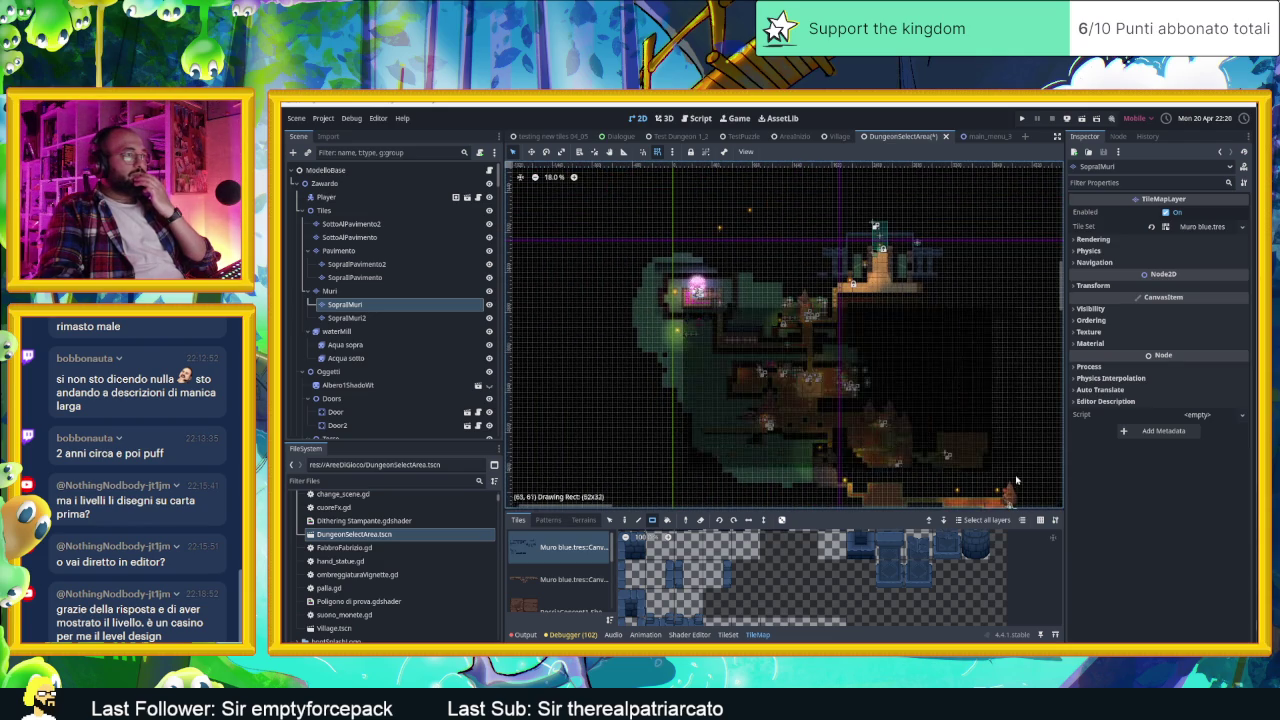
scroll(867, 358, up, 2)
click(346, 317)
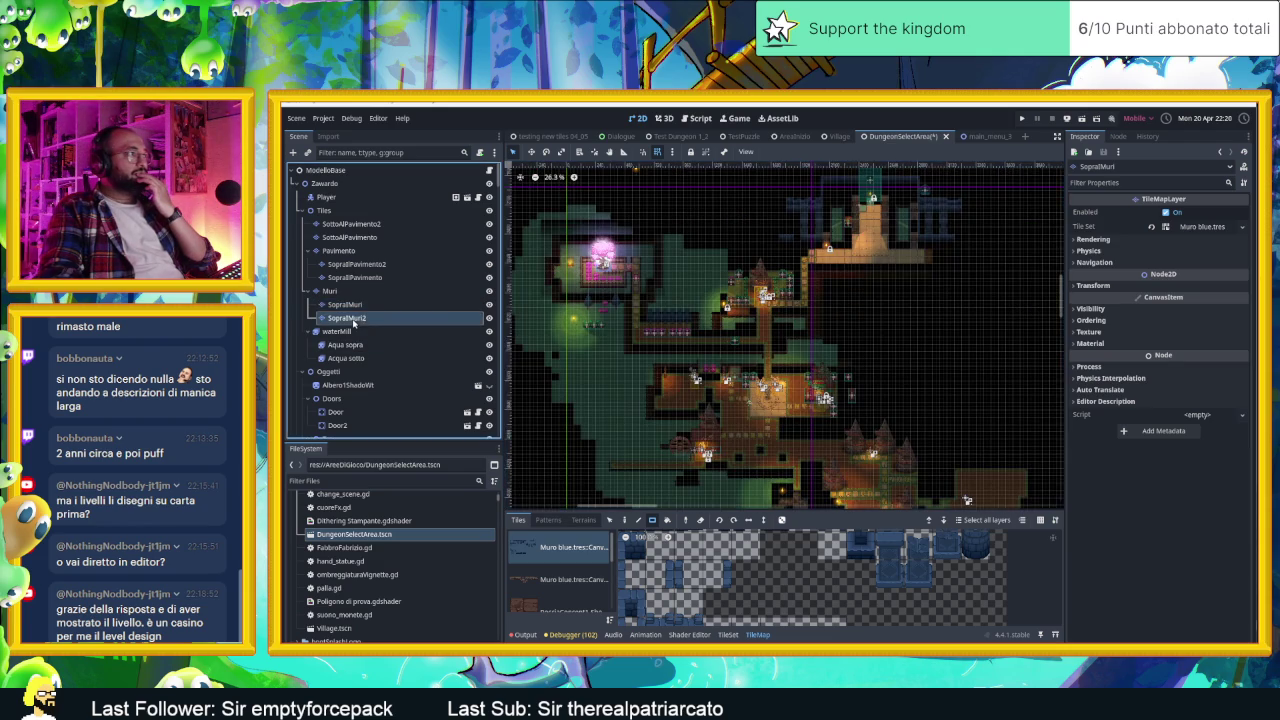
drag(655, 340, 655, 340)
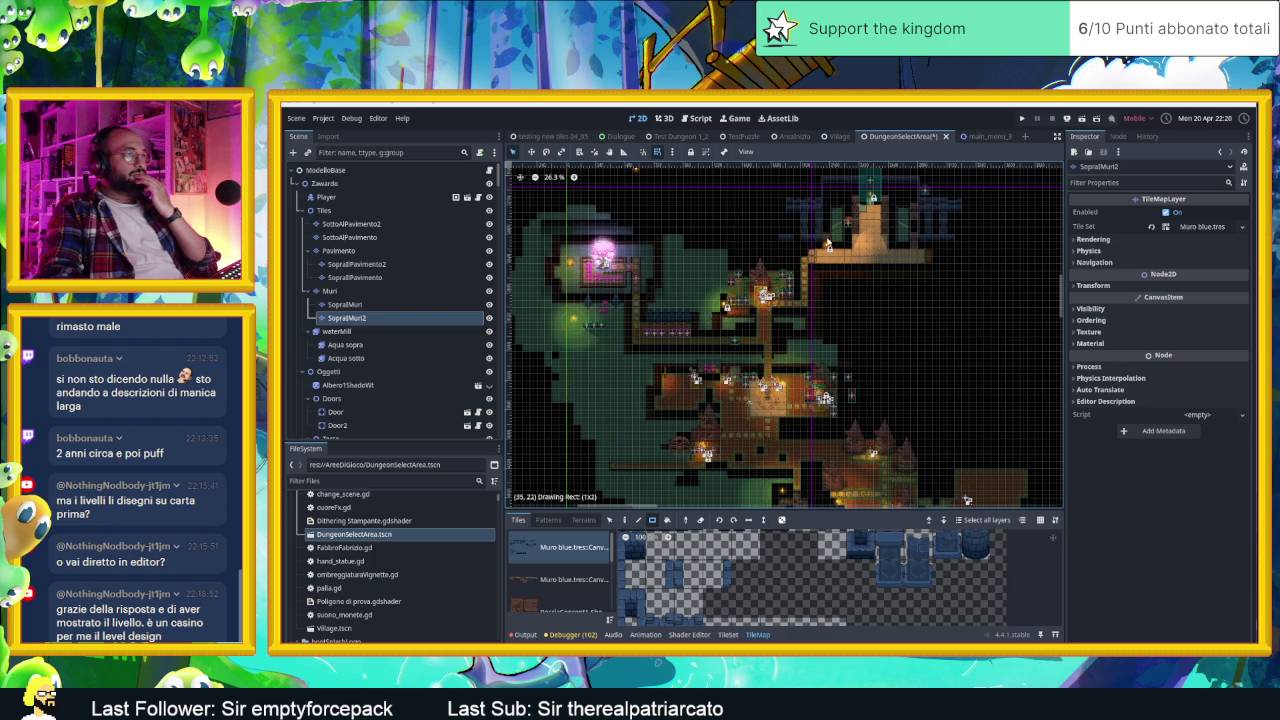
drag(828, 243, 829, 250)
scroll(843, 391, up, 6)
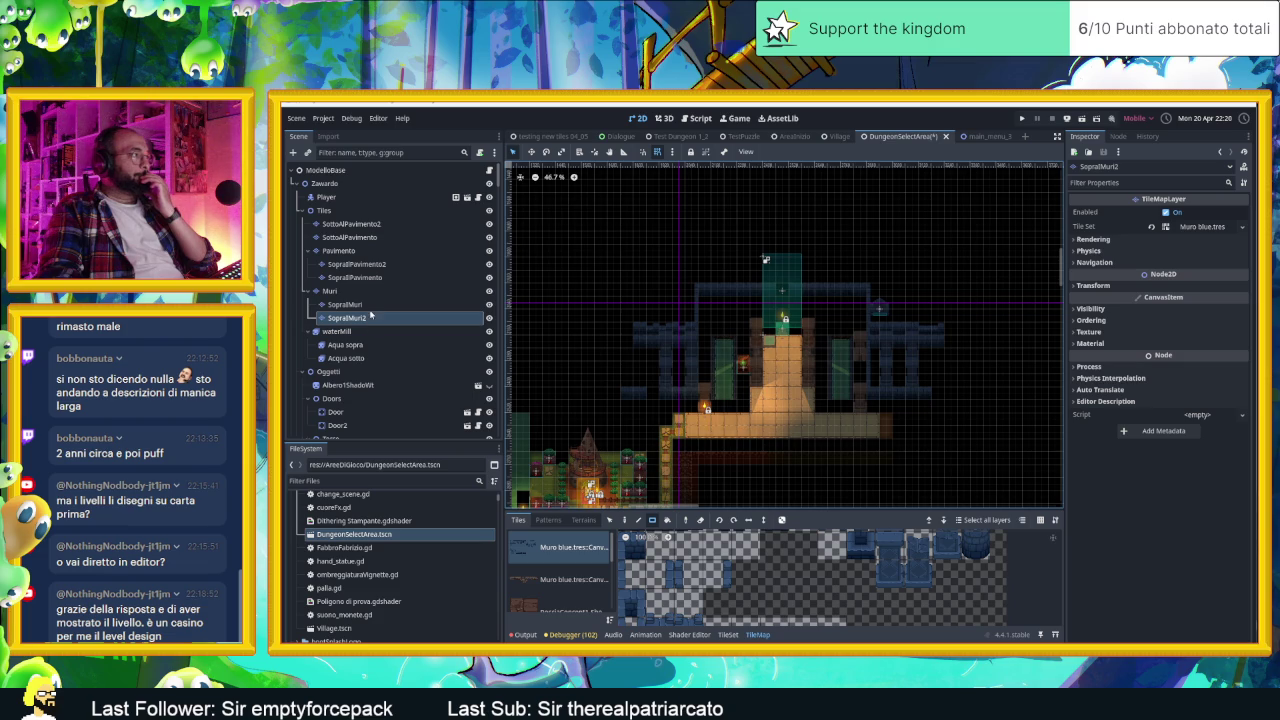
Step: On SopraIMuri, paint wall tiles over the left green pillar and beside the right pillar
click(360, 304)
mouse_move(708, 346)
mouse_down()
mouse_move(720, 435)
mouse_move(842, 450)
mouse_move(748, 340)
mouse_move(853, 410)
mouse_up()
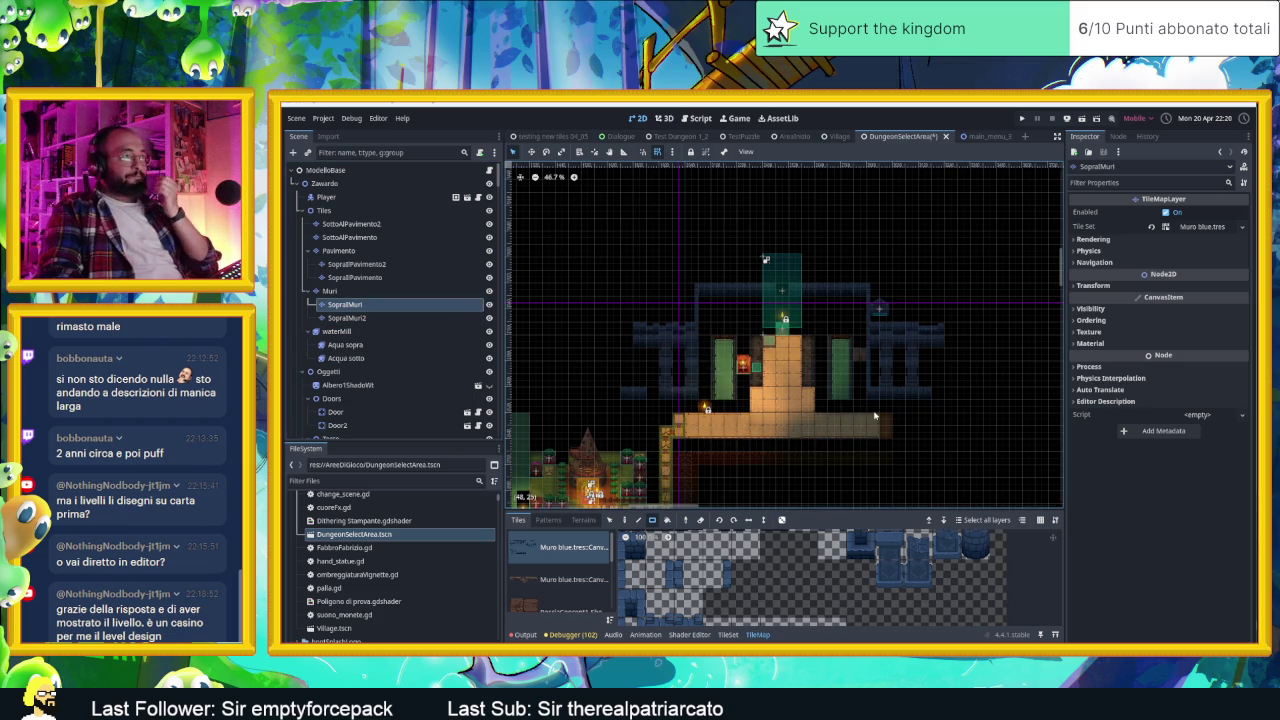
drag(843, 348, 867, 386)
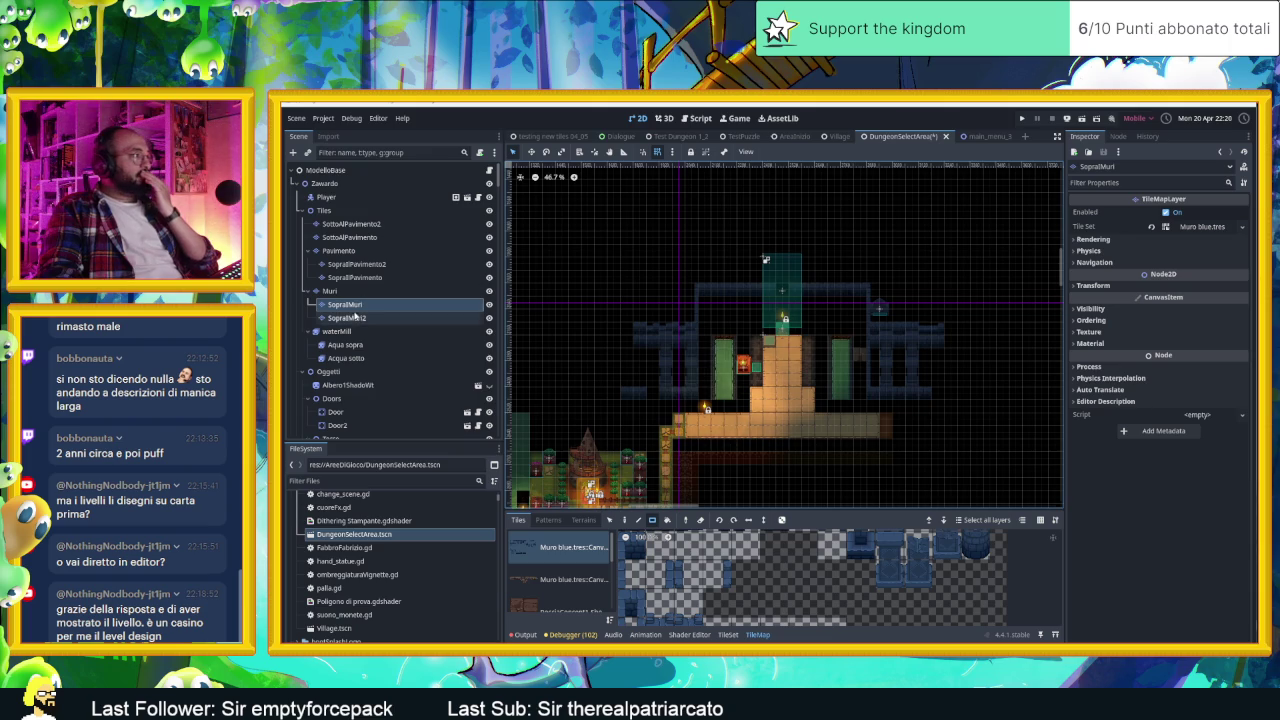
click(475, 318)
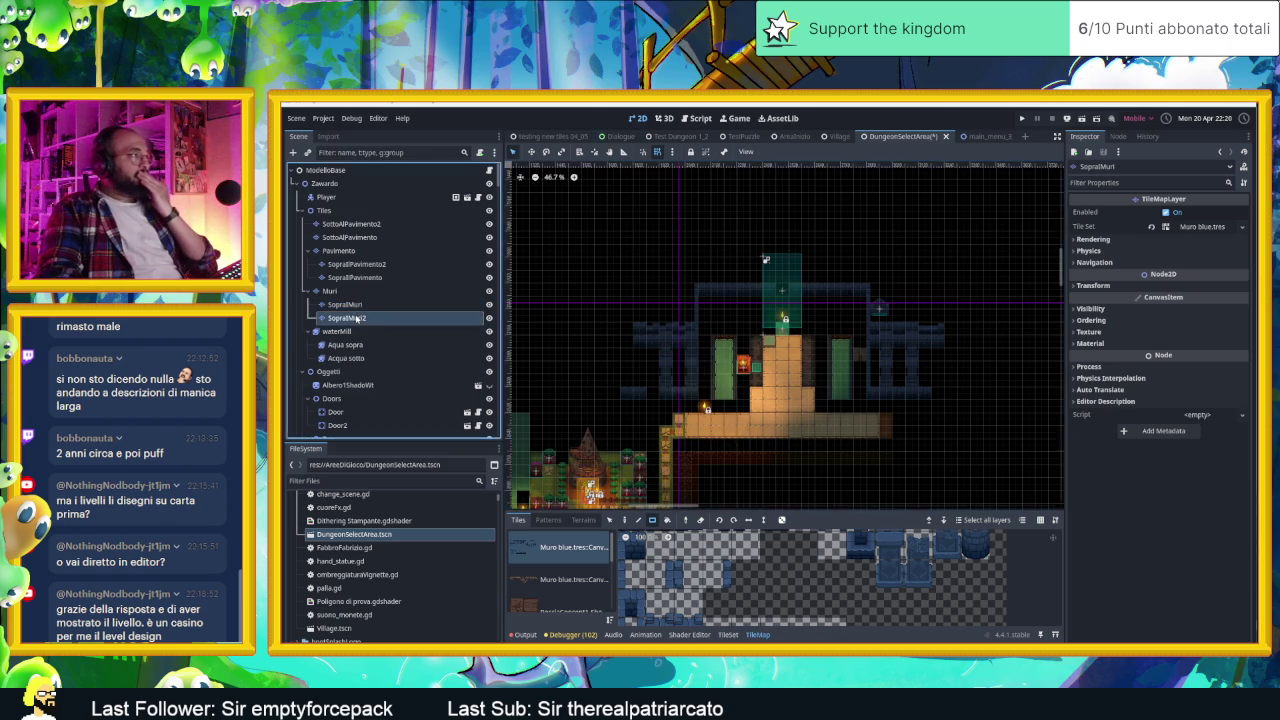
click(330, 290)
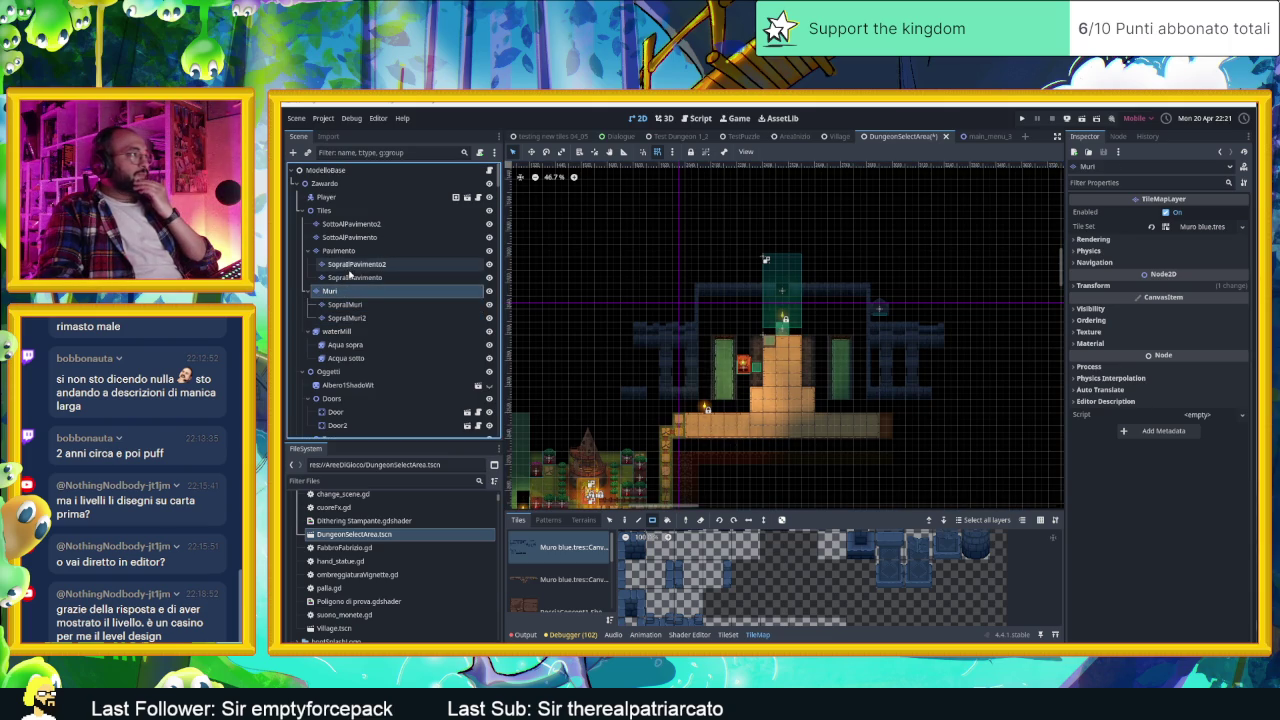
Step: Repaint the floor strip below the entrance on SopraIPavimento2, cancelling an oversized level-wide rectangle
click(350, 264)
drag(850, 449, 603, 459)
scroll(706, 457, down, 2)
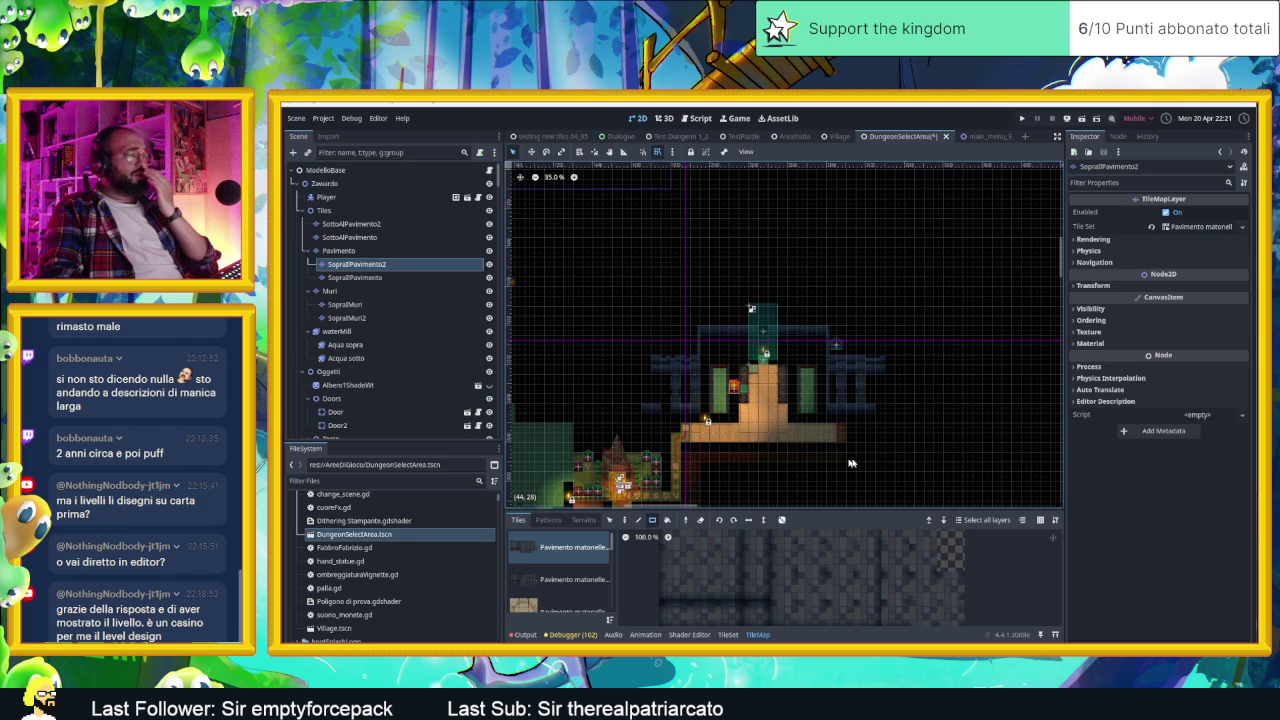
scroll(683, 370, down, 3)
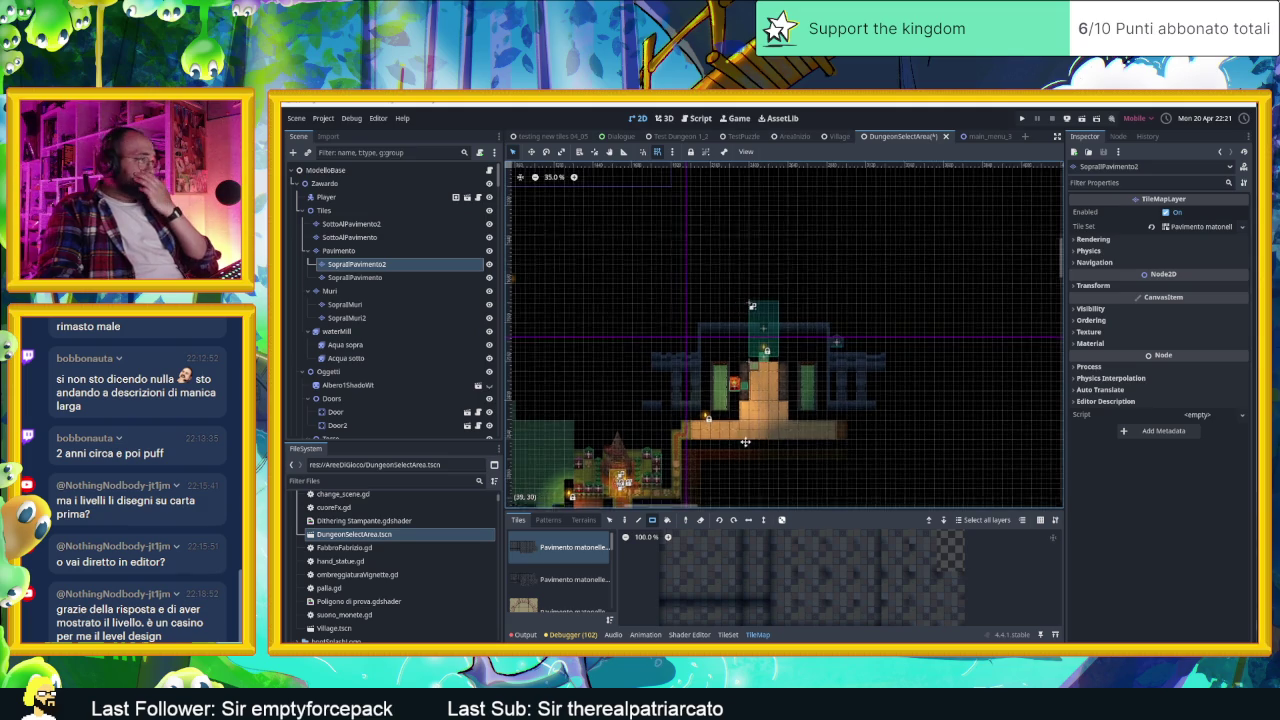
scroll(690, 330, down, 2)
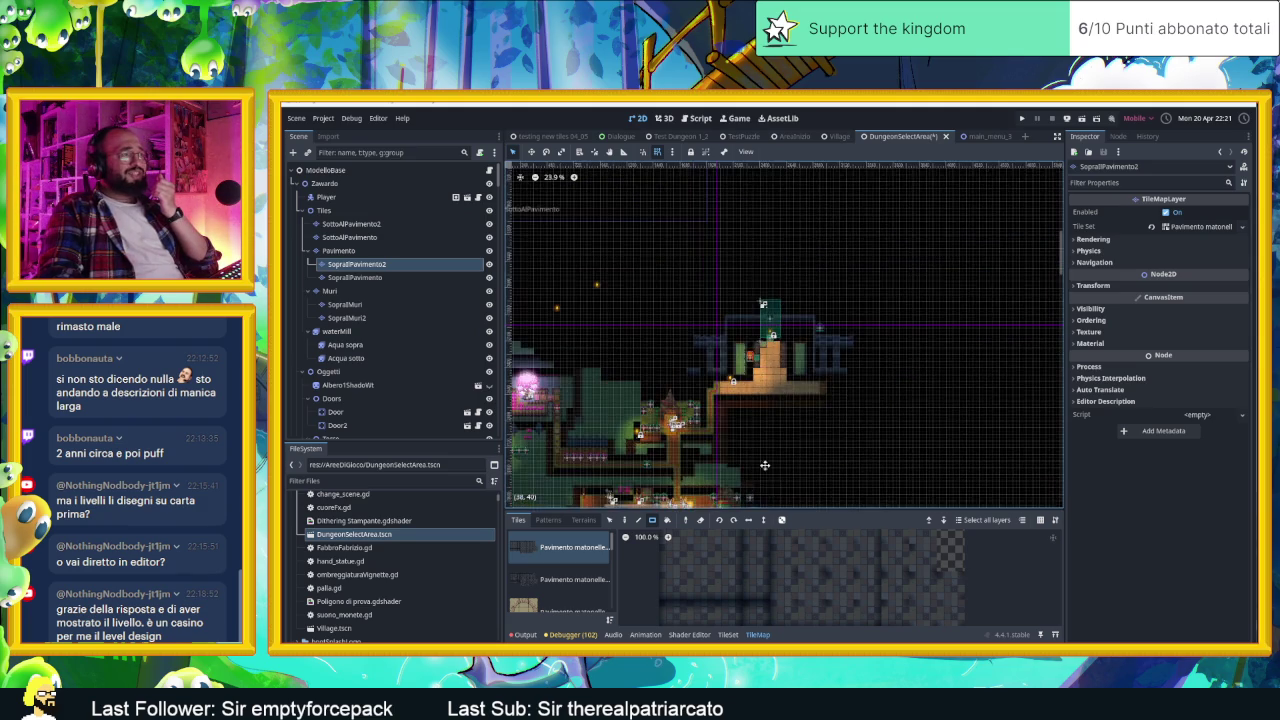
mouse_move(586, 226)
mouse_down()
mouse_move(864, 505)
mouse_move(1010, 505)
mouse_move(615, 500)
mouse_move(1040, 500)
mouse_up()
right_click(1040, 500)
scroll(698, 270, down, 2)
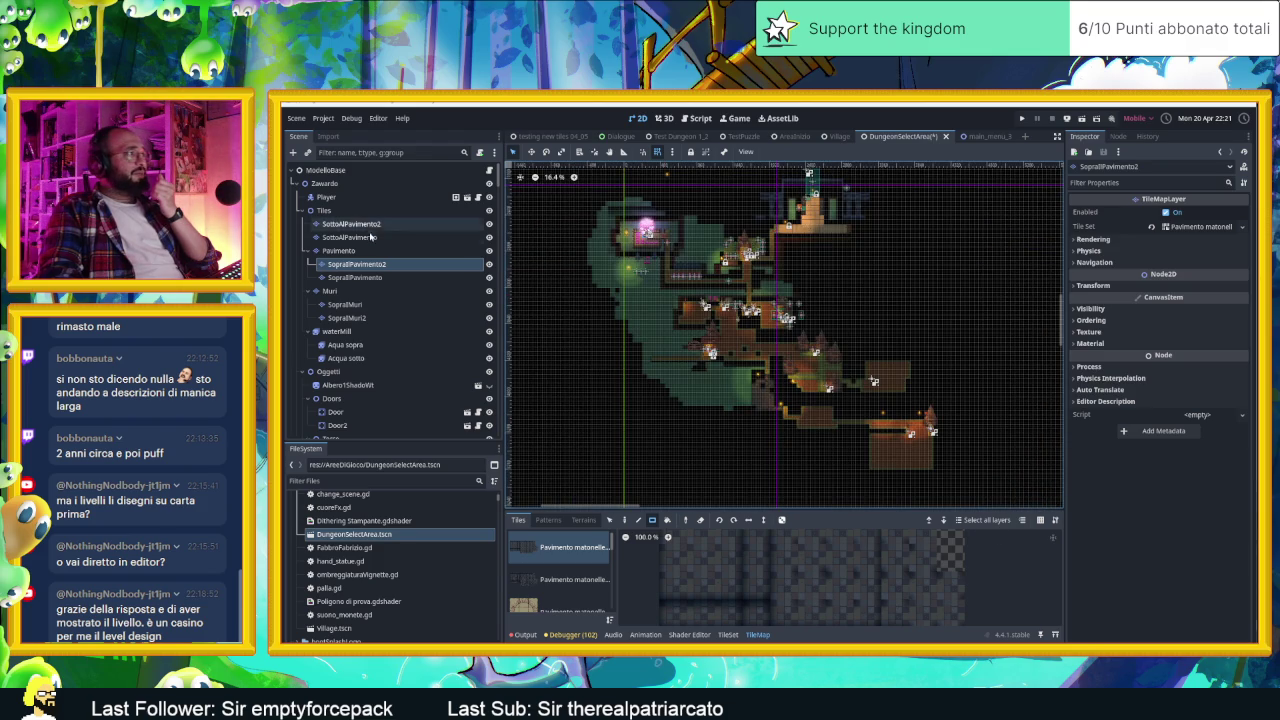
click(372, 277)
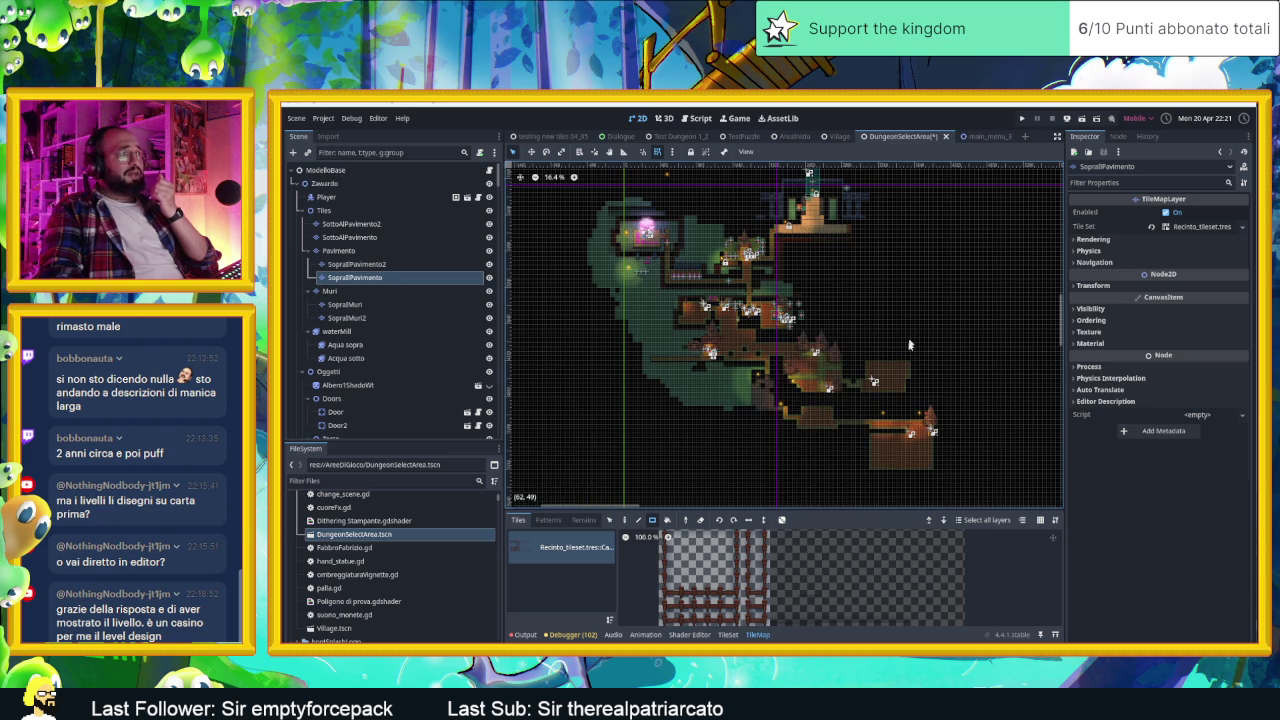
scroll(905, 310, up, 5)
click(338, 250)
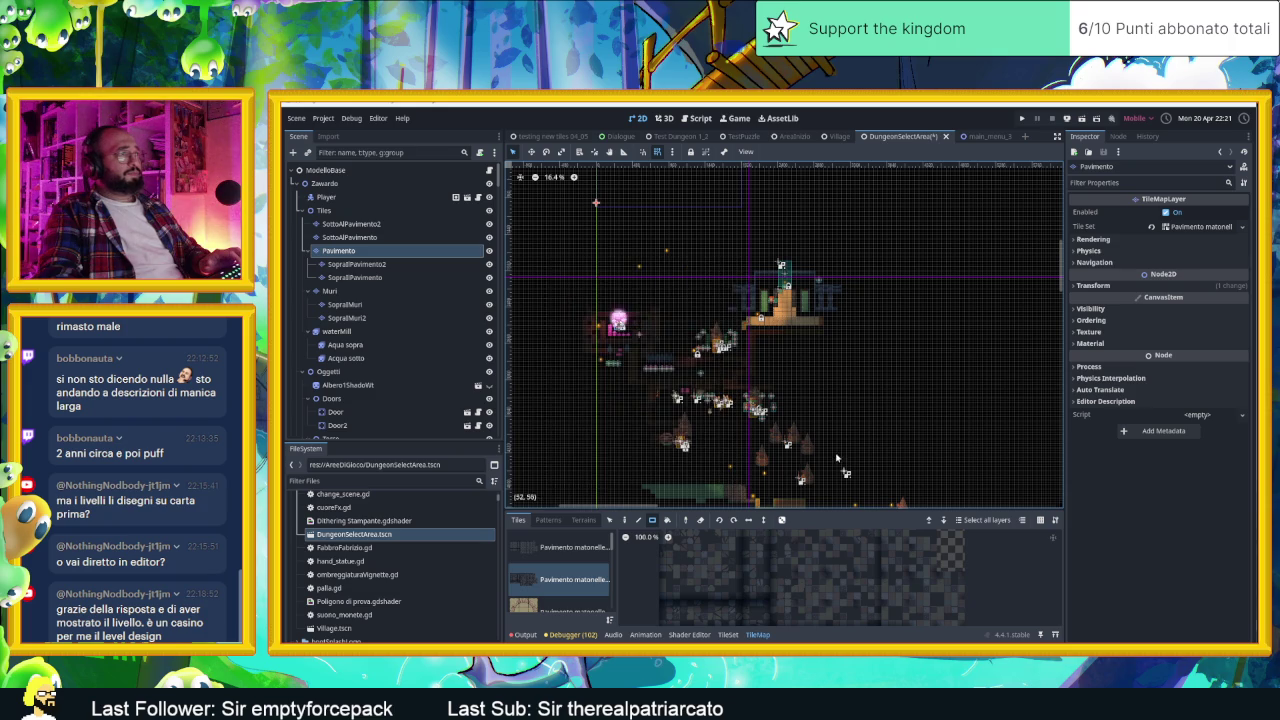
Step: Paint a 4x2 block of under-floor tiles on the SottoAlPavimento layer
scroll(712, 342, down, 2)
scroll(905, 452, down, 2)
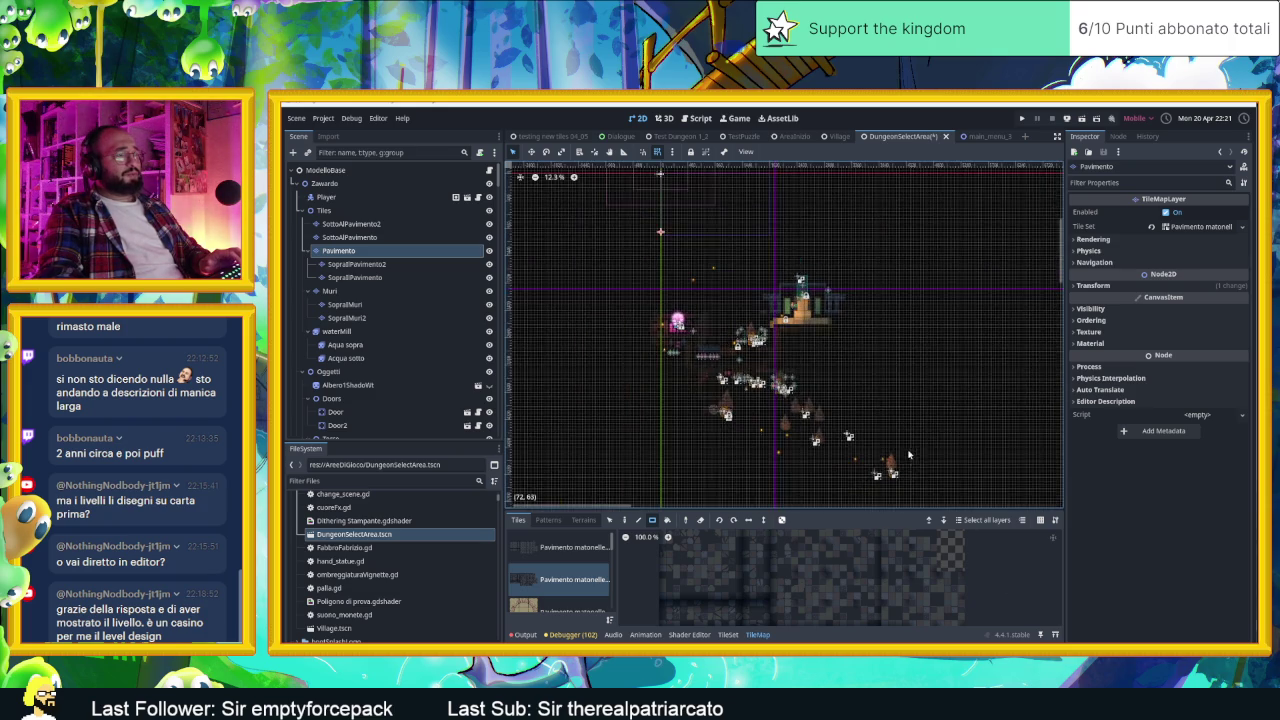
drag(905, 452, 833, 405)
scroll(723, 286, up, 1)
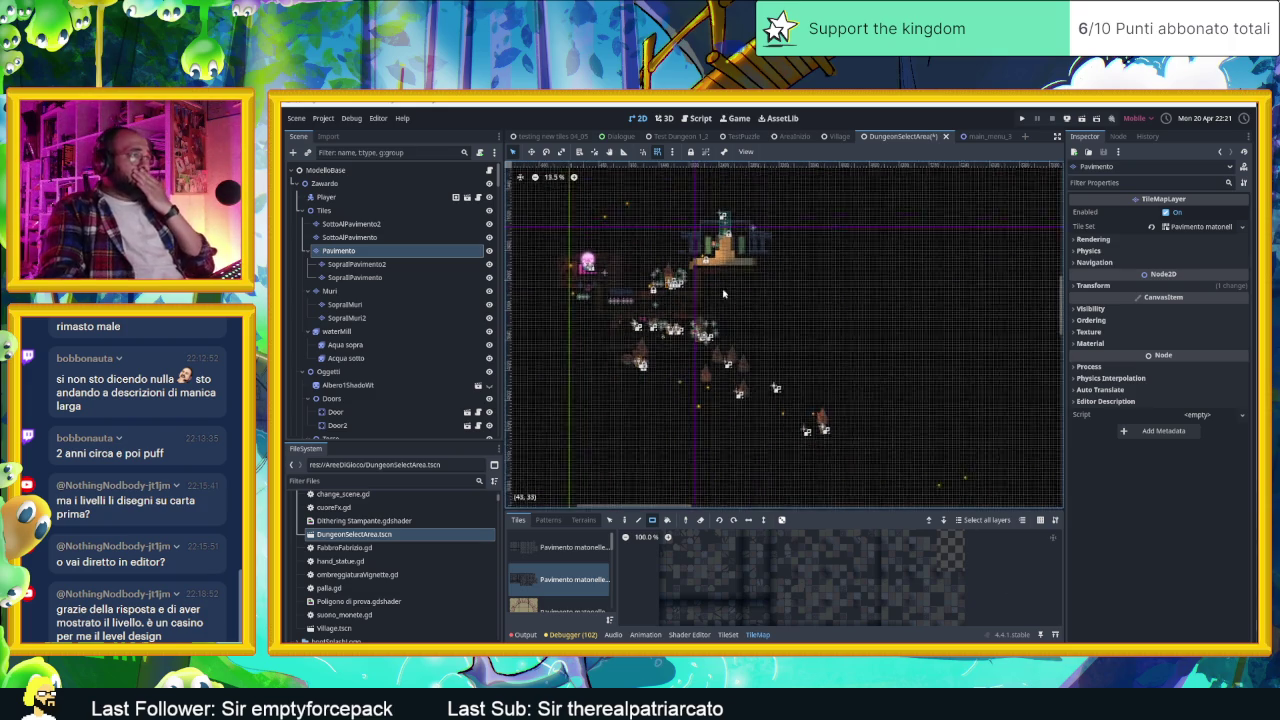
click(383, 238)
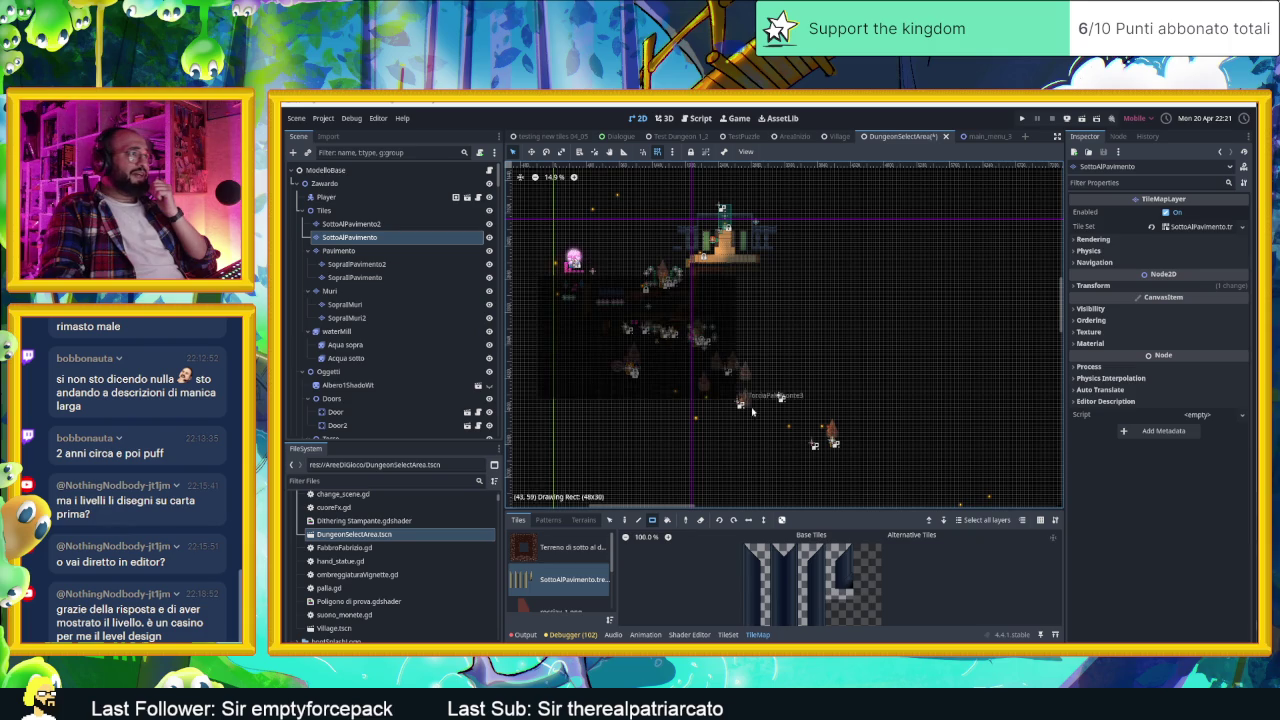
drag(905, 374, 900, 380)
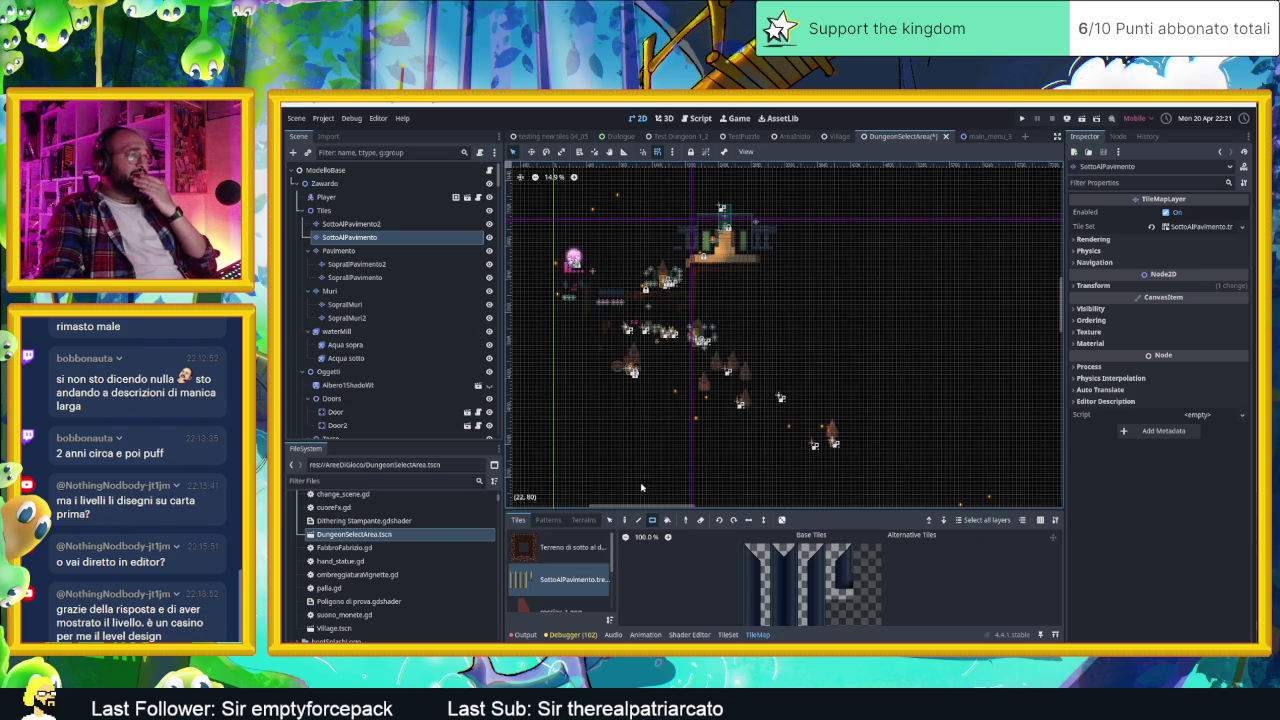
Step: Fill a 44x37 rectangle of under-floor tiles on the SottoAlPavimento2 layer
scroll(740, 460, down, 2)
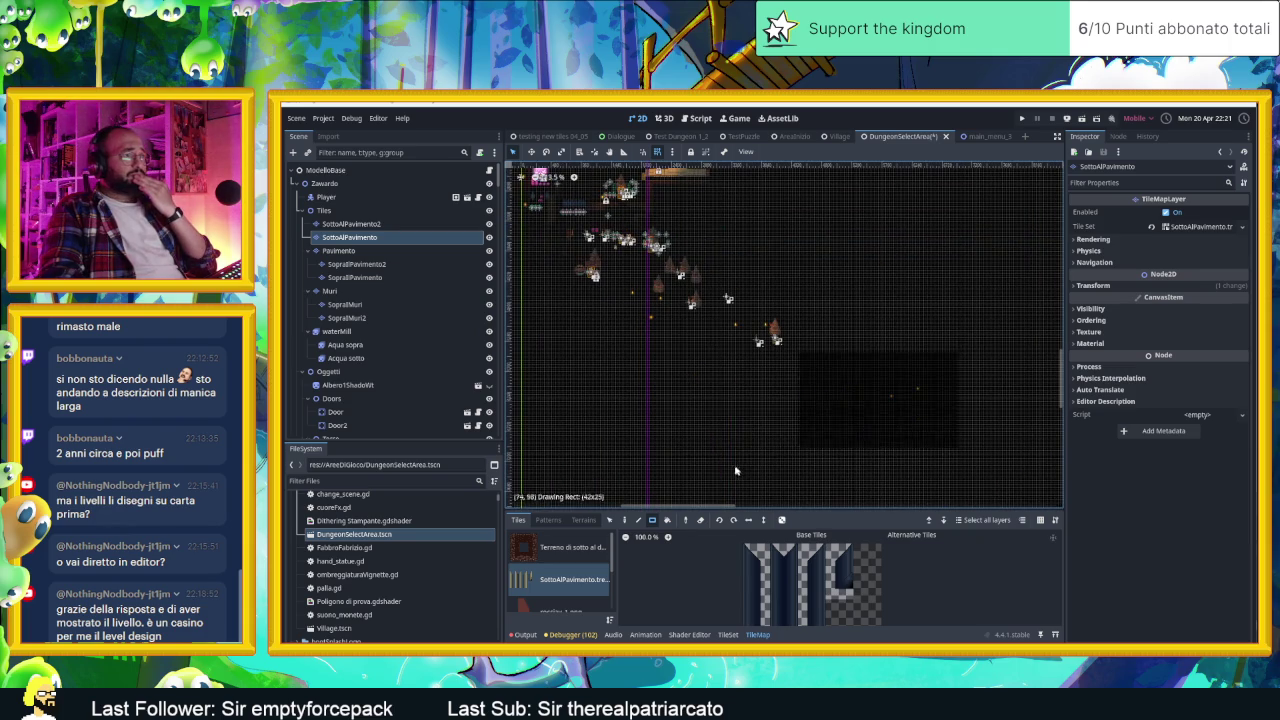
drag(706, 397, 828, 553)
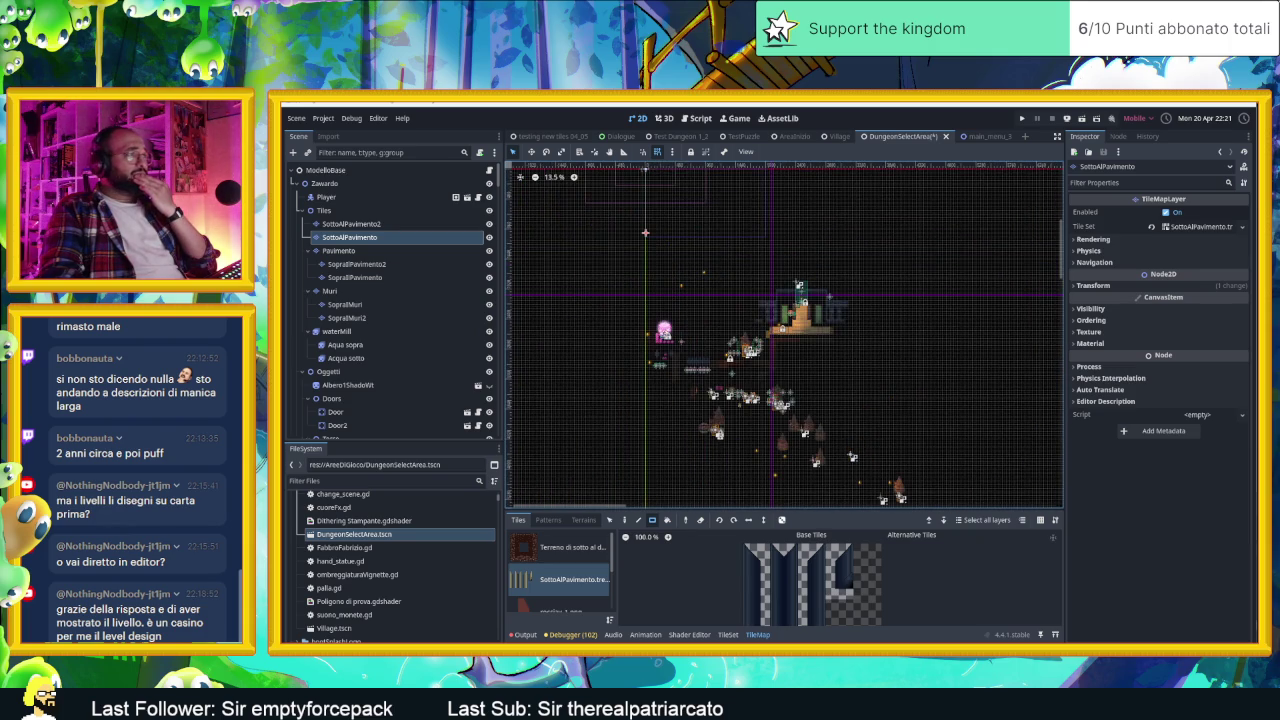
click(400, 224)
drag(588, 300, 751, 436)
drag(946, 430, 906, 314)
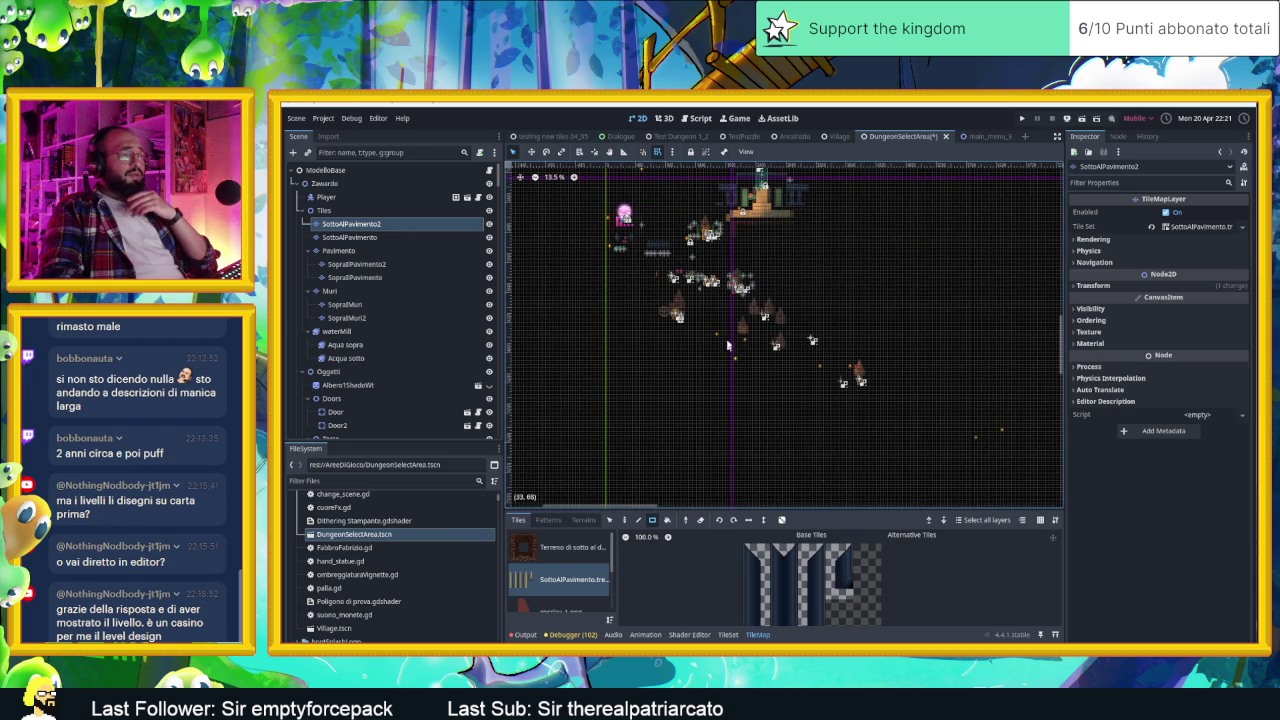
scroll(728, 345, up, 5)
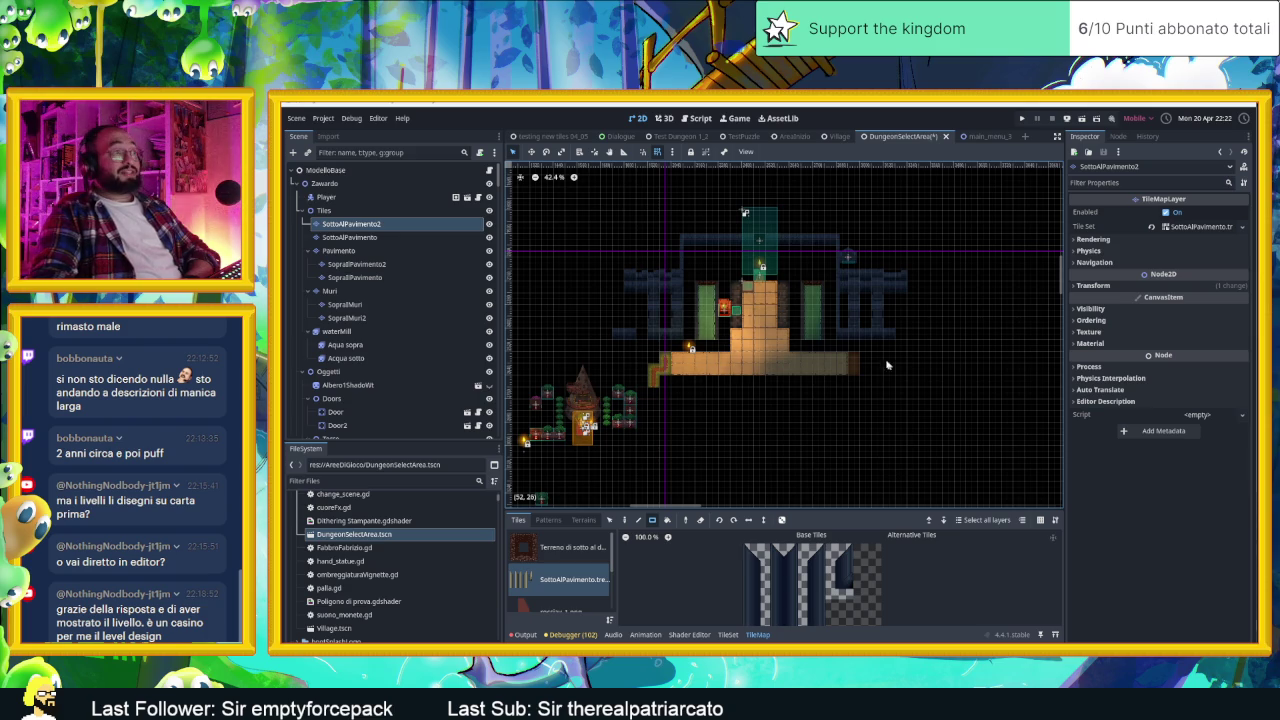
Step: On Pavimento, erase the left green pillar tiles and the right end of the floor strip
scroll(817, 357, up, 2)
scroll(740, 298, up, 1)
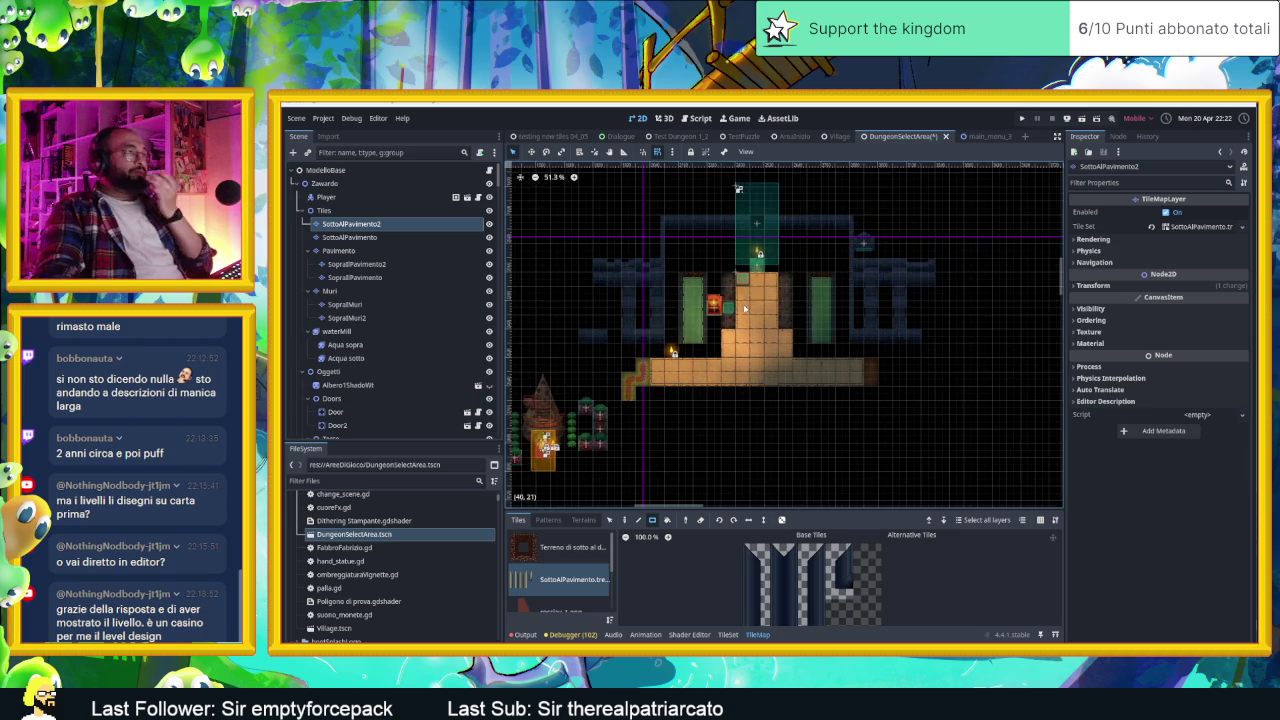
scroll(747, 316, up, 2)
key(Down)
key(Down)
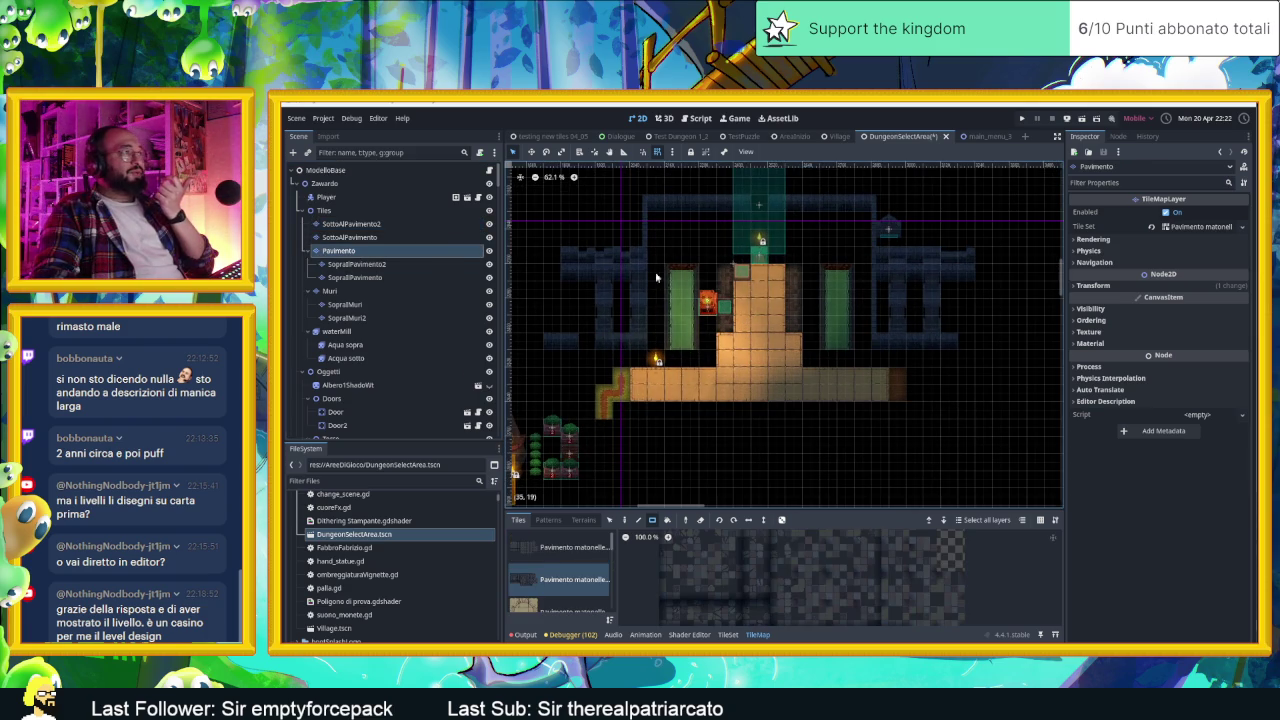
drag(723, 339, 733, 336)
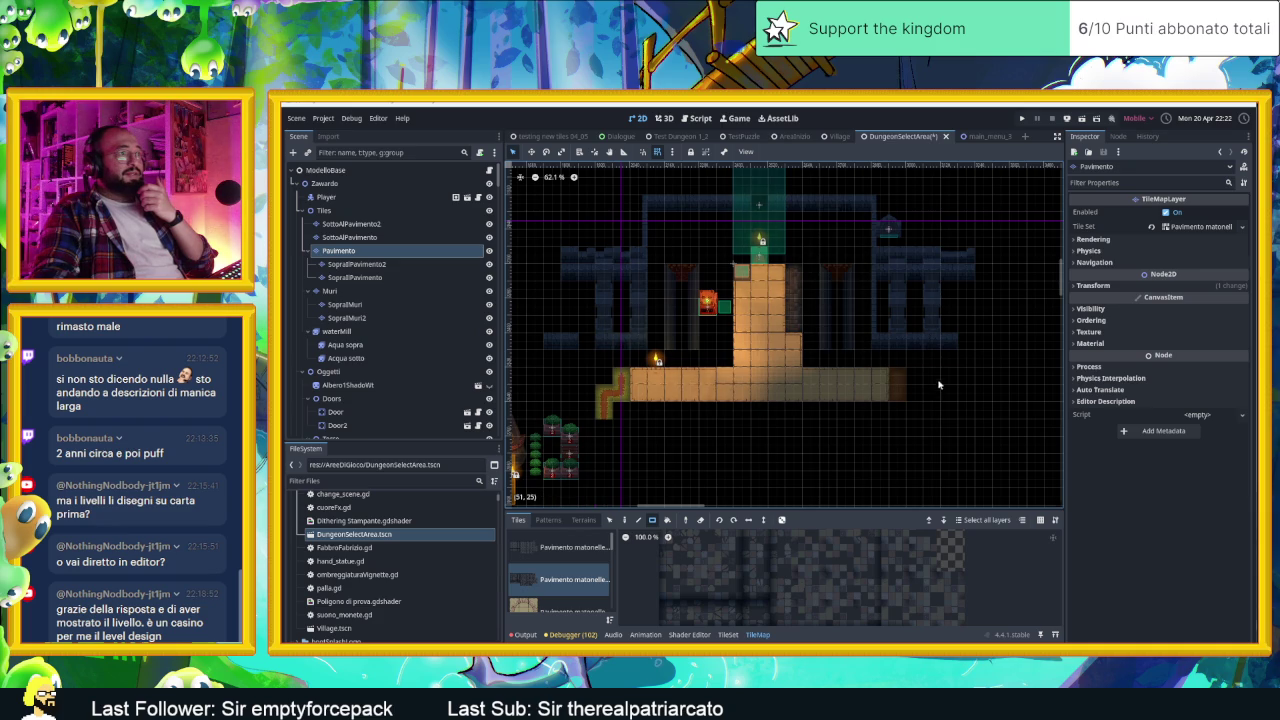
drag(910, 428, 805, 370)
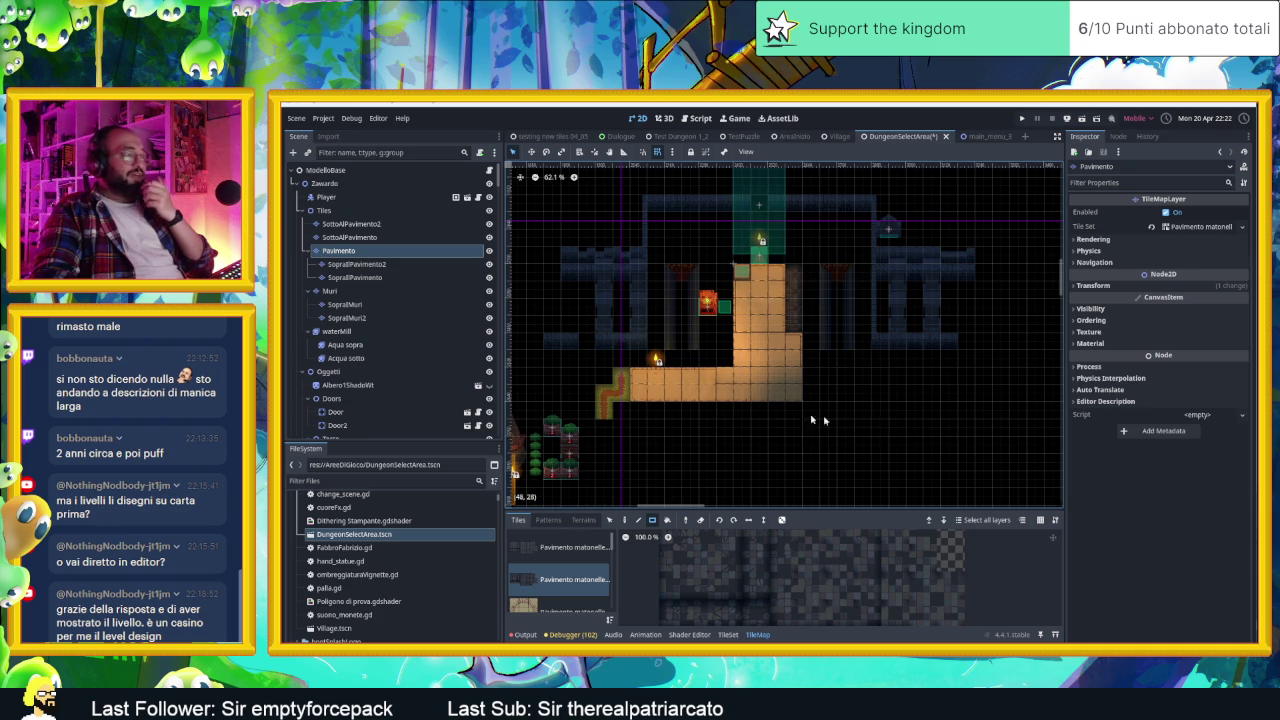
mouse_move(559, 378)
mouse_down()
mouse_move(736, 430)
mouse_move(806, 432)
mouse_up()
scroll(806, 432, down, 3)
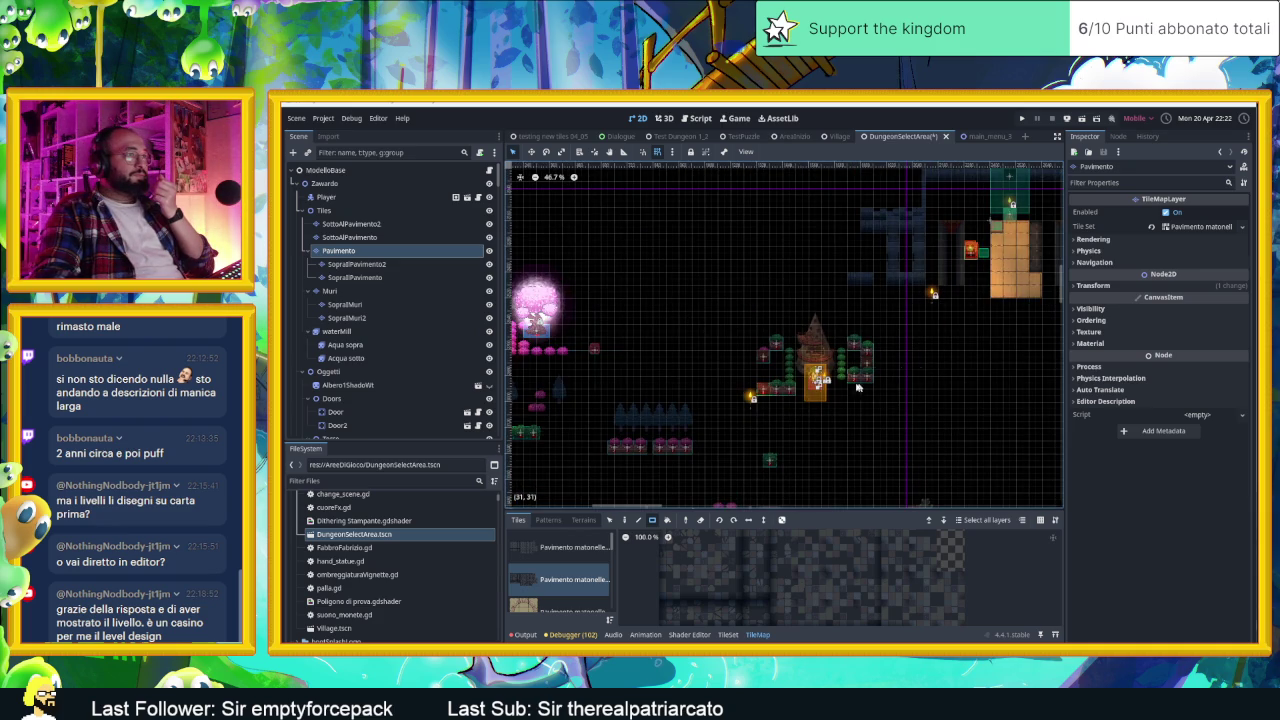
click(390, 331)
Step: Box-select and delete 36 old objects from one region of the level
mouse_move(928, 330)
mouse_down()
mouse_move(642, 420)
mouse_move(600, 494)
mouse_up()
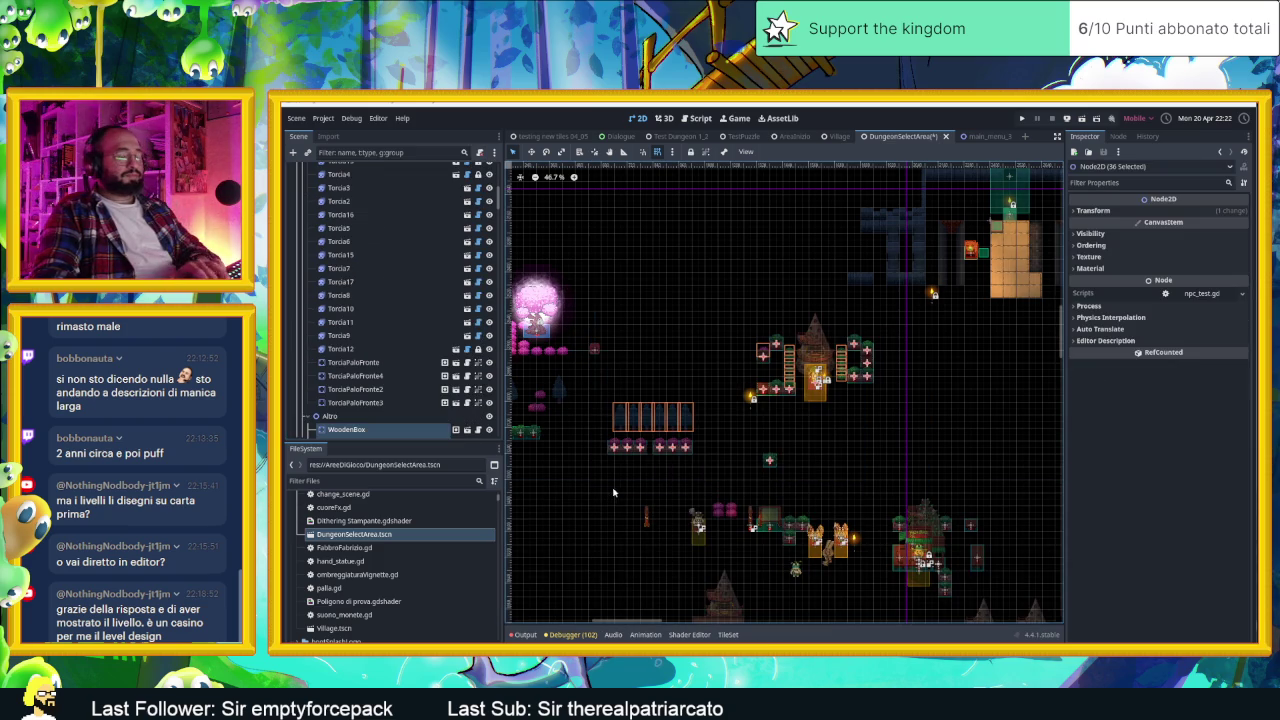
key(Delete)
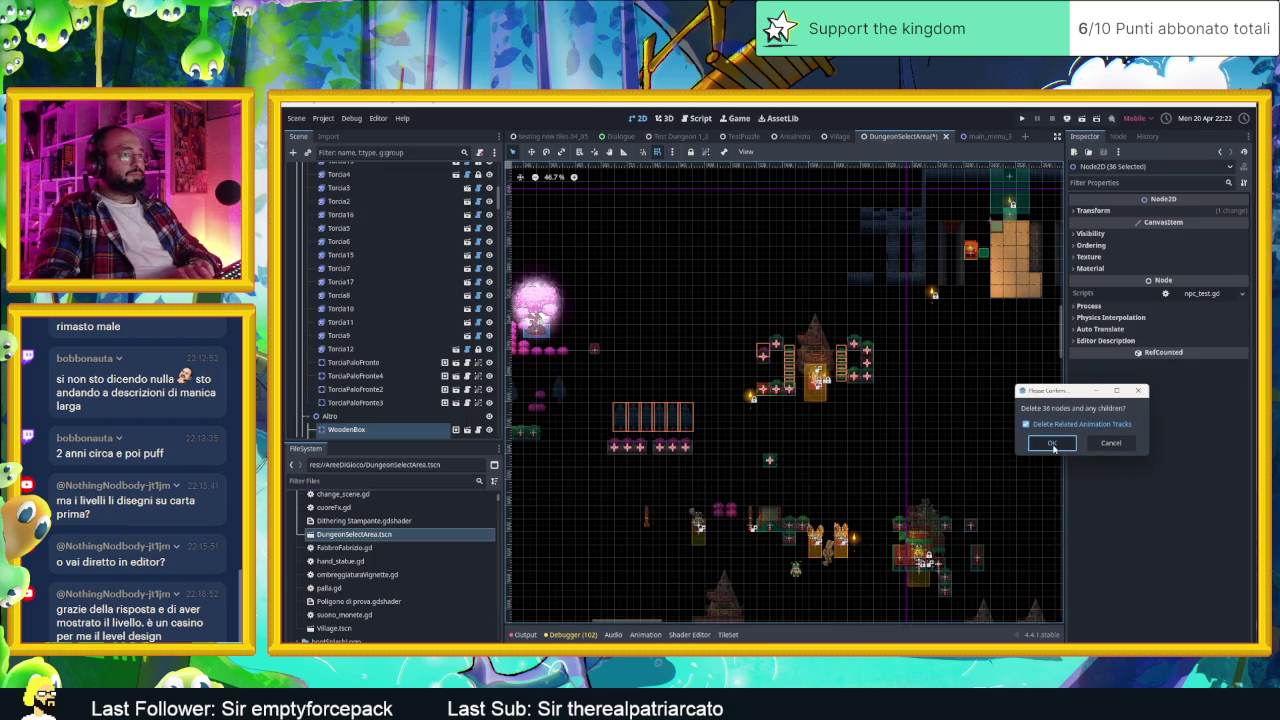
click(1053, 445)
Step: After checking a torch, box-select and delete the 24 objects around the torch area
scroll(720, 443, down, 2)
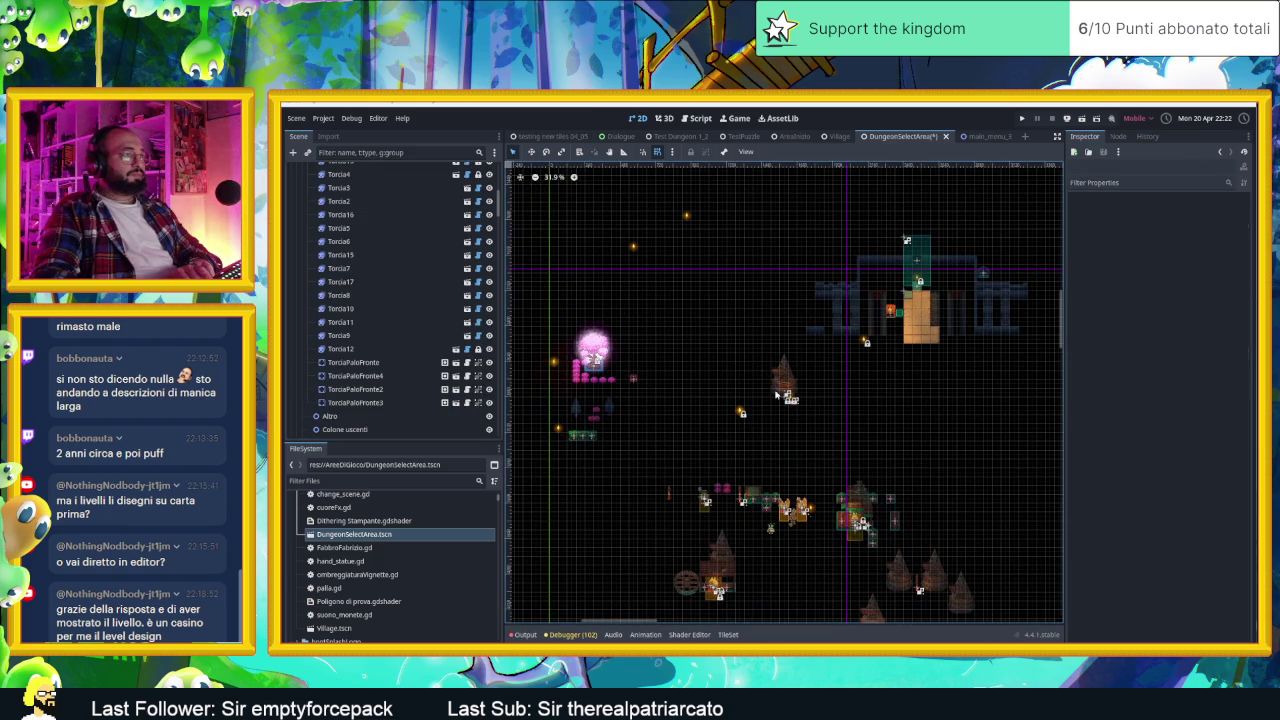
click(716, 403)
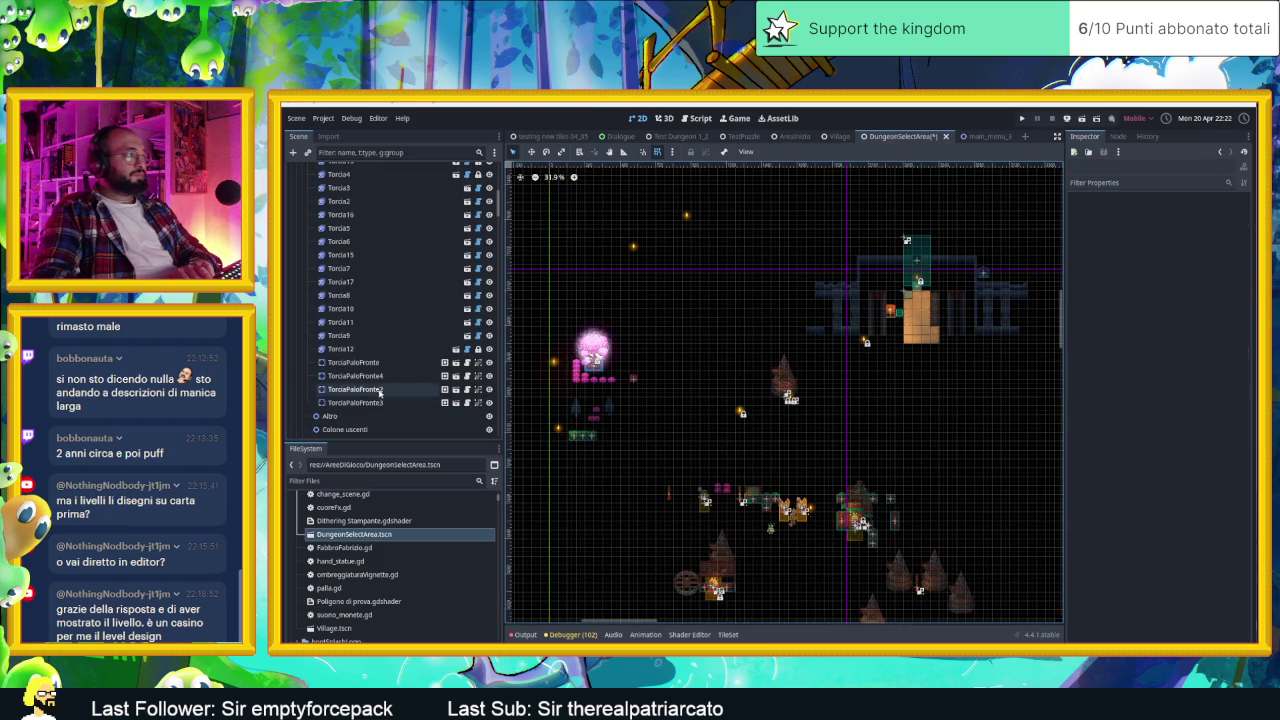
click(784, 384)
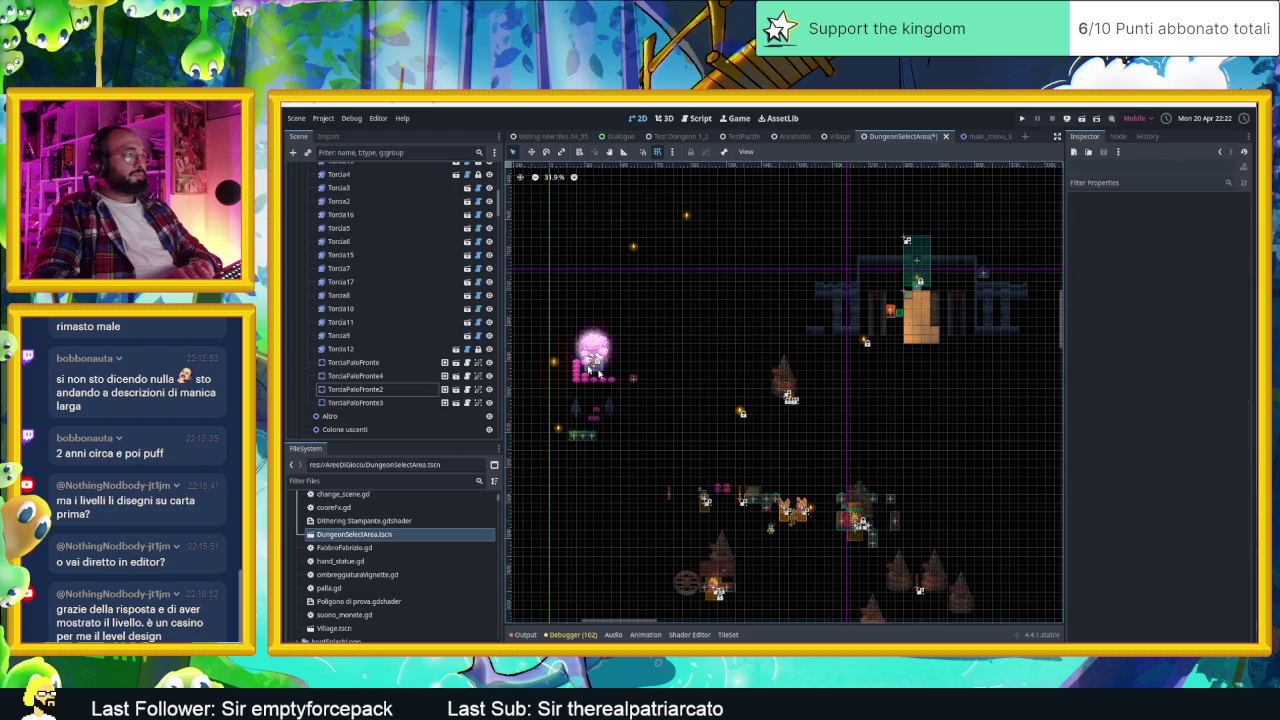
drag(531, 318, 714, 504)
key(Delete)
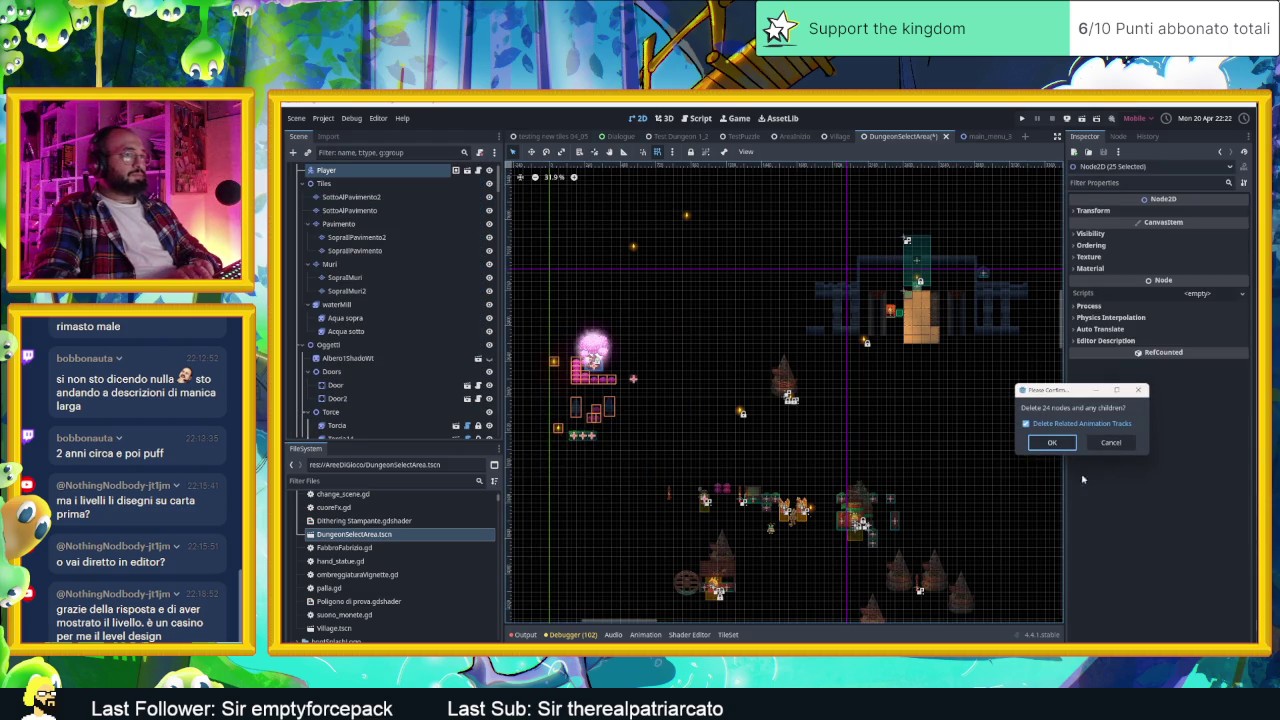
click(1052, 443)
Step: Box-select and delete another 36 objects, then glance at the Village scene
drag(586, 426, 1050, 626)
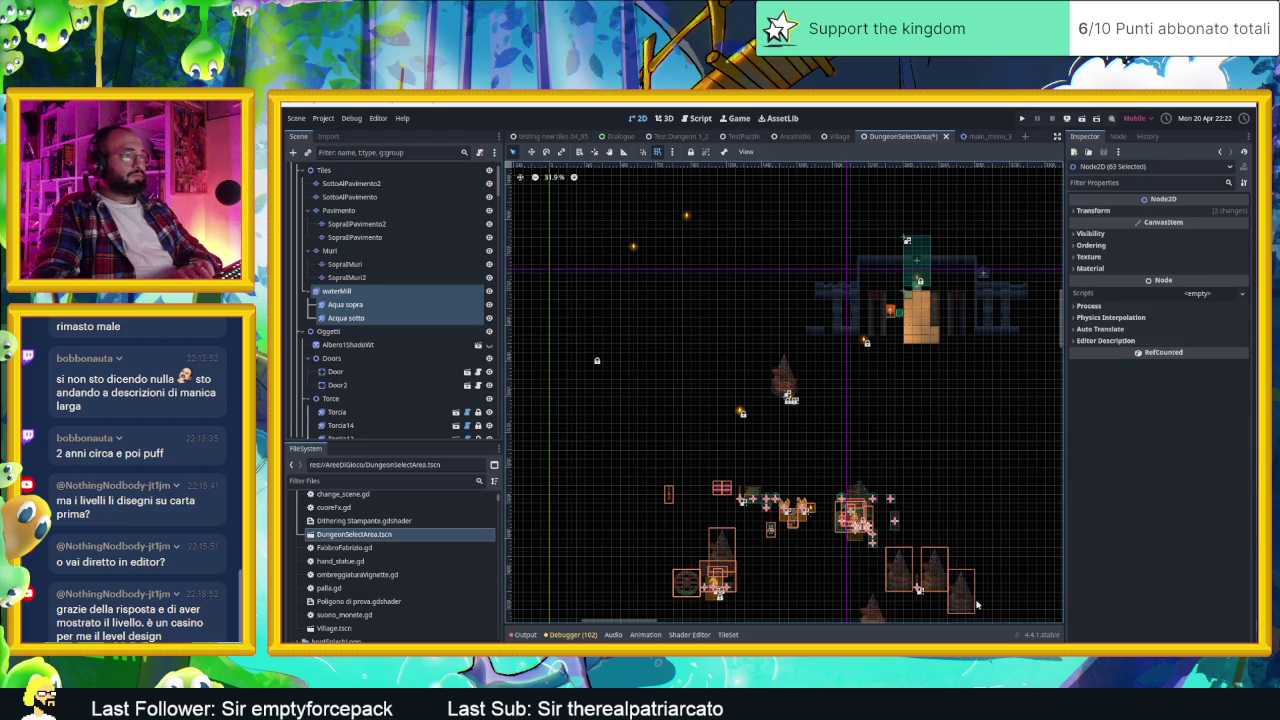
key(Delete)
click(1052, 443)
scroll(760, 400, down, 5)
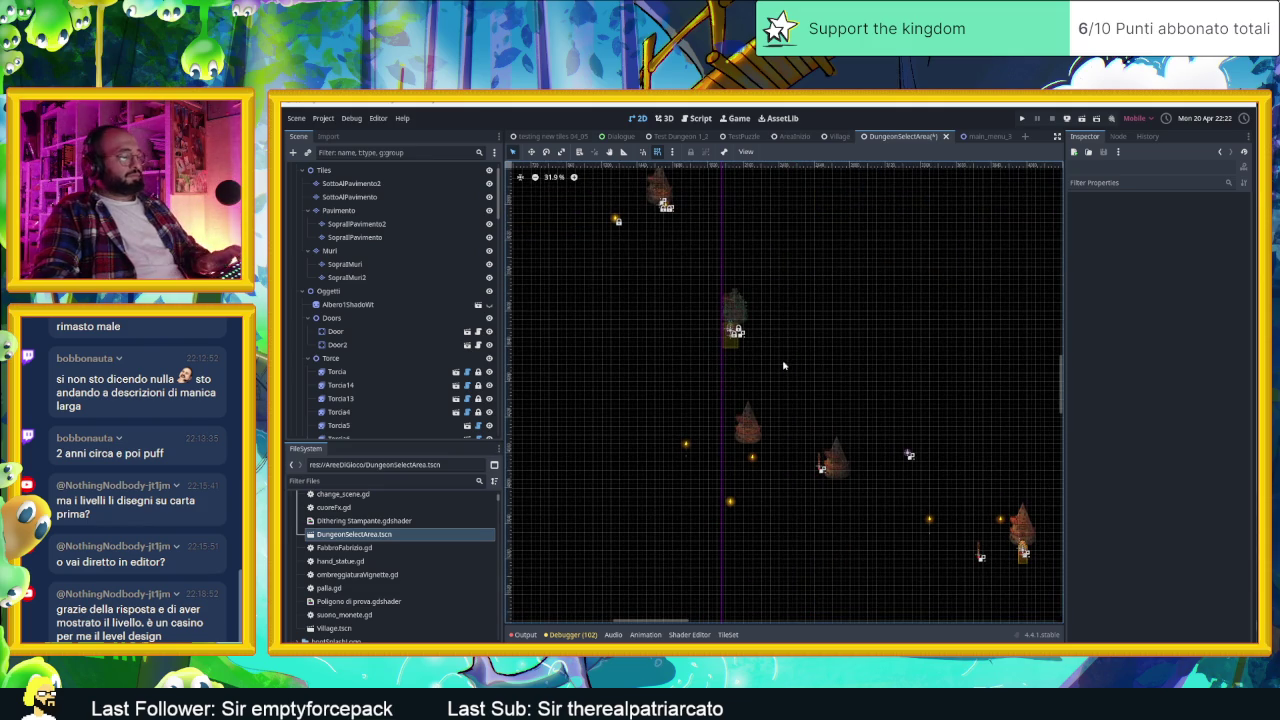
click(837, 136)
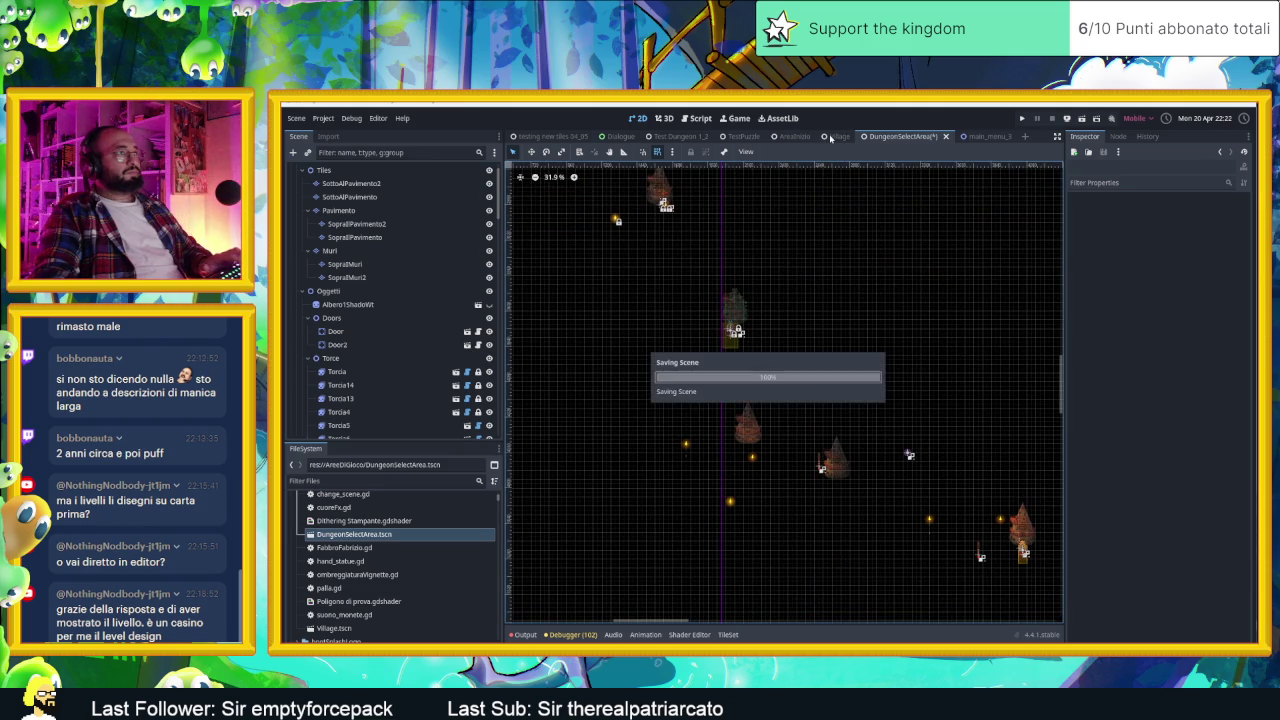
Step: Back in DungeonSelectArea, box-select the 12 remaining leftover objects and confirm their deletion
scroll(870, 440, down, 5)
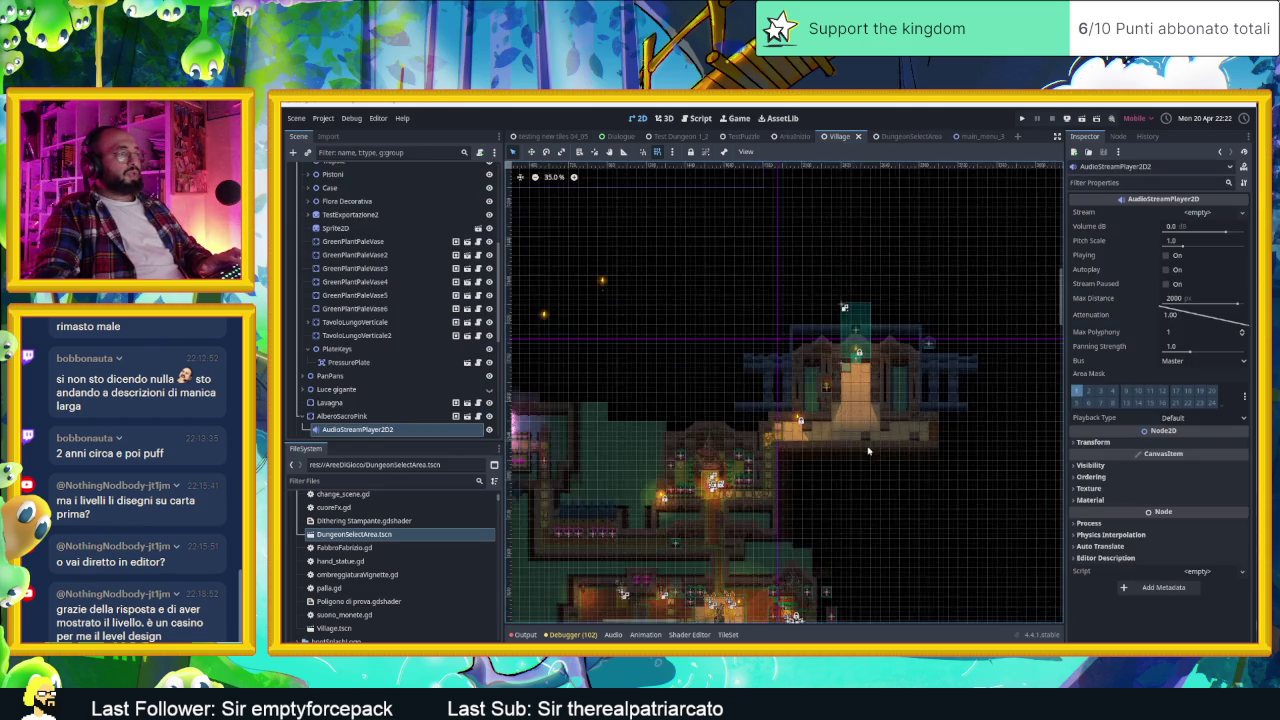
click(900, 136)
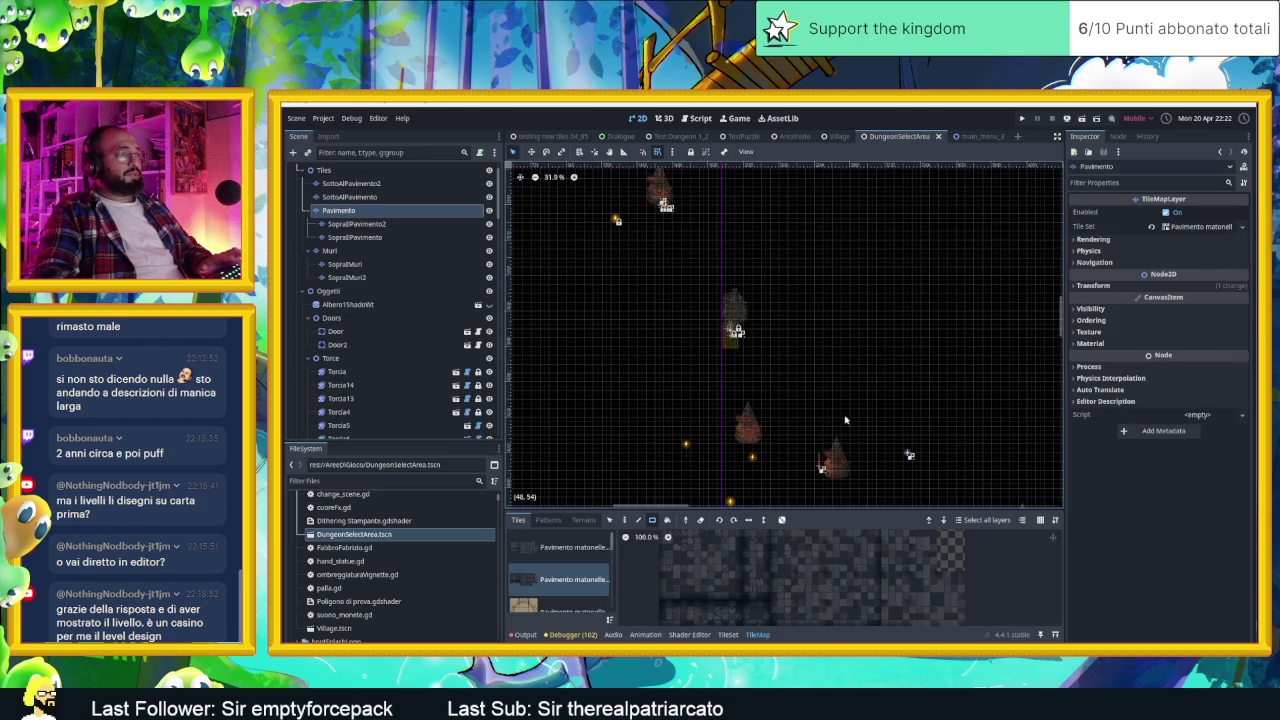
scroll(737, 285, down, 3)
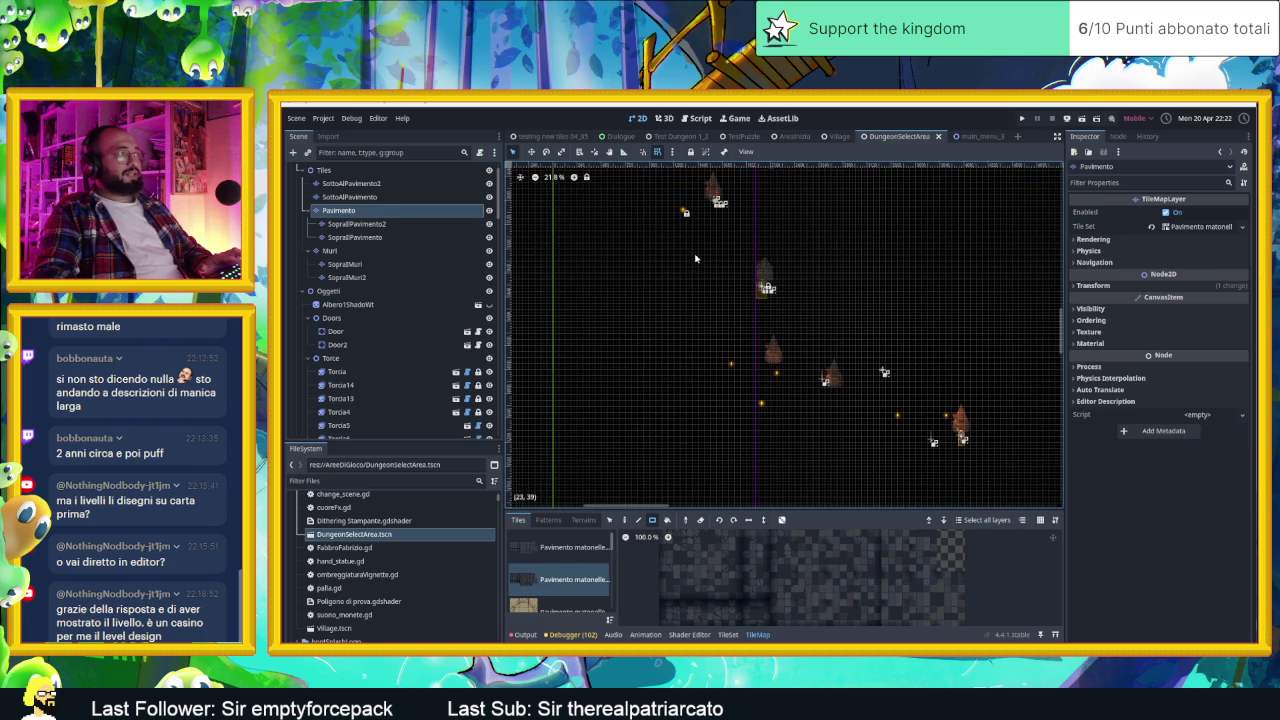
drag(694, 252, 1099, 540)
key(Delete)
click(1053, 440)
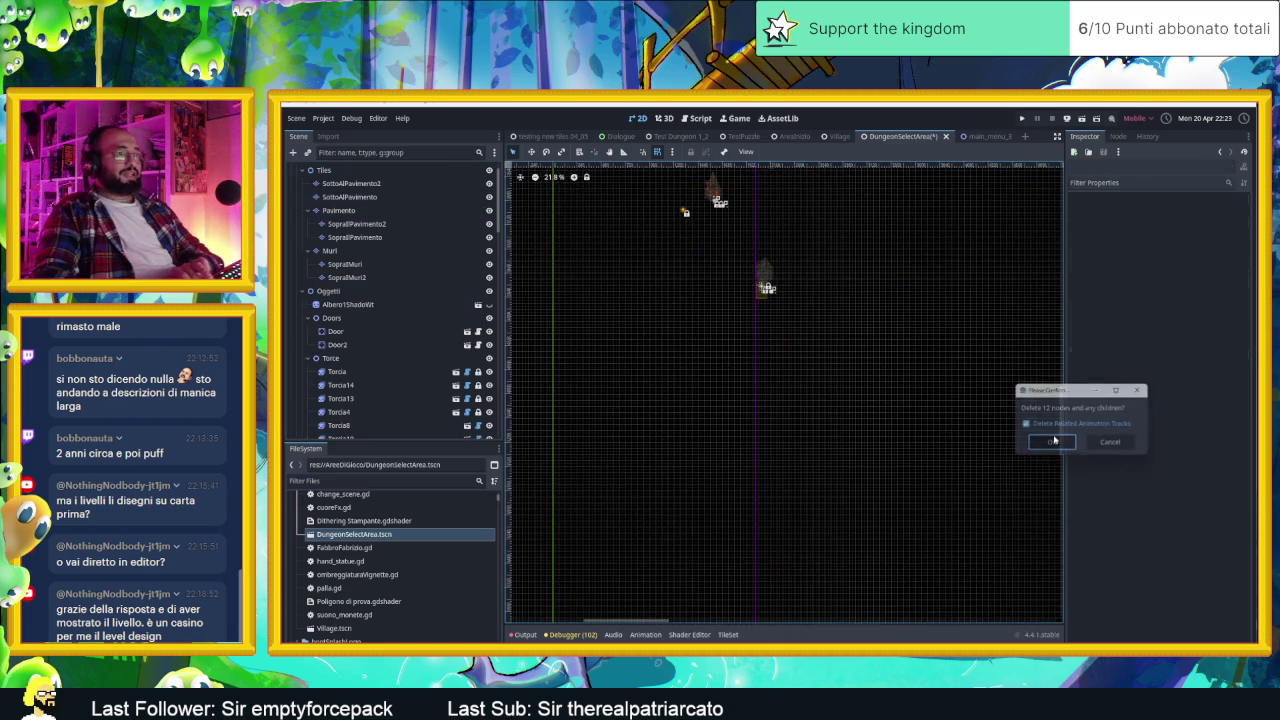
Step: Zoom in on the temple entrance and select the Pavimento floor TileMapLayer
scroll(971, 437, up, 5)
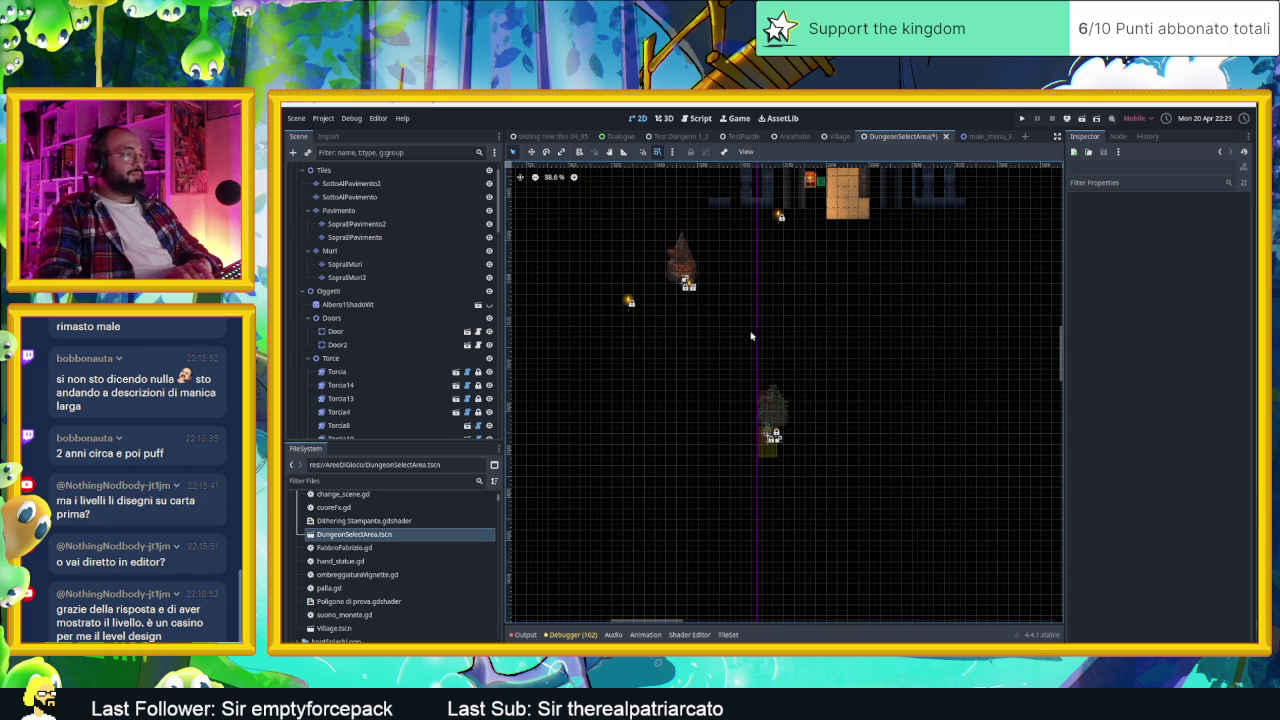
scroll(778, 432, up, 2)
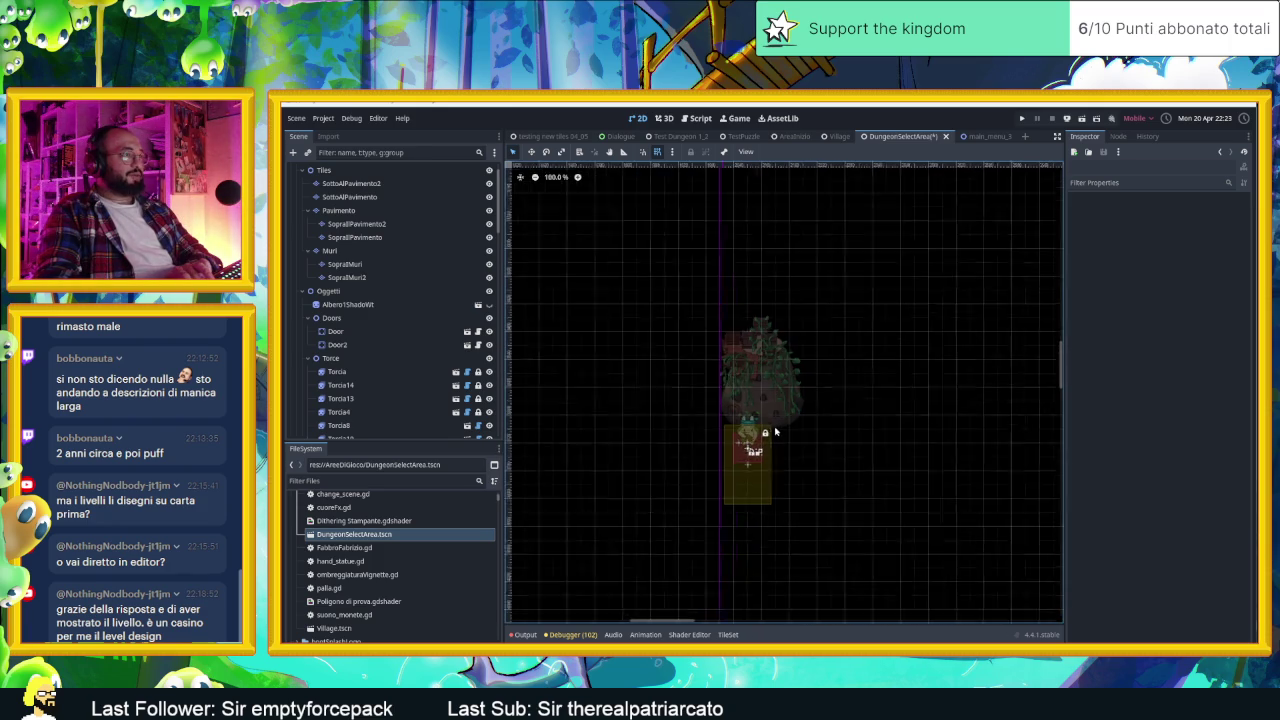
scroll(770, 378, down, 2)
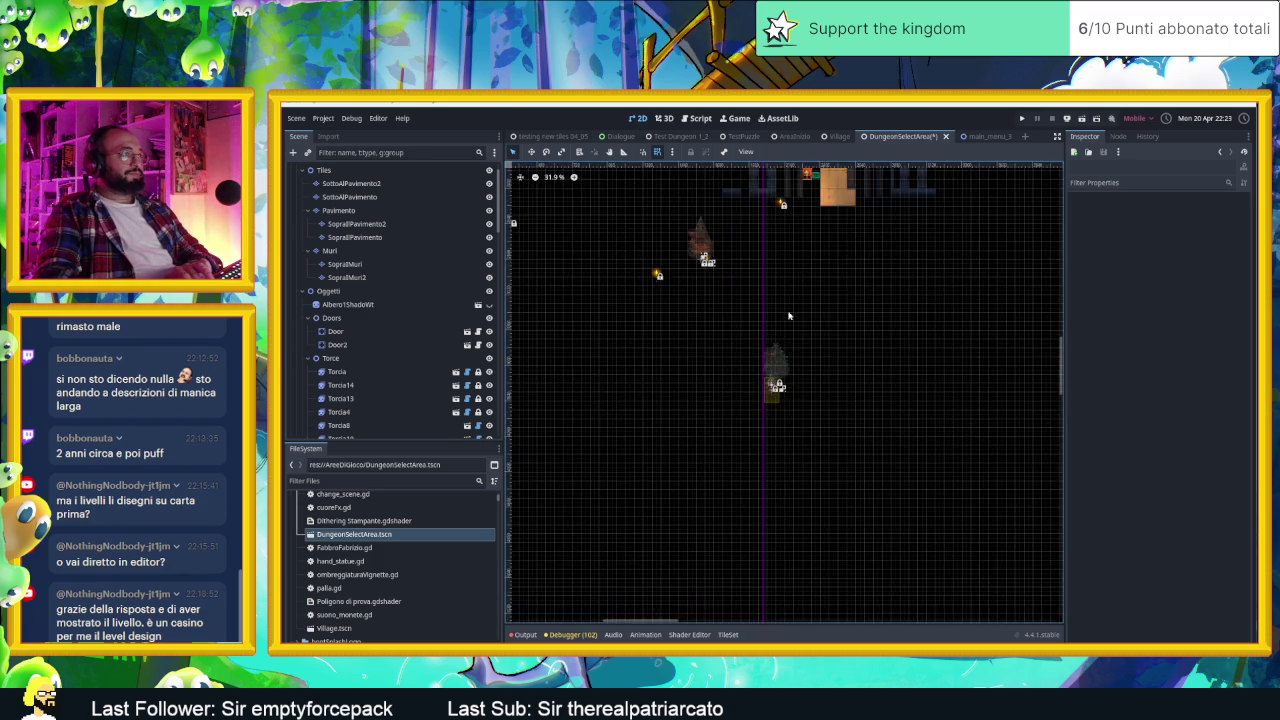
scroll(934, 407, up, 7)
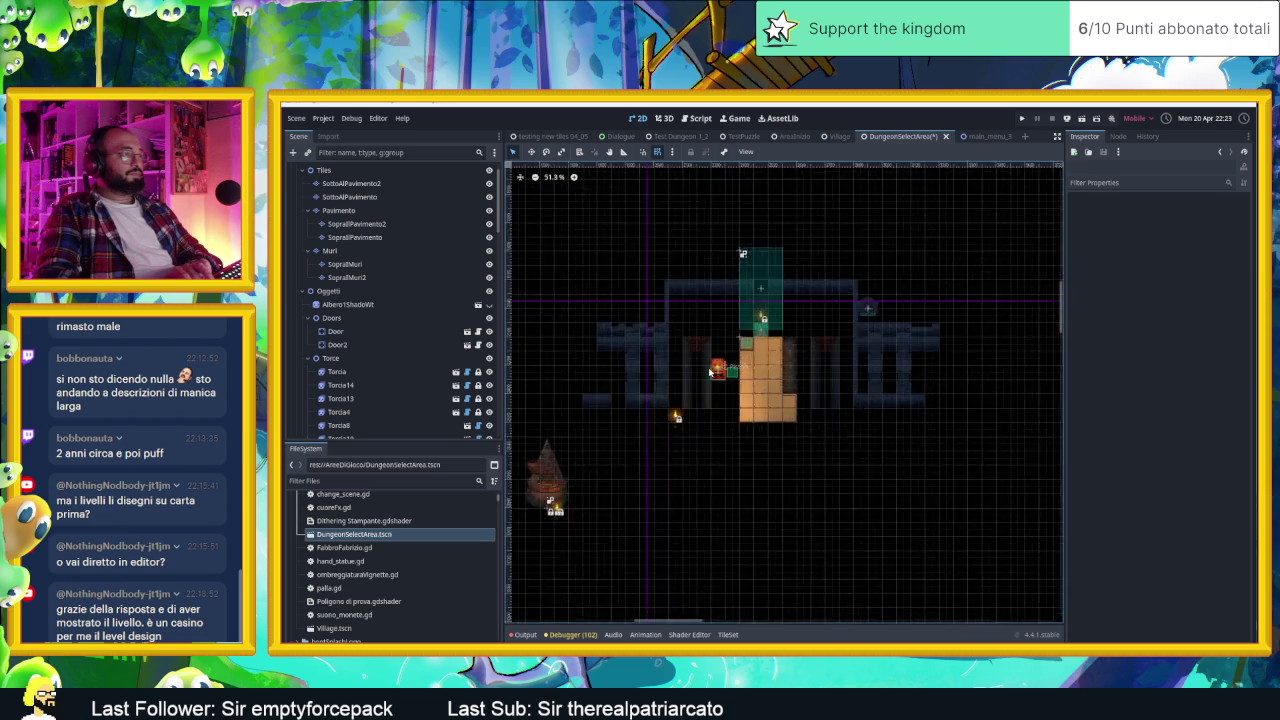
scroll(440, 293, up, 1)
click(380, 237)
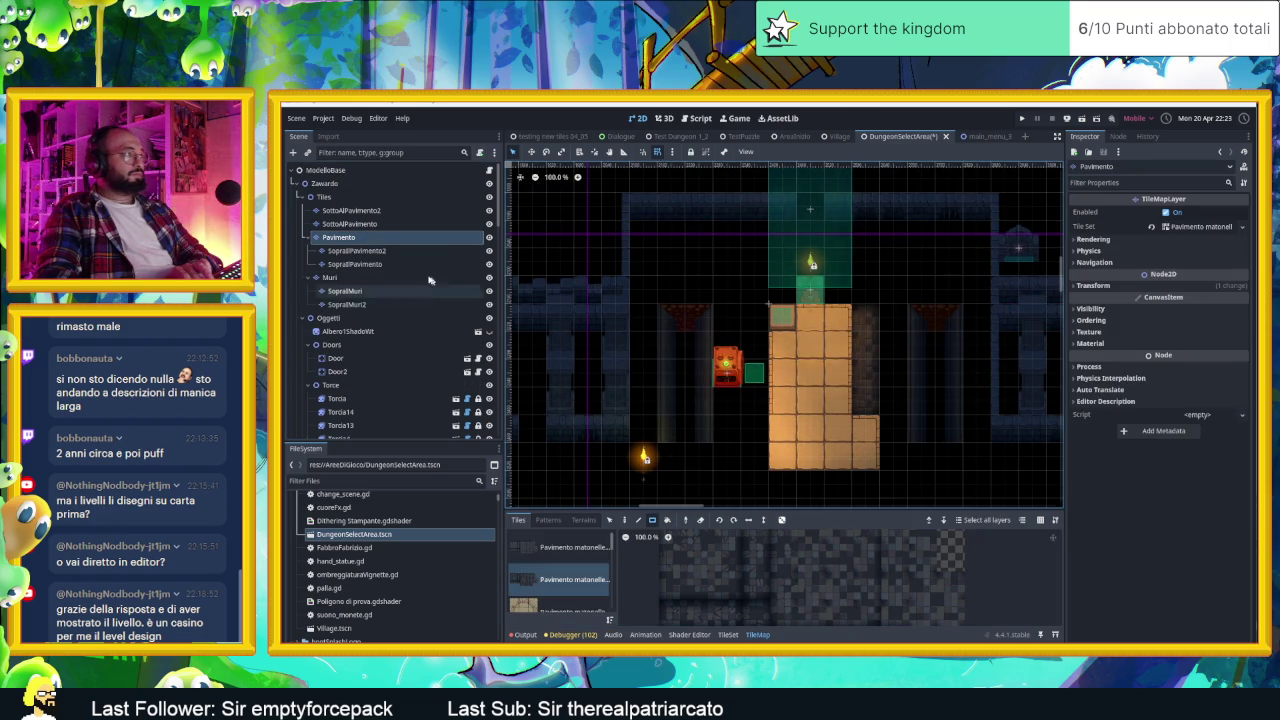
Step: Select the SottoAlPavimento tile layer in the Scene dock
right_click(412, 210)
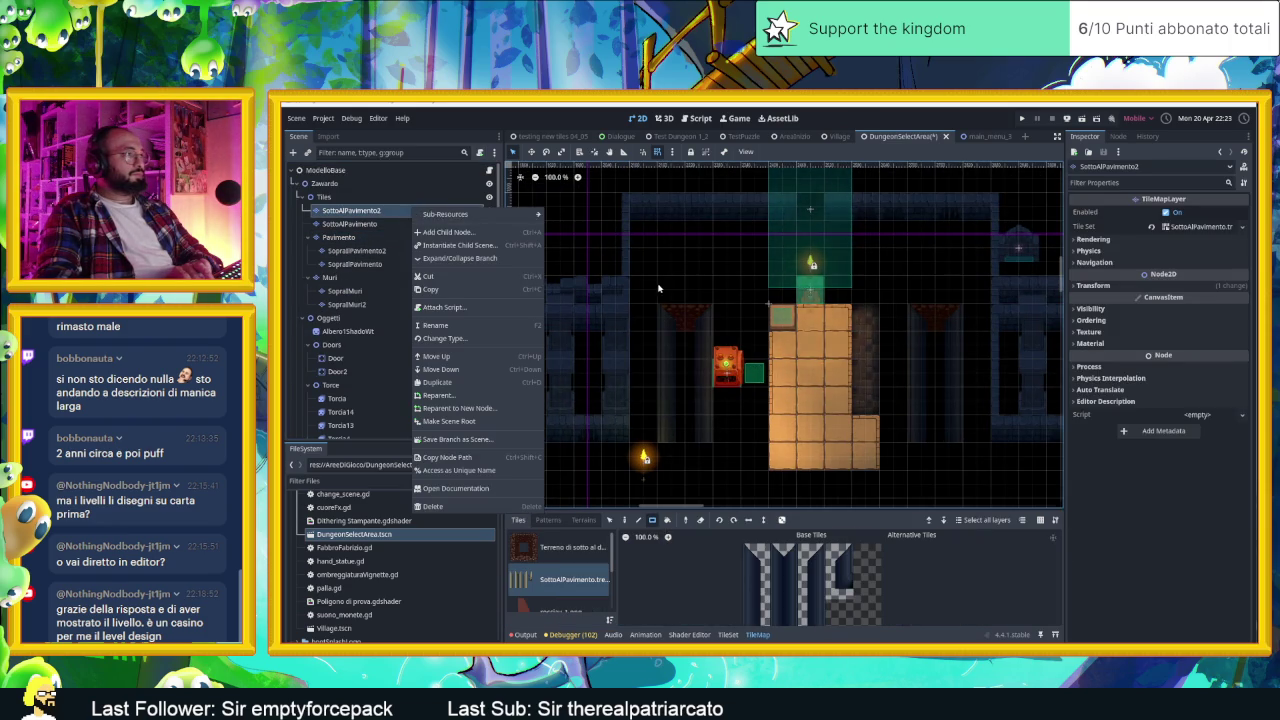
click(700, 442)
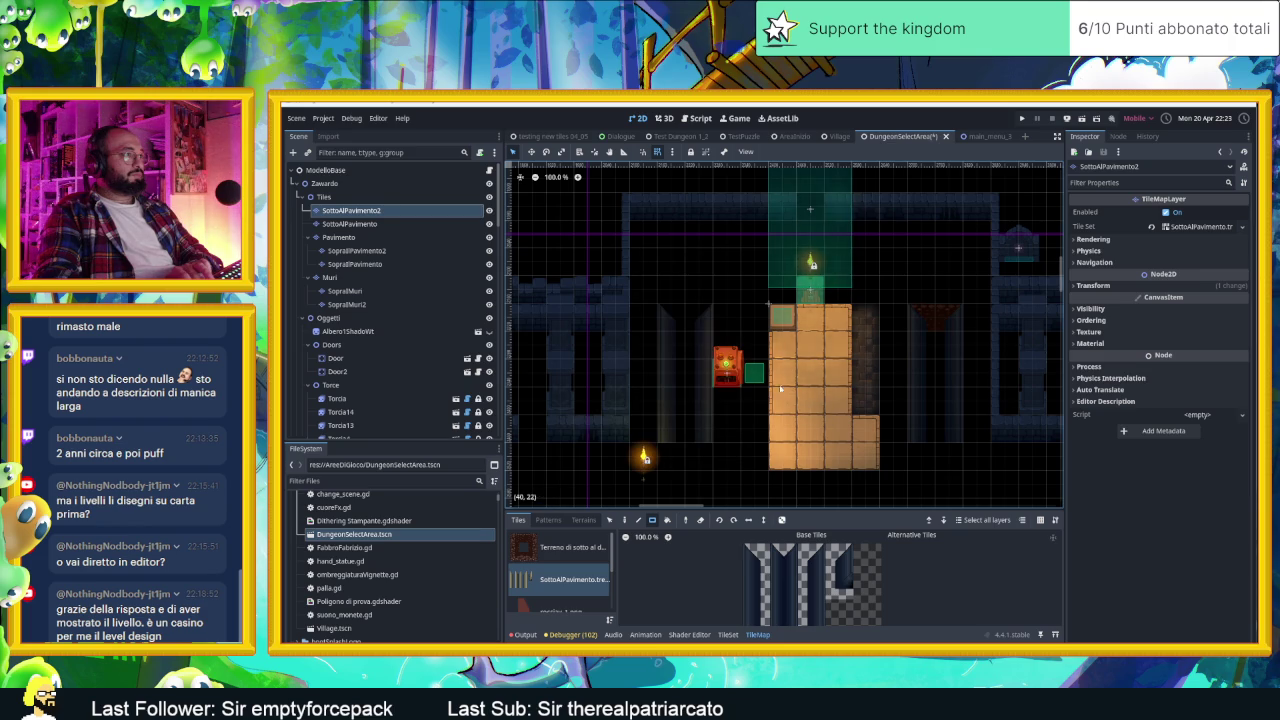
click(335, 224)
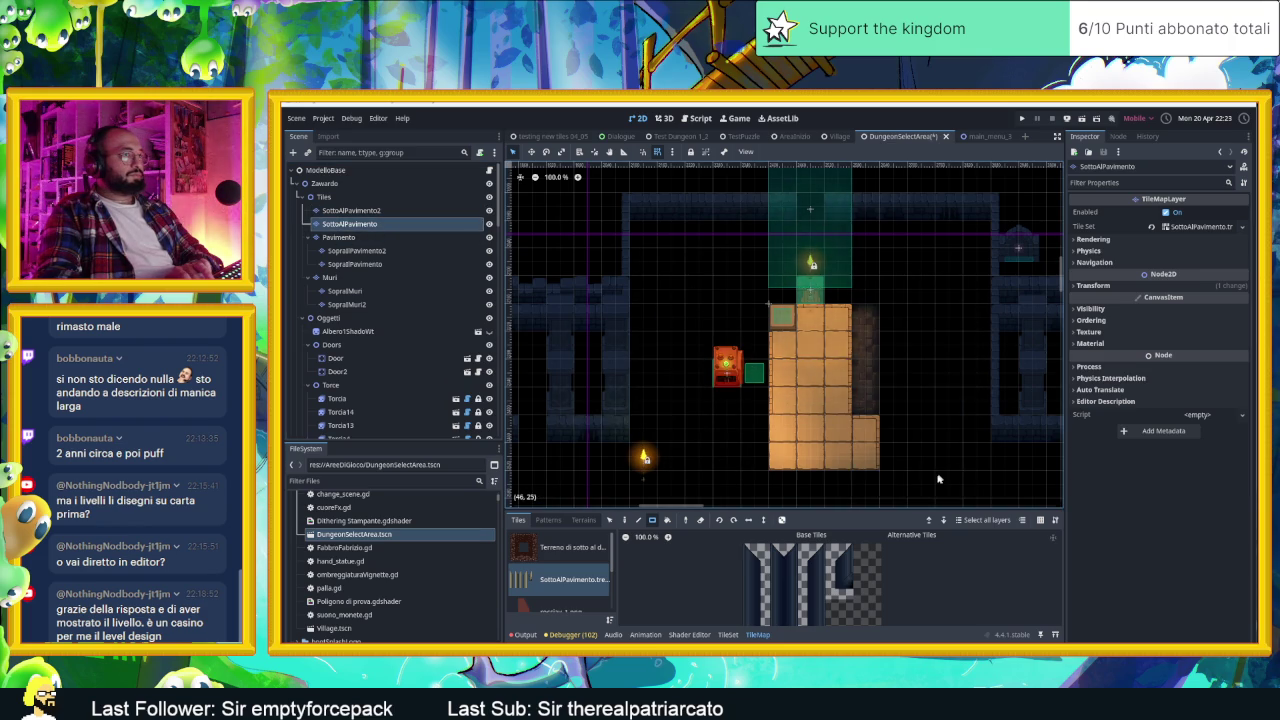
scroll(938, 479, down, 5)
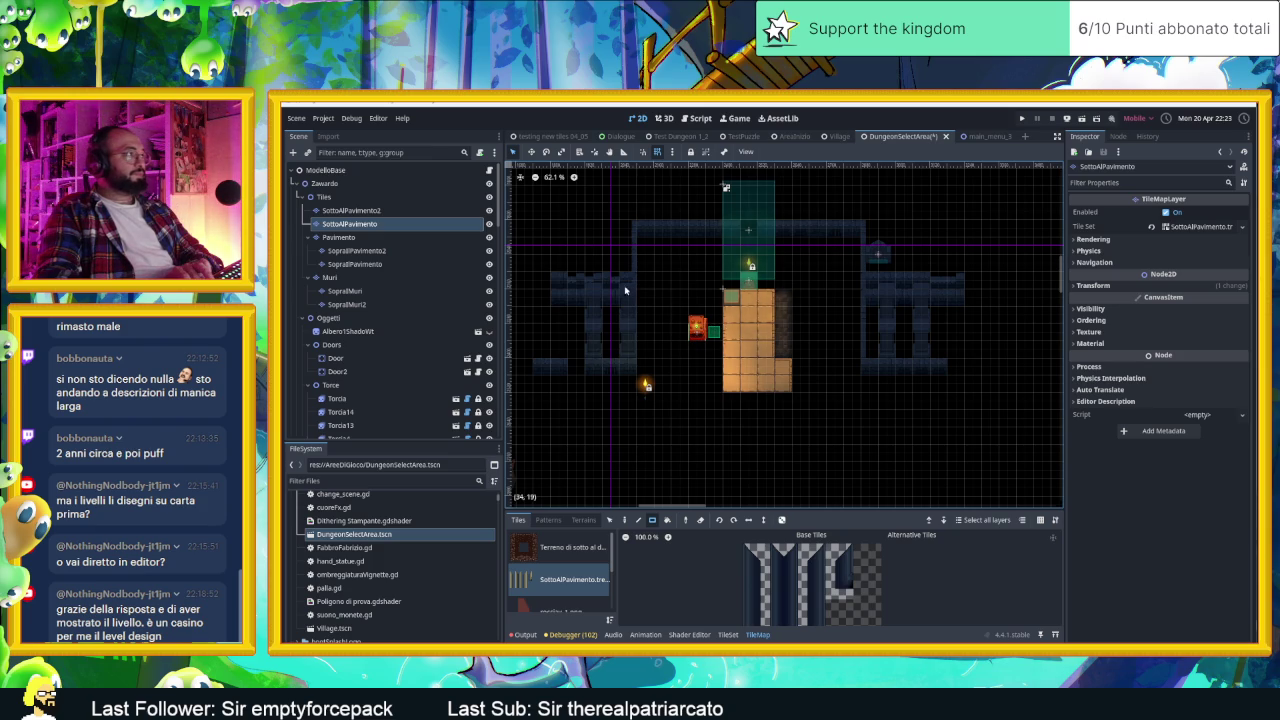
Step: Drag the Piston node toward the upper left of the level
click(697, 332)
drag(697, 332, 568, 225)
scroll(700, 325, up, 4)
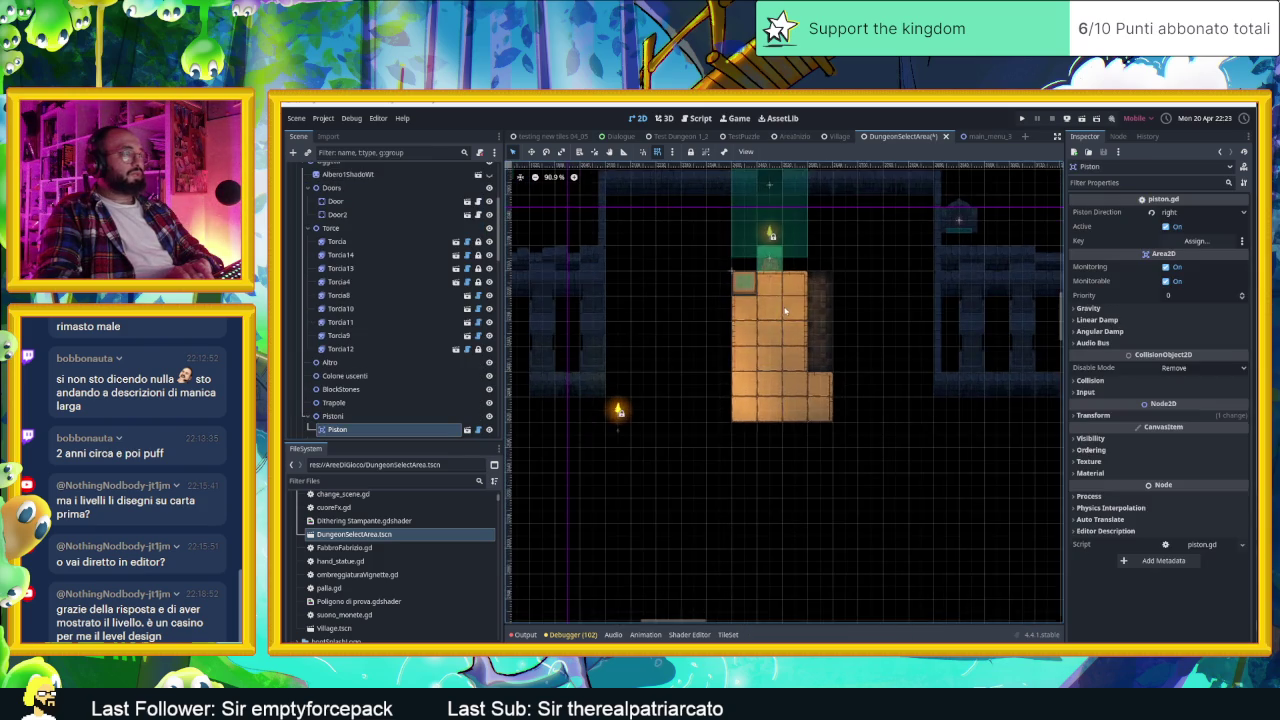
Step: Drag the ChangeScene exit area up and slightly right above the entrance
scroll(785, 312, up, 3)
drag(779, 318, 802, 184)
click(765, 333)
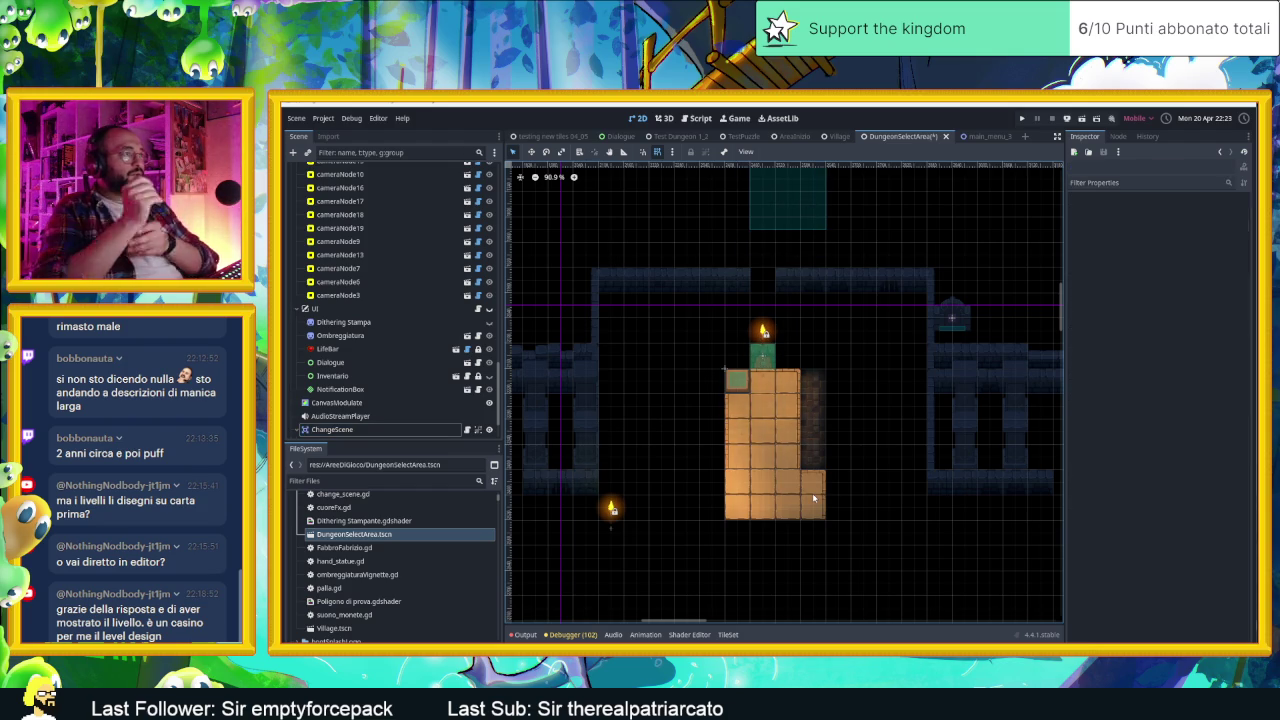
Step: Shift the view down a little and select the Muri wall tile layer
scroll(813, 497, up, 4)
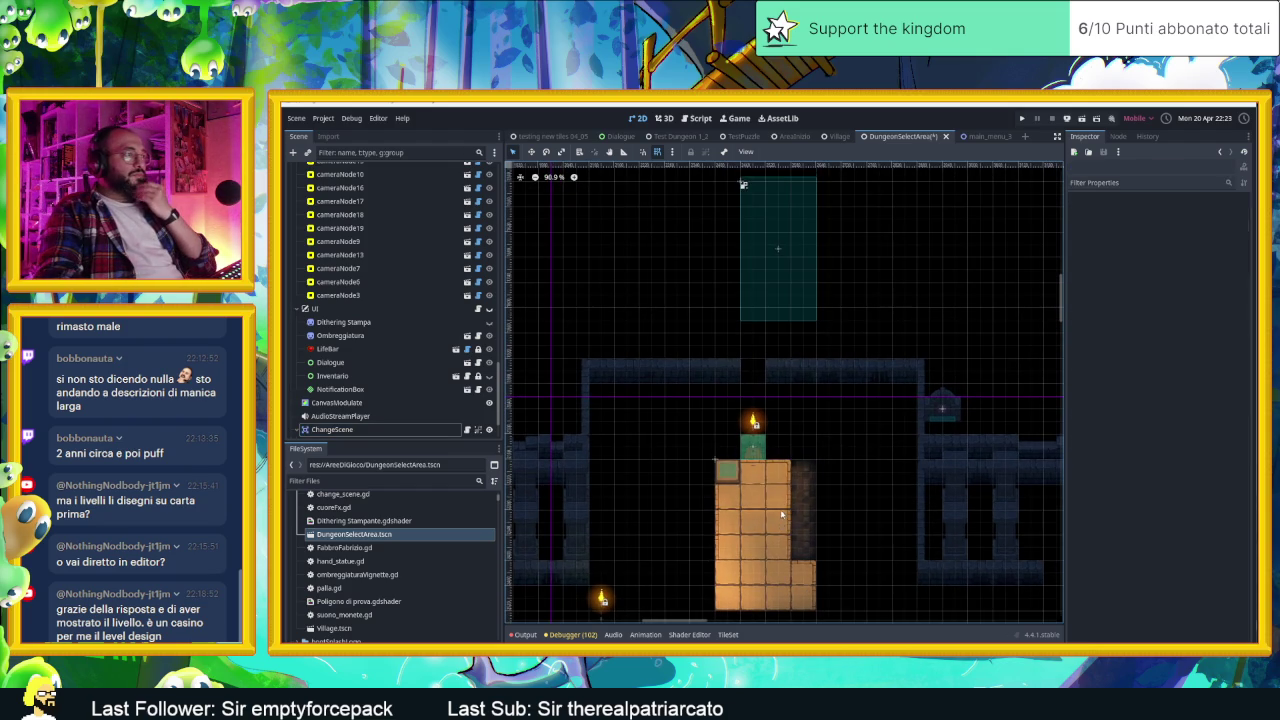
drag(795, 455, 782, 518)
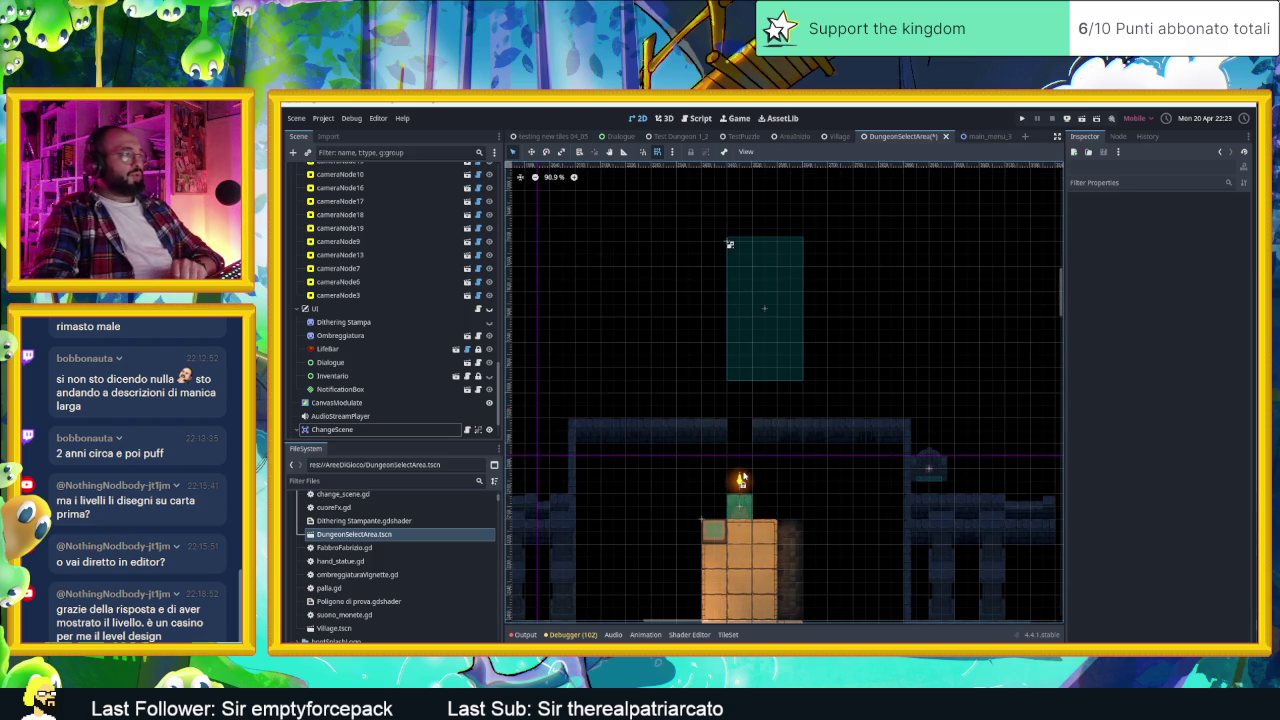
click(687, 429)
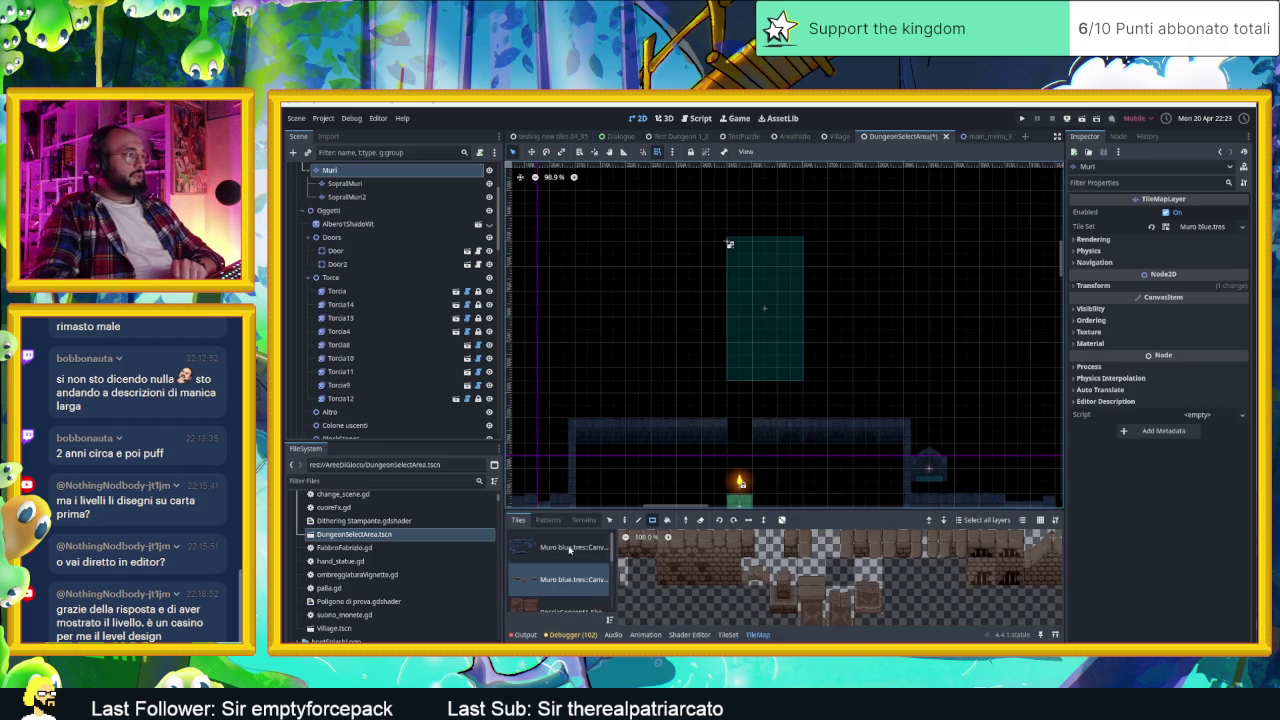
Step: Select the temple entrance wall tiles on the Muri layer and lift them off
mouse_move(783, 454)
mouse_down()
mouse_move(755, 398)
mouse_move(795, 457)
mouse_up()
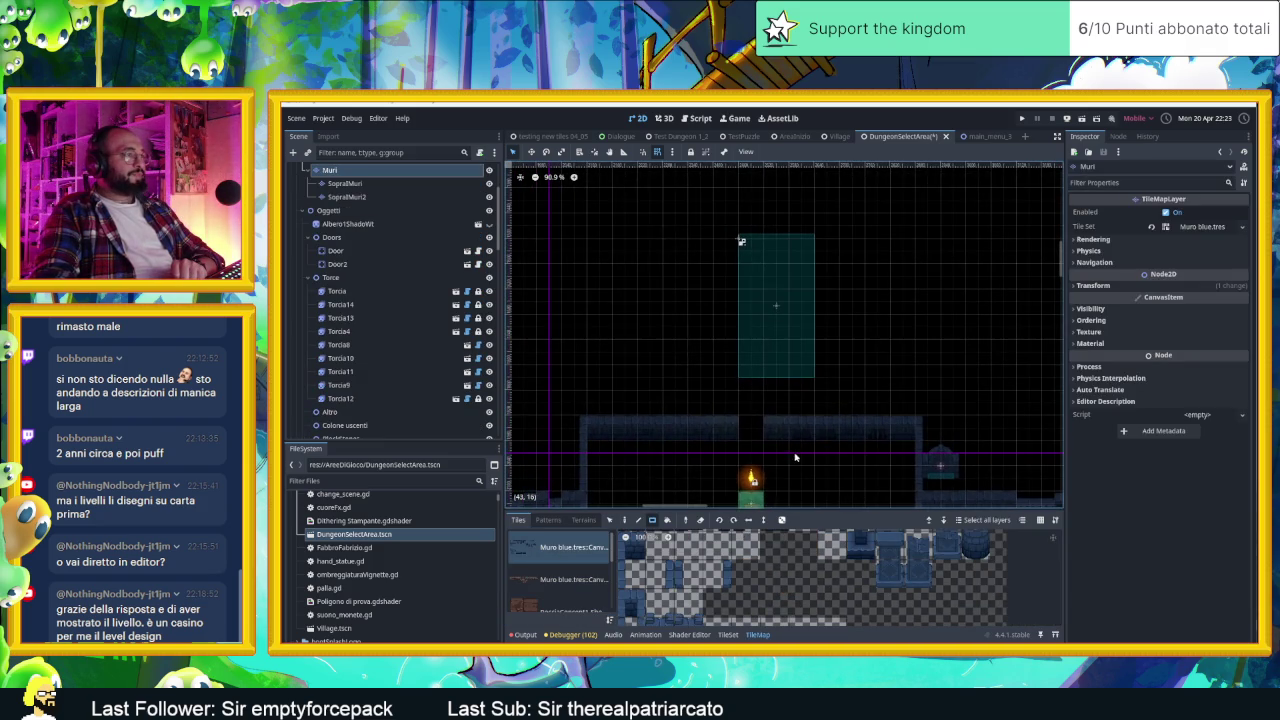
scroll(715, 405, down, 6)
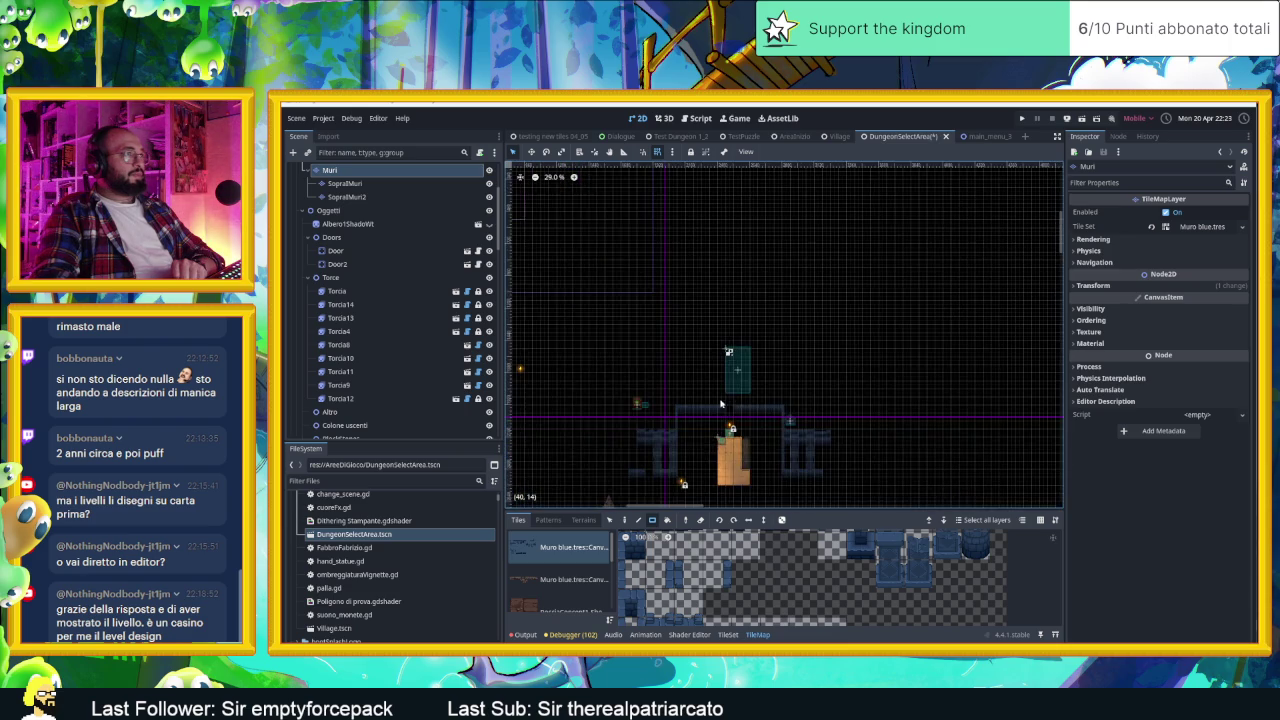
scroll(756, 355, down, 2)
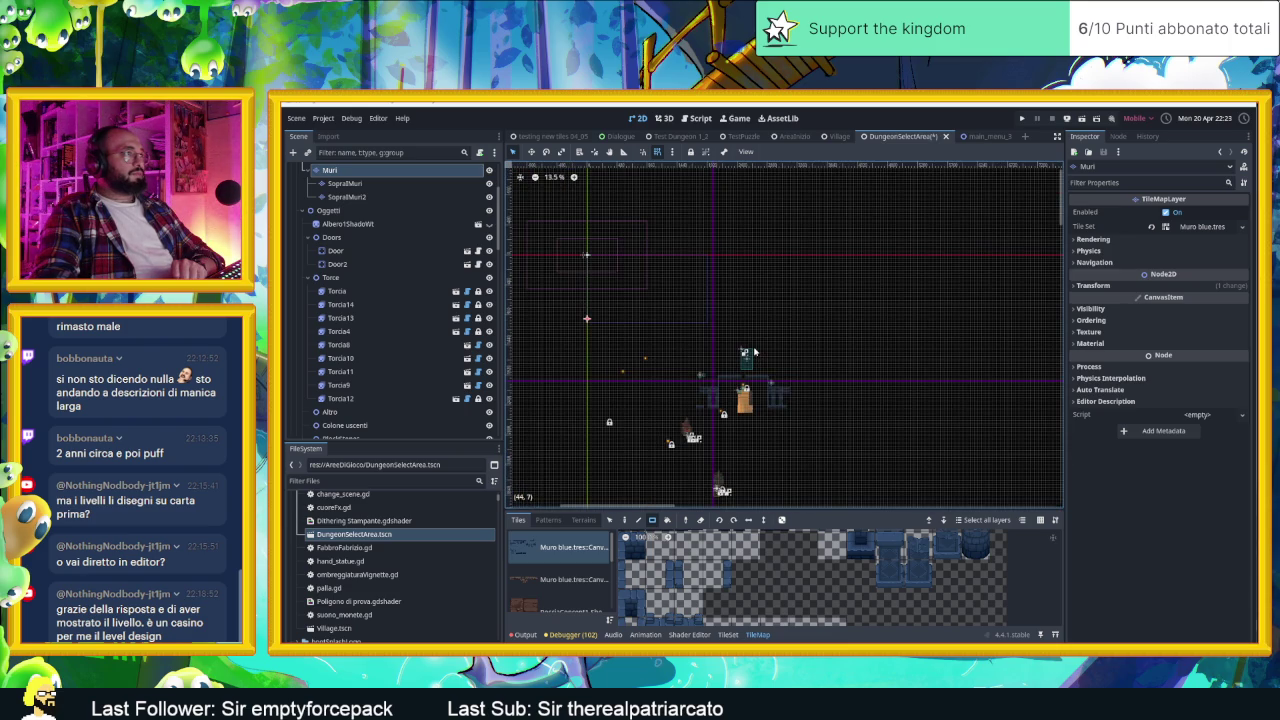
scroll(755, 393, up, 3)
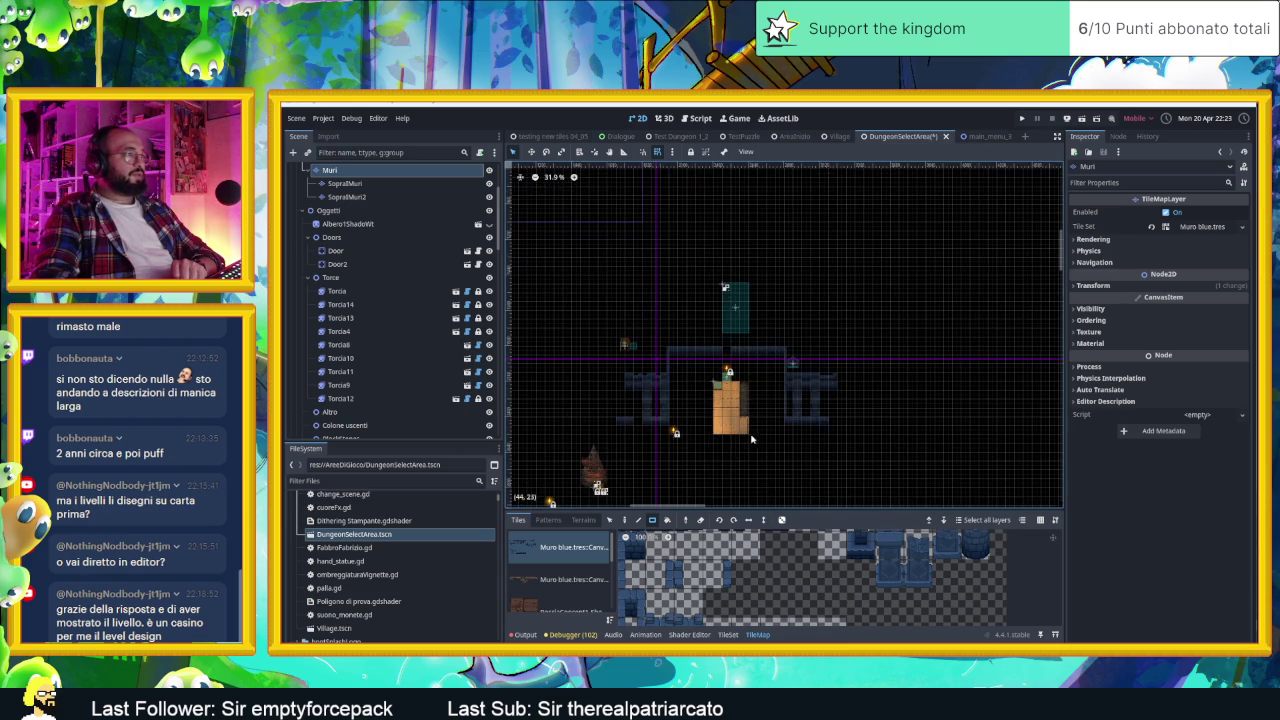
scroll(724, 450, up, 1)
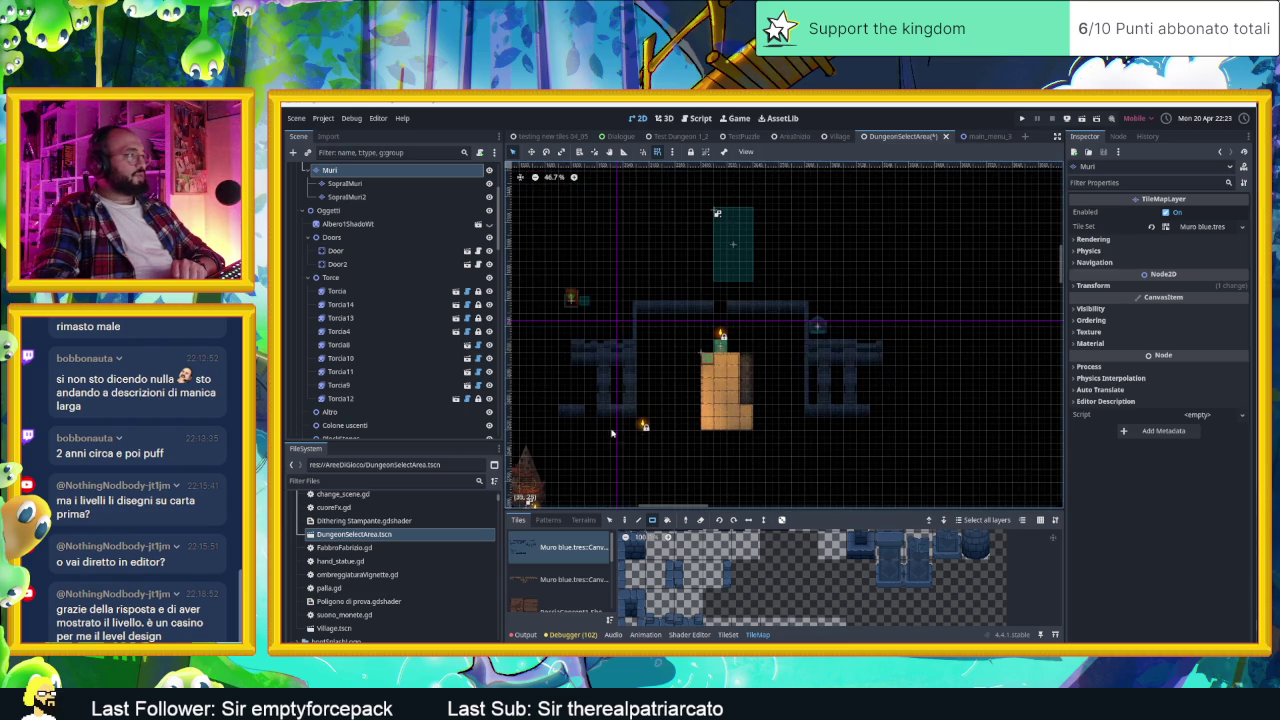
click(610, 519)
mouse_move(546, 236)
mouse_down()
mouse_move(940, 456)
mouse_move(898, 435)
mouse_up()
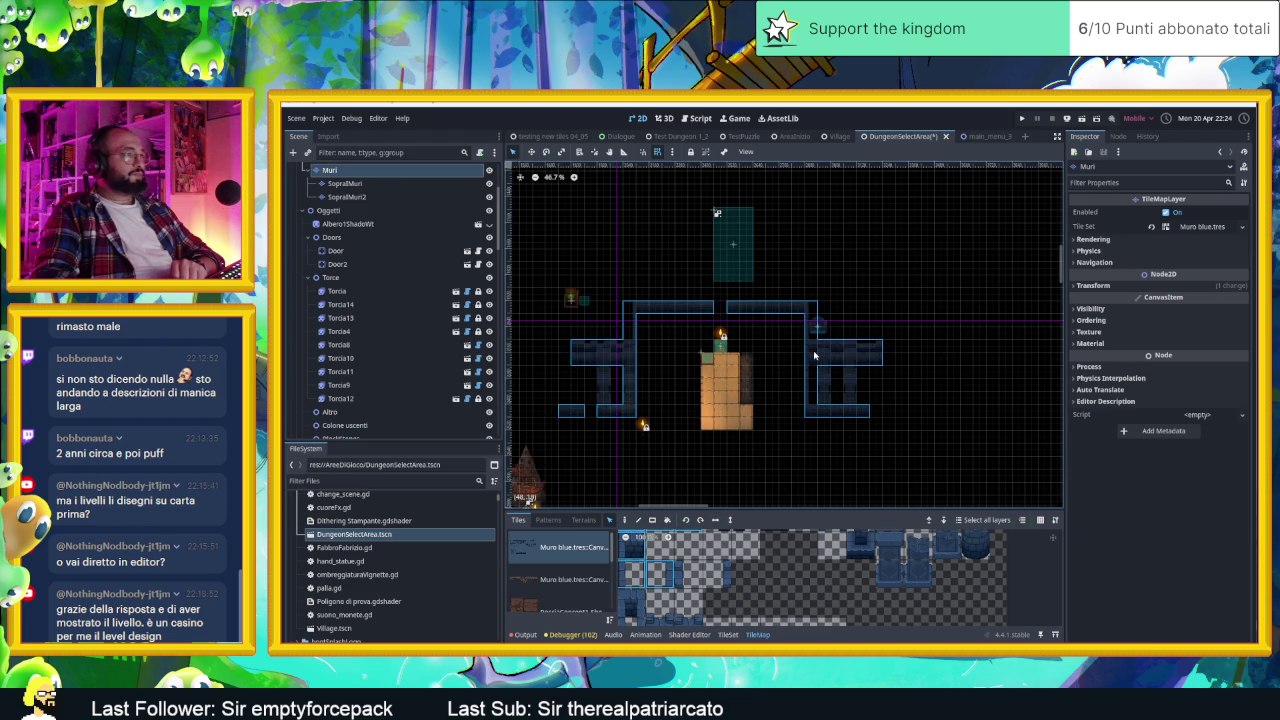
key(Delete)
Step: Drop the walls one tile lower, then select SopraMuri's right pair of pillars
mouse_move(813, 393)
mouse_down()
mouse_move(819, 459)
mouse_move(862, 279)
mouse_move(822, 314)
mouse_move(900, 328)
mouse_move(902, 349)
mouse_up()
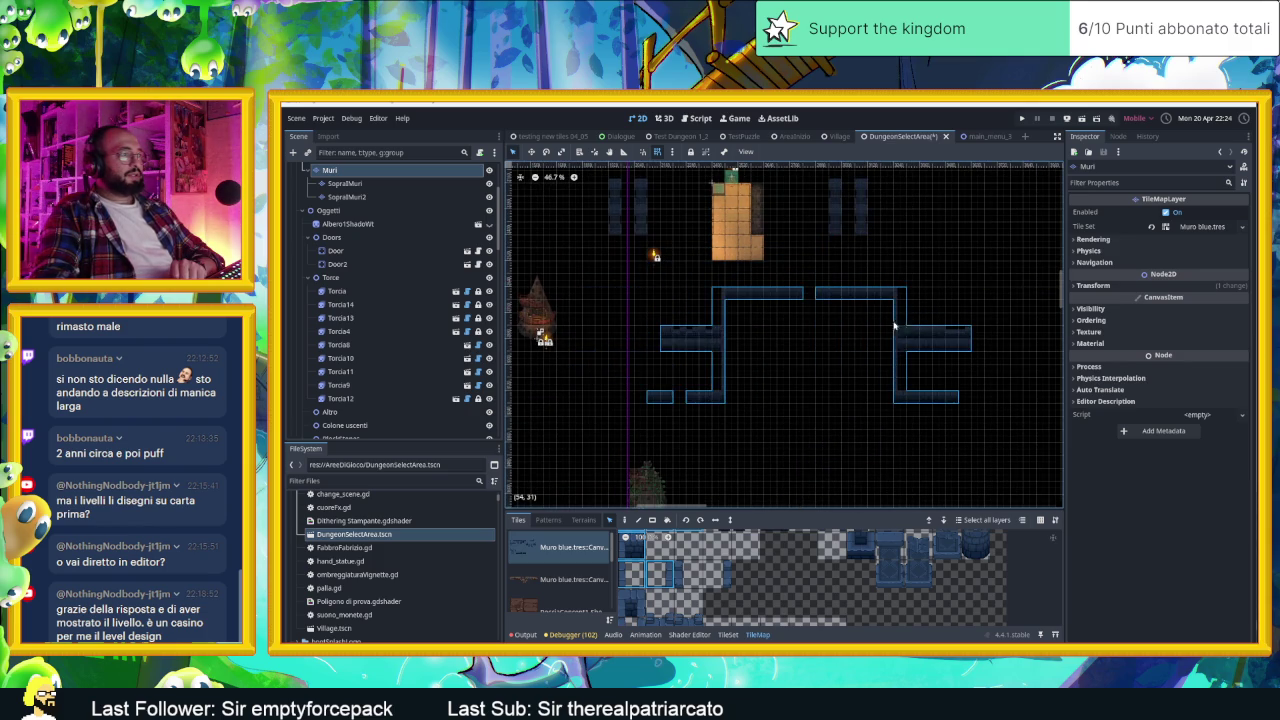
drag(898, 251, 888, 308)
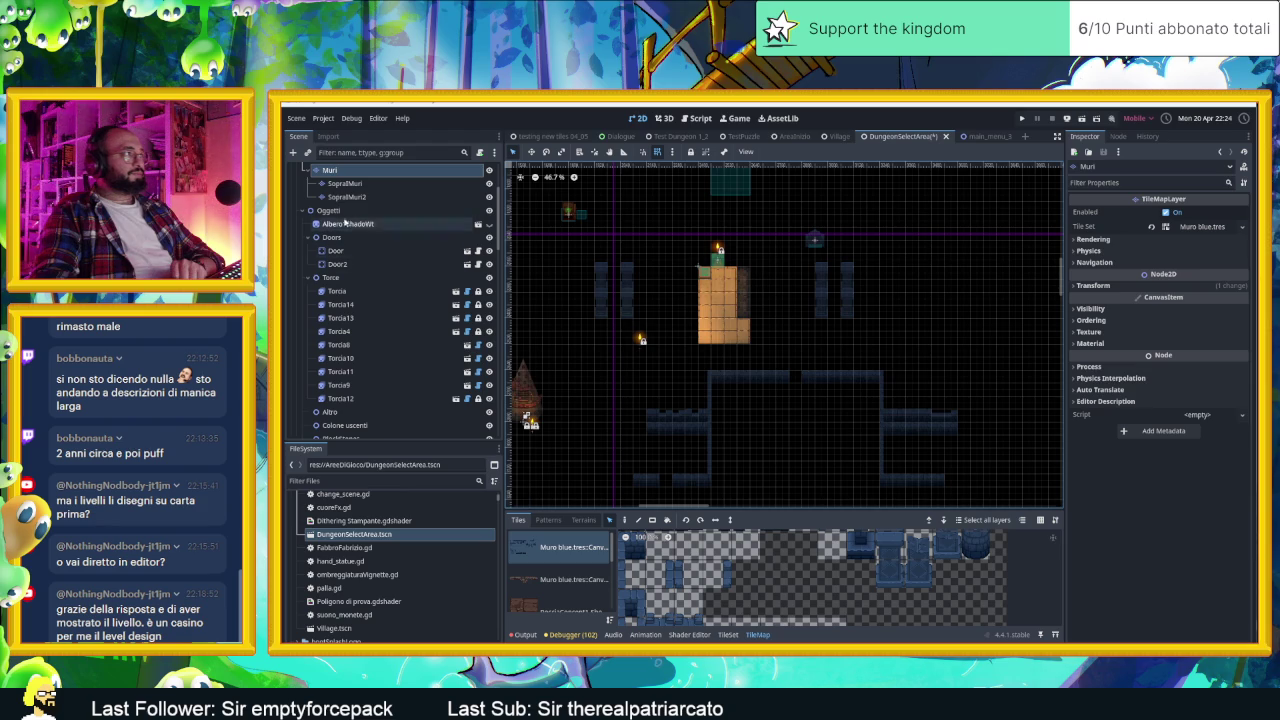
click(345, 183)
click(848, 286)
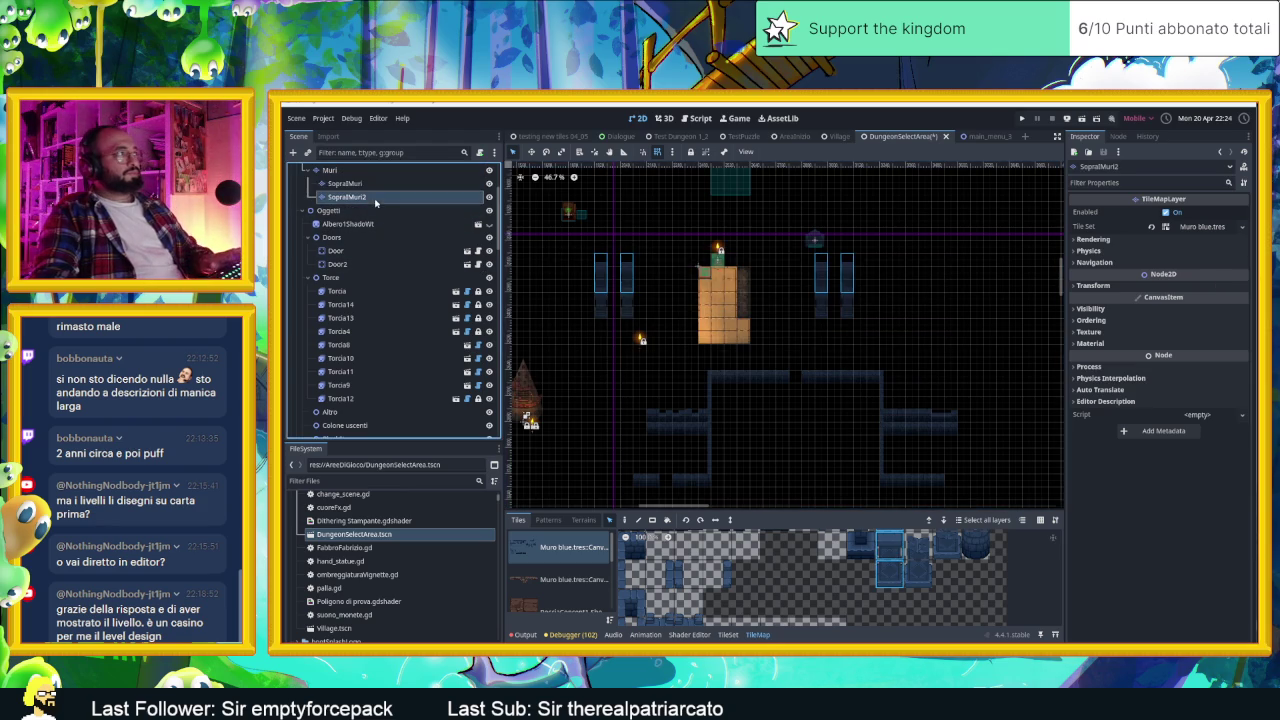
Step: Copy the four SopraMuri pillar tiles and stamp the copy lower on the map
drag(558, 247, 1068, 372)
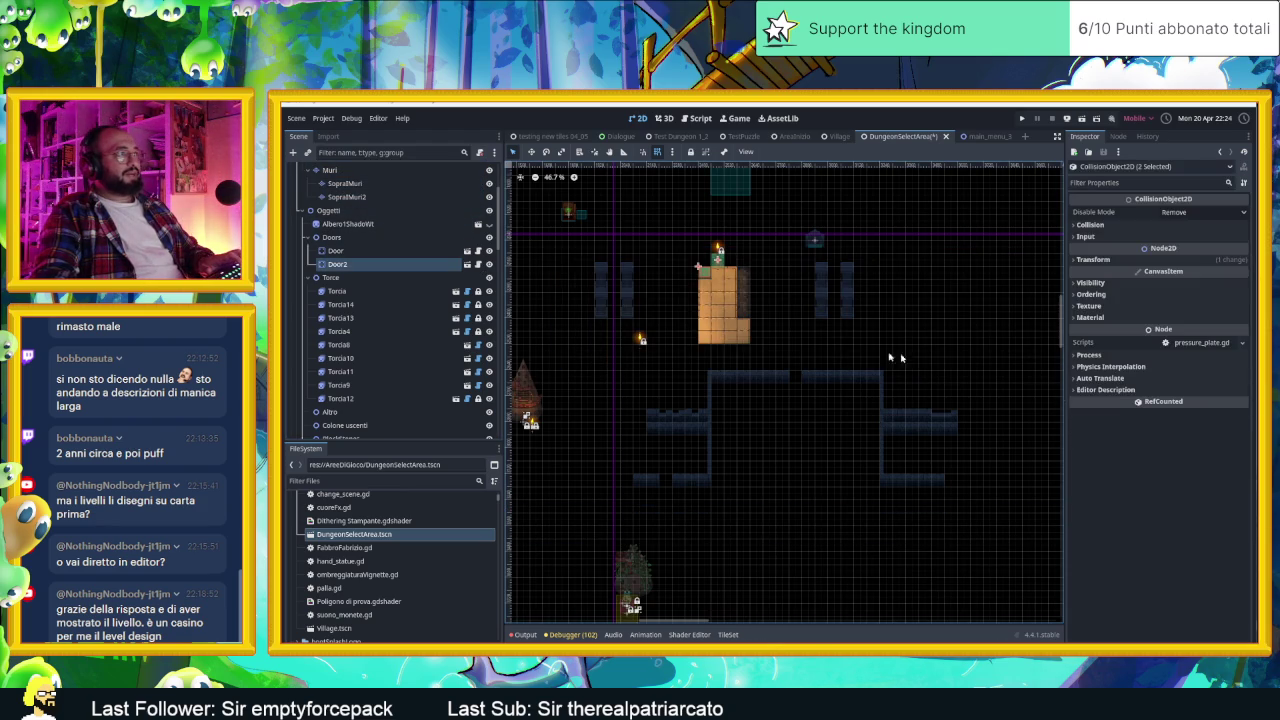
click(345, 183)
drag(572, 259, 999, 377)
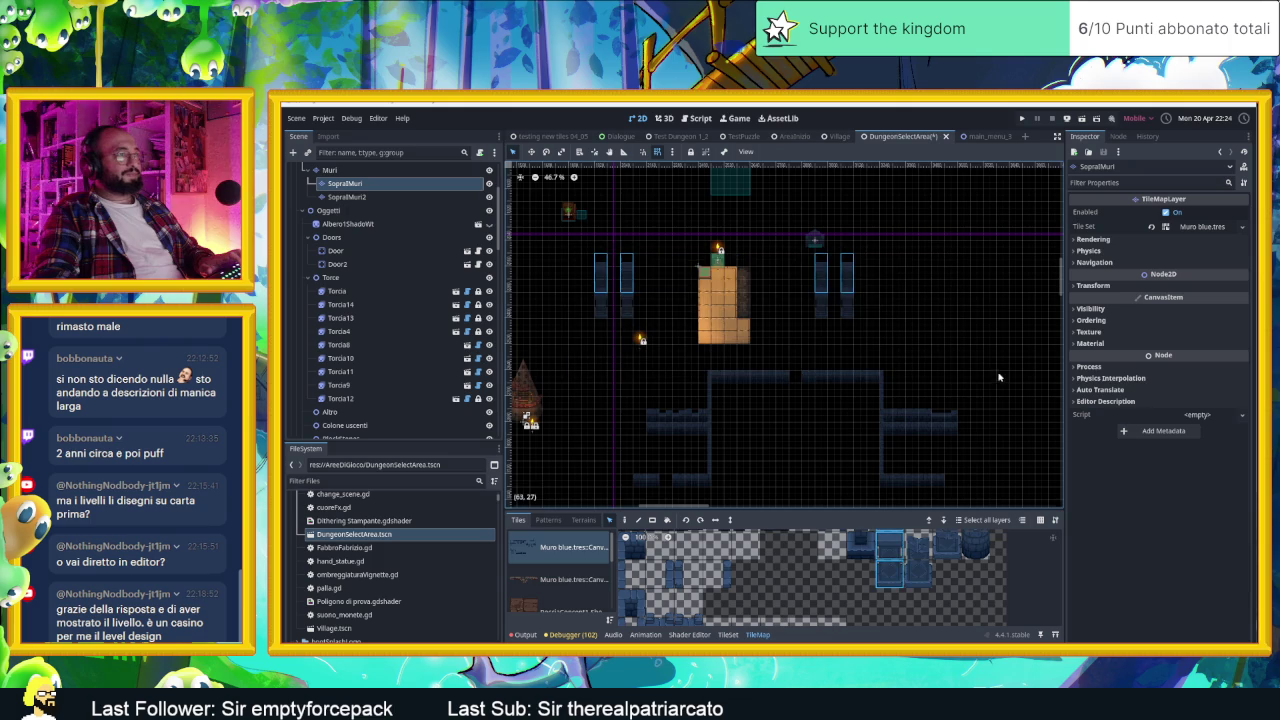
key(ctrl+c)
key(ctrl+v)
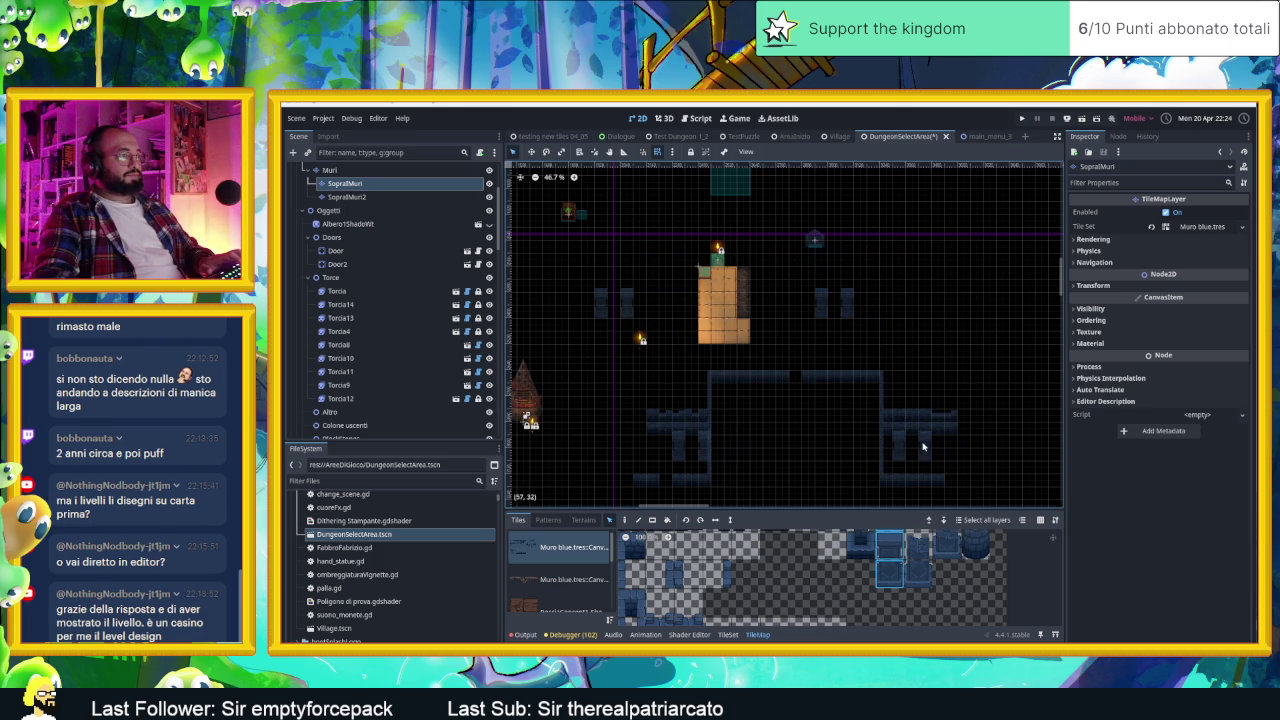
click(921, 441)
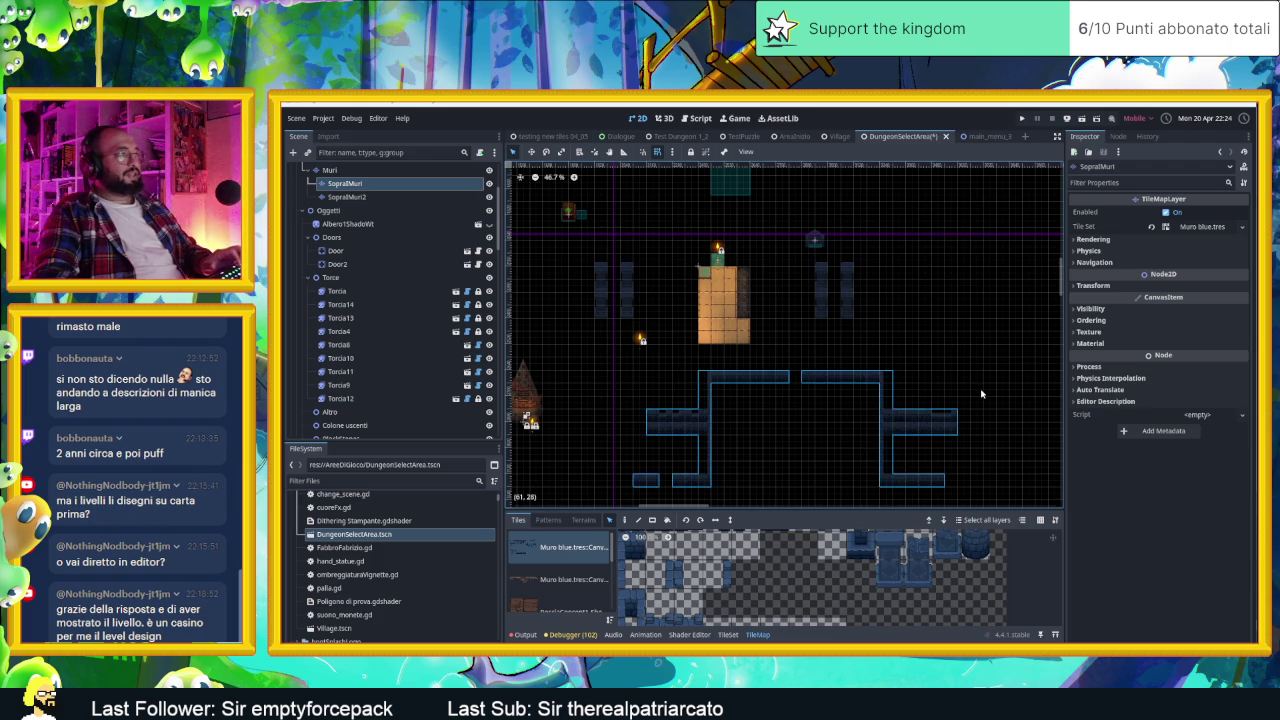
Step: Try a flipped paste of the wall structure, then cancel it
key(ctrl+v)
key(v)
scroll(783, 346, up, 2)
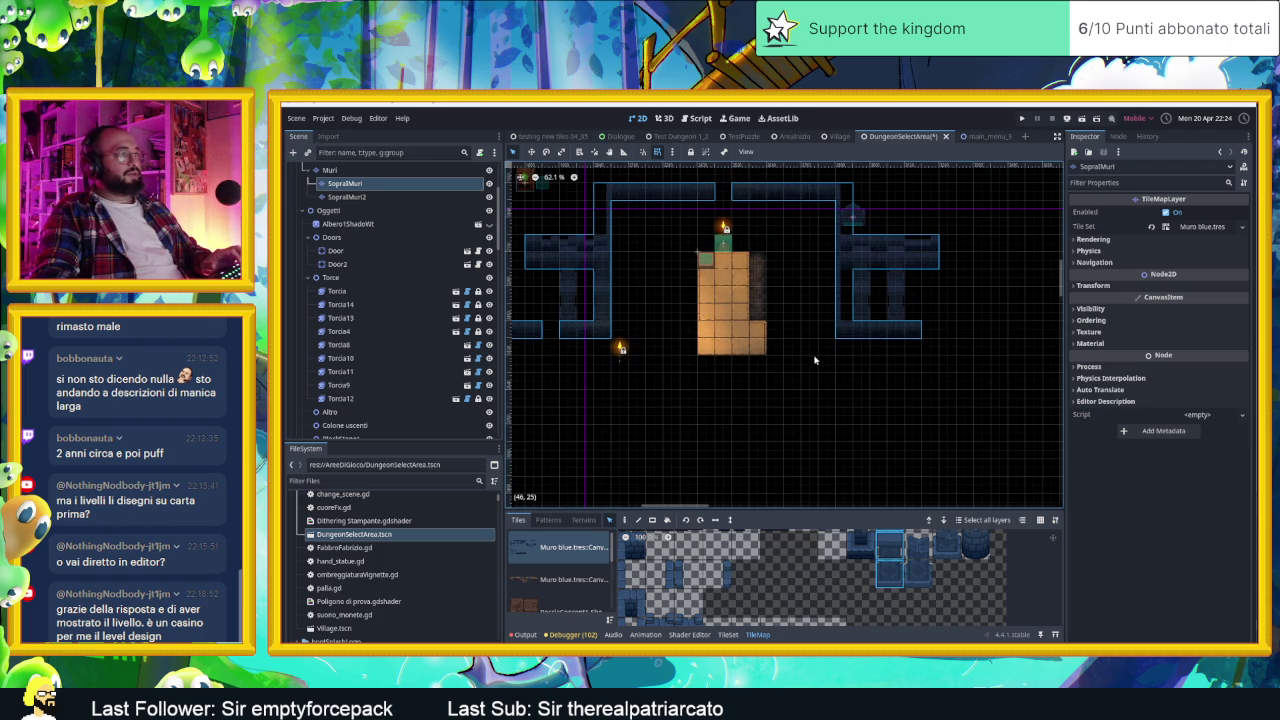
key(Escape)
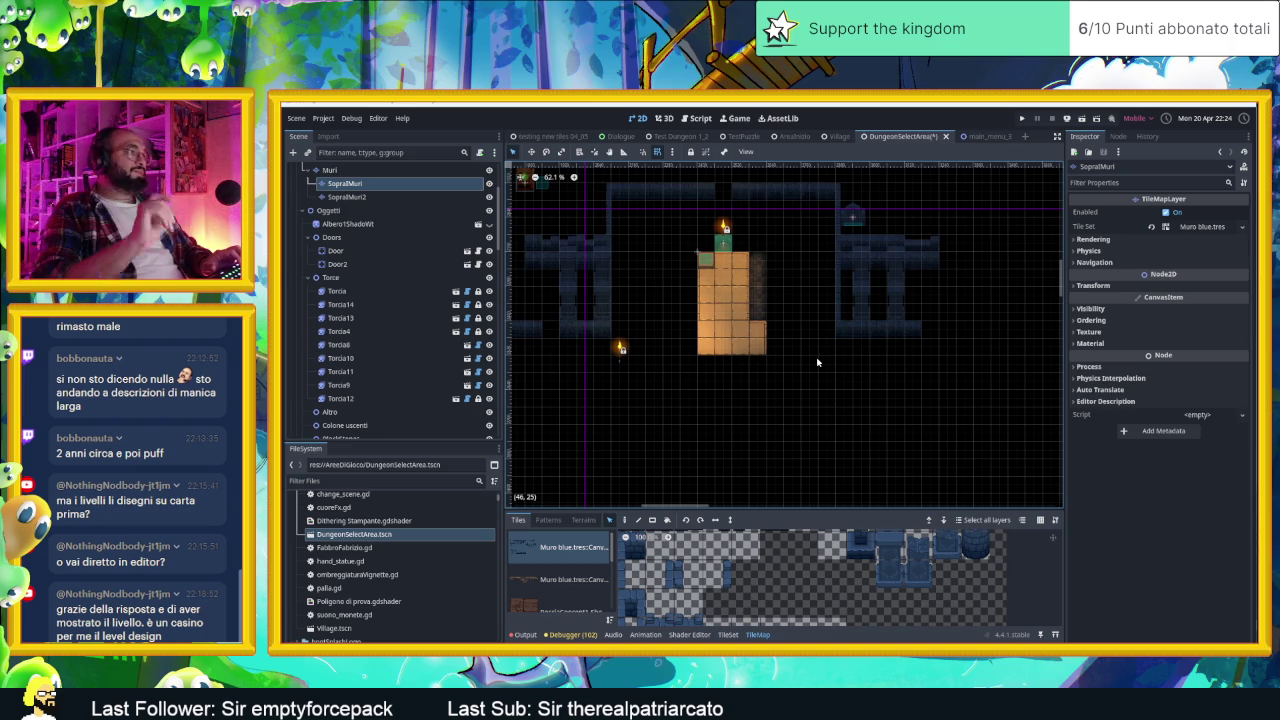
scroll(800, 336, down, 3)
Step: Move the Muri entrance wall tiles further down the map
drag(933, 235, 520, 376)
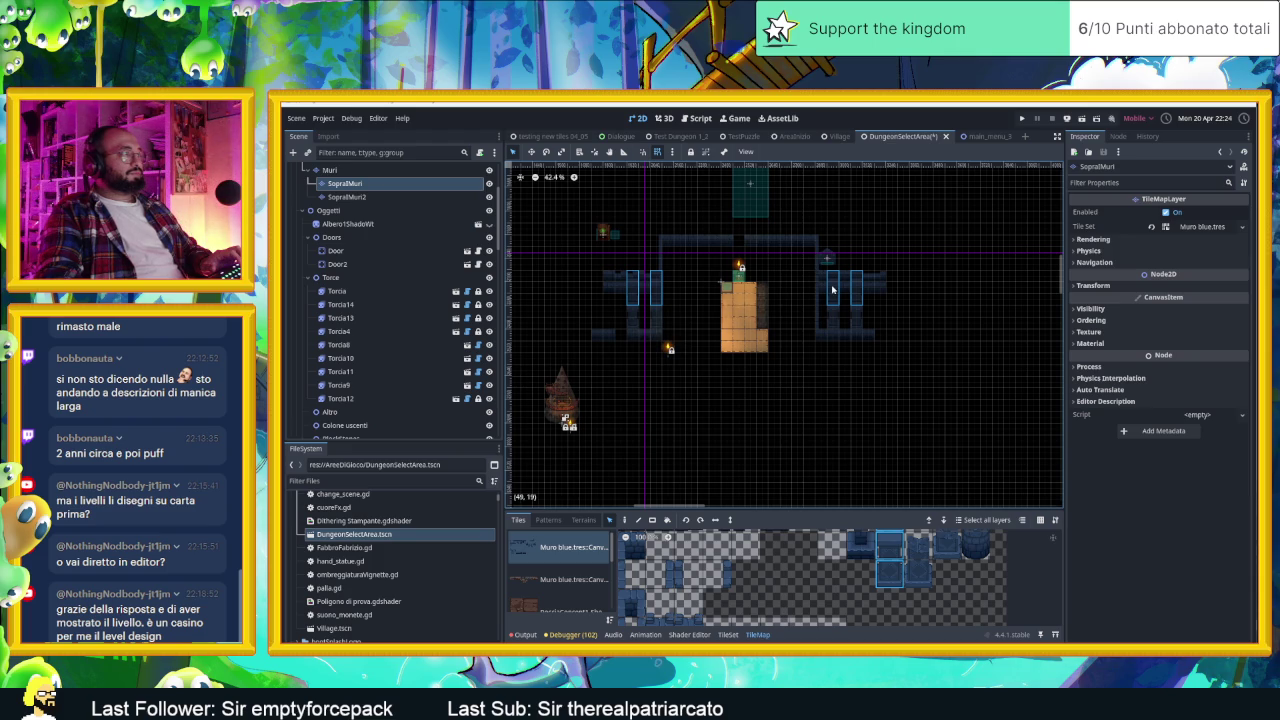
click(390, 170)
drag(535, 212, 980, 388)
mouse_move(843, 286)
mouse_down()
mouse_move(890, 400)
mouse_move(929, 437)
mouse_up()
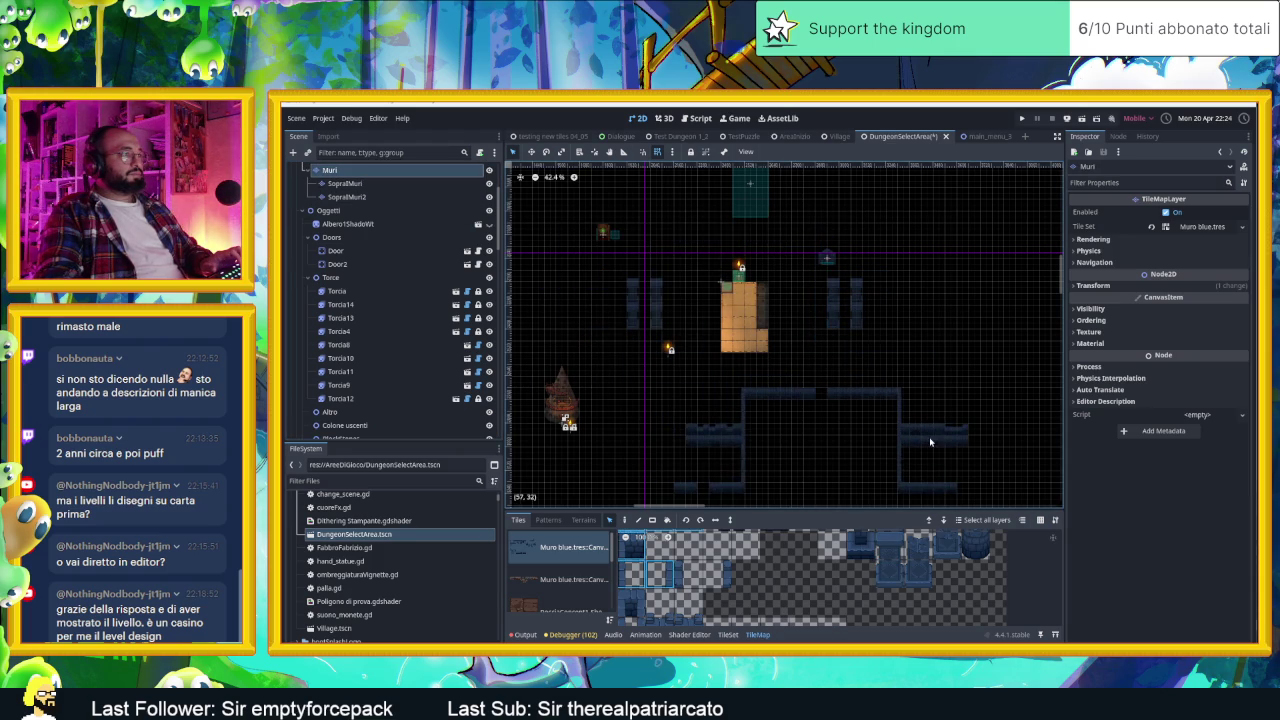
Step: Move the SopraMuri and SopraMuri2 pillars down into the entrance walls
click(922, 346)
click(345, 183)
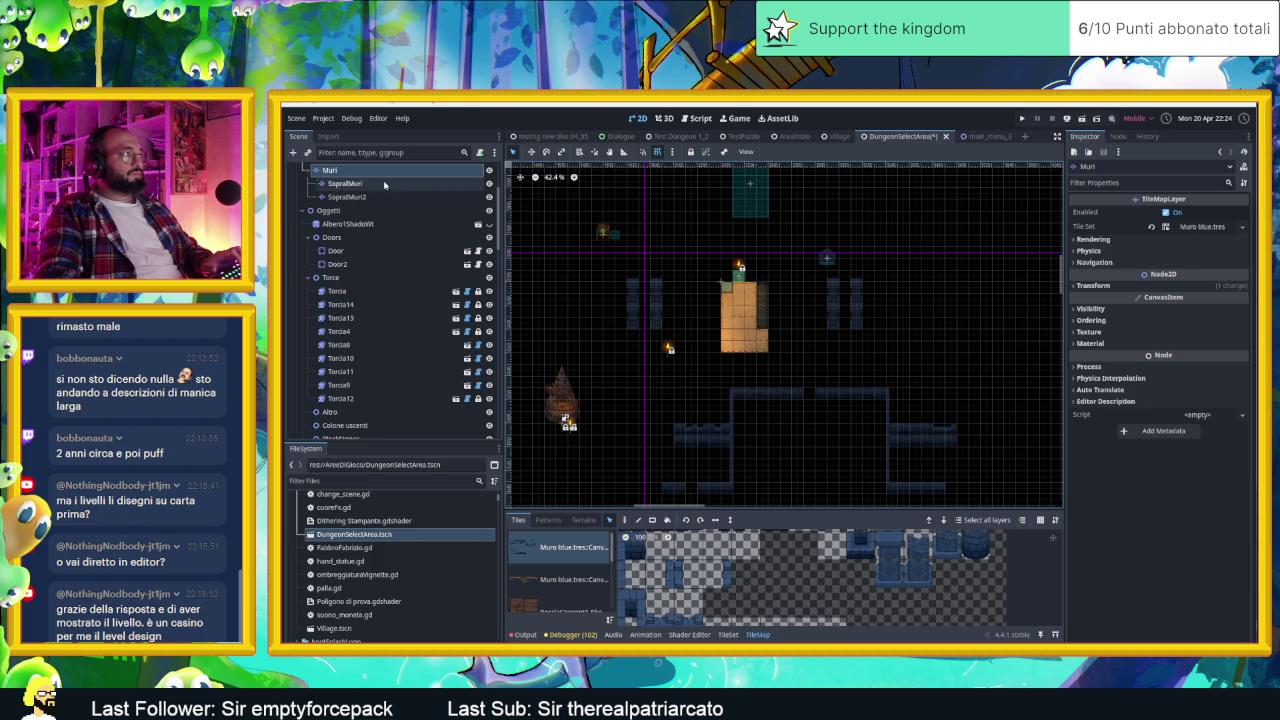
drag(978, 366, 1010, 372)
drag(856, 291, 926, 443)
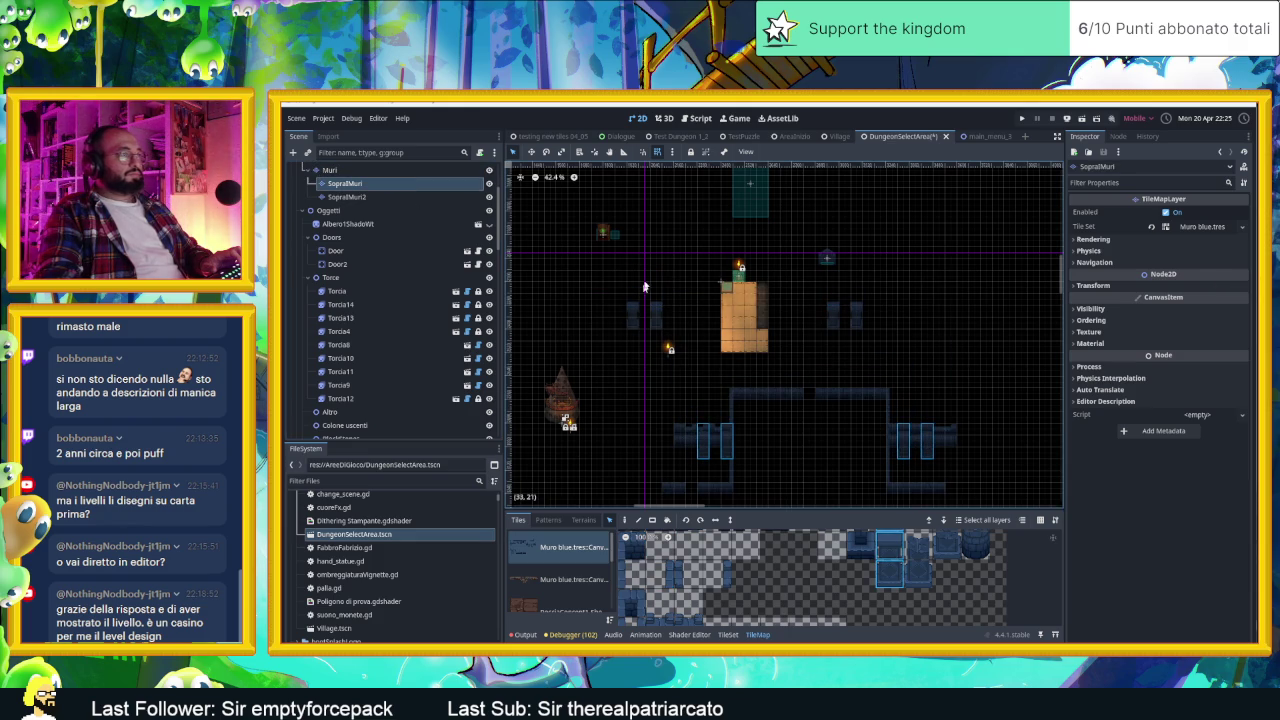
click(347, 196)
drag(558, 272, 920, 362)
drag(862, 322, 906, 478)
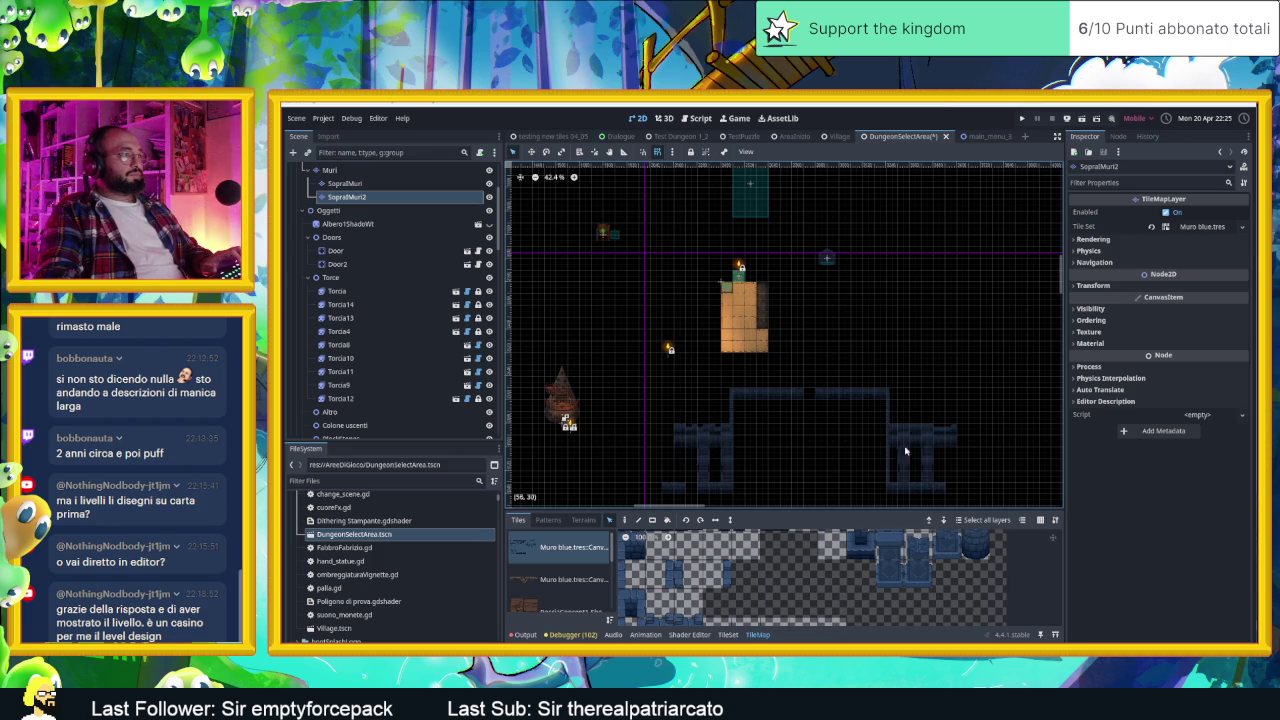
Step: Bring the left pillars into view and shift the two pillar columns one cell left
scroll(889, 458, up, 1)
scroll(889, 458, up, 2)
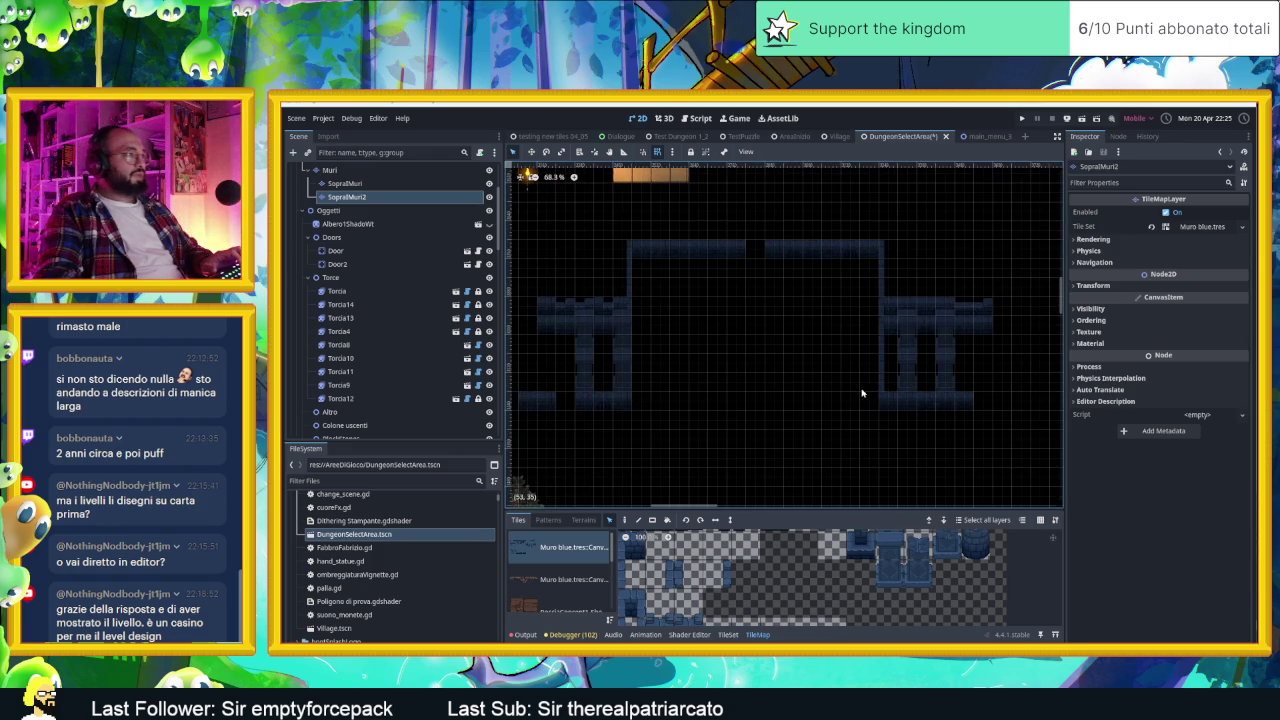
scroll(810, 340, up, 2)
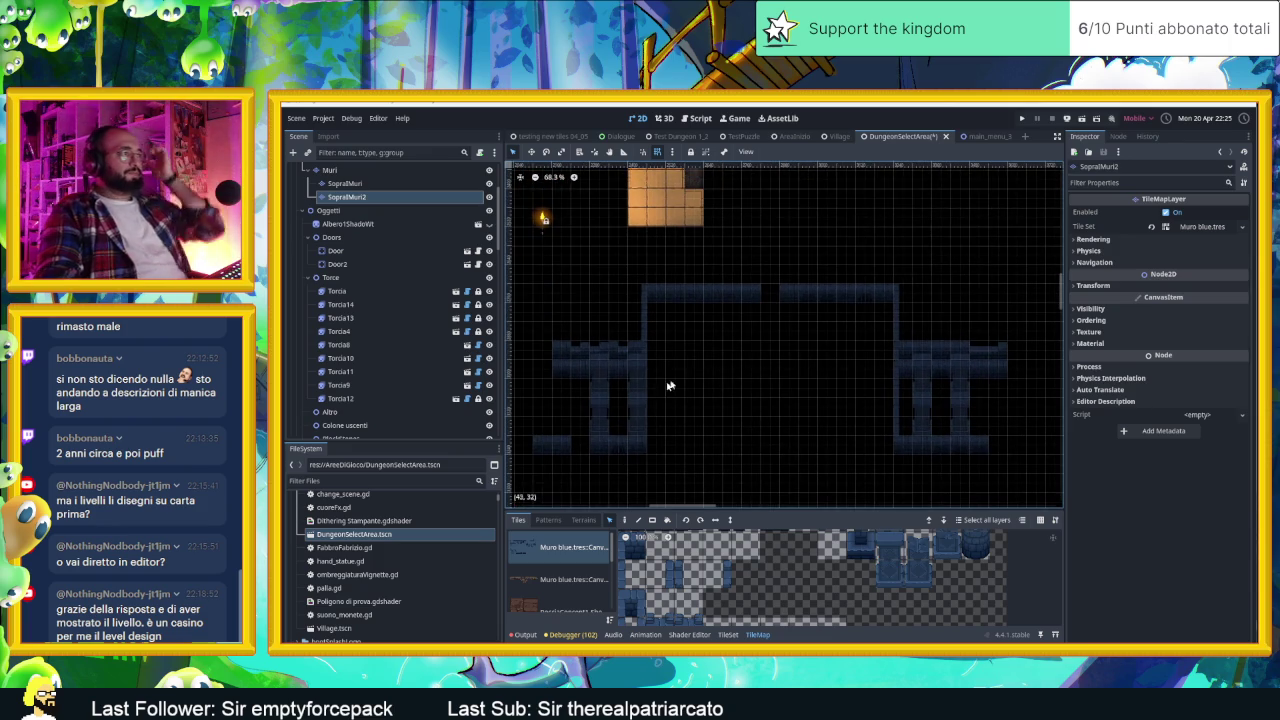
scroll(660, 395, up, 2)
drag(657, 405, 753, 370)
drag(620, 342, 750, 352)
mouse_move(604, 352)
mouse_down()
mouse_move(640, 362)
mouse_move(735, 440)
mouse_up()
drag(697, 400, 684, 405)
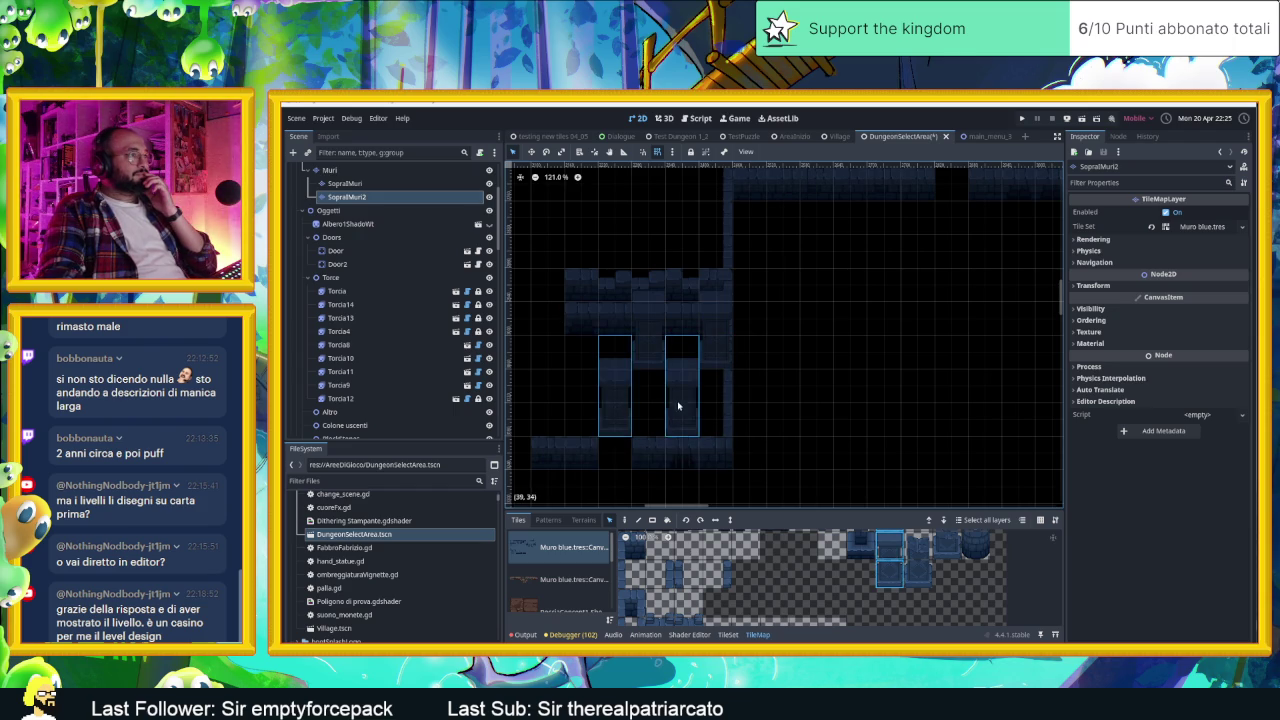
Step: Select the two left SopraMuri pillar columns
scroll(766, 376, down, 4)
scroll(800, 390, up, 3)
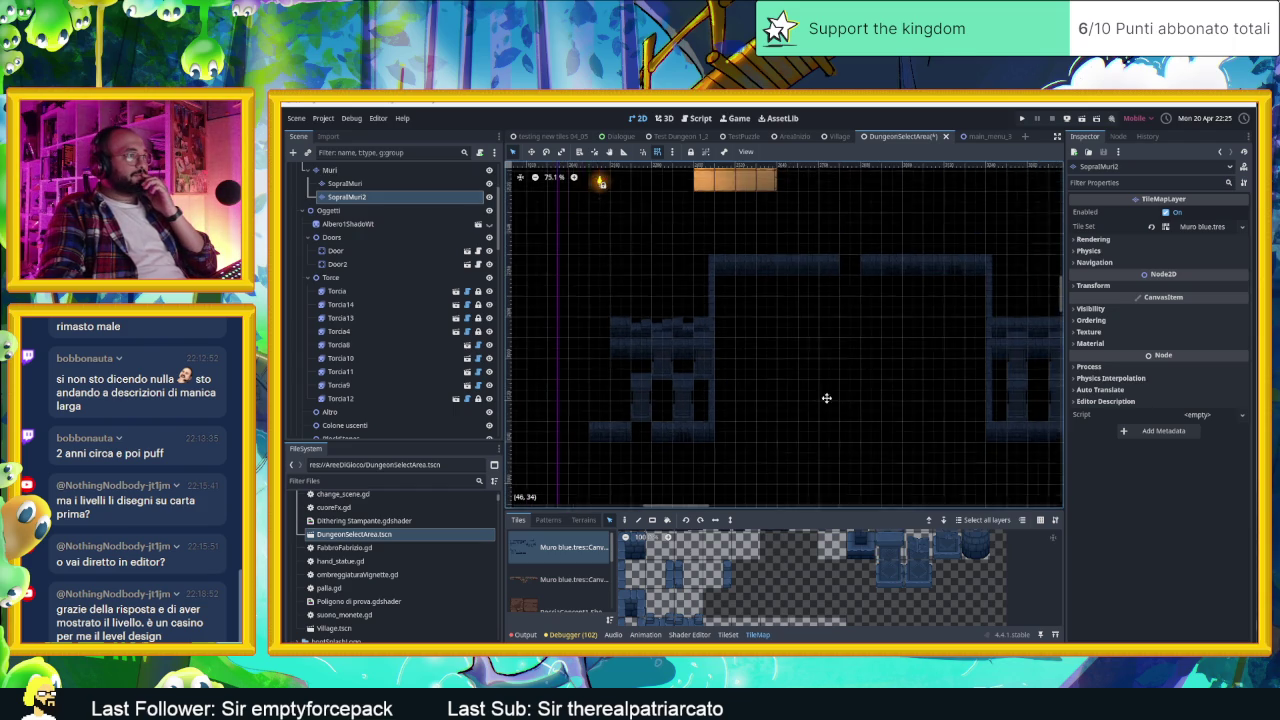
click(440, 184)
mouse_move(552, 263)
mouse_down()
mouse_move(729, 400)
mouse_move(750, 393)
mouse_up()
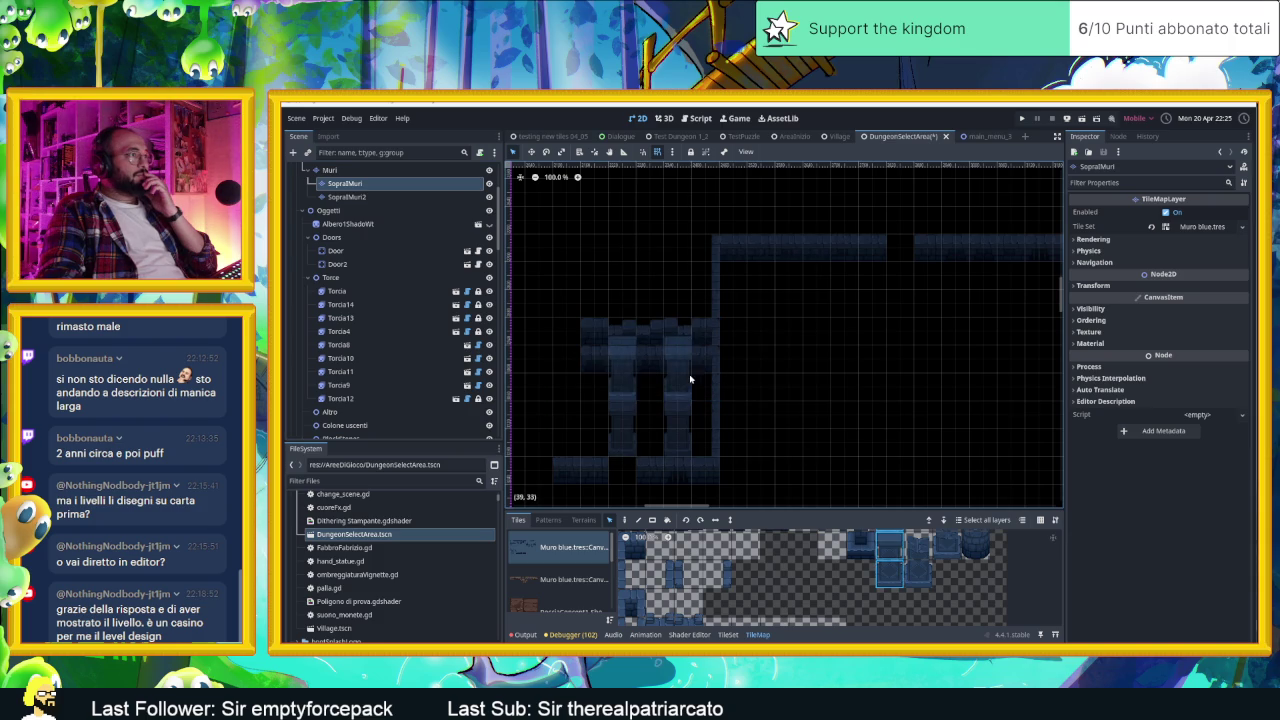
scroll(849, 383, down, 1)
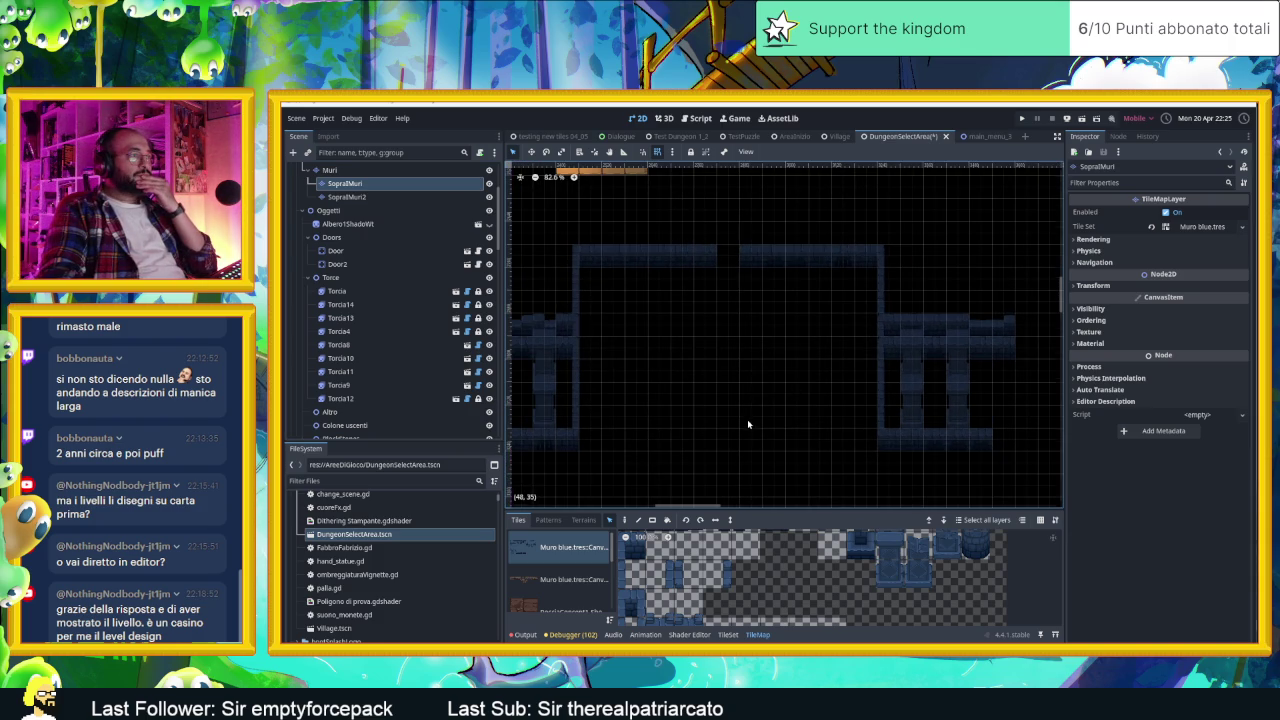
scroll(747, 424, up, 3)
scroll(747, 426, down, 1)
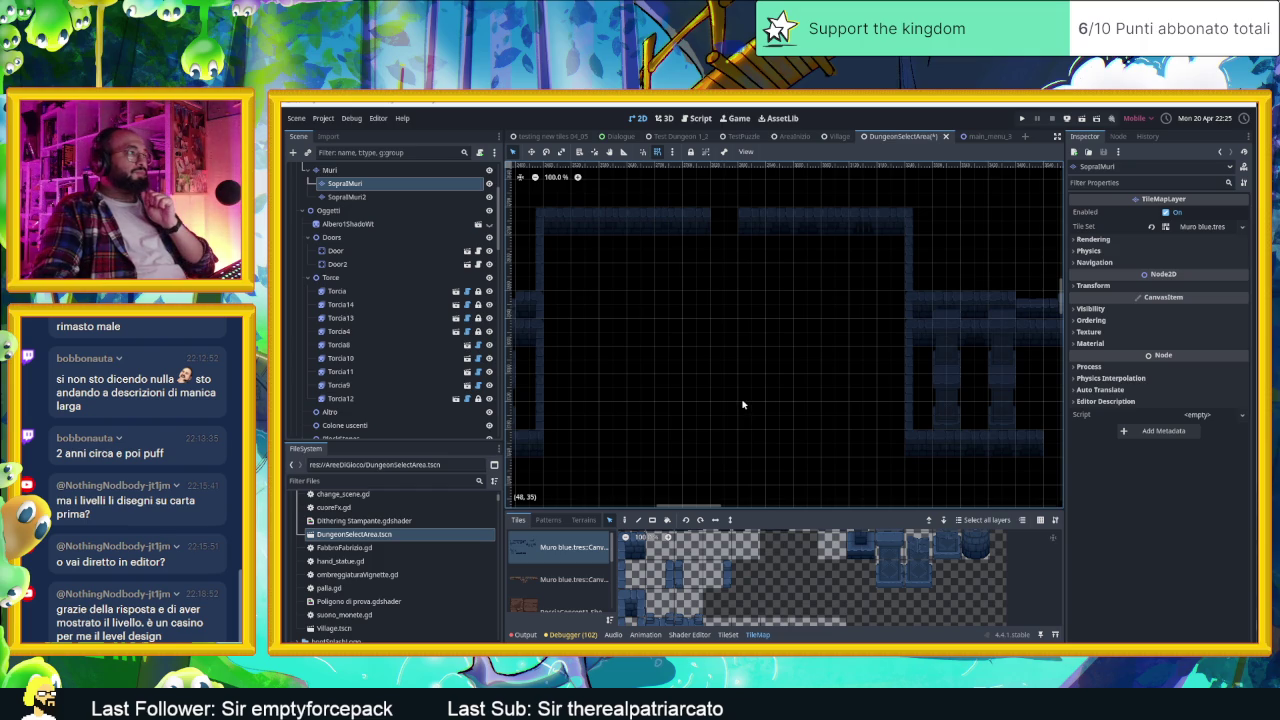
scroll(742, 404, down, 2)
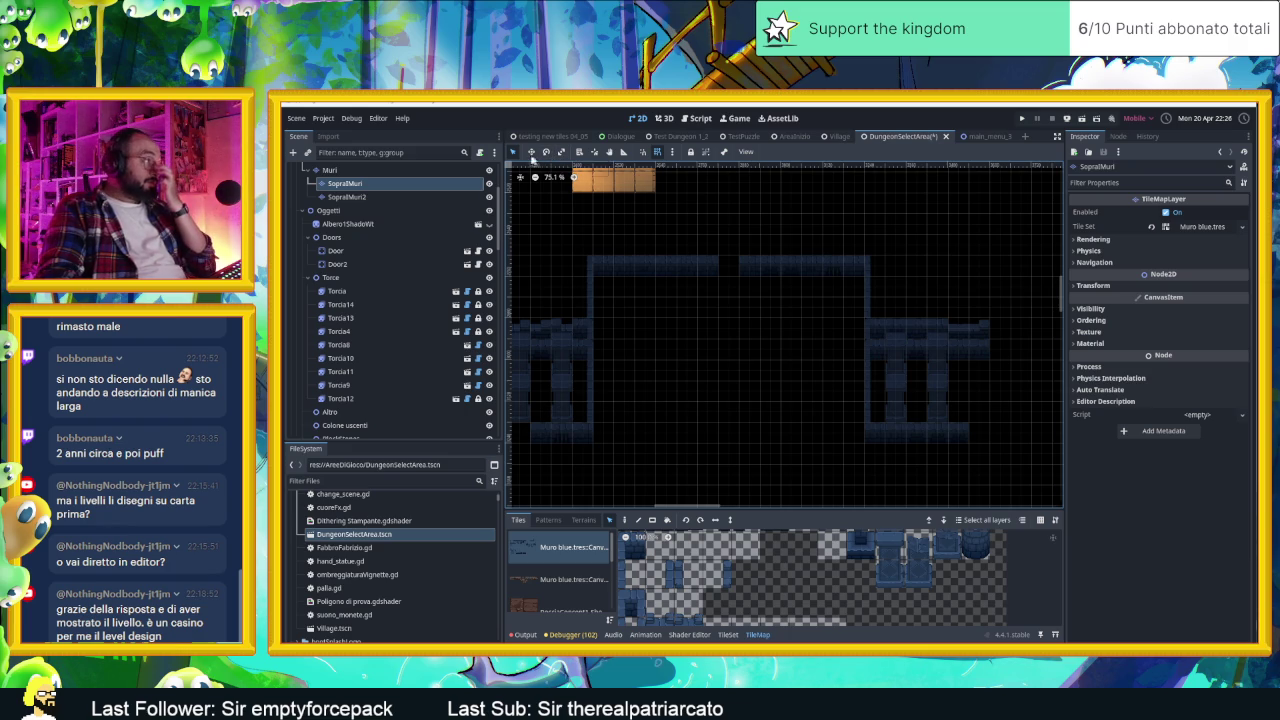
Step: On the Muri layer, box-select the two top wall rows and drag them down one row
key(Up)
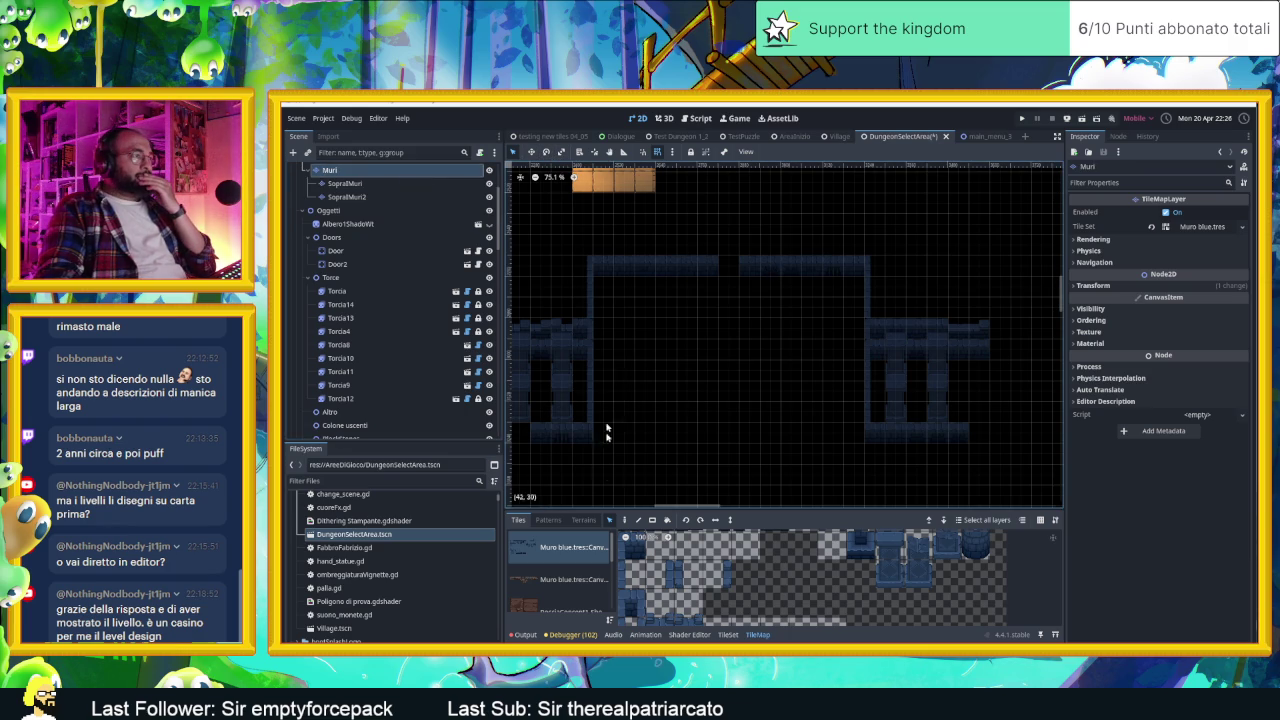
scroll(668, 573, up, 2)
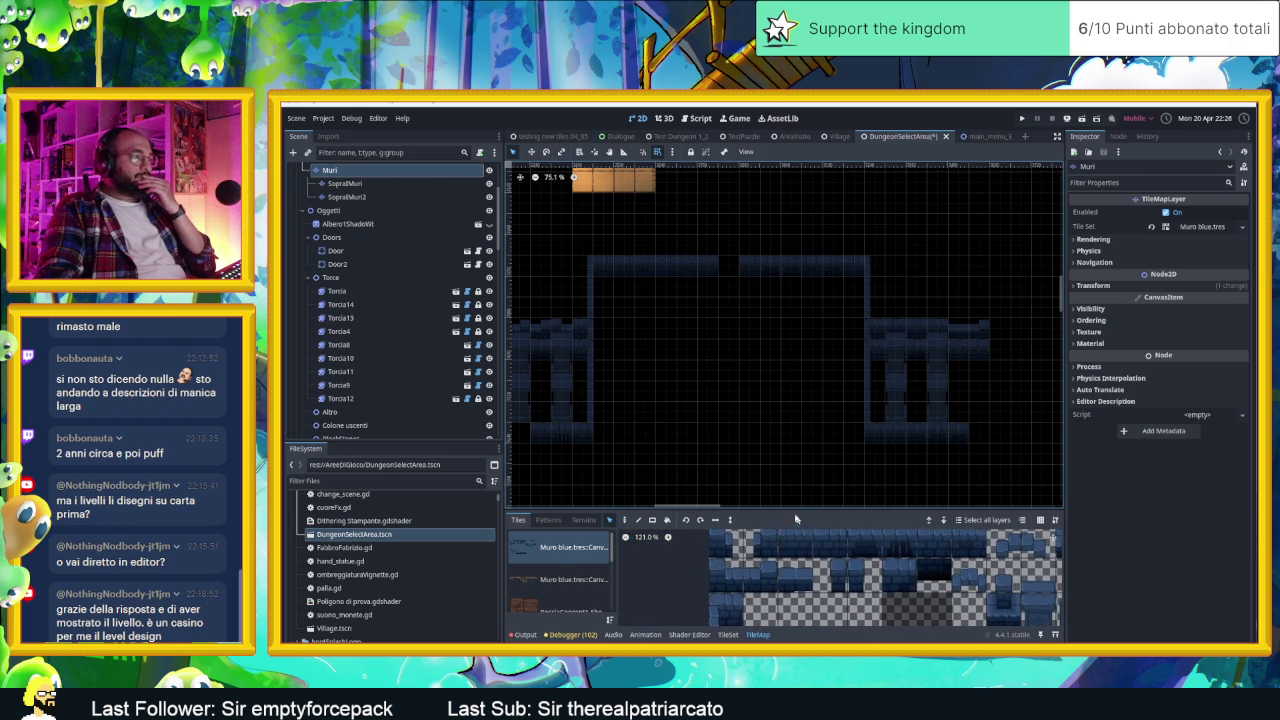
scroll(829, 563, down, 3)
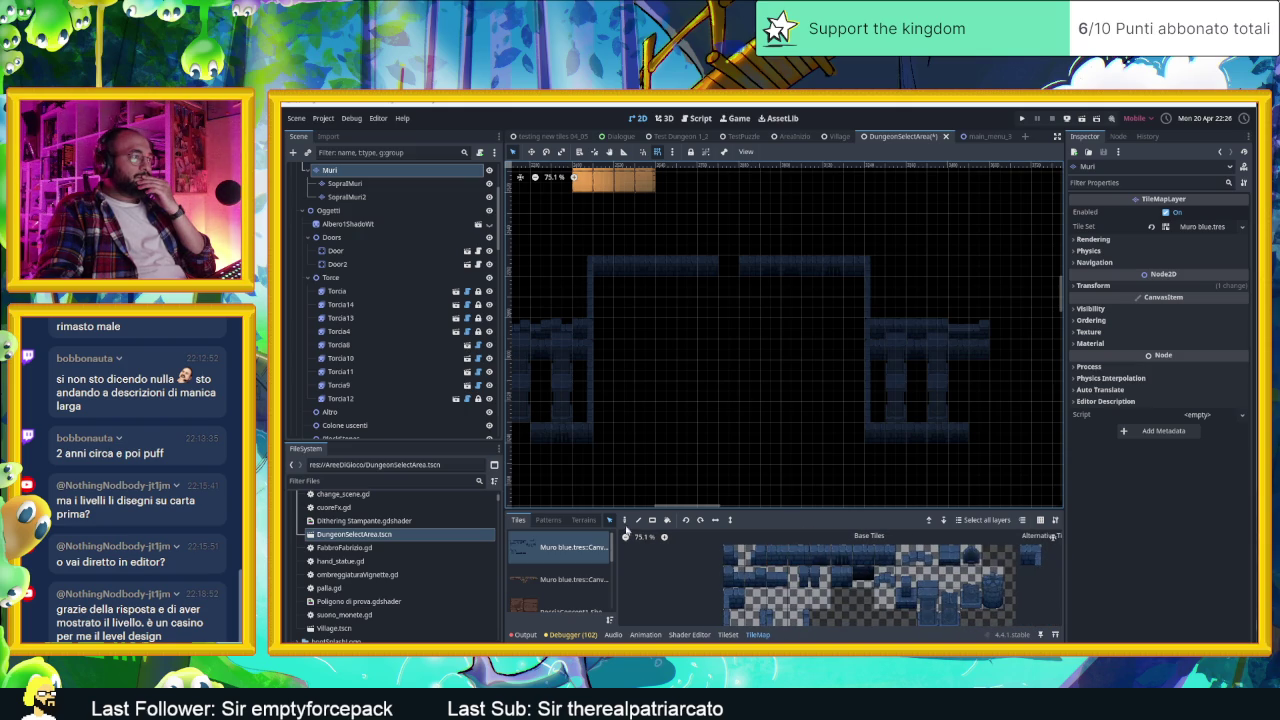
drag(601, 253, 860, 289)
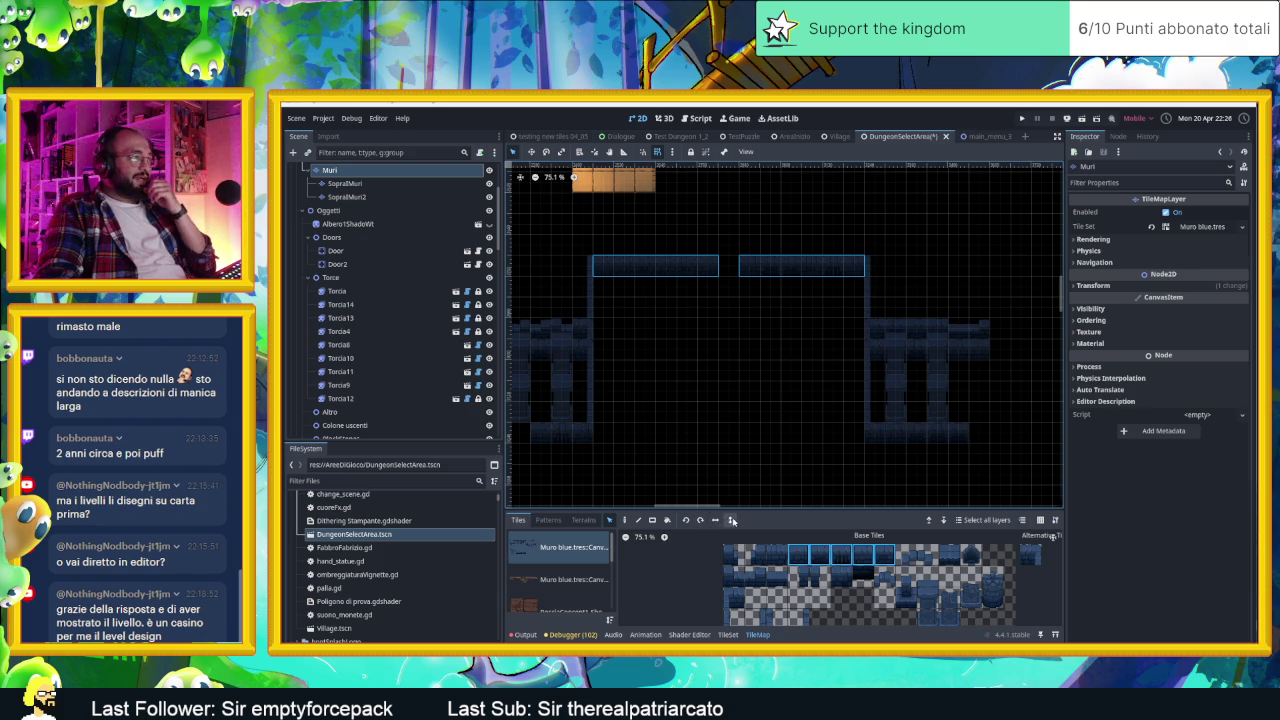
drag(678, 278, 671, 434)
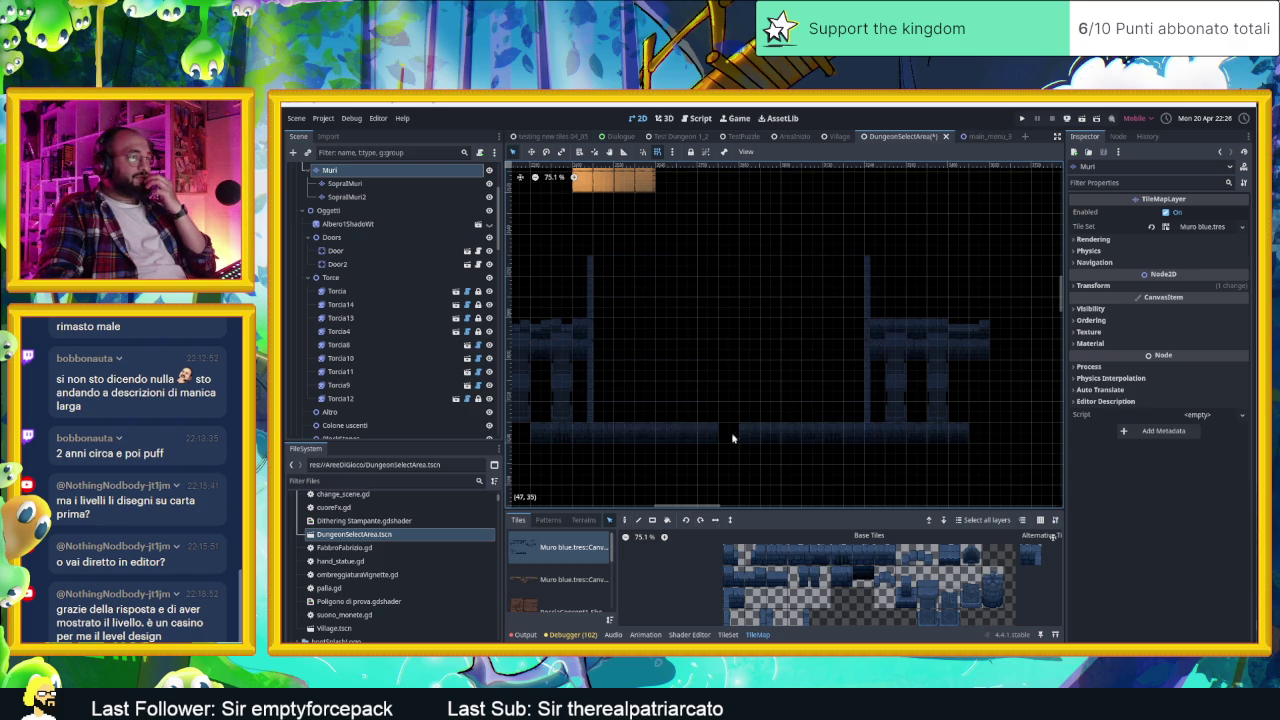
scroll(732, 438, up, 2)
scroll(730, 332, up, 1)
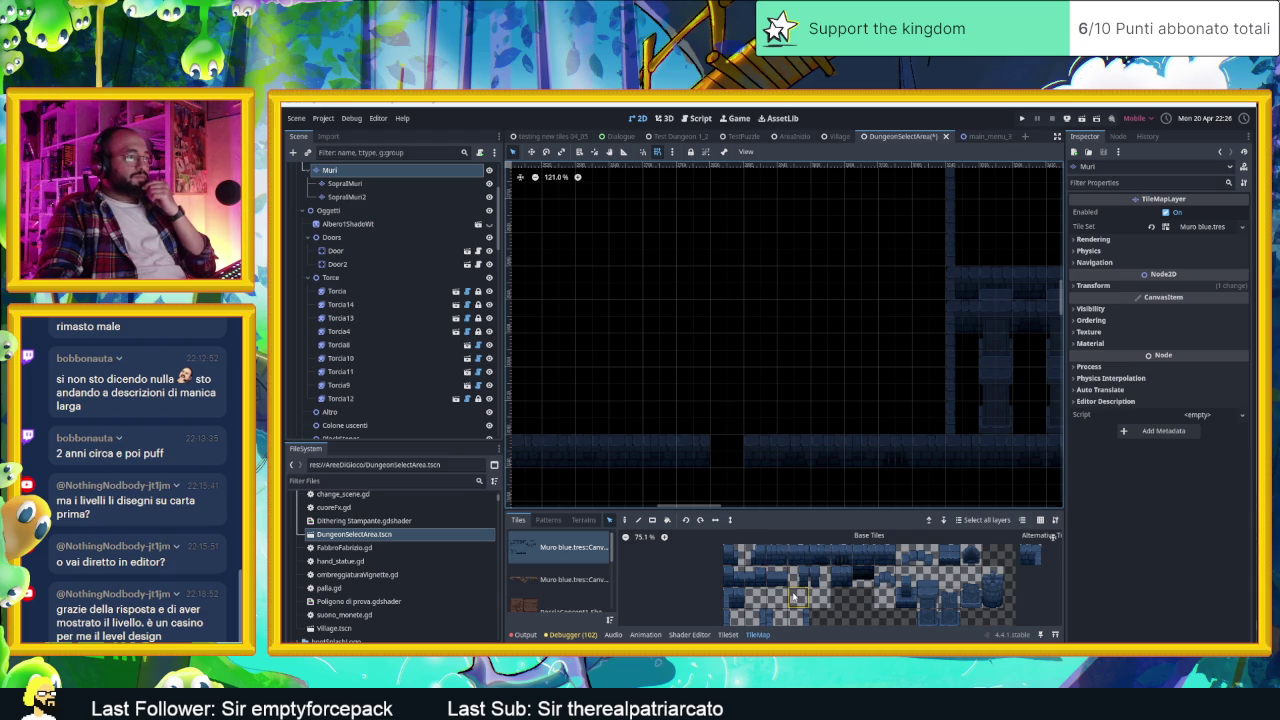
Step: Paint two single wall tiles into the gap in the wall
click(733, 617)
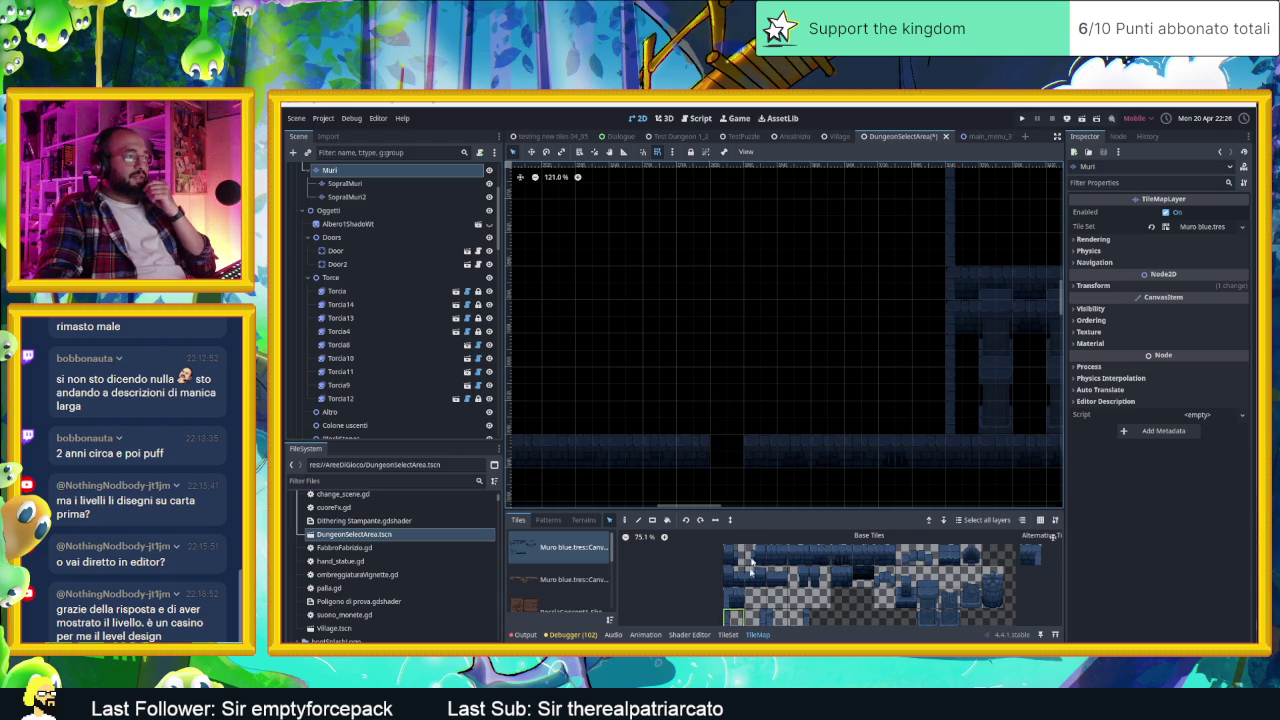
scroll(757, 425, down, 3)
scroll(751, 423, up, 2)
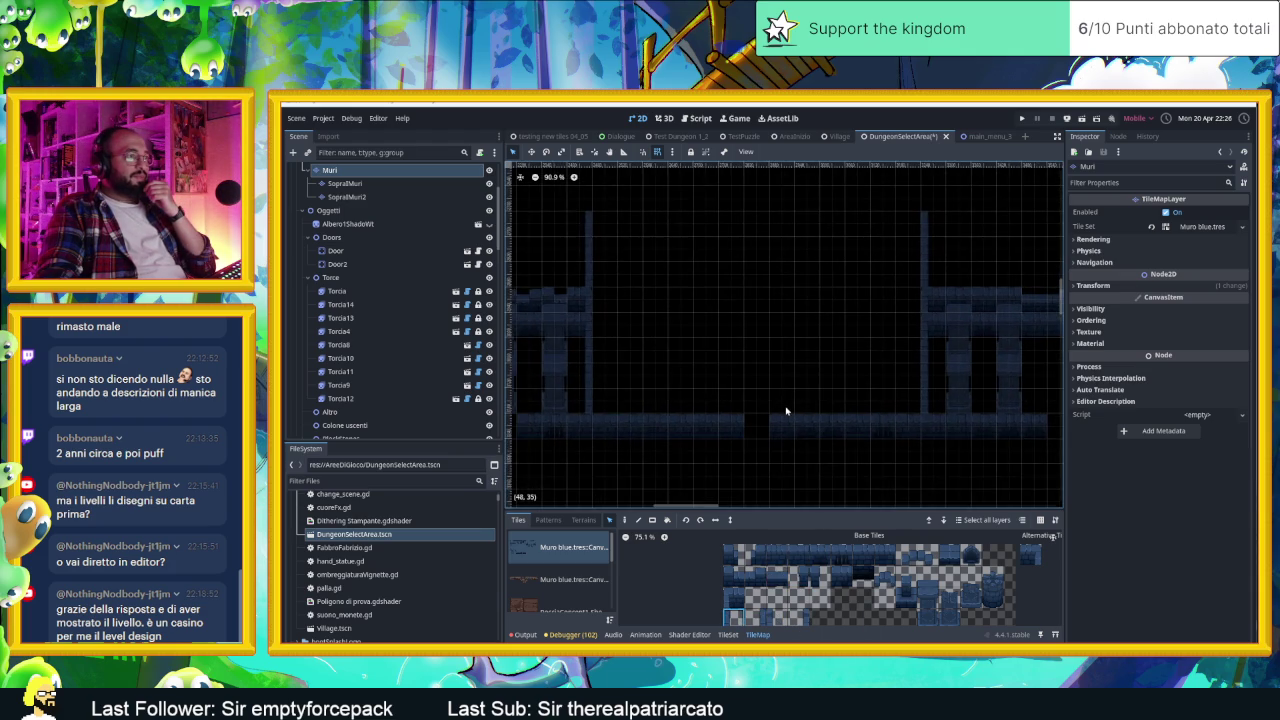
click(624, 519)
click(778, 394)
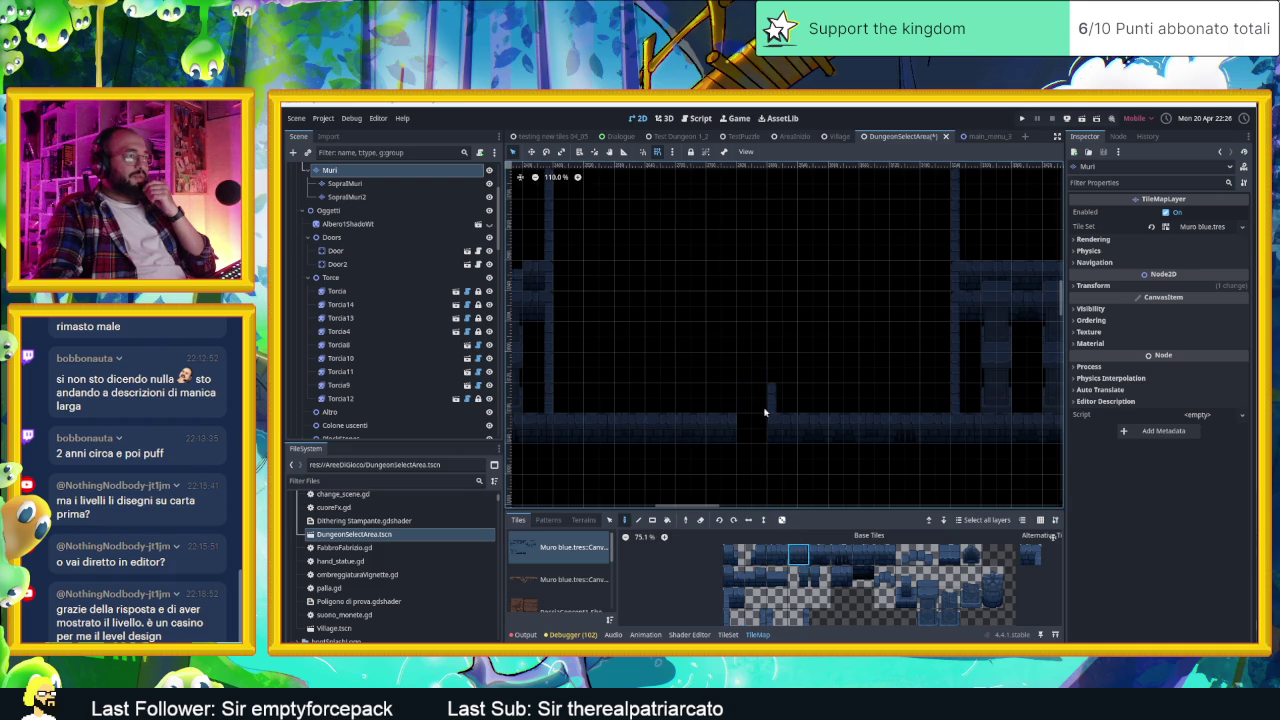
click(751, 366)
Step: Paint a new wall row using a row of atlas tiles with random scattering
click(734, 615)
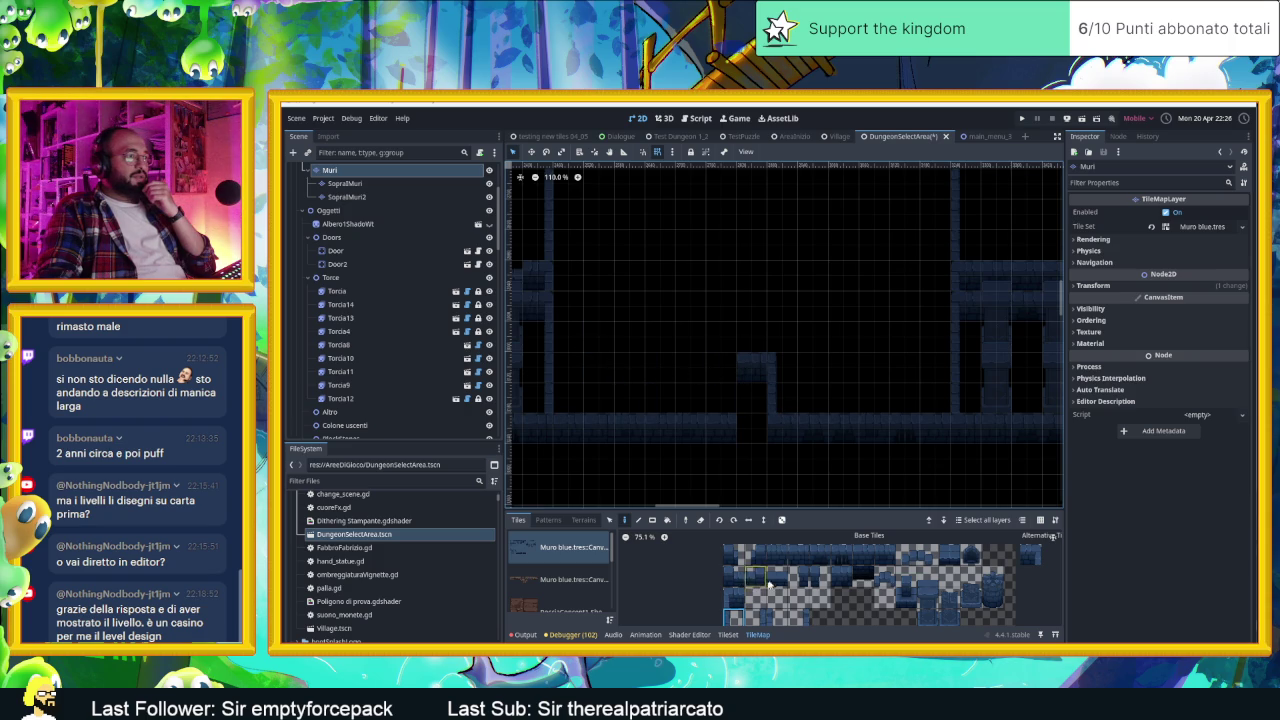
drag(885, 555, 775, 552)
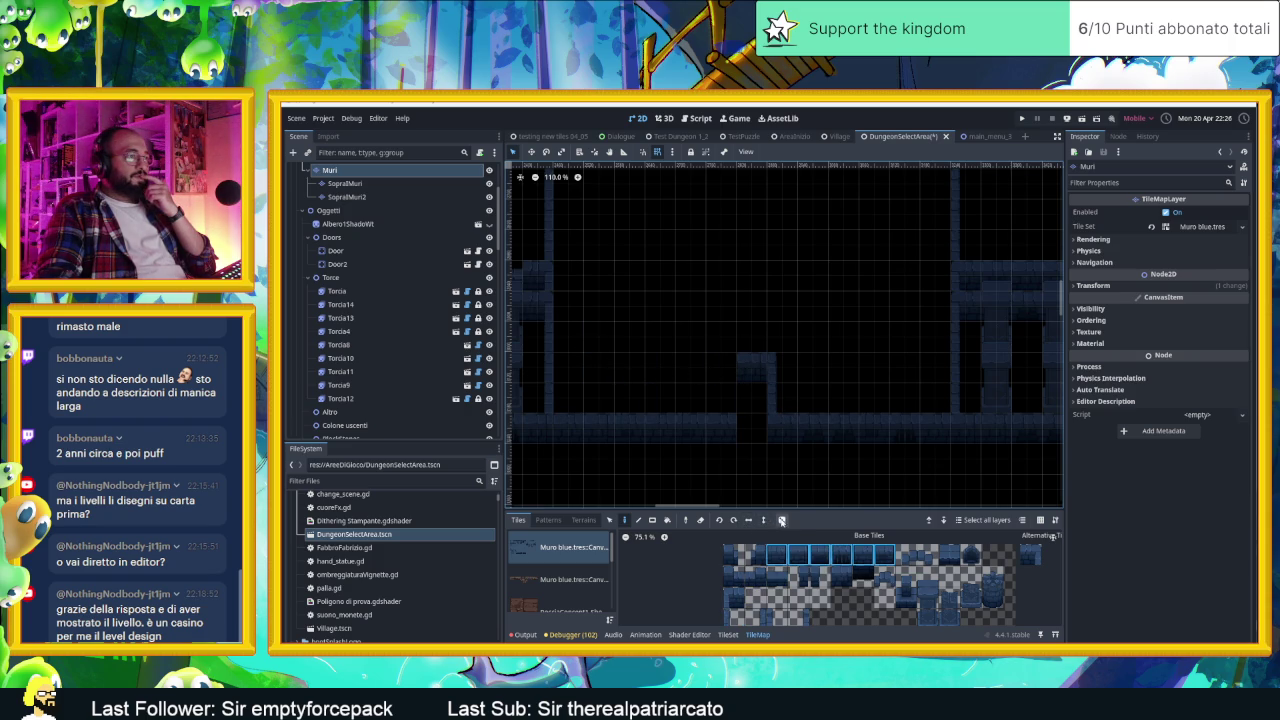
click(781, 520)
drag(720, 366, 608, 366)
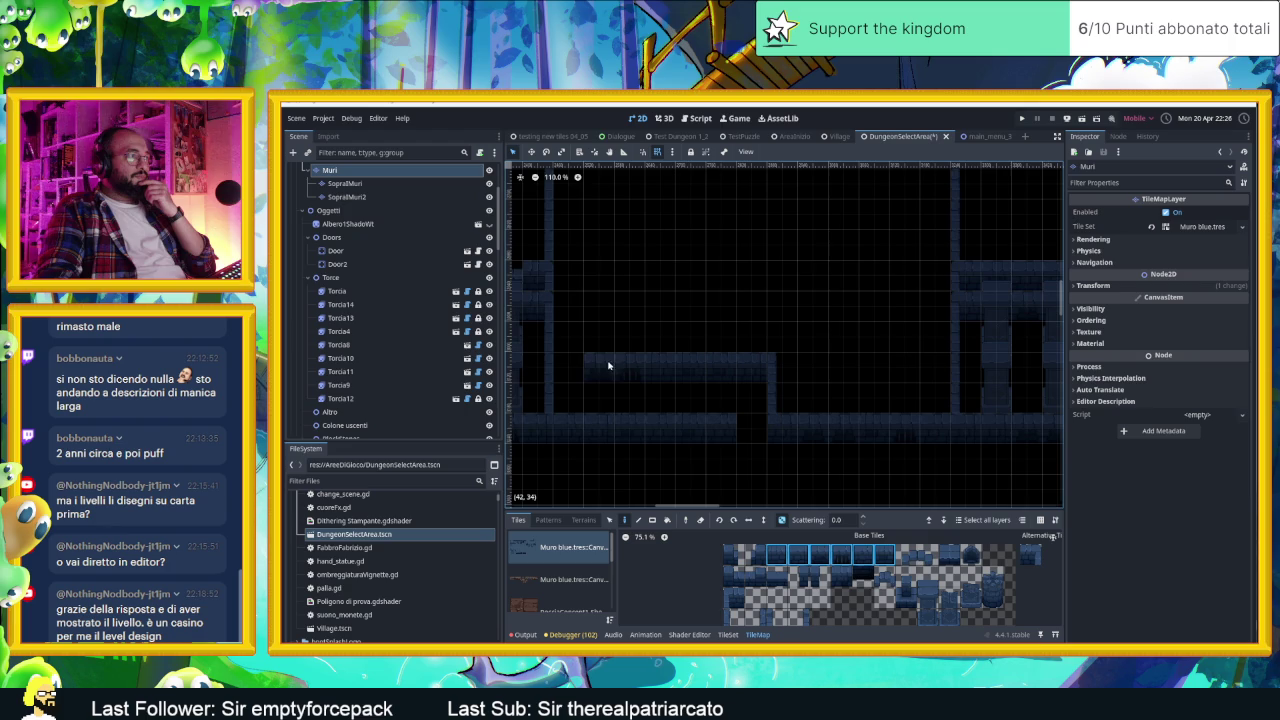
Step: Erase the tops of two wall columns, then undo the recent wall edits
drag(689, 334, 803, 377)
right_click(618, 227)
right_click(1031, 237)
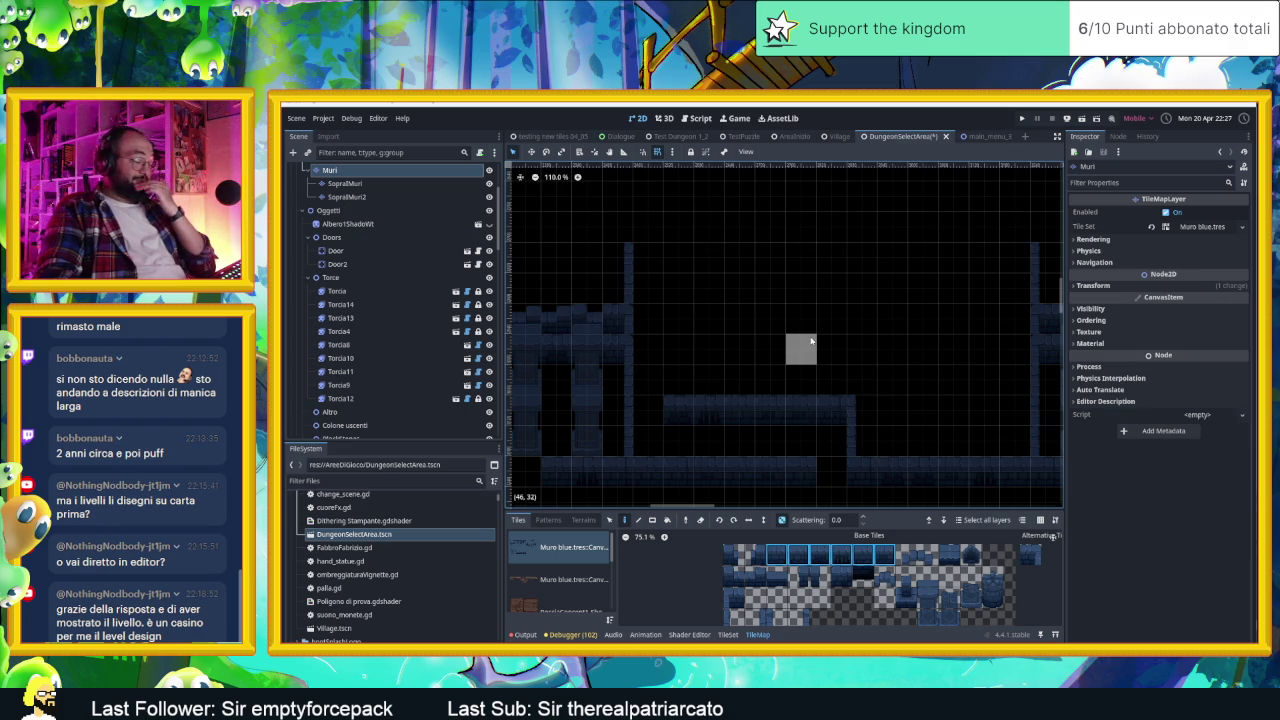
key(ctrl+z)
key(ctrl+z)
key(ctrl+z)
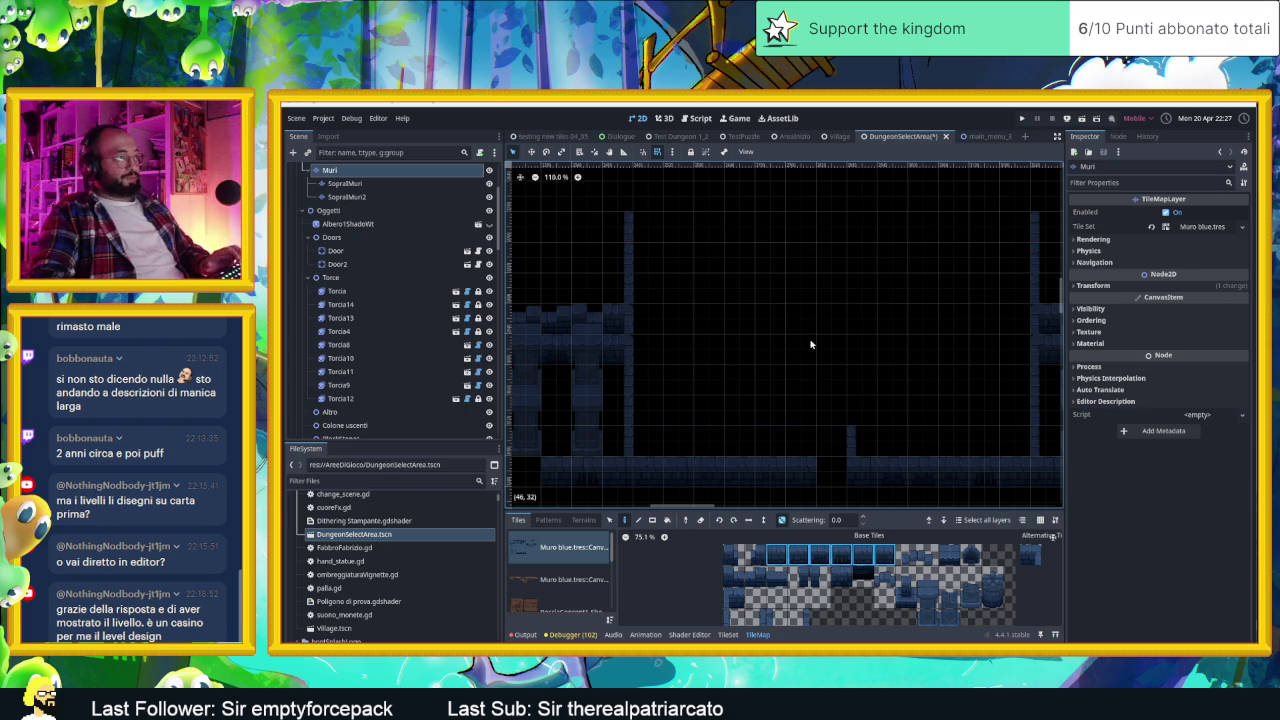
Step: Paint a row of dark wall tiles below the orange-floored room
scroll(798, 472, up, 5)
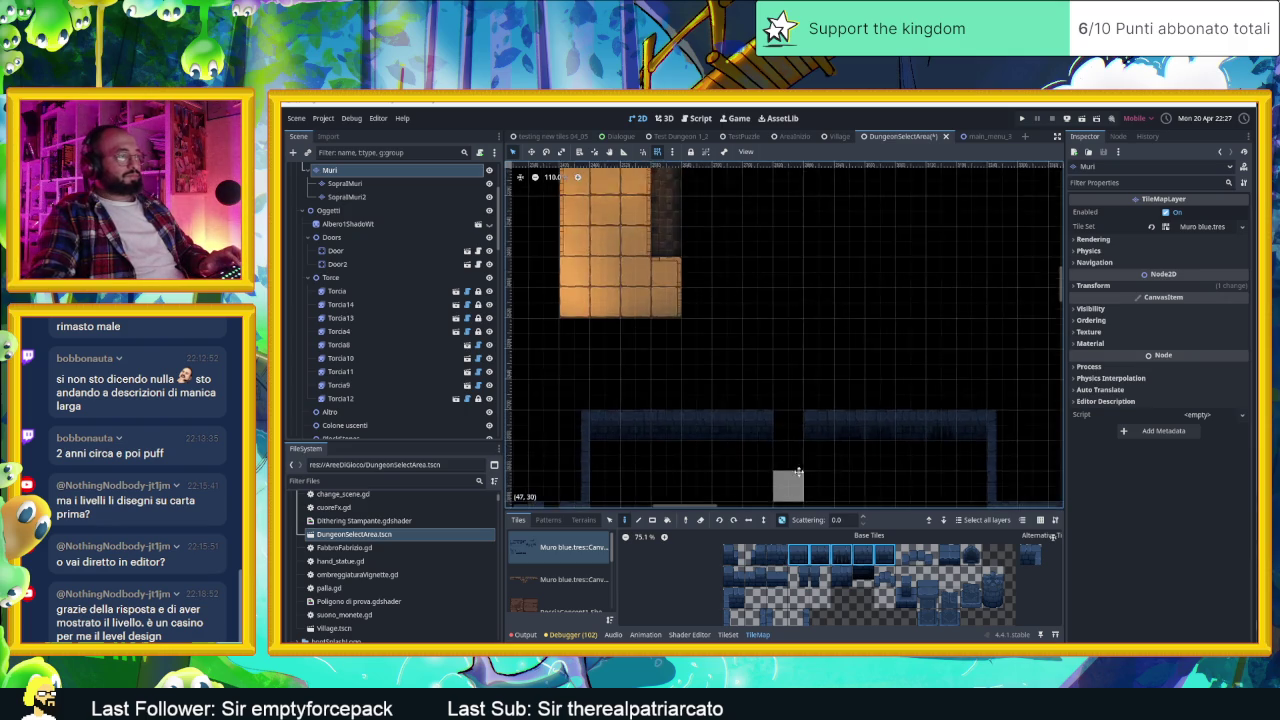
scroll(798, 468, down, 1)
scroll(808, 438, up, 1)
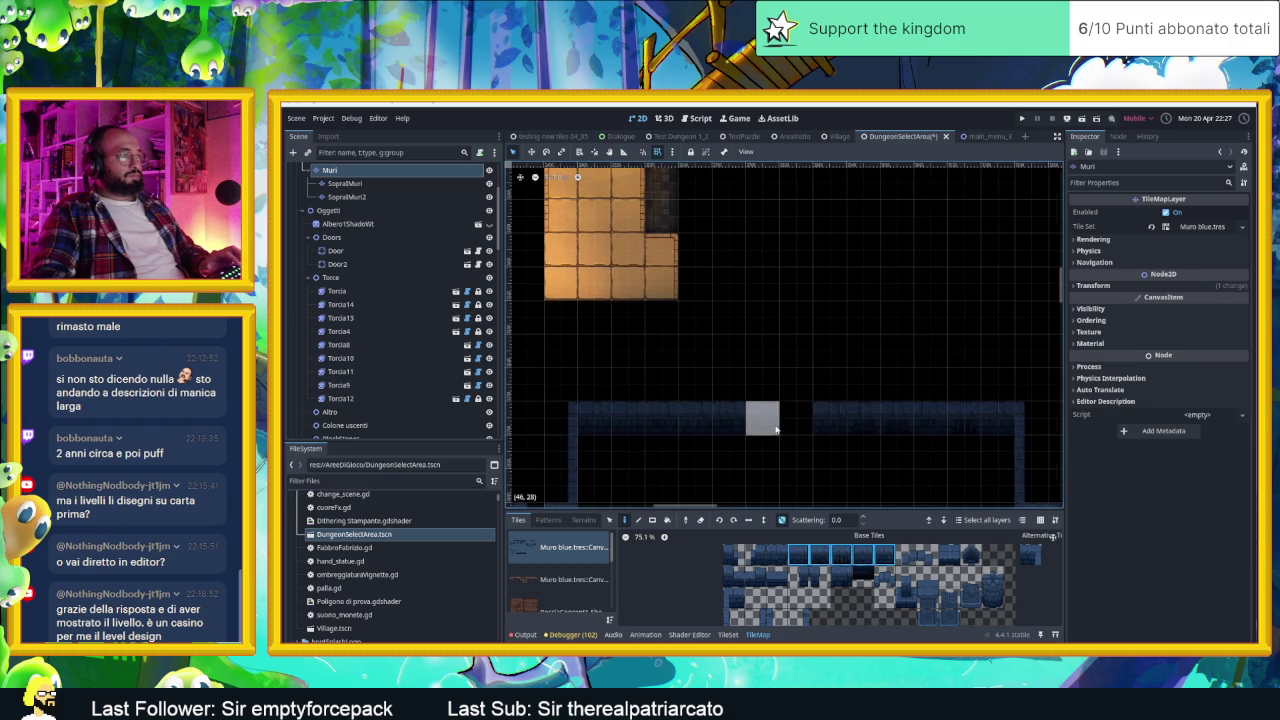
scroll(776, 430, down, 2)
scroll(754, 387, up, 3)
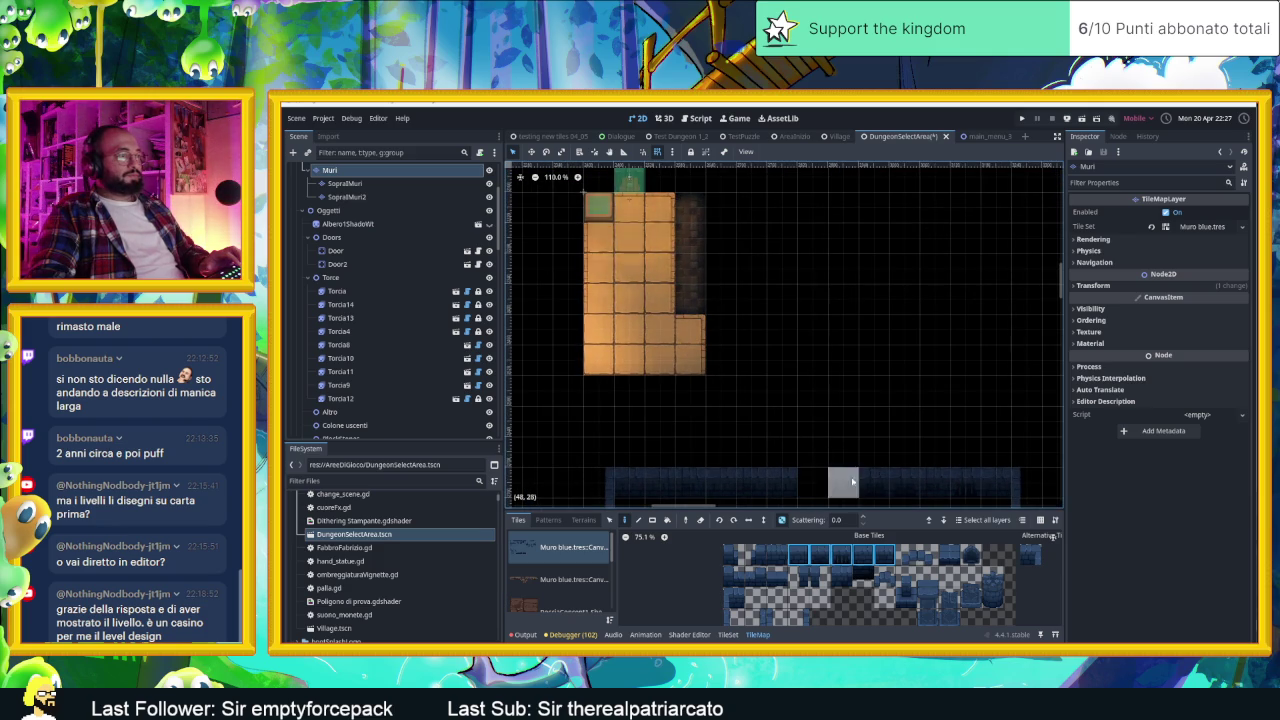
click(783, 427)
drag(783, 427, 683, 423)
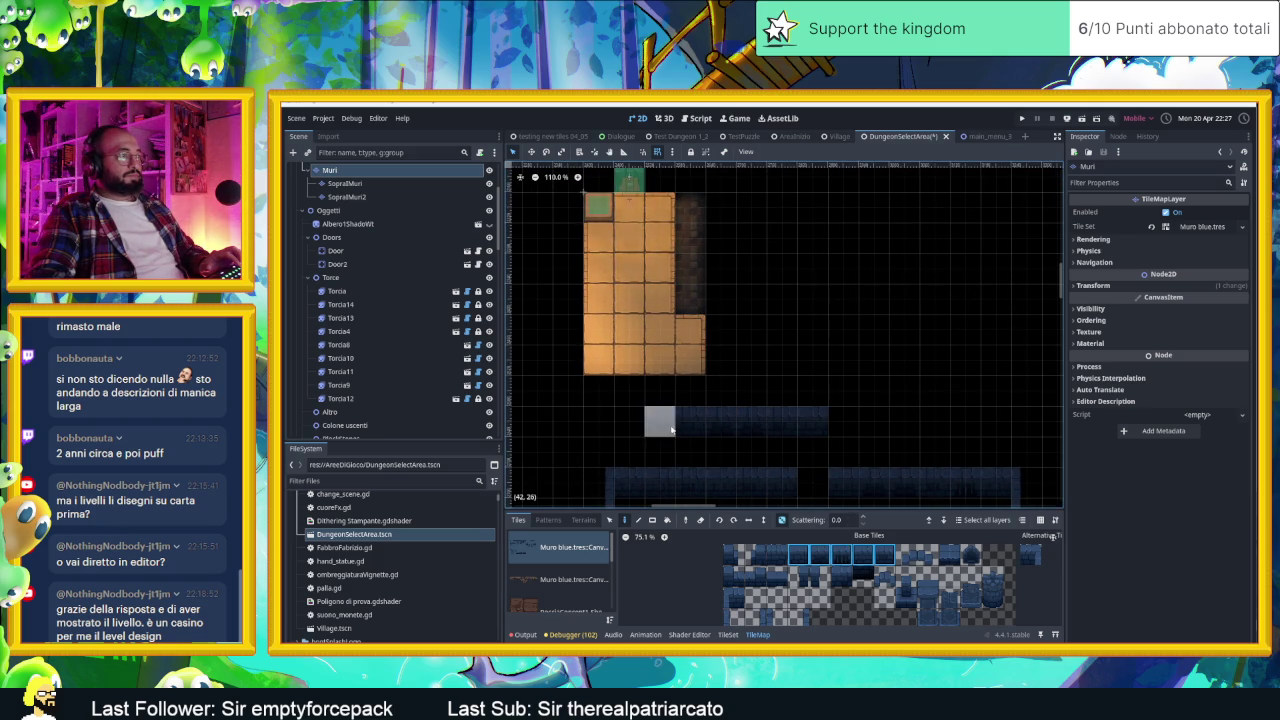
Step: Paint a vertical wall column beside the room and a horizontal top-wall row across it
click(746, 619)
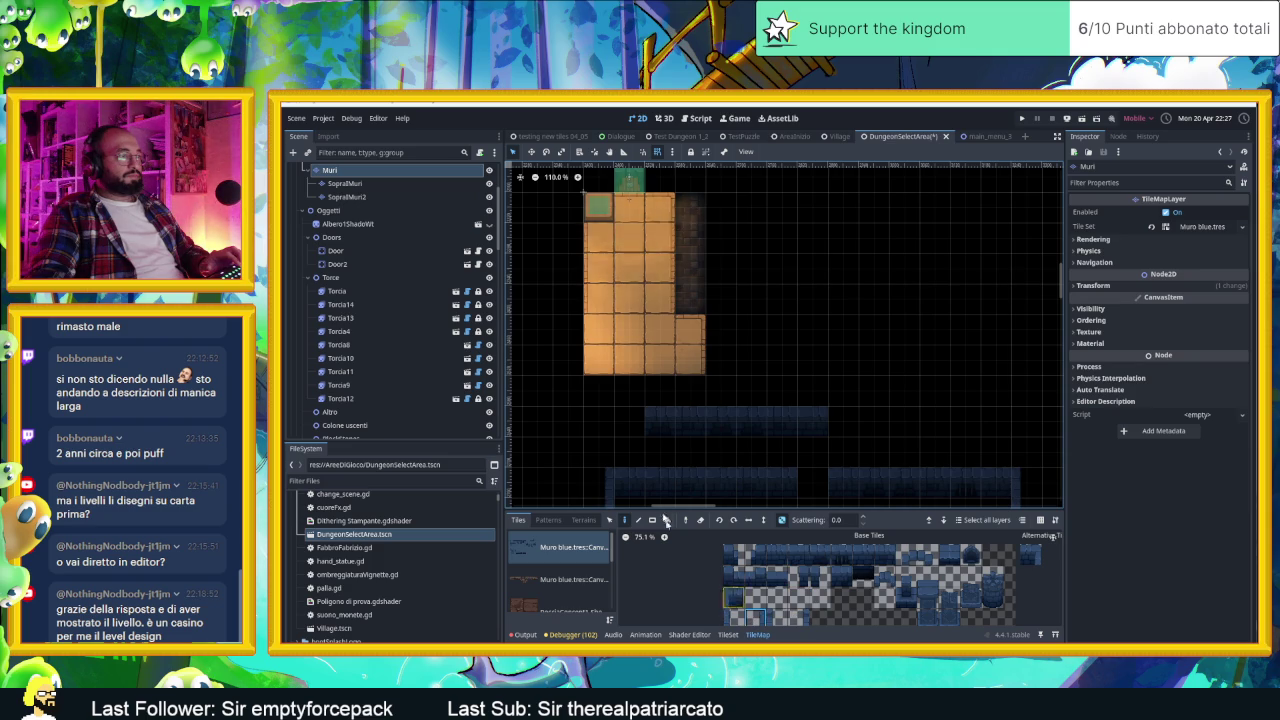
drag(598, 400, 593, 305)
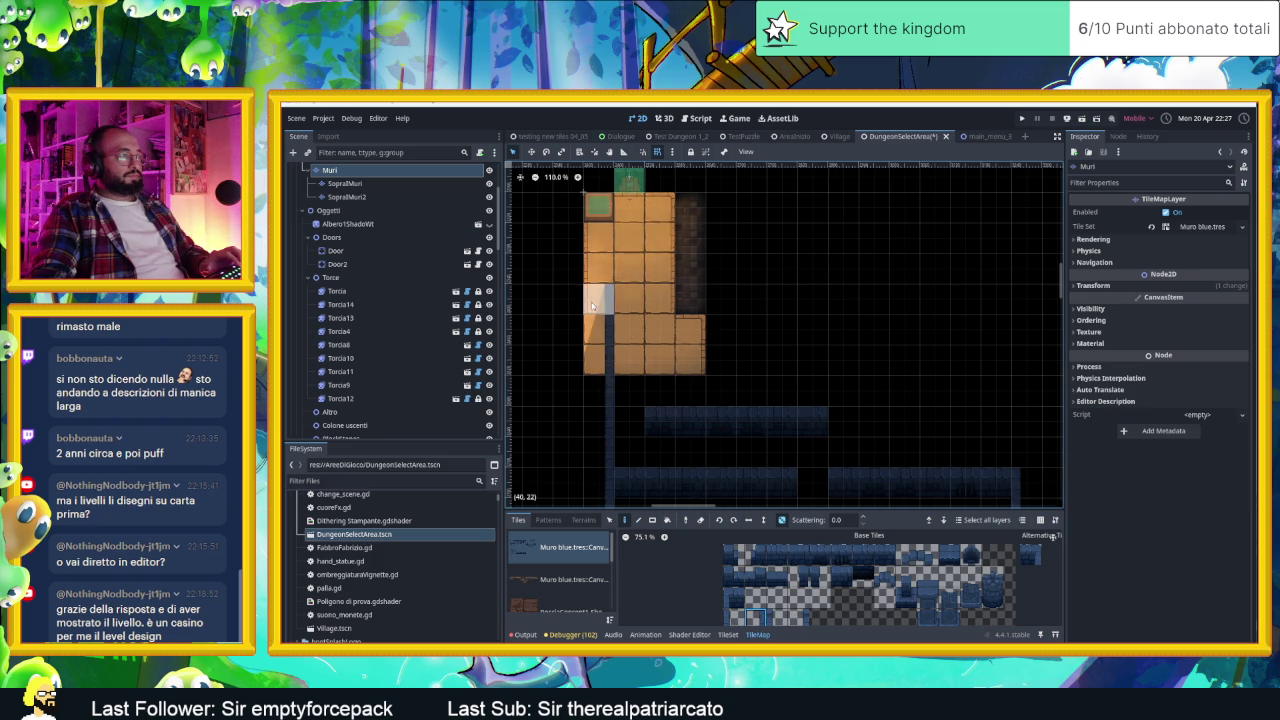
drag(755, 555, 885, 555)
drag(669, 294, 951, 297)
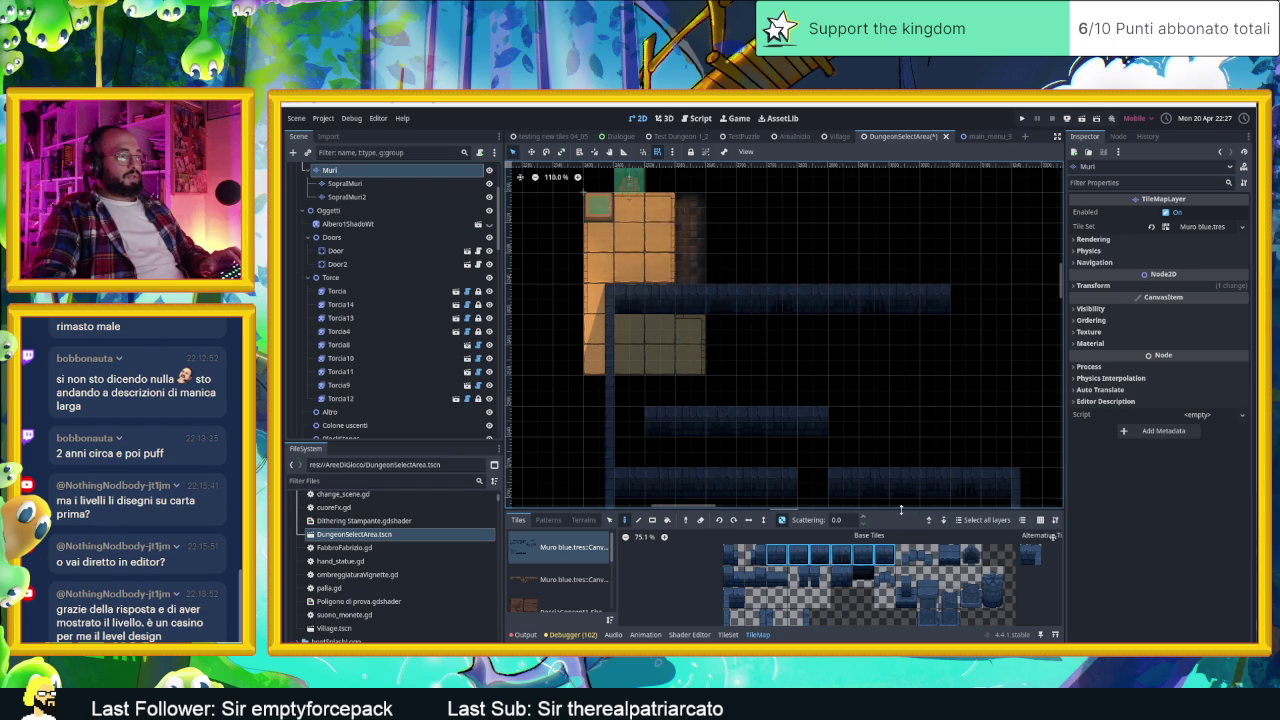
drag(898, 510, 898, 446)
scroll(889, 573, down, 2)
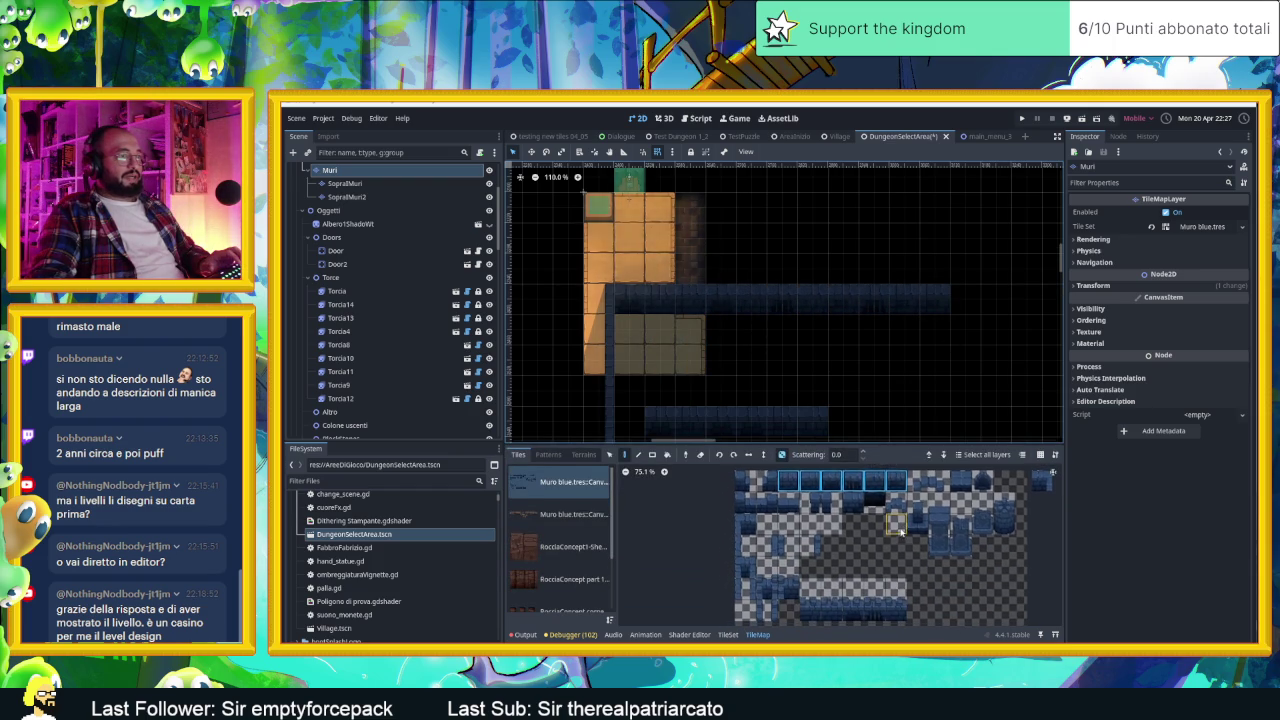
Step: Turn off Scattering and paint a two-tile vertical wall piece over the orange floor tile
mouse_move(815, 607)
mouse_down()
mouse_move(895, 610)
mouse_move(900, 585)
mouse_up()
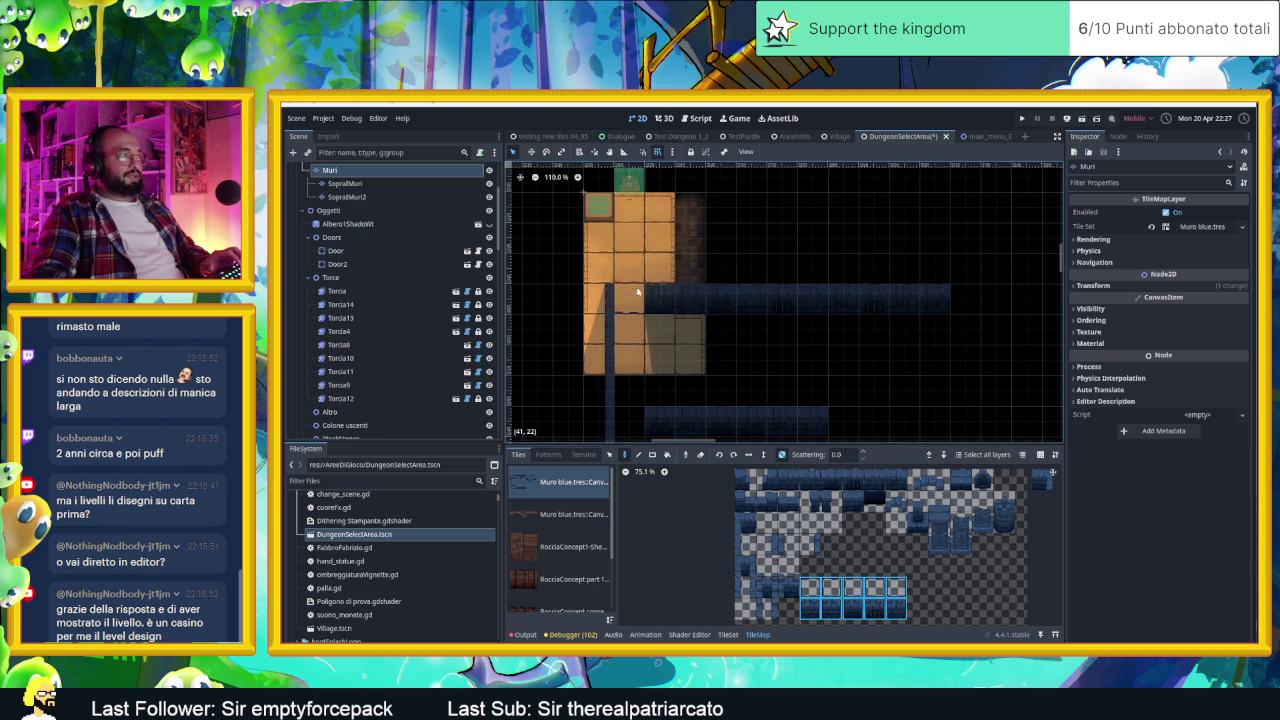
click(782, 454)
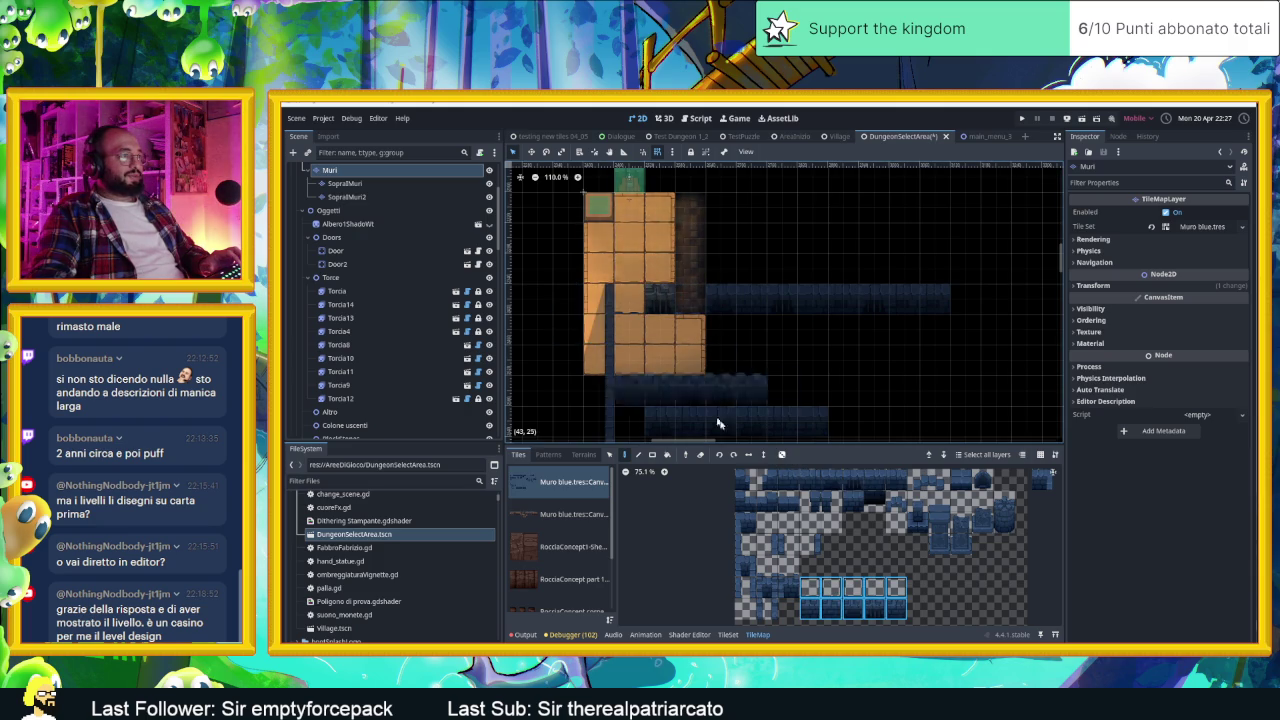
click(812, 609)
drag(810, 609, 896, 609)
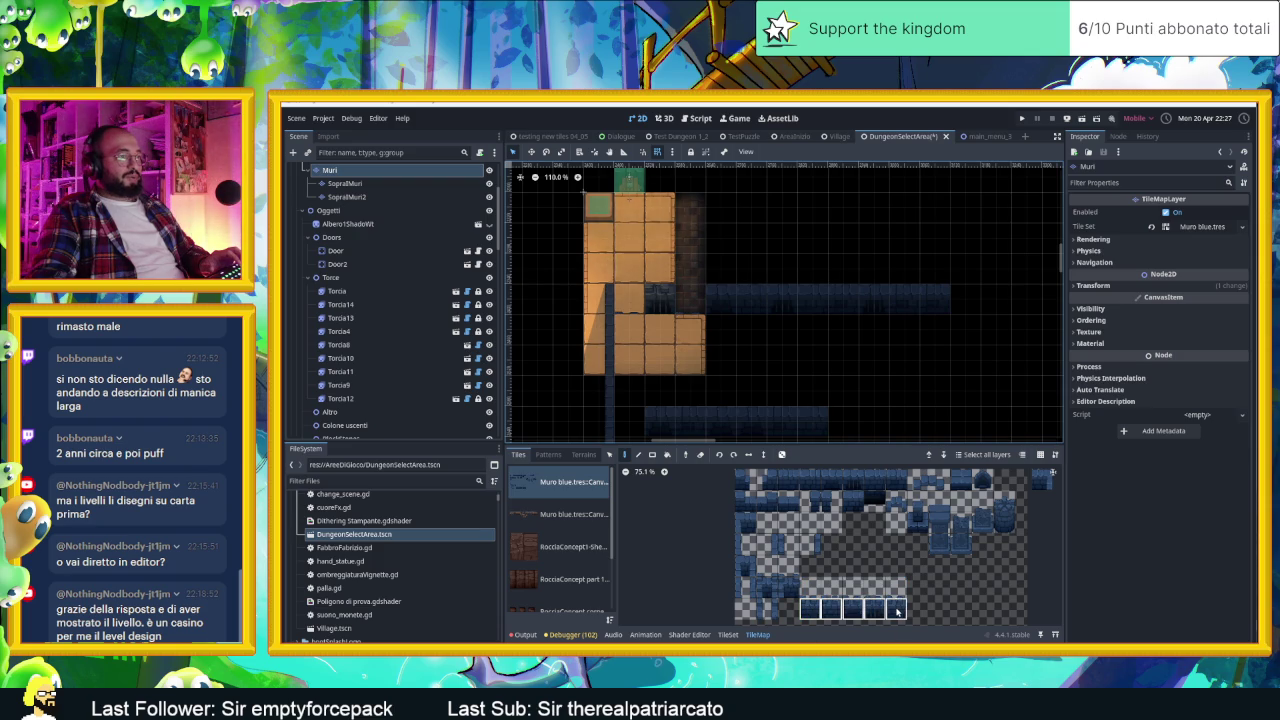
drag(810, 588, 808, 612)
click(630, 298)
Step: Try other single wall tiles from the TileSet atlas, then select the Door2 node
click(831, 609)
mouse_move(840, 591)
mouse_down()
mouse_move(831, 609)
mouse_move(897, 609)
mouse_up()
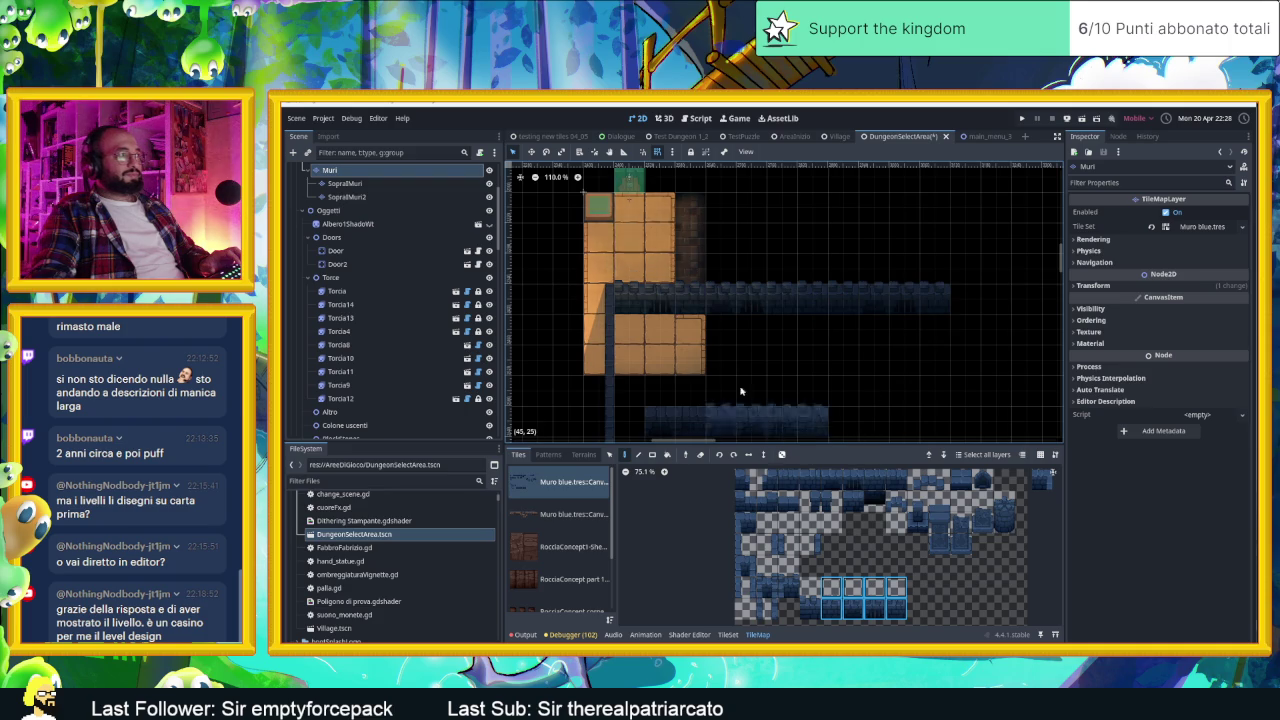
scroll(624, 294, up, 3)
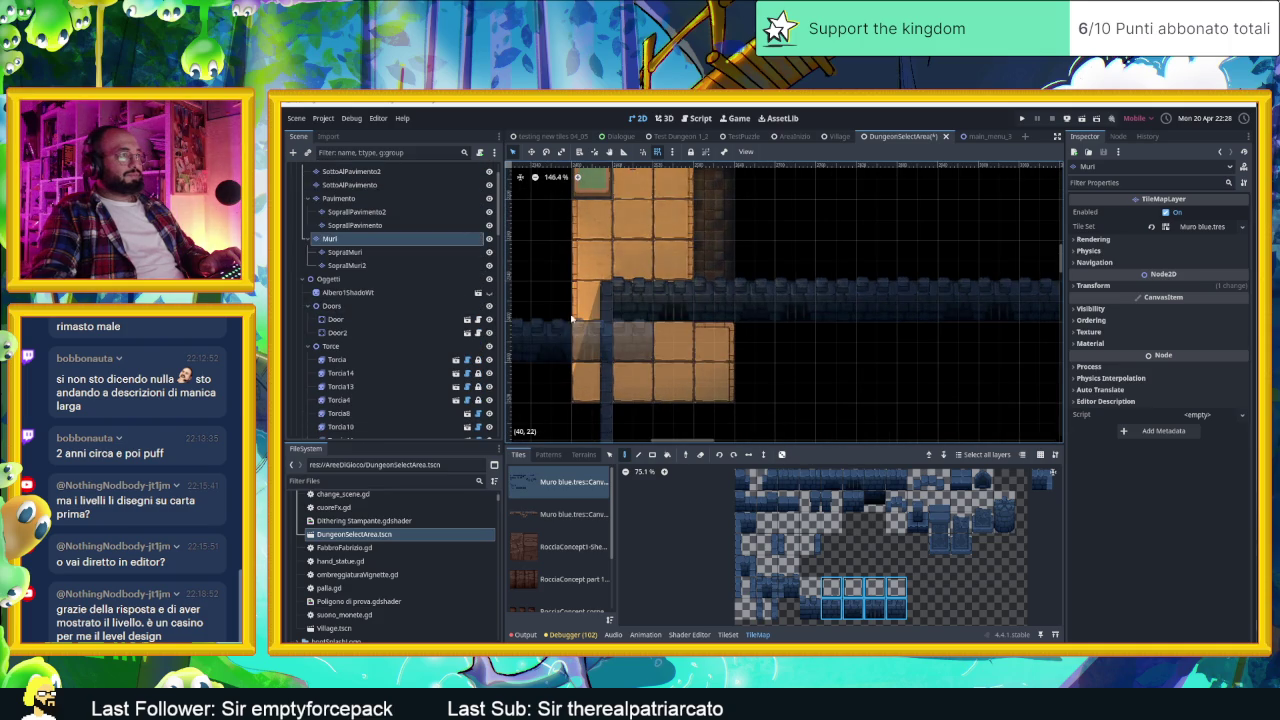
scroll(600, 320, down, 4)
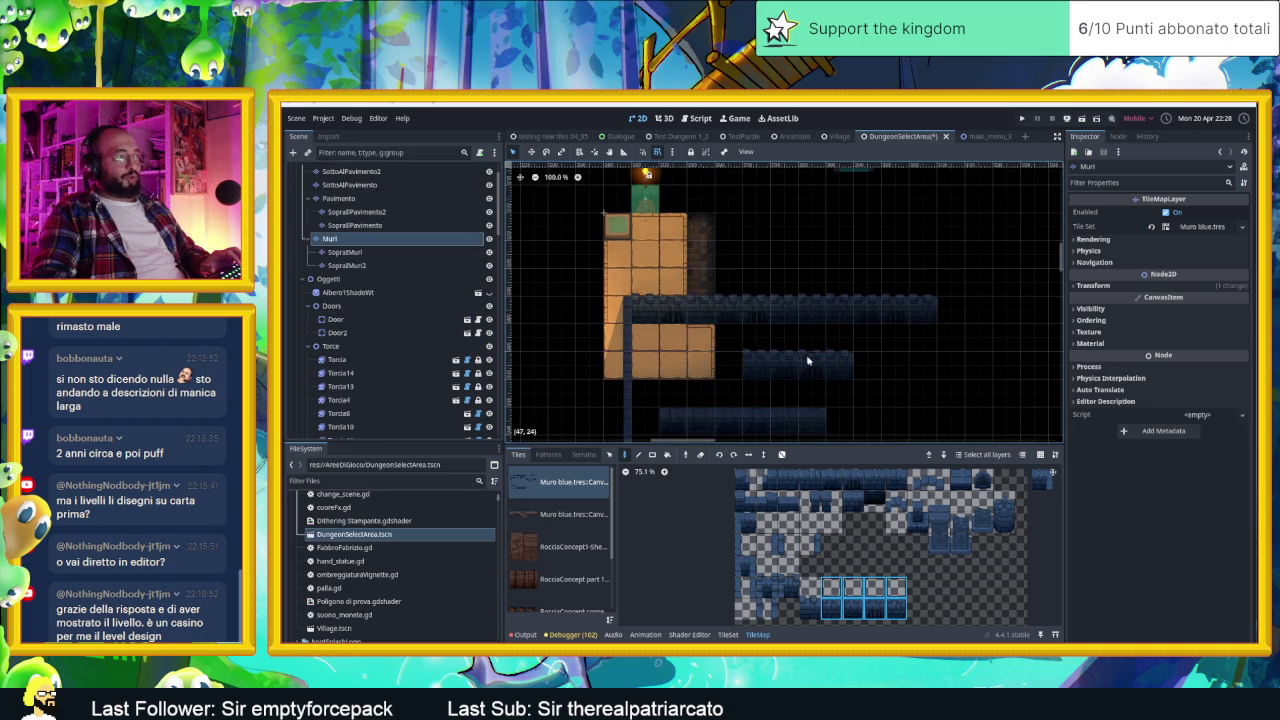
scroll(805, 358, right, 1)
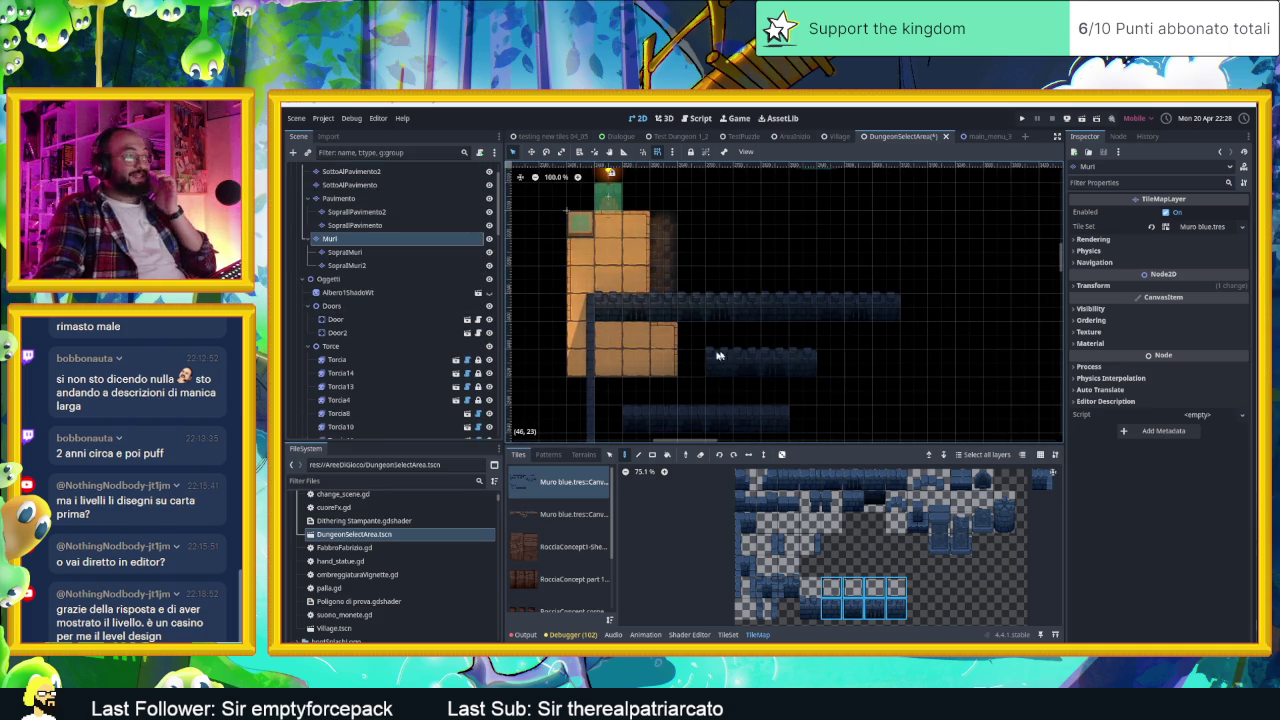
scroll(988, 560, down, 3)
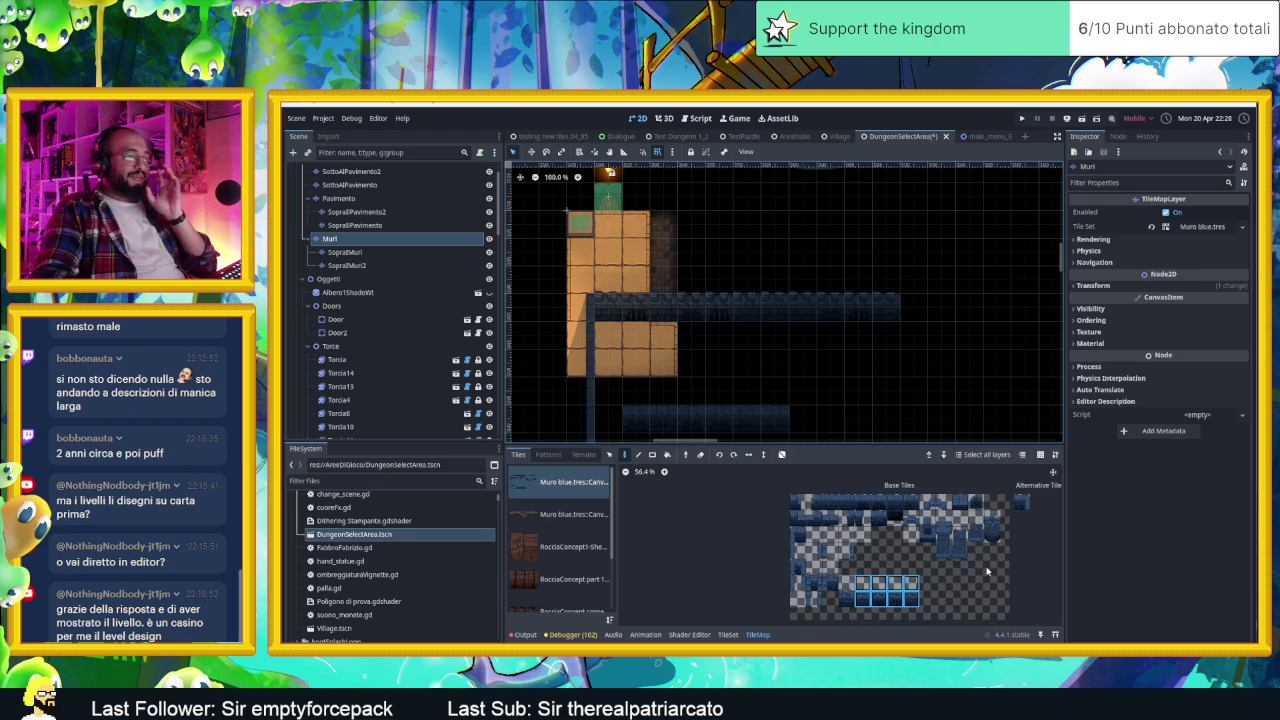
scroll(893, 587, up, 5)
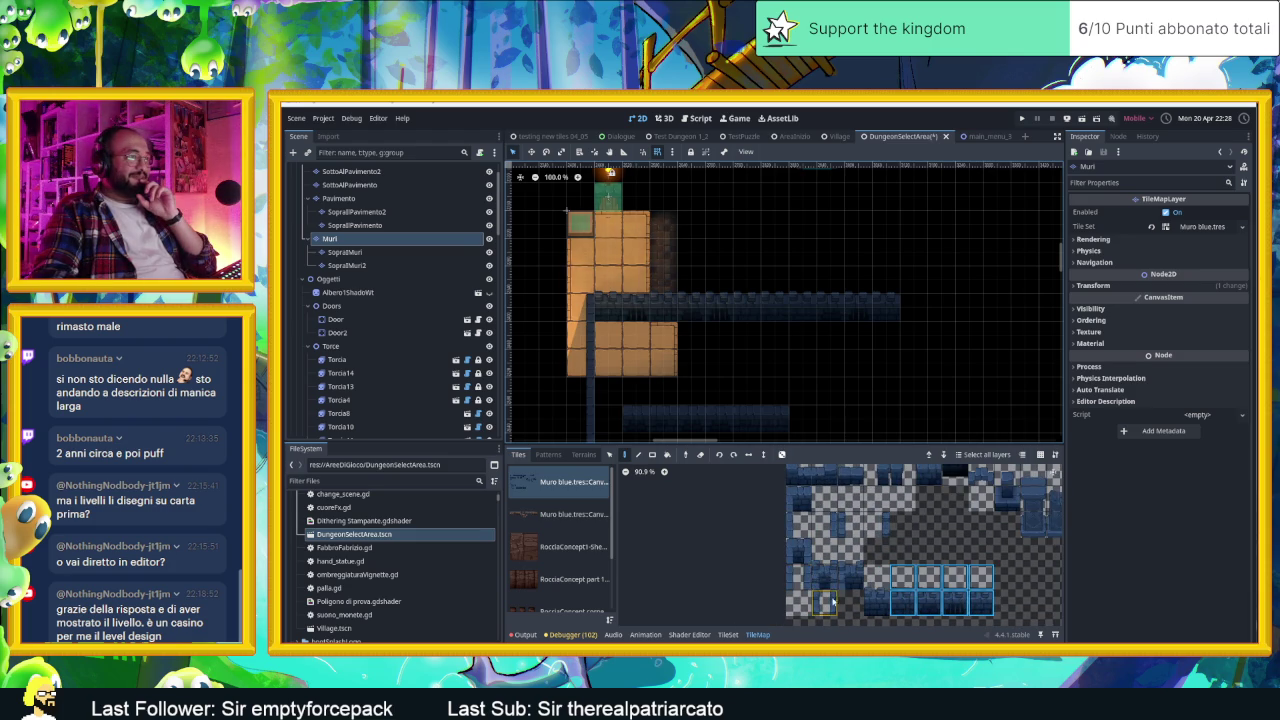
click(824, 602)
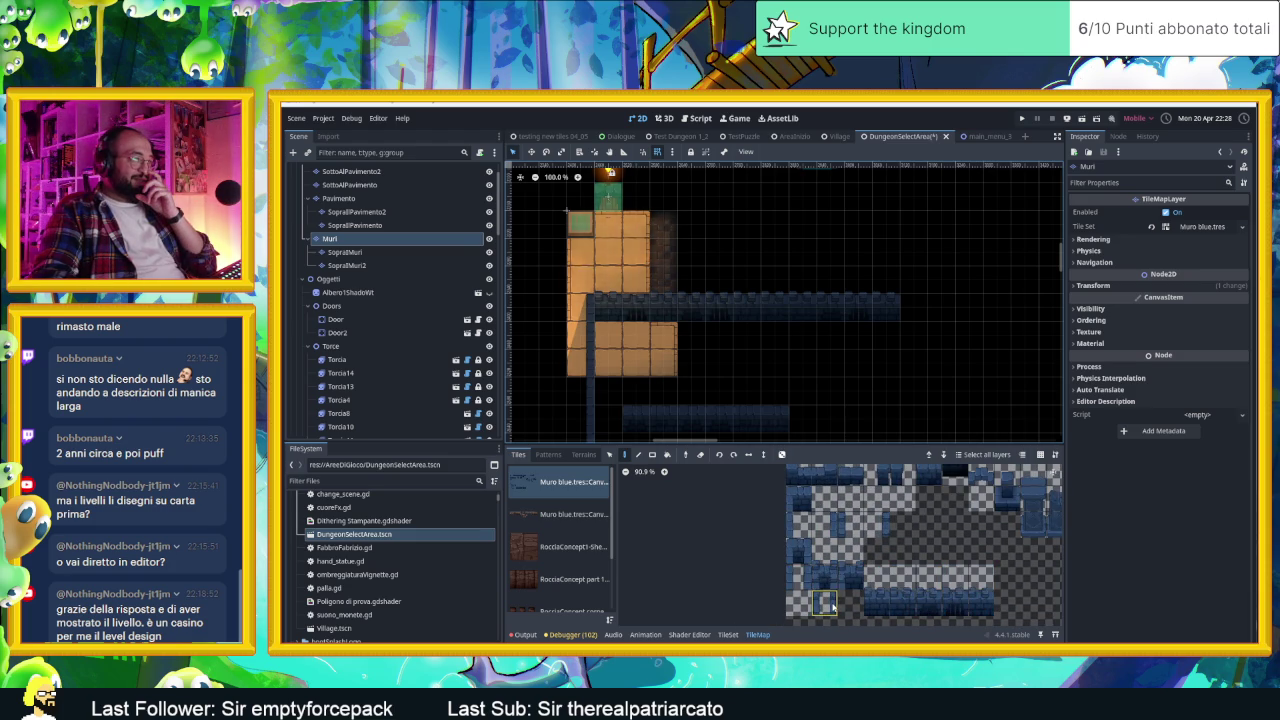
click(876, 524)
scroll(797, 339, up, 3)
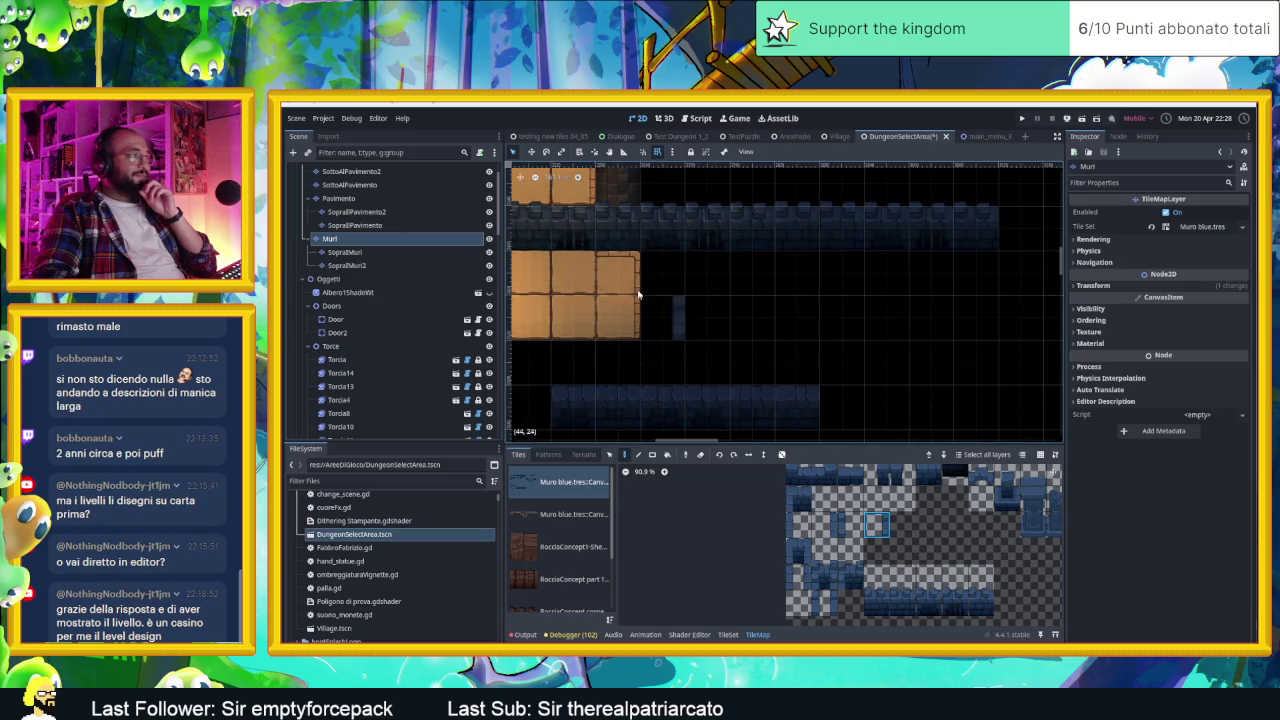
scroll(797, 344, up, 2)
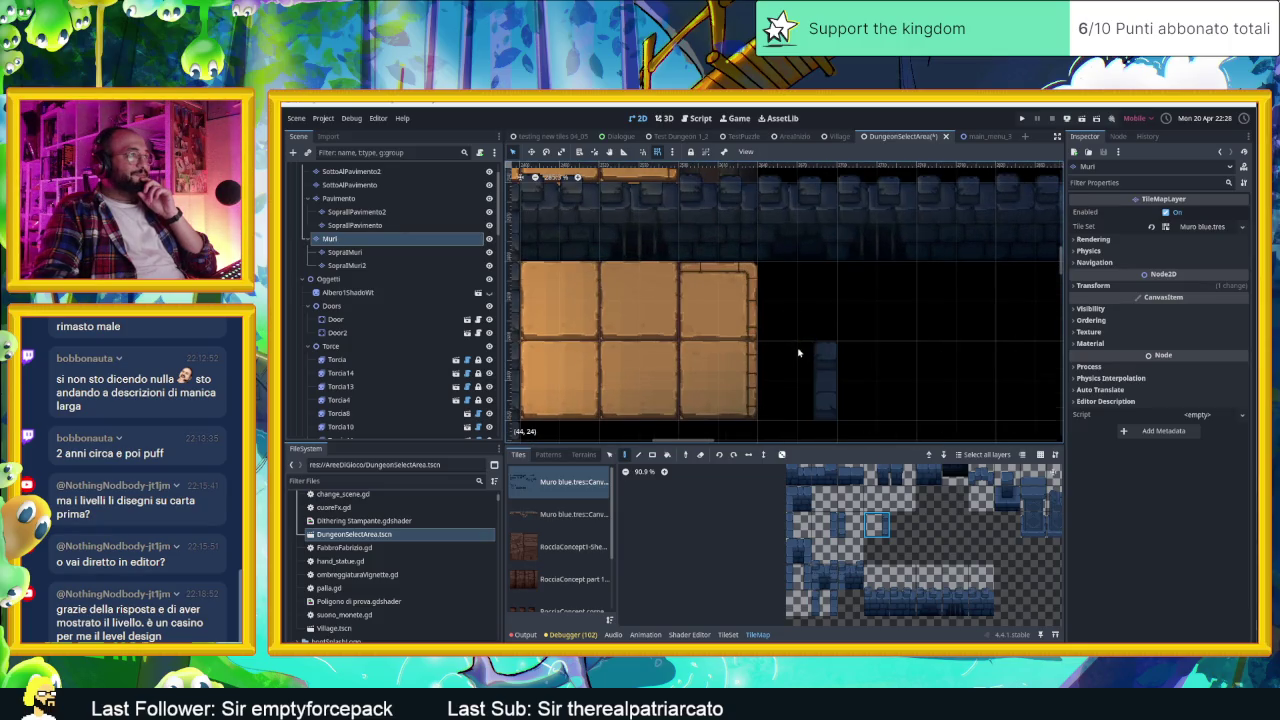
scroll(798, 350, down, 3)
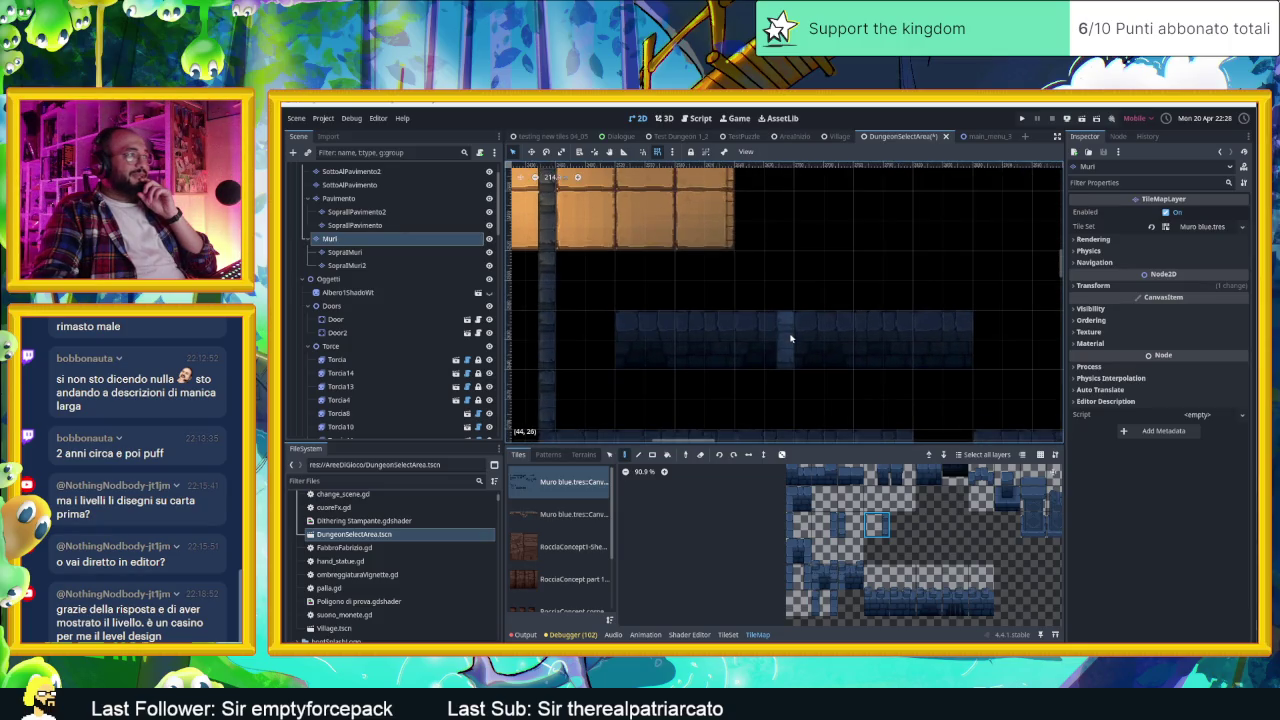
scroll(790, 339, down, 5)
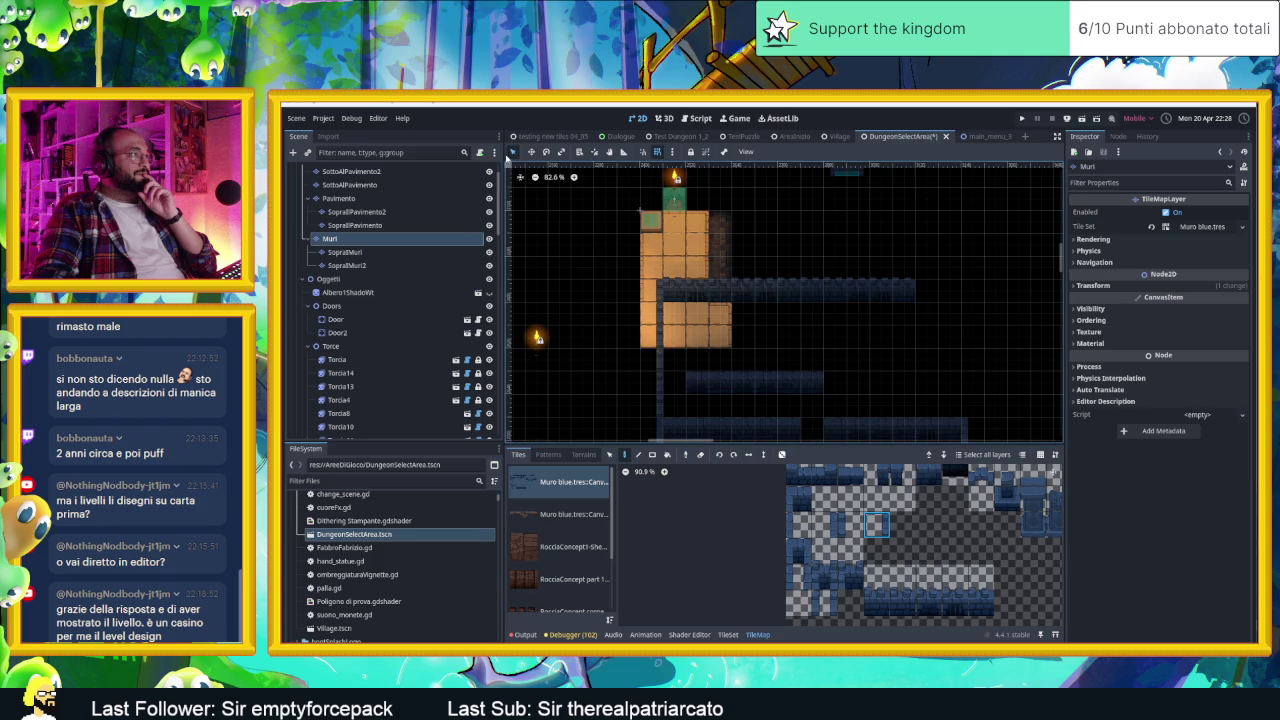
click(337, 332)
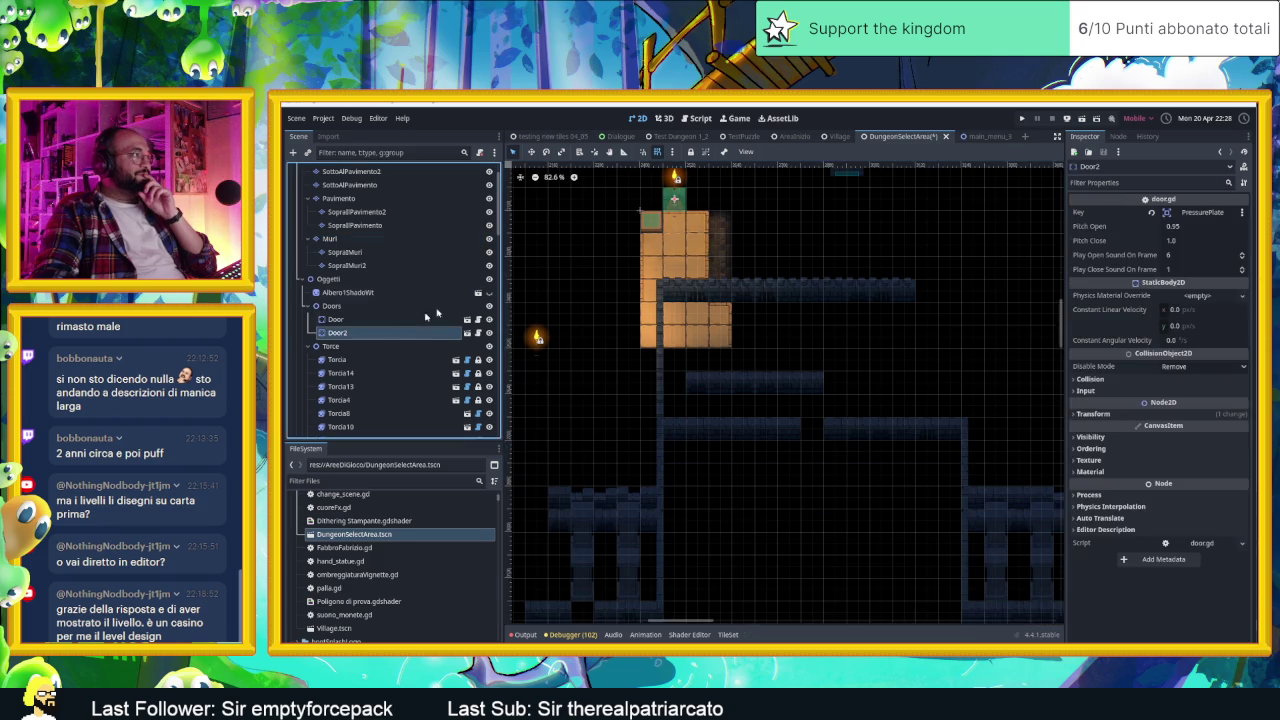
Step: Drag the Torcia torch 240 px right to the corridor's right-hand end
click(541, 339)
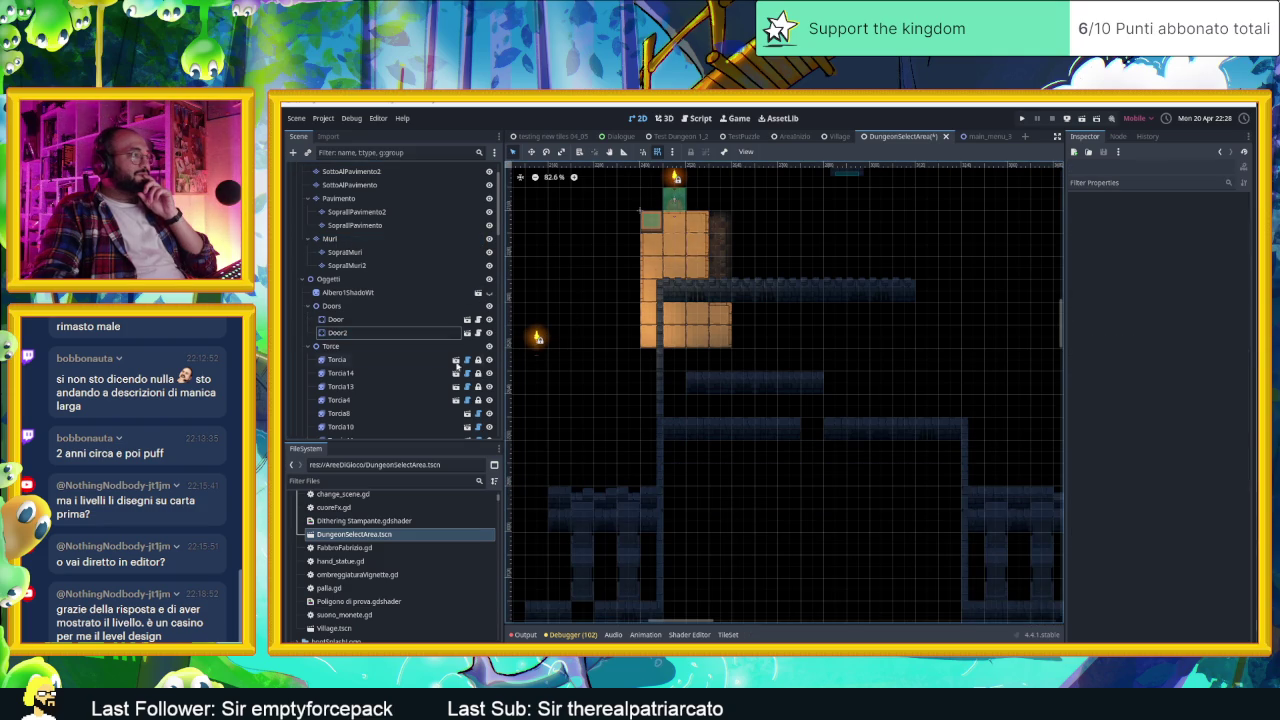
click(488, 360)
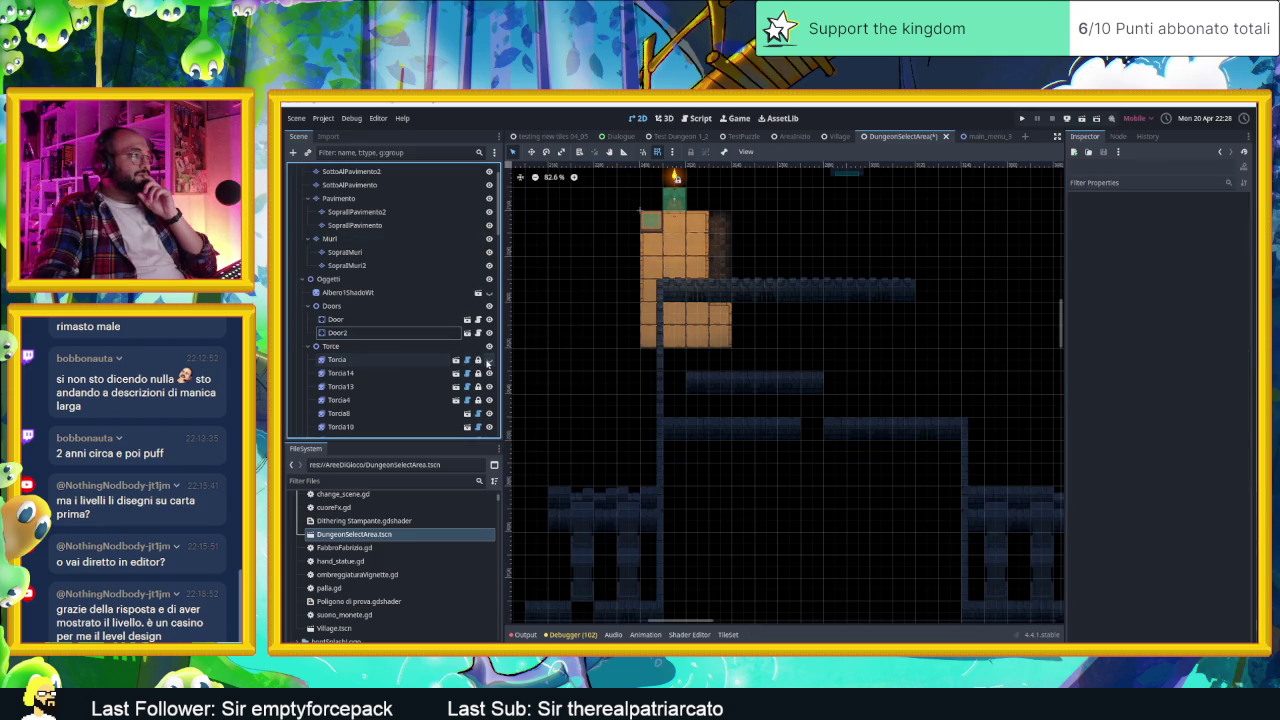
click(488, 360)
mouse_move(549, 336)
mouse_down()
mouse_move(703, 387)
mouse_move(662, 366)
mouse_move(806, 368)
mouse_move(595, 370)
mouse_move(685, 378)
mouse_up()
scroll(705, 390, up, 4)
scroll(723, 405, up, 2)
scroll(685, 378, down, 3)
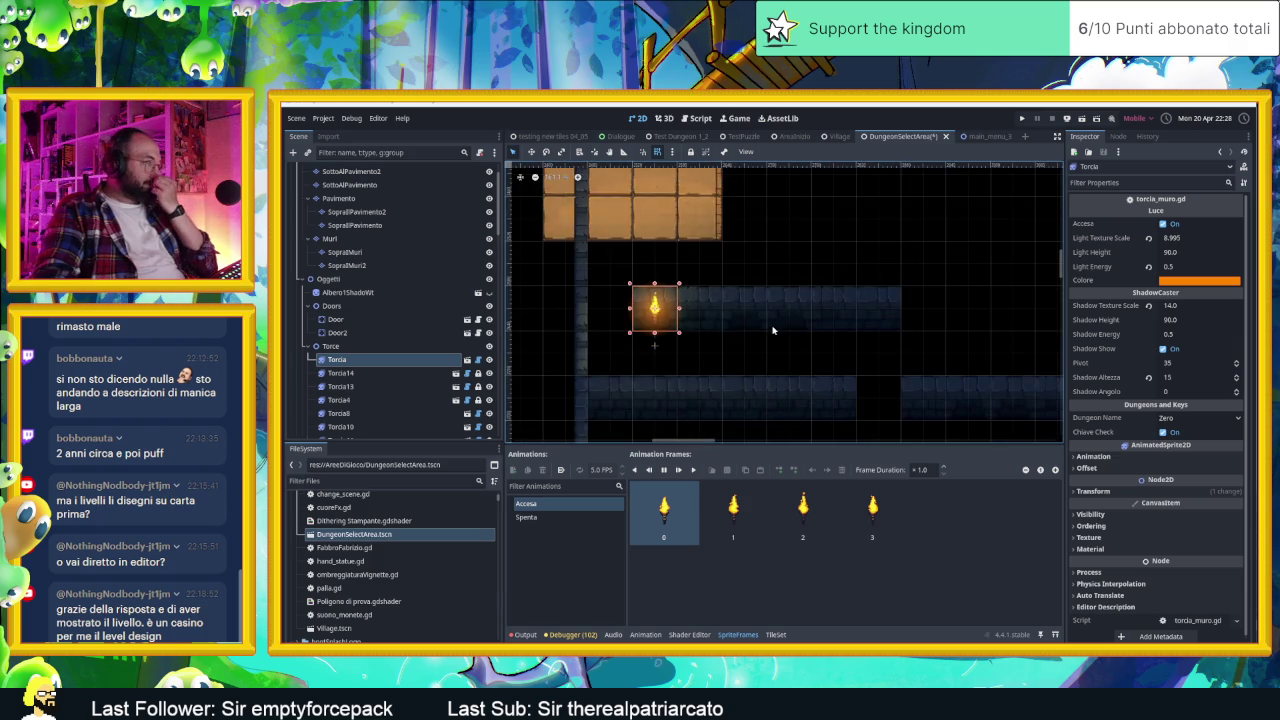
mouse_move(618, 345)
mouse_down()
mouse_move(664, 344)
mouse_move(663, 181)
mouse_move(648, 185)
mouse_move(663, 344)
mouse_up()
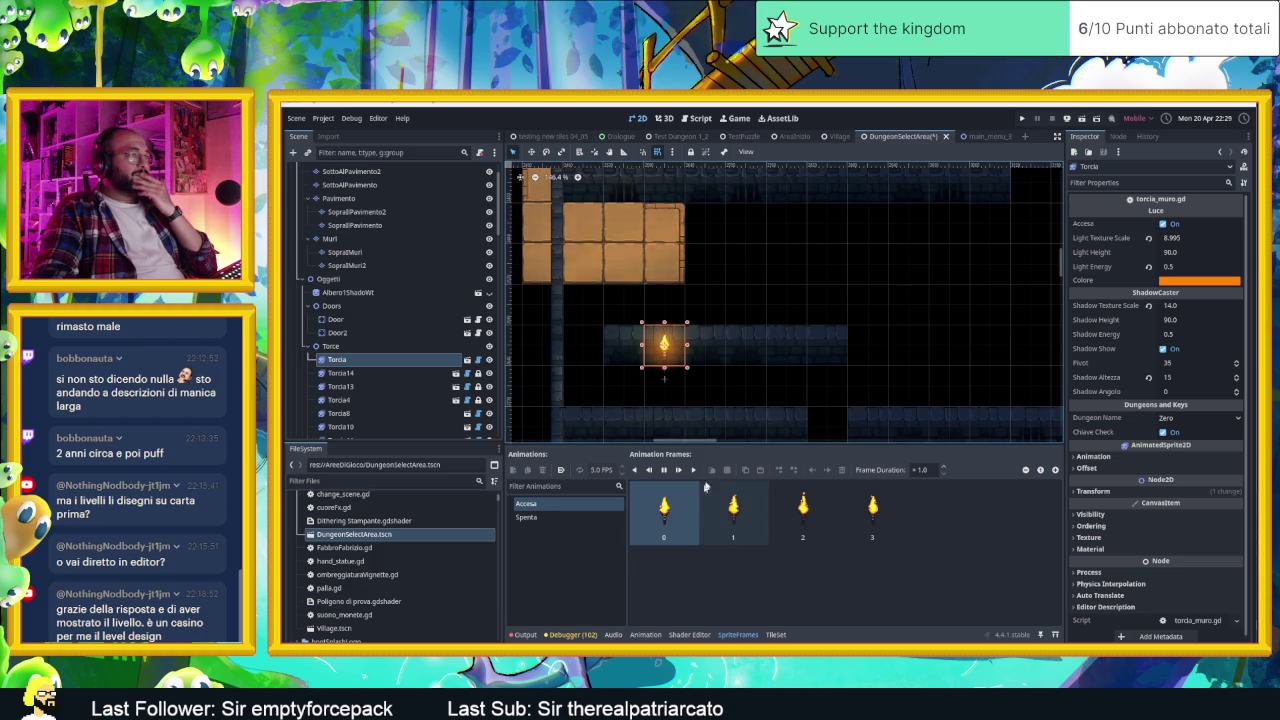
drag(667, 349, 831, 348)
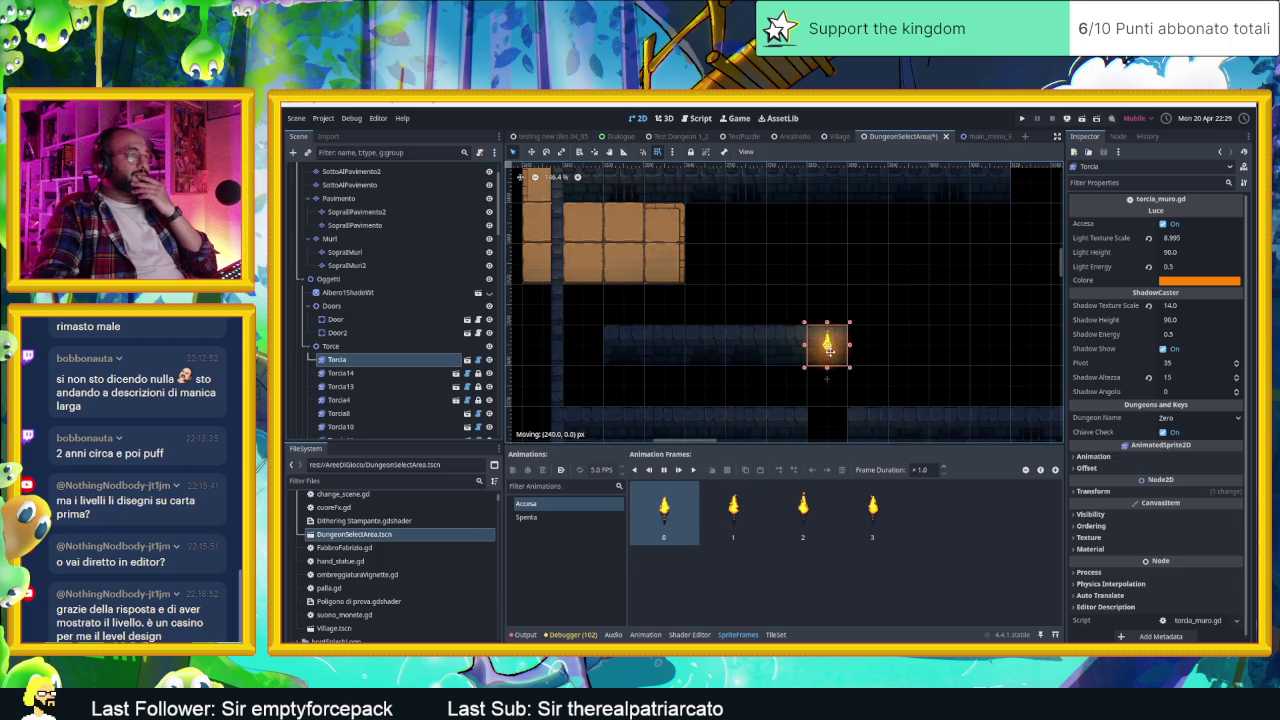
scroll(815, 376, up, 1)
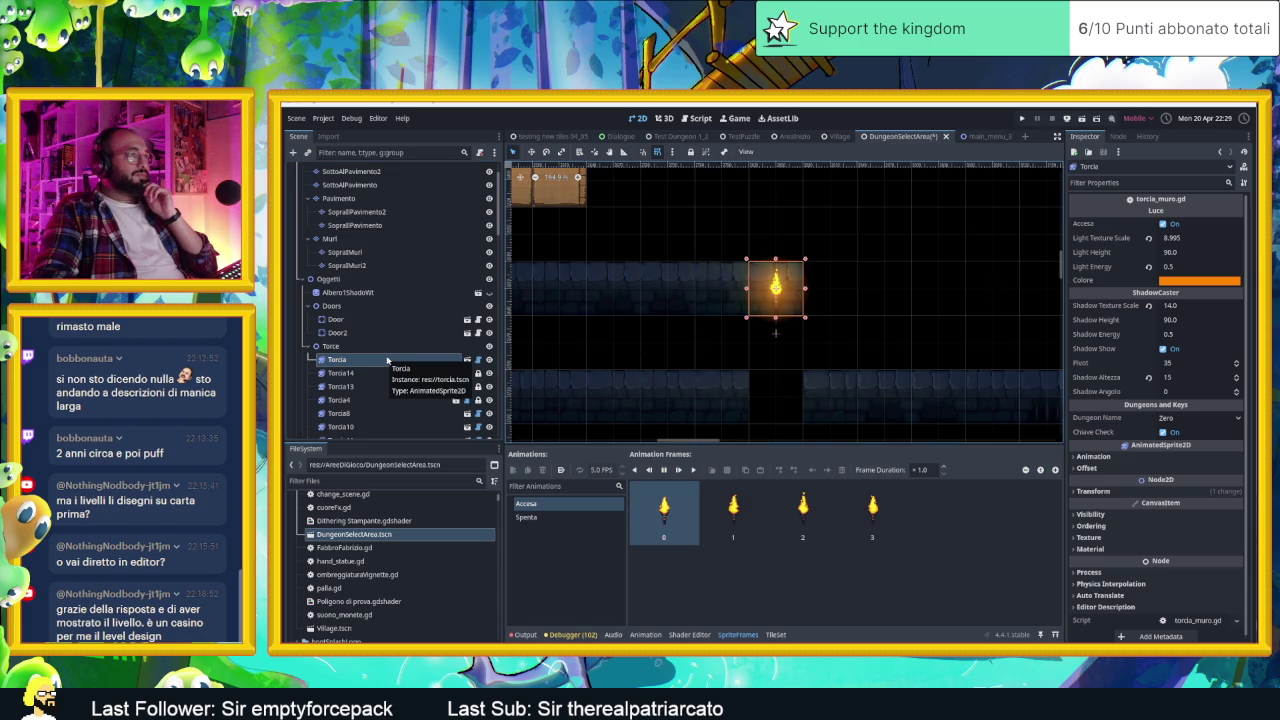
scroll(360, 300, up, 1)
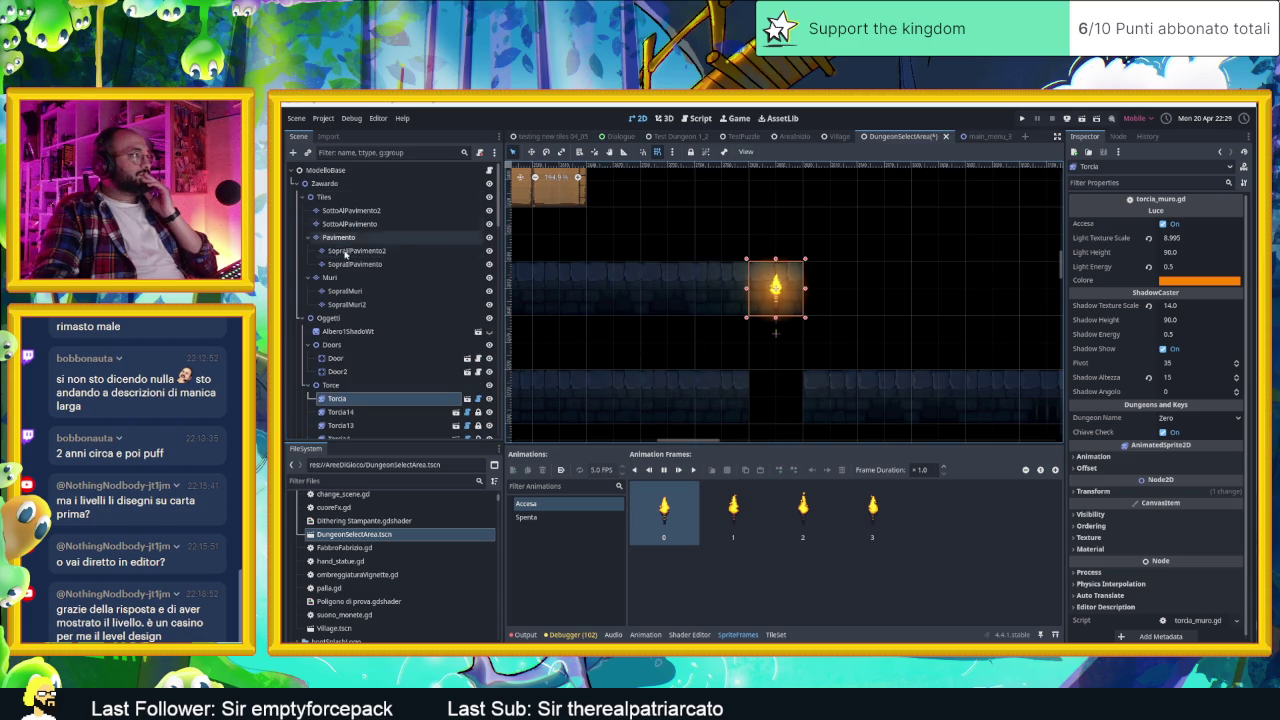
Step: On the Muri layer, zoom into the entrance and paint two stacked wall tiles over the floor
click(345, 281)
scroll(771, 558, up, 3)
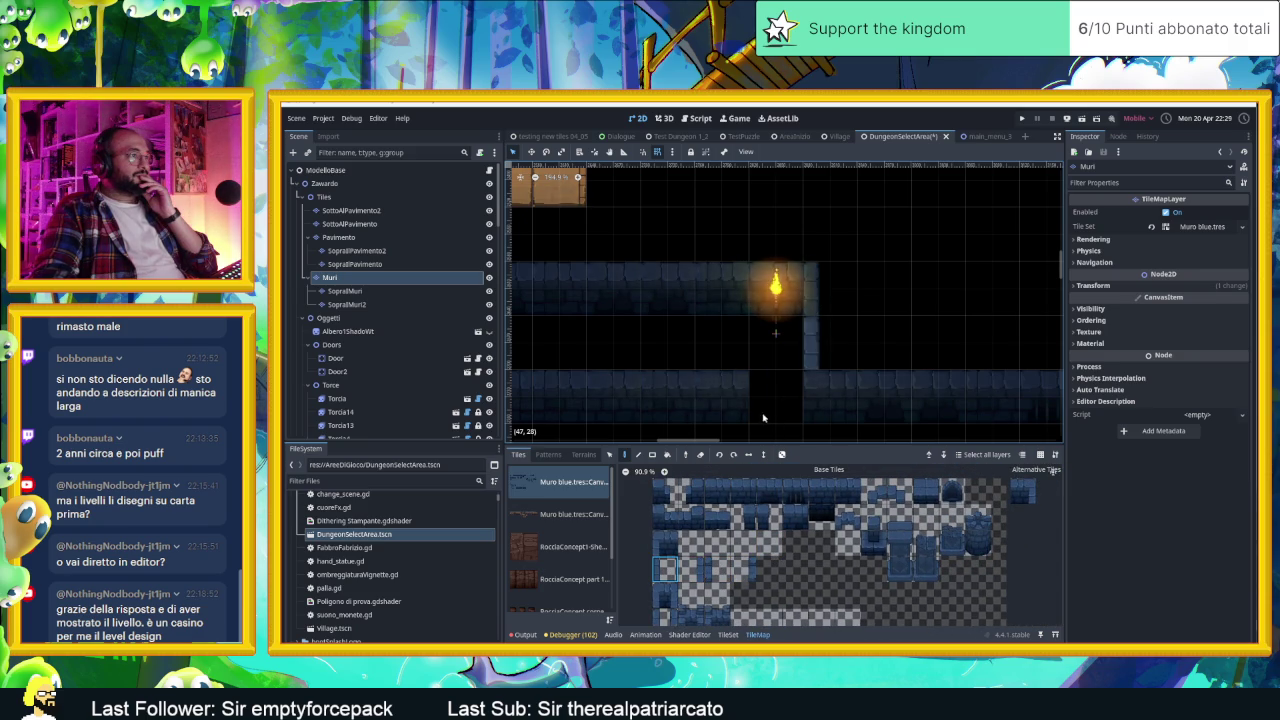
scroll(680, 409, up, 1)
scroll(680, 409, up, 1)
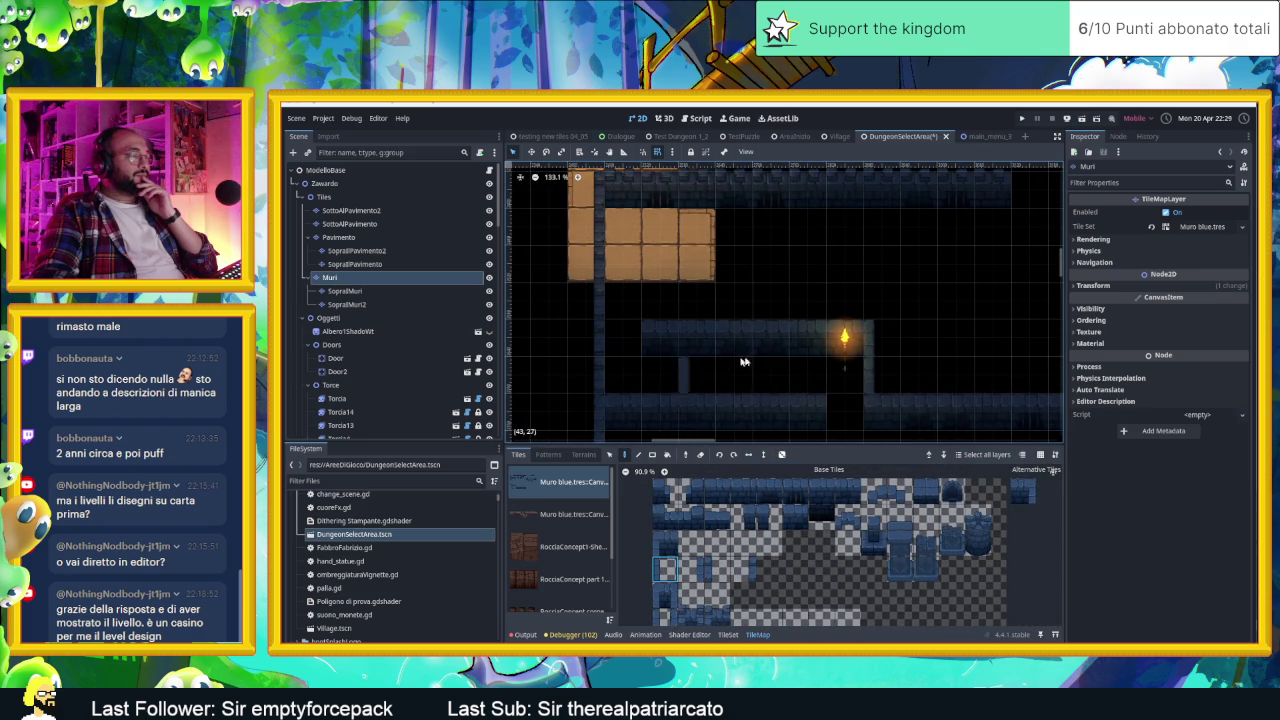
scroll(660, 307, up, 2)
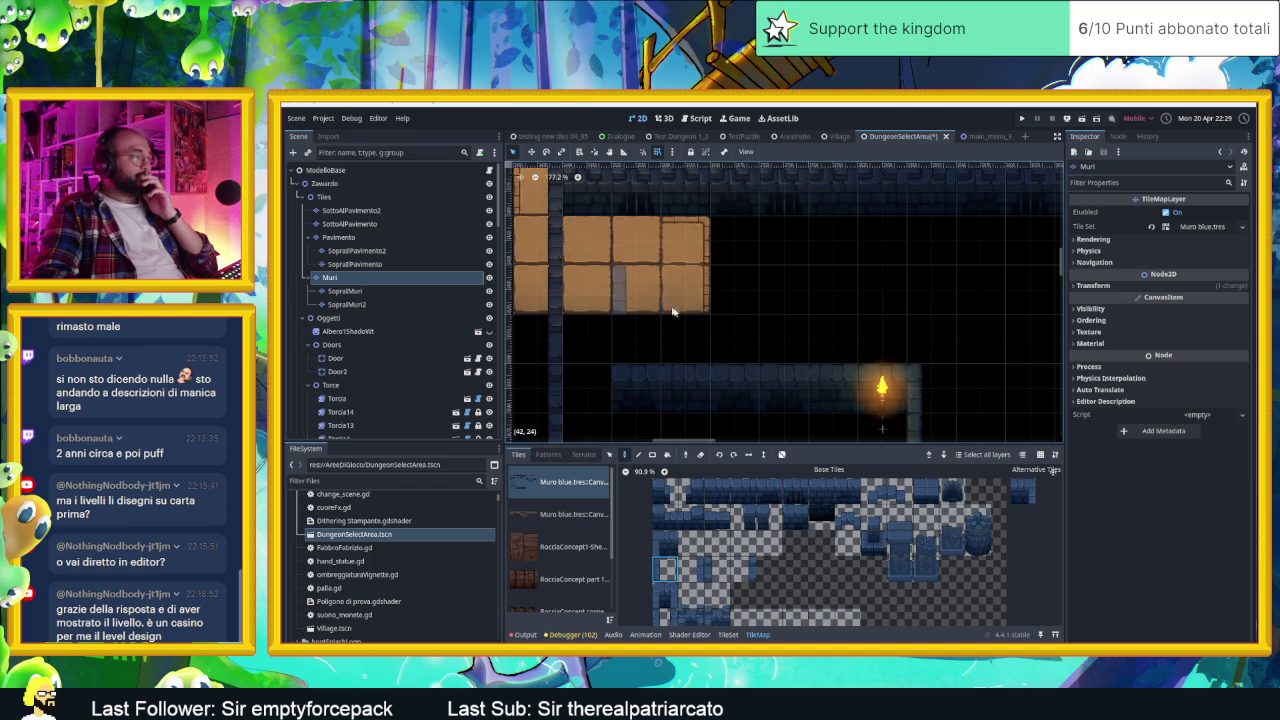
drag(758, 314, 776, 356)
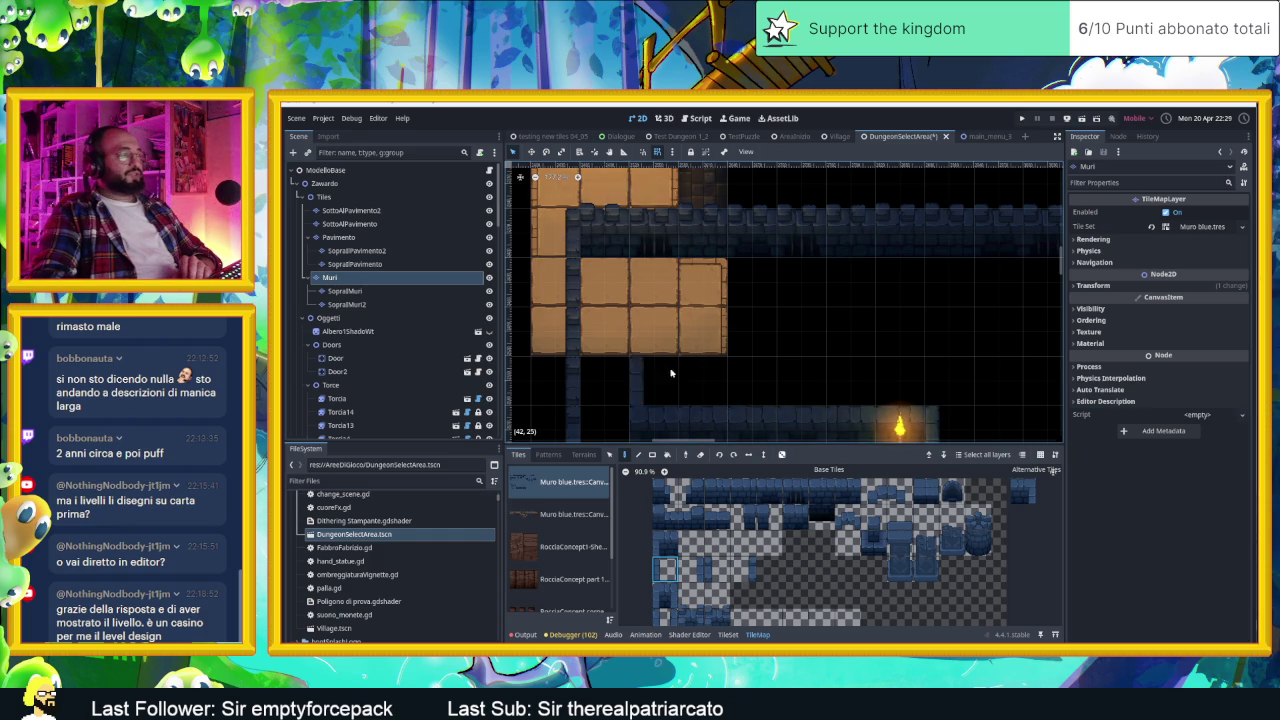
scroll(765, 360, down, 1)
drag(775, 383, 750, 260)
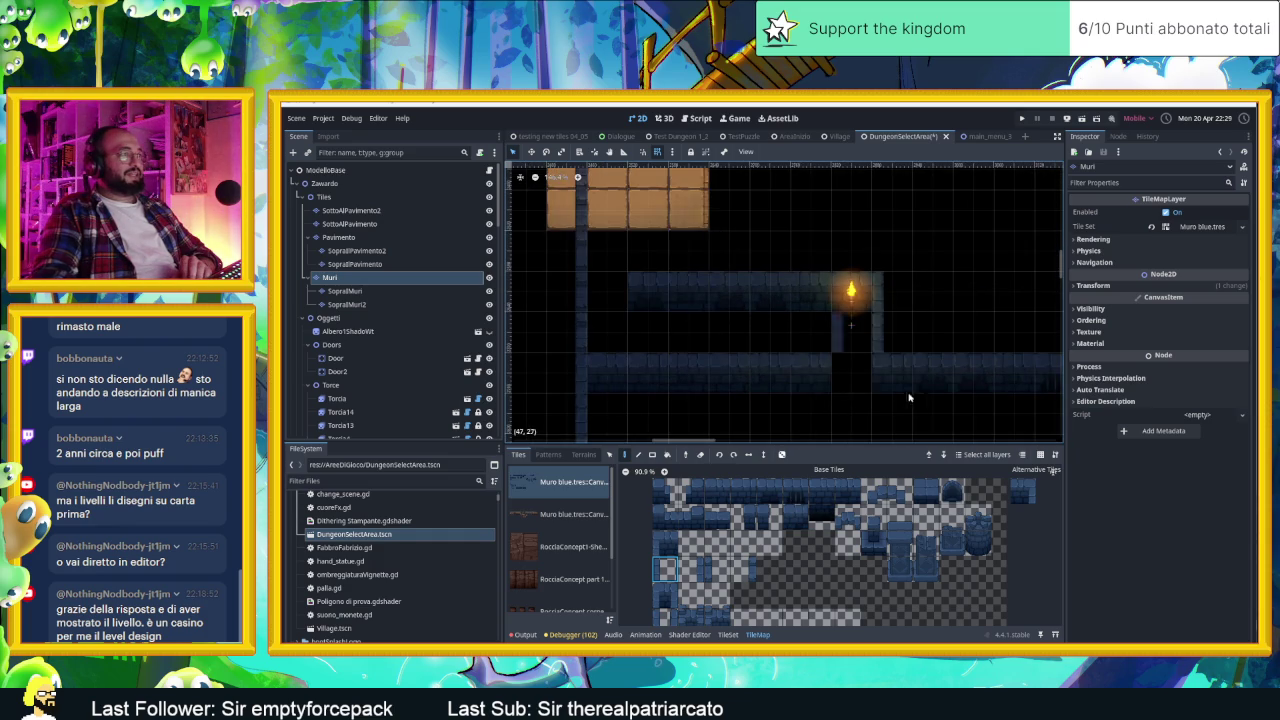
drag(635, 189, 629, 284)
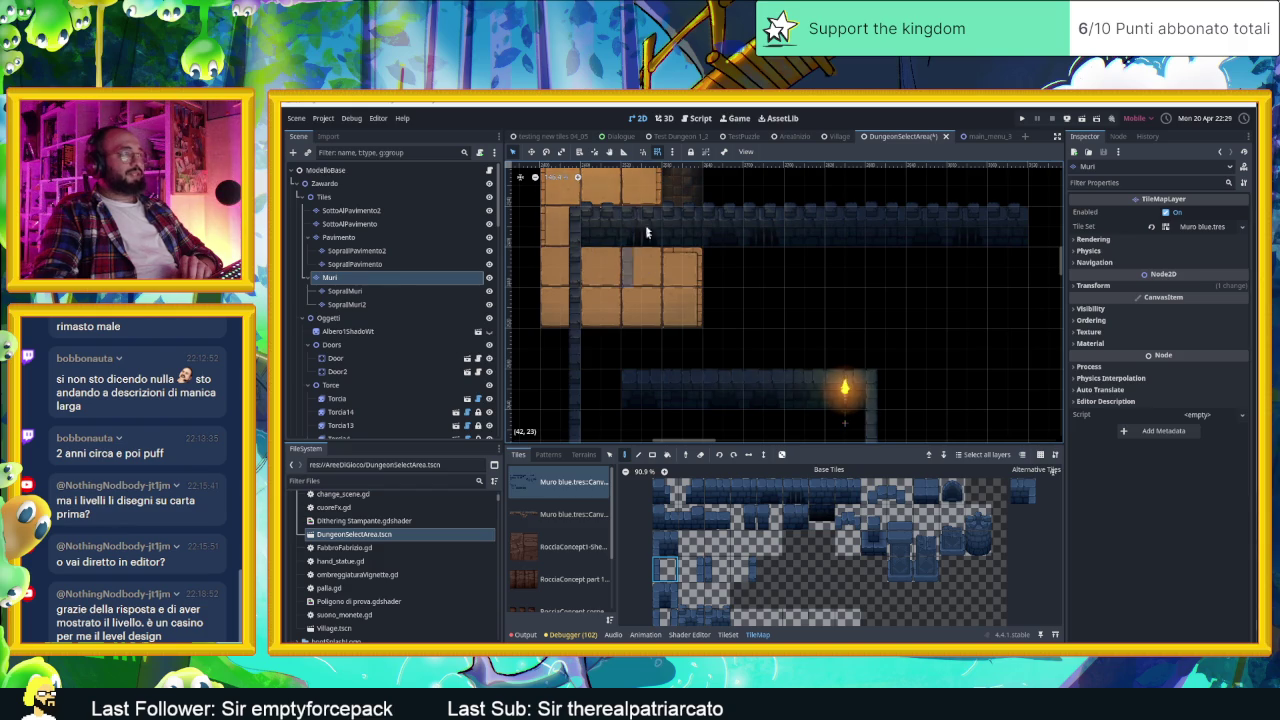
drag(656, 224, 661, 256)
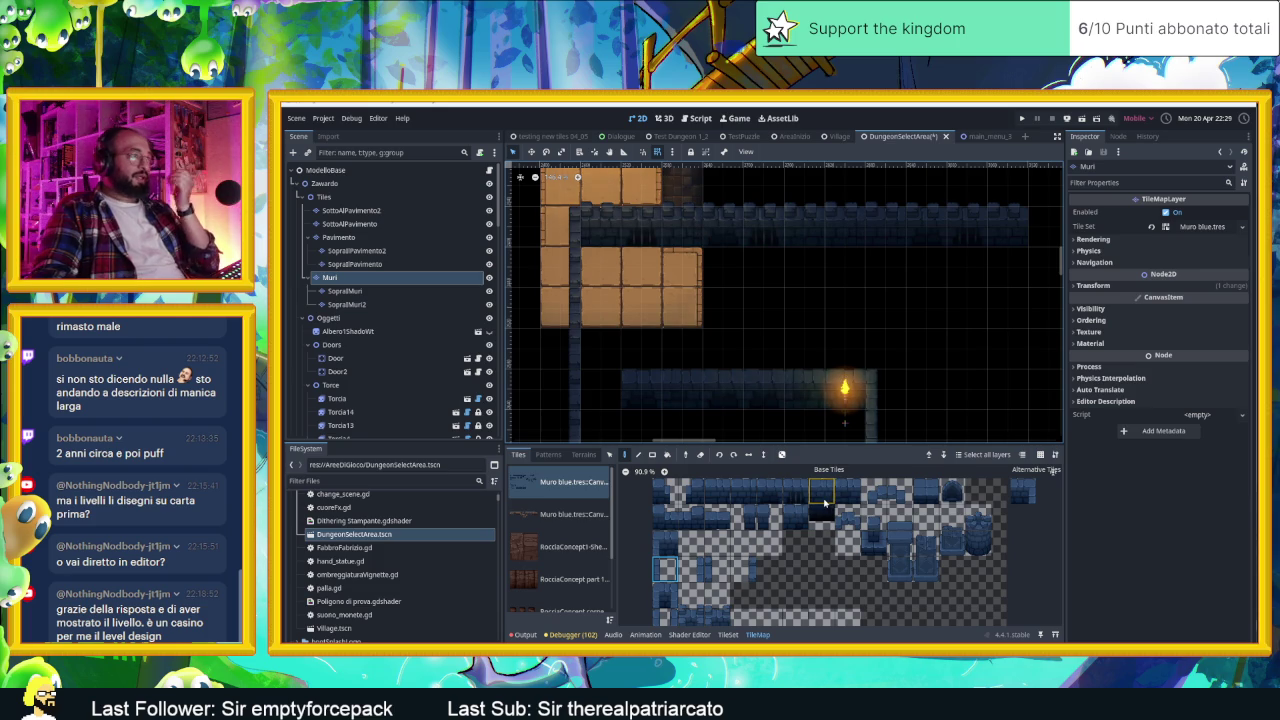
Step: Pick only the top tile of a vertical wall pair in the Muri atlas
drag(825, 512, 825, 494)
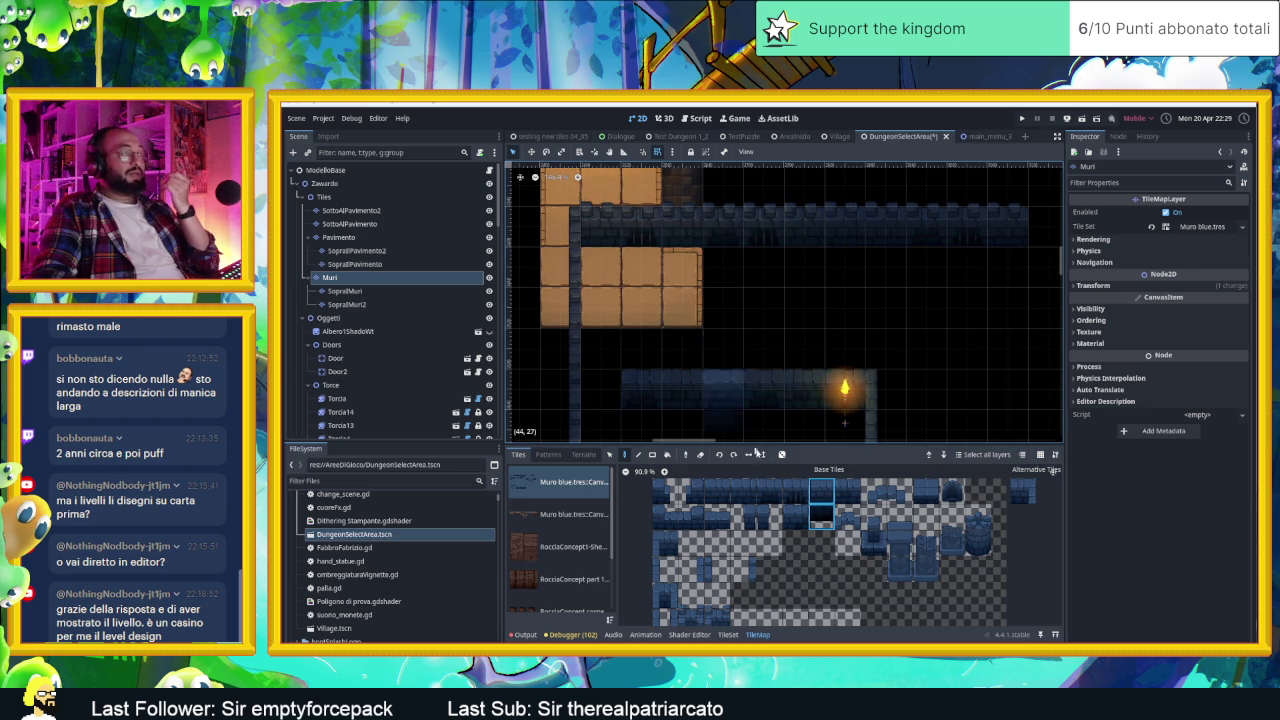
click(821, 490)
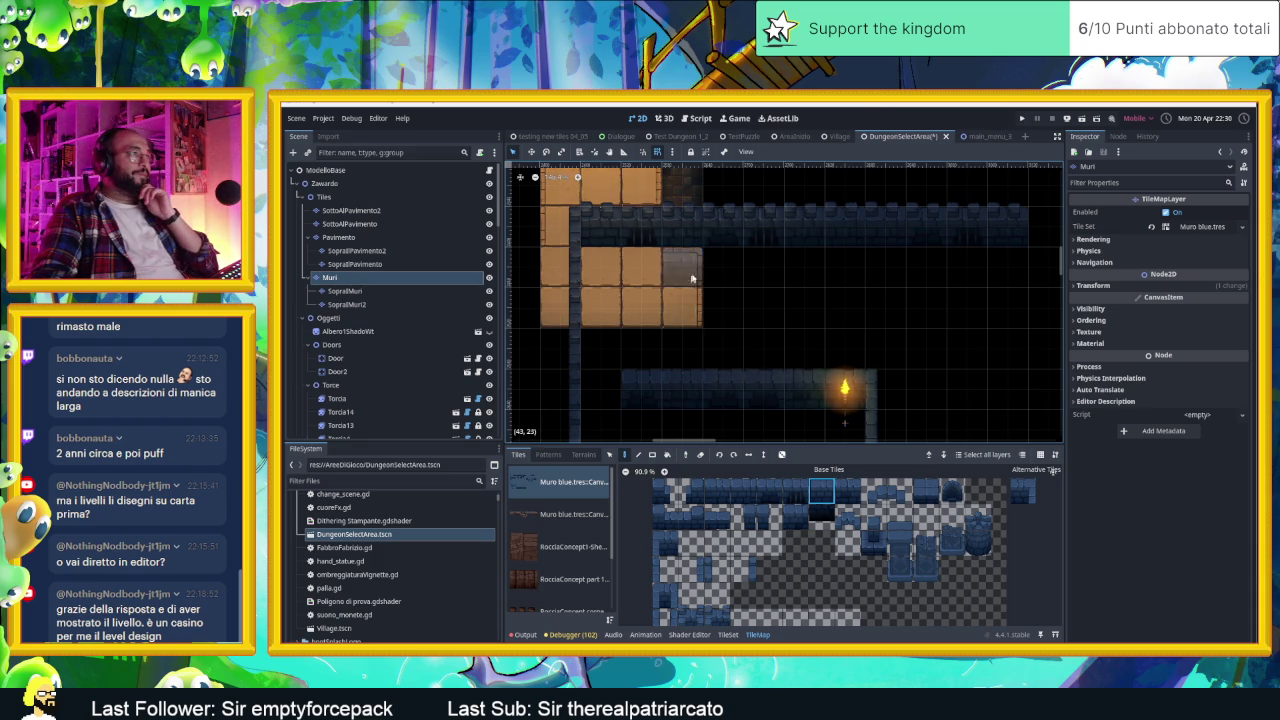
scroll(716, 265, up, 1)
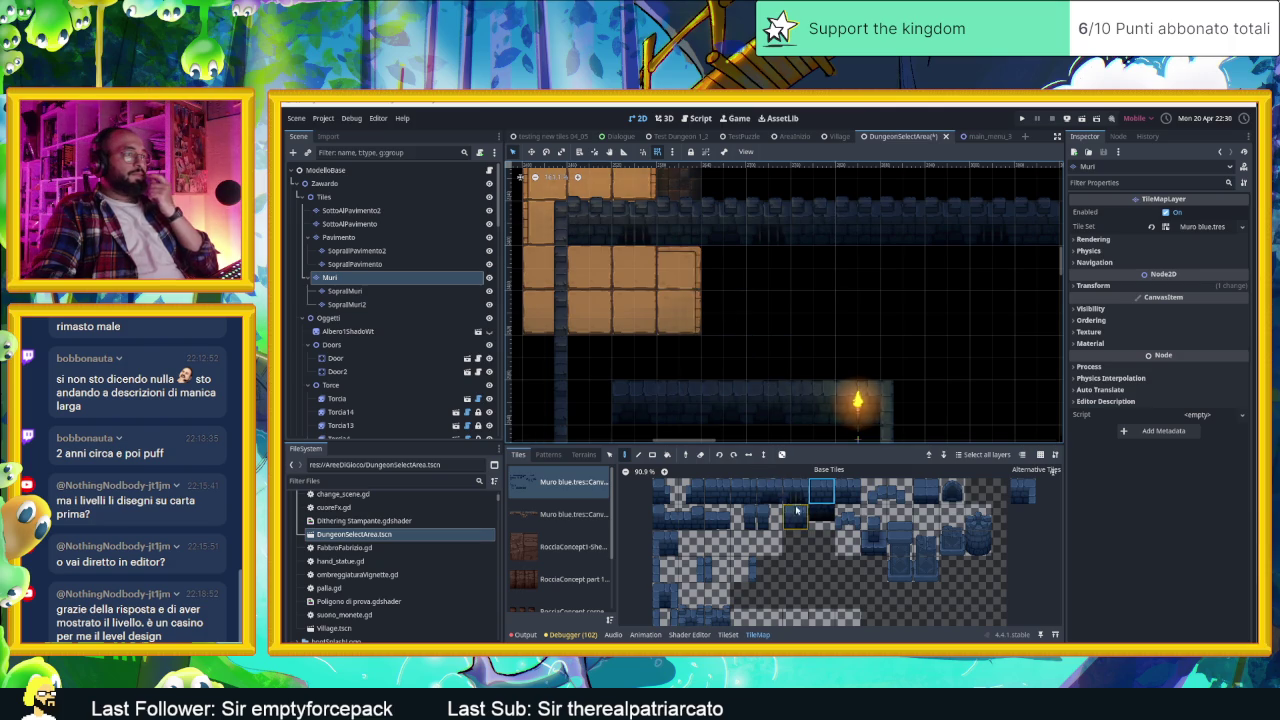
Step: Paint a wall tile beside the orange floor and erase the wrong tile in the top wall
drag(716, 492, 757, 501)
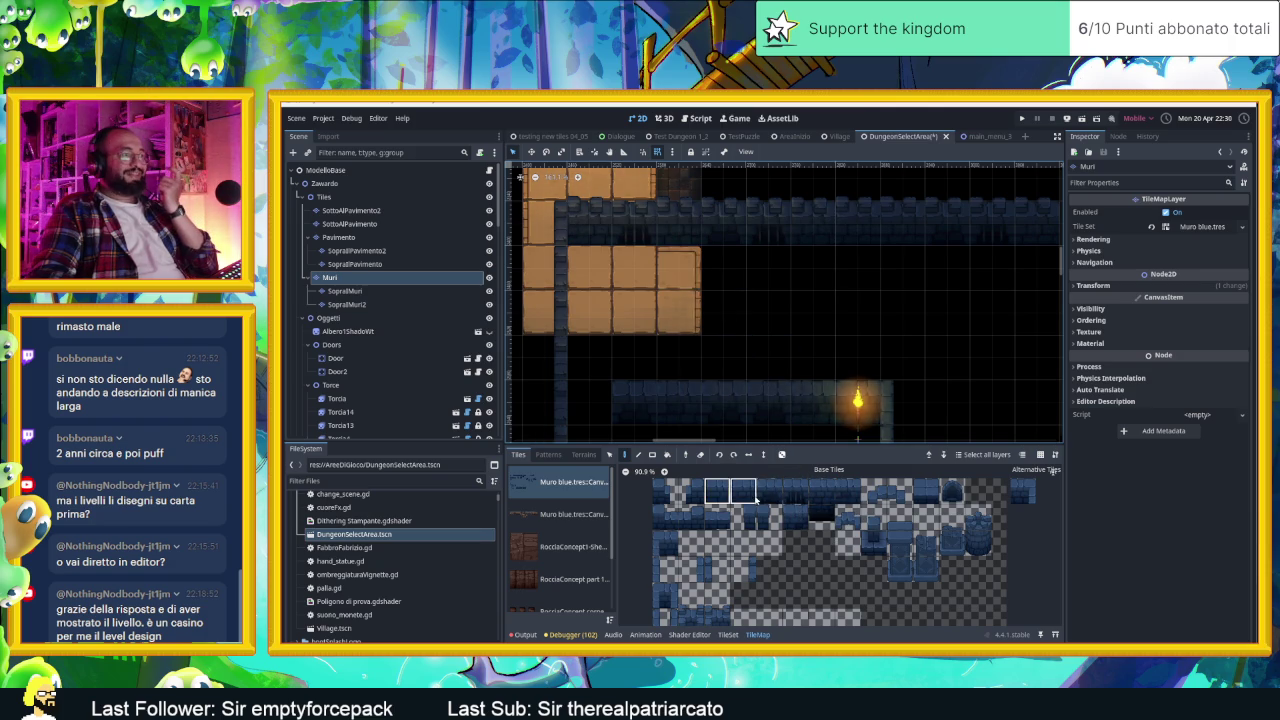
click(718, 491)
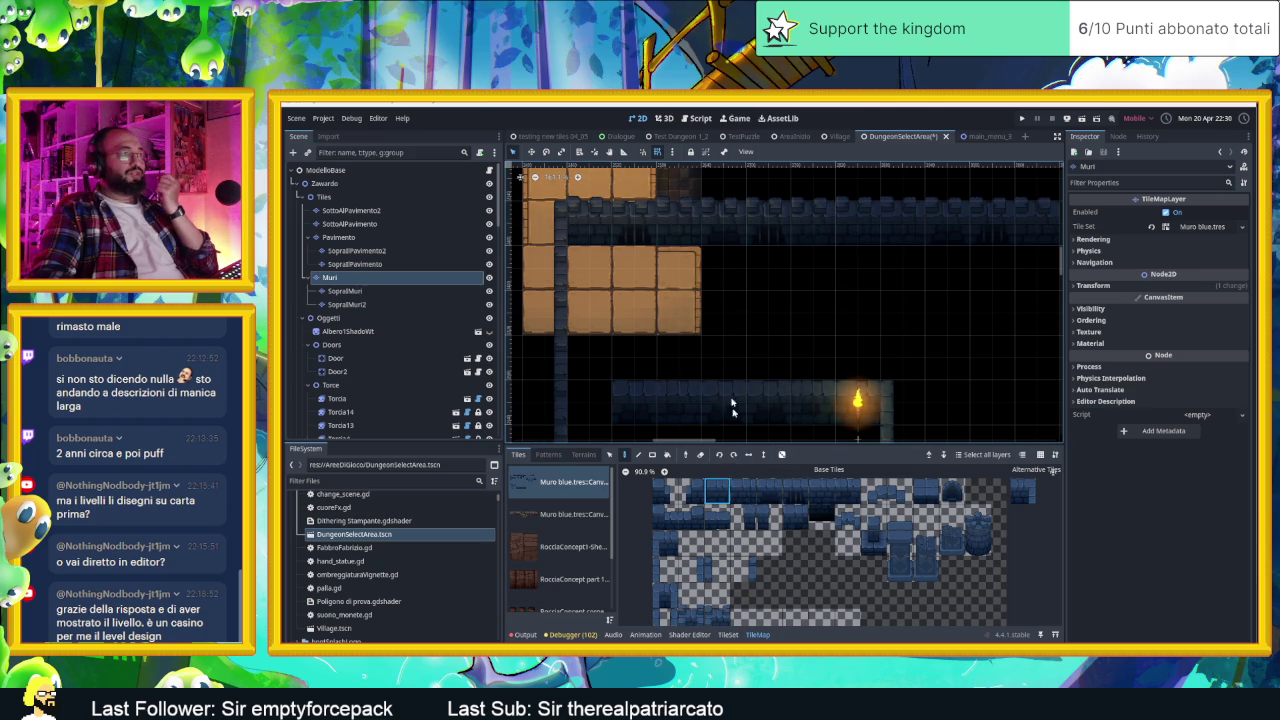
click(723, 321)
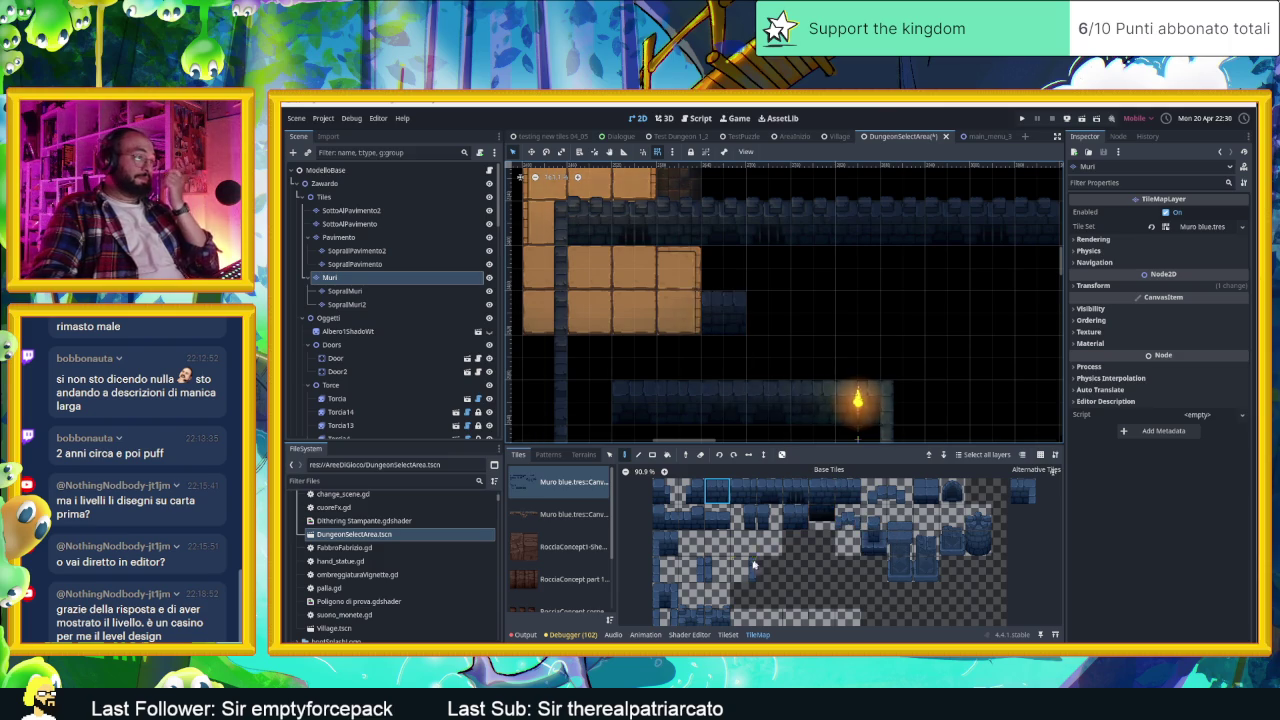
click(665, 569)
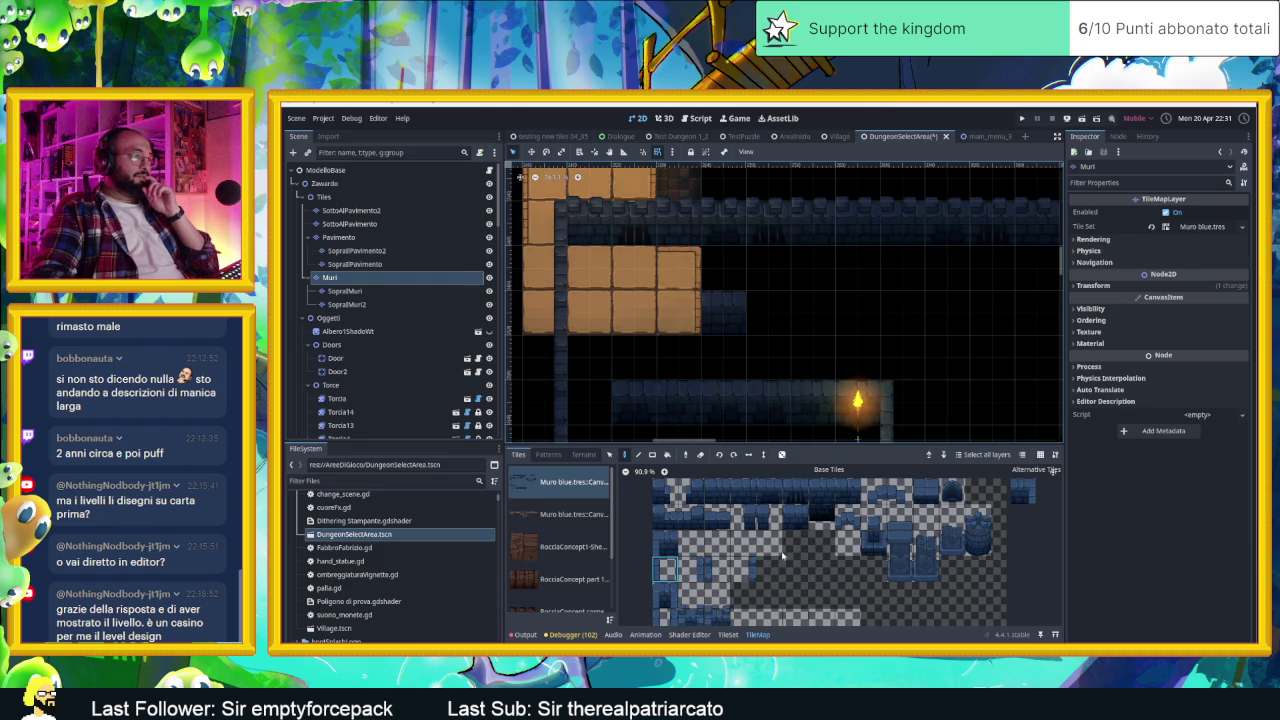
right_click(756, 236)
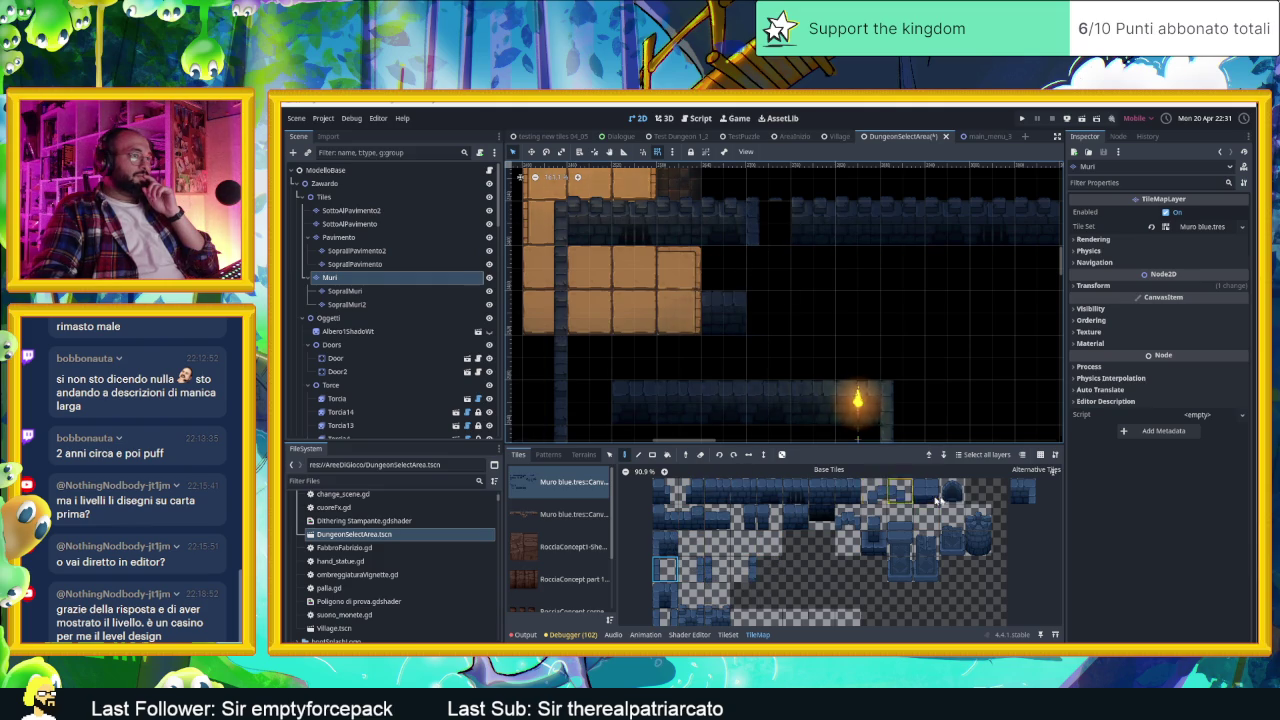
Step: Fill the top wall gap, add a thin wall edge, and place two lower-corridor wall tiles
click(1022, 490)
click(659, 544)
click(766, 220)
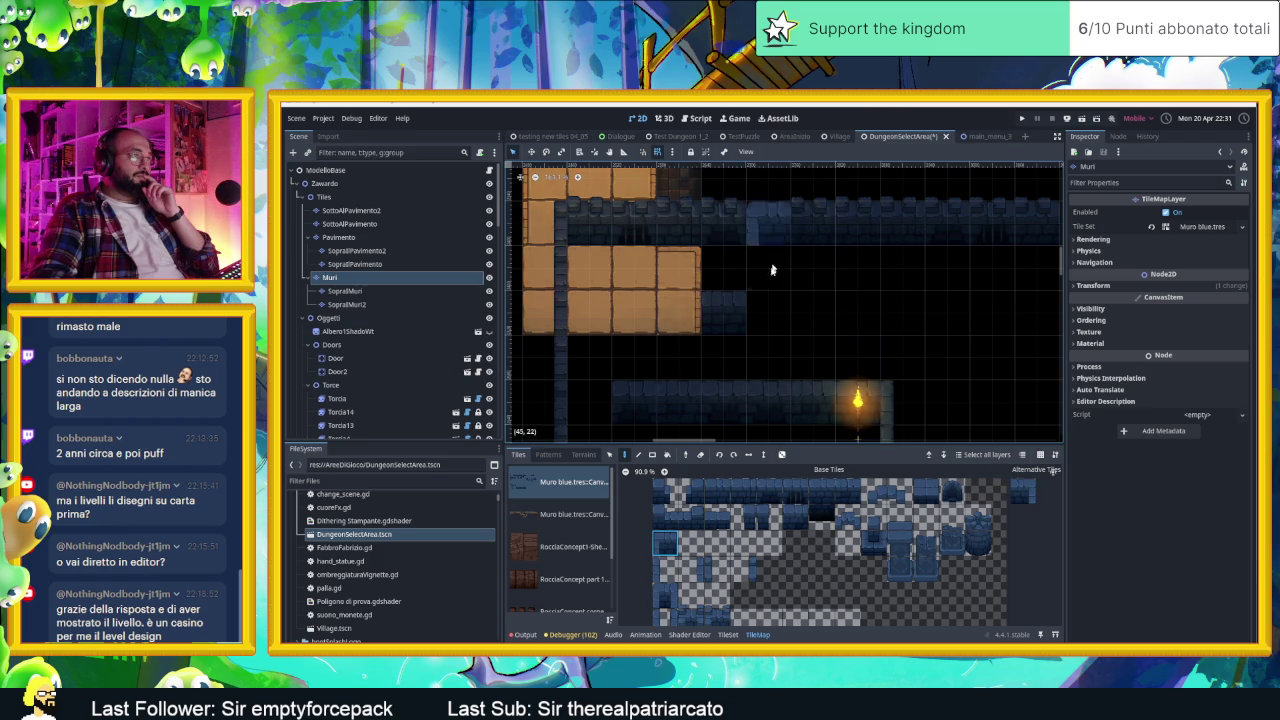
click(667, 571)
click(764, 275)
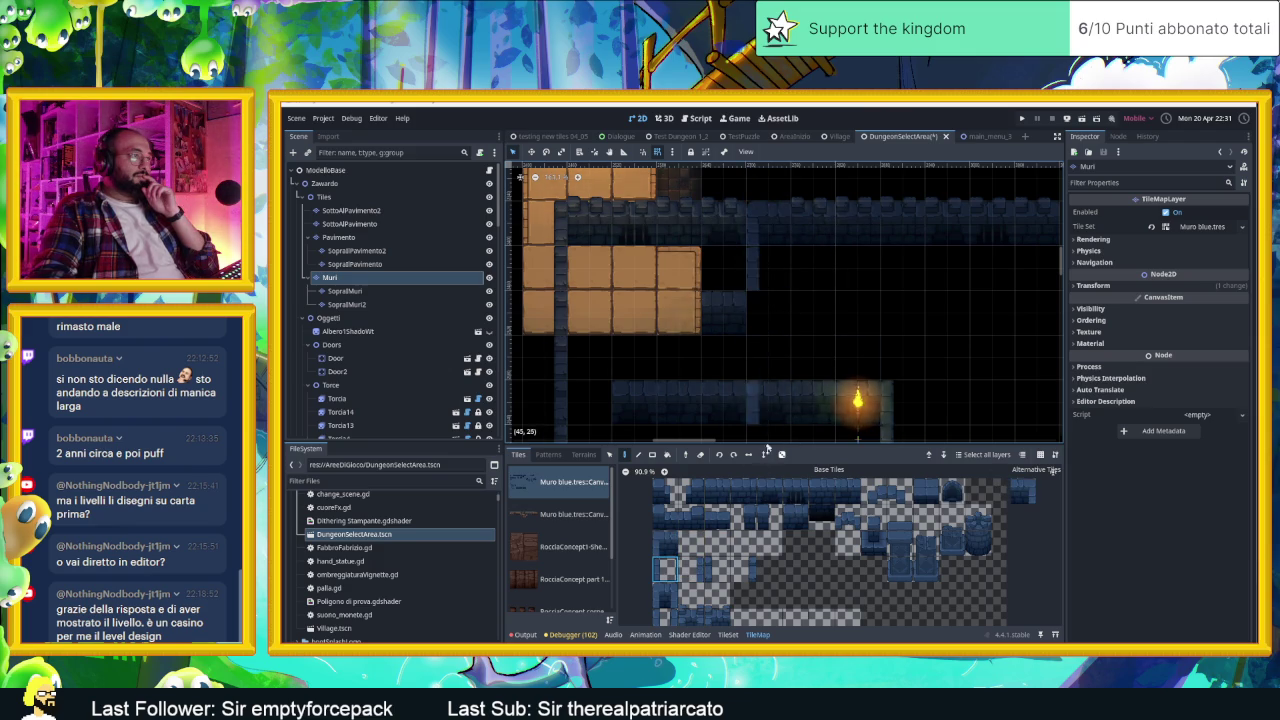
click(766, 515)
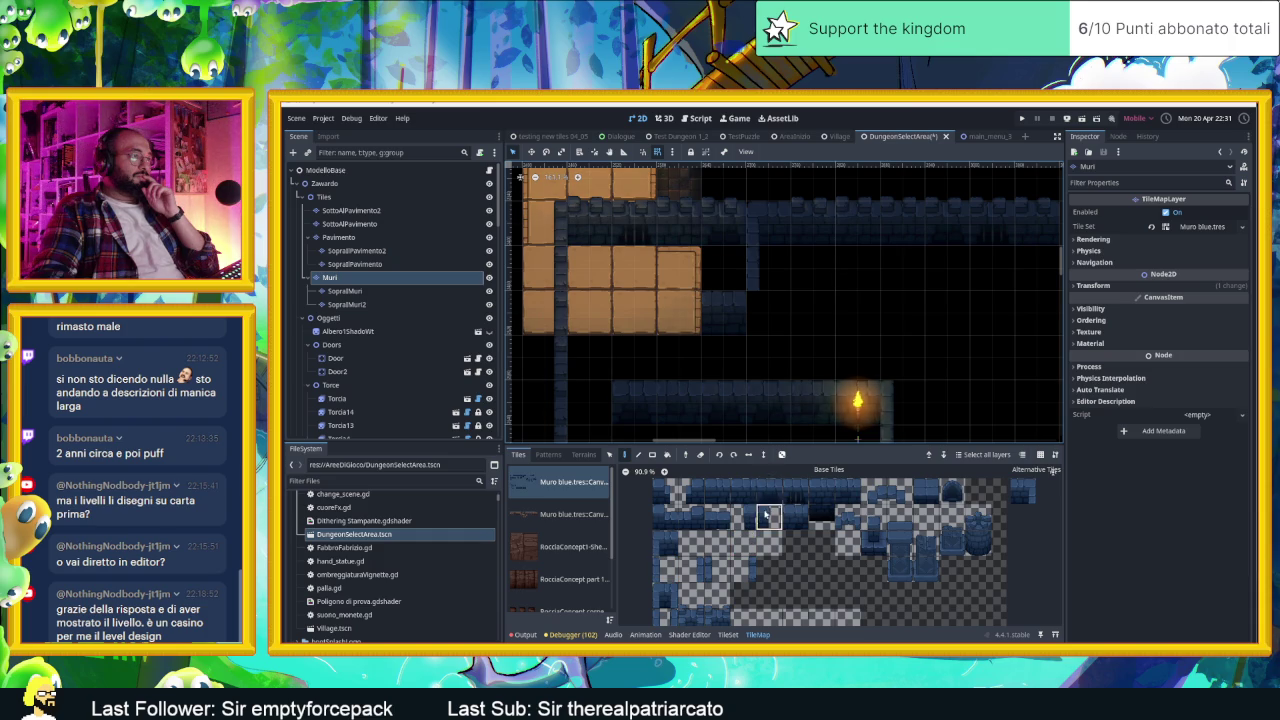
click(757, 310)
click(801, 310)
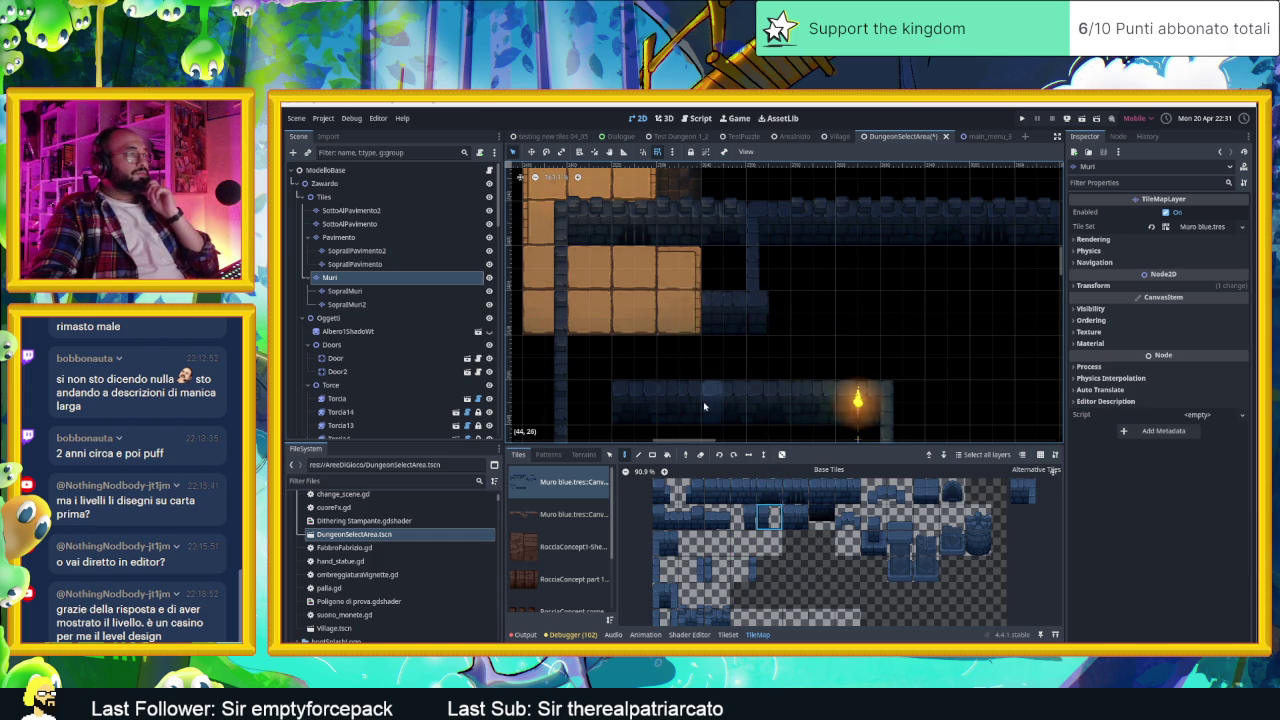
scroll(665, 385, down, 6)
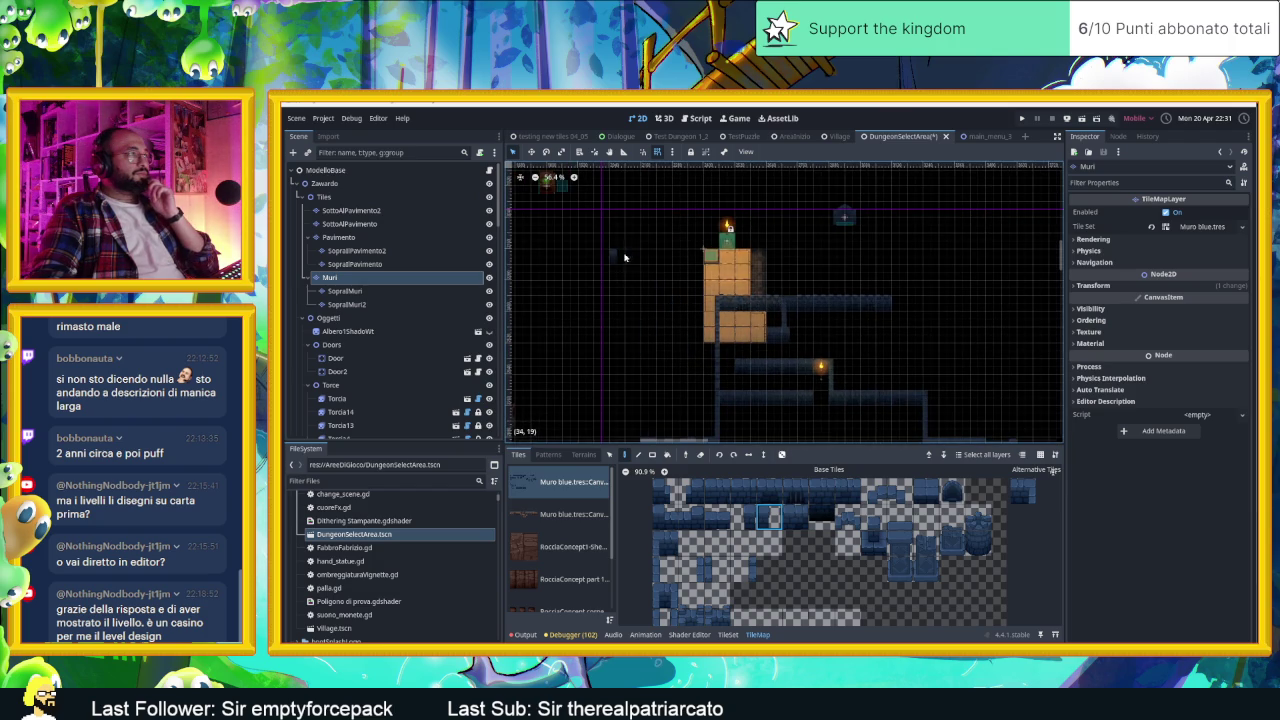
Step: Move the test piston onto the platform by the entrance
drag(624, 257, 654, 295)
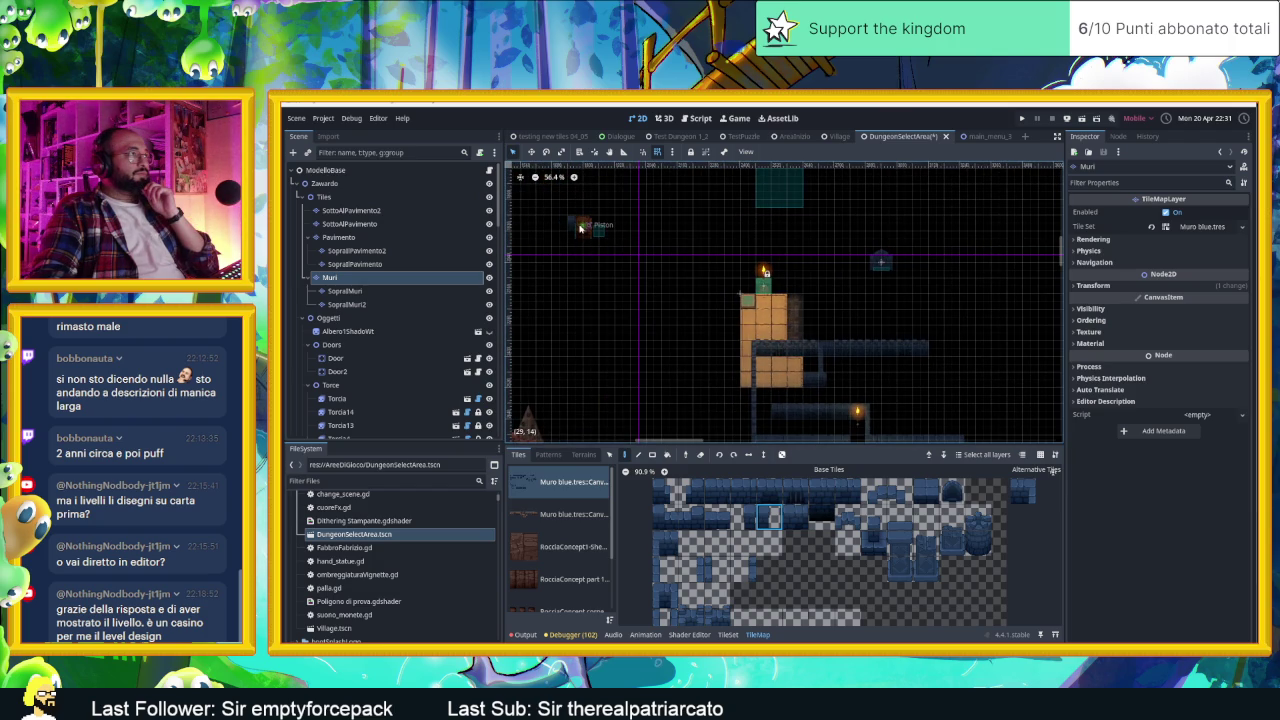
click(584, 226)
click(584, 226)
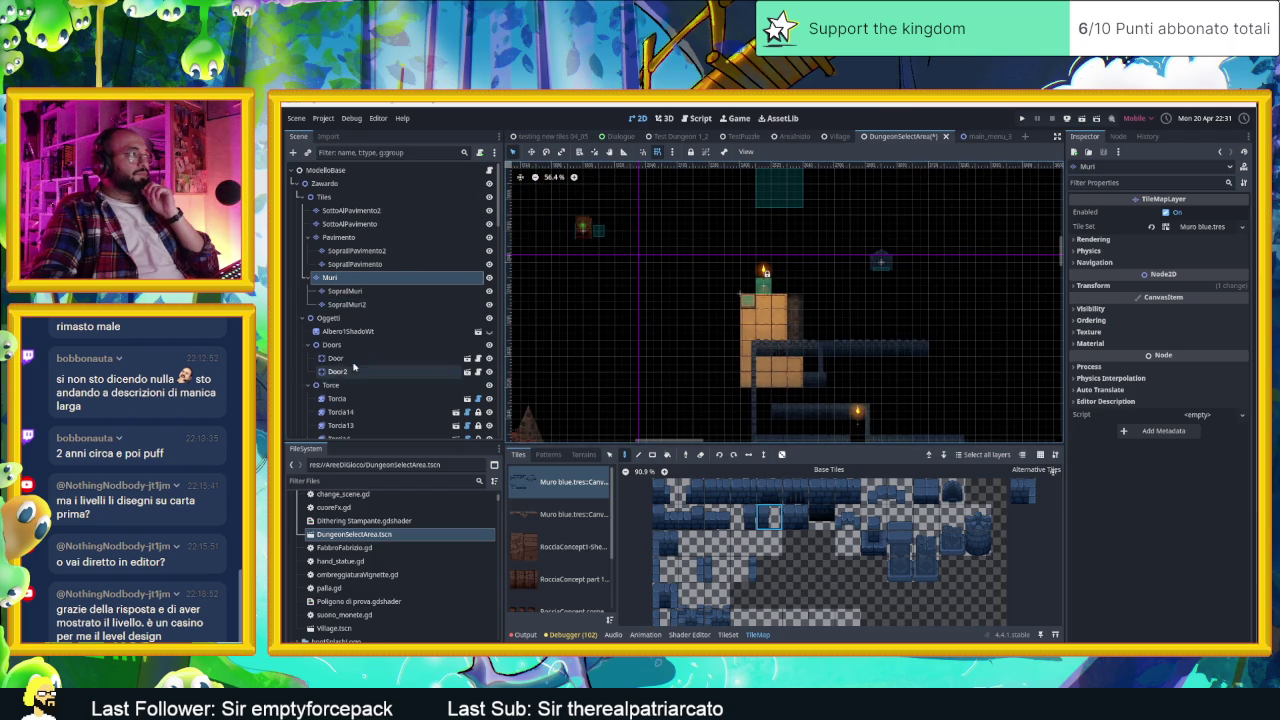
click(590, 228)
mouse_move(590, 228)
mouse_down()
mouse_move(775, 355)
mouse_move(811, 362)
mouse_up()
scroll(811, 362, up, 5)
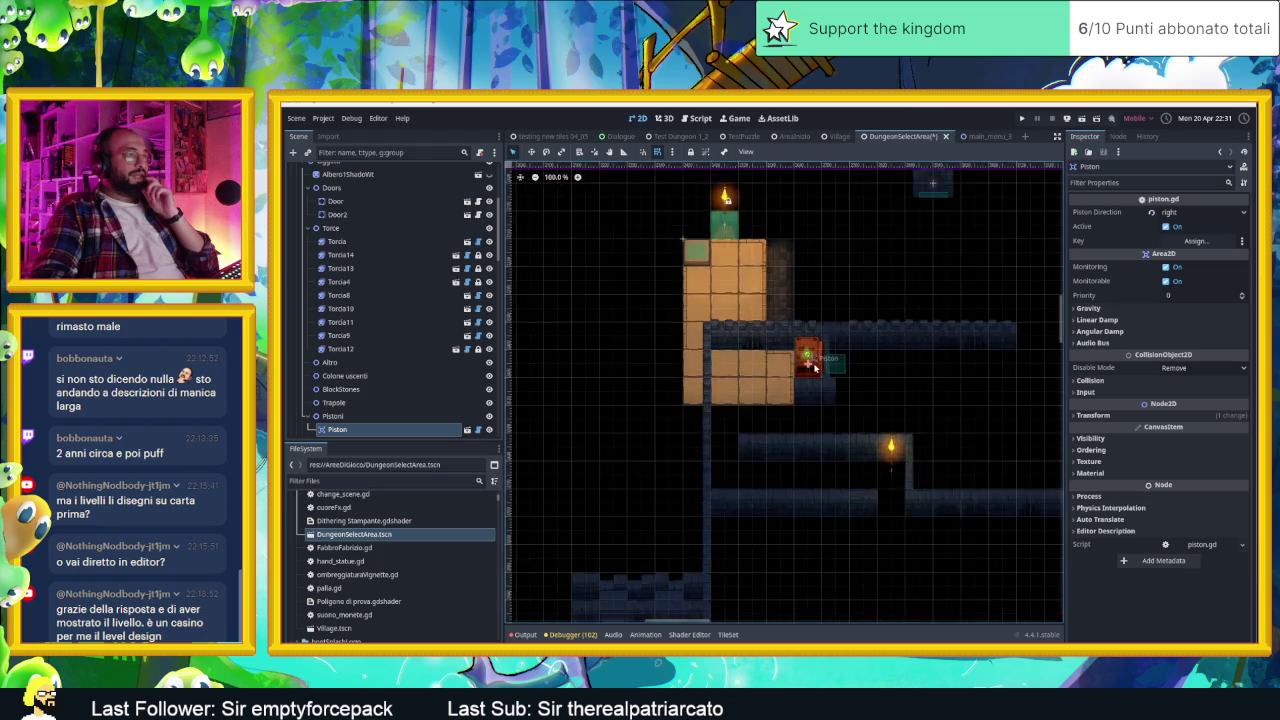
Step: Set the piston's Piston Direction to left in the Inspector
click(1168, 213)
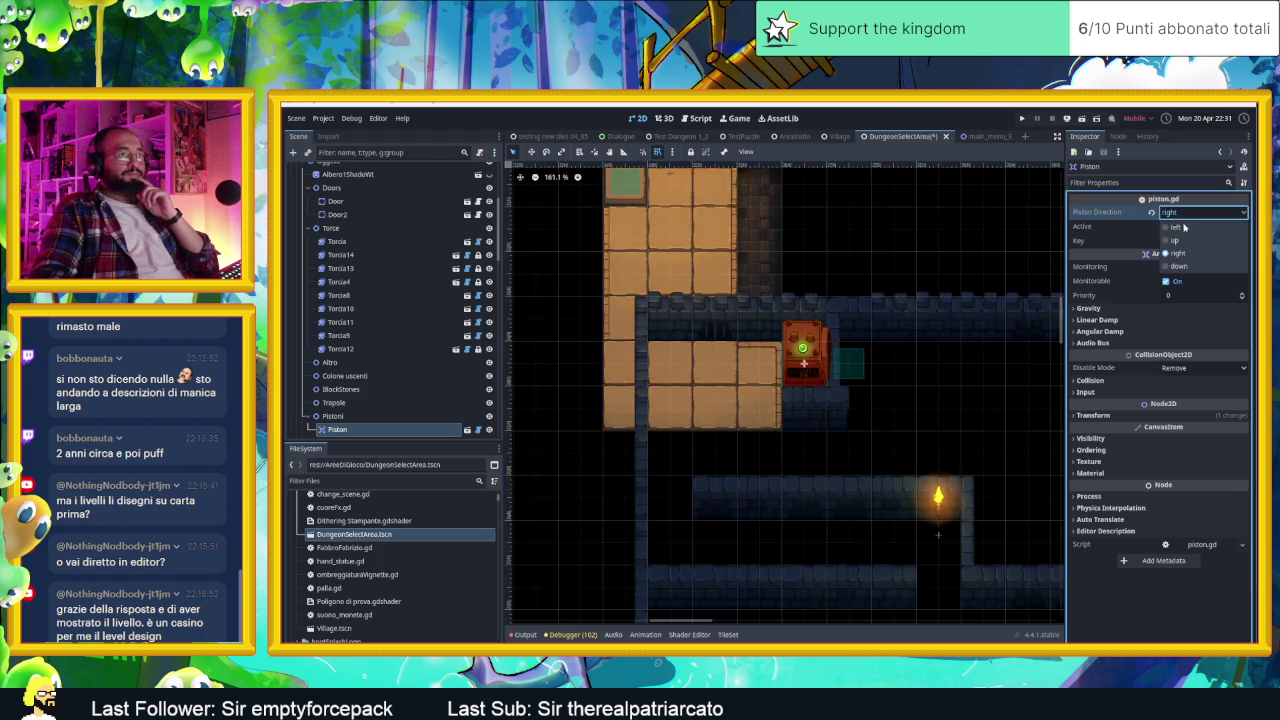
click(1184, 228)
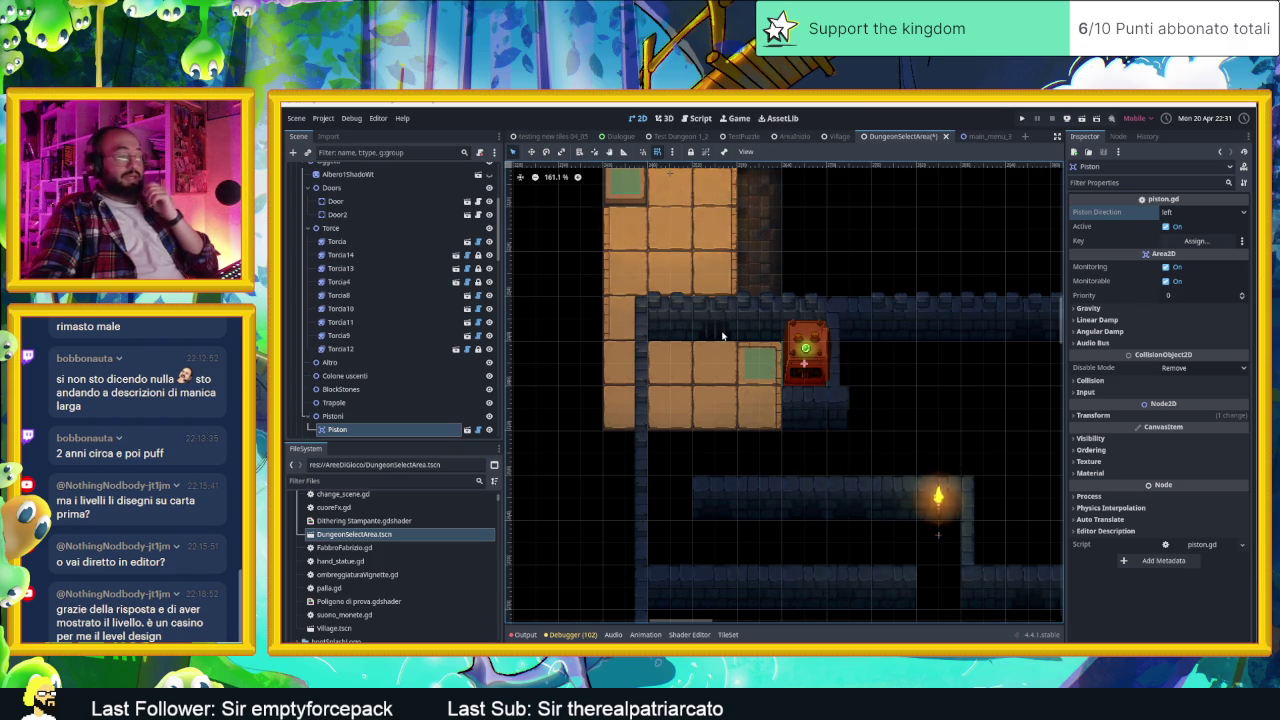
drag(834, 408, 757, 400)
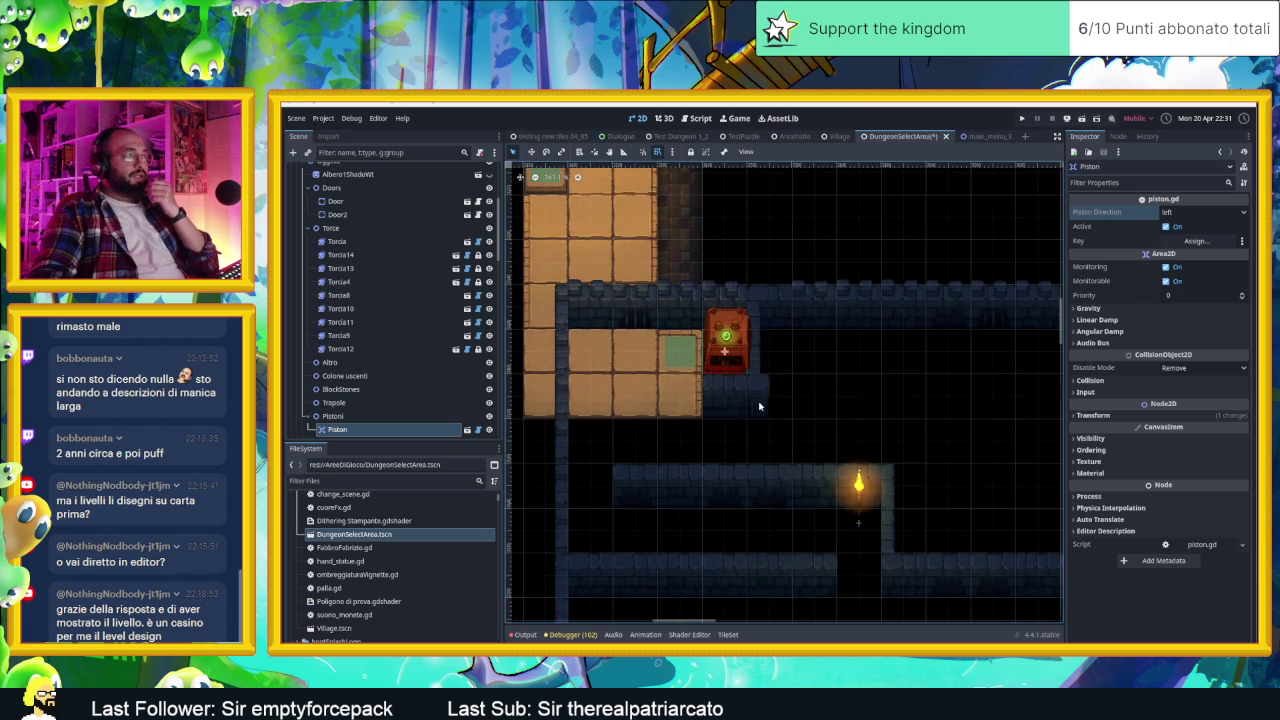
drag(897, 408, 838, 403)
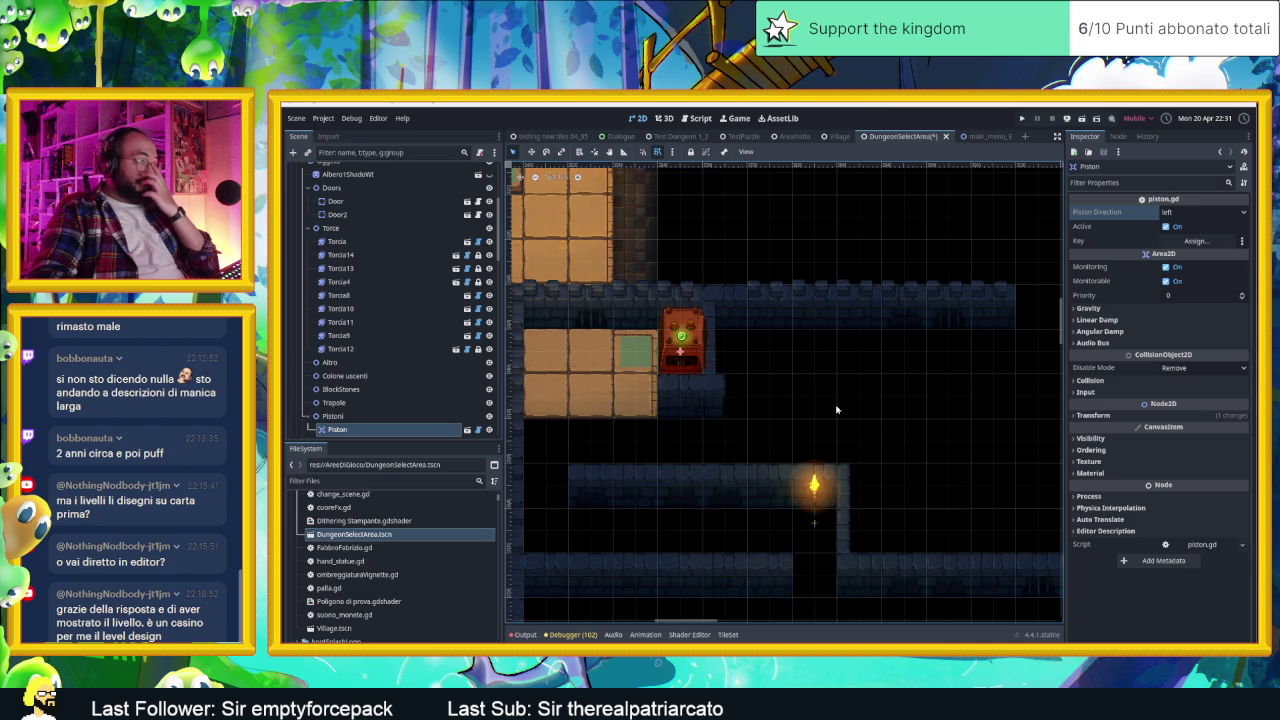
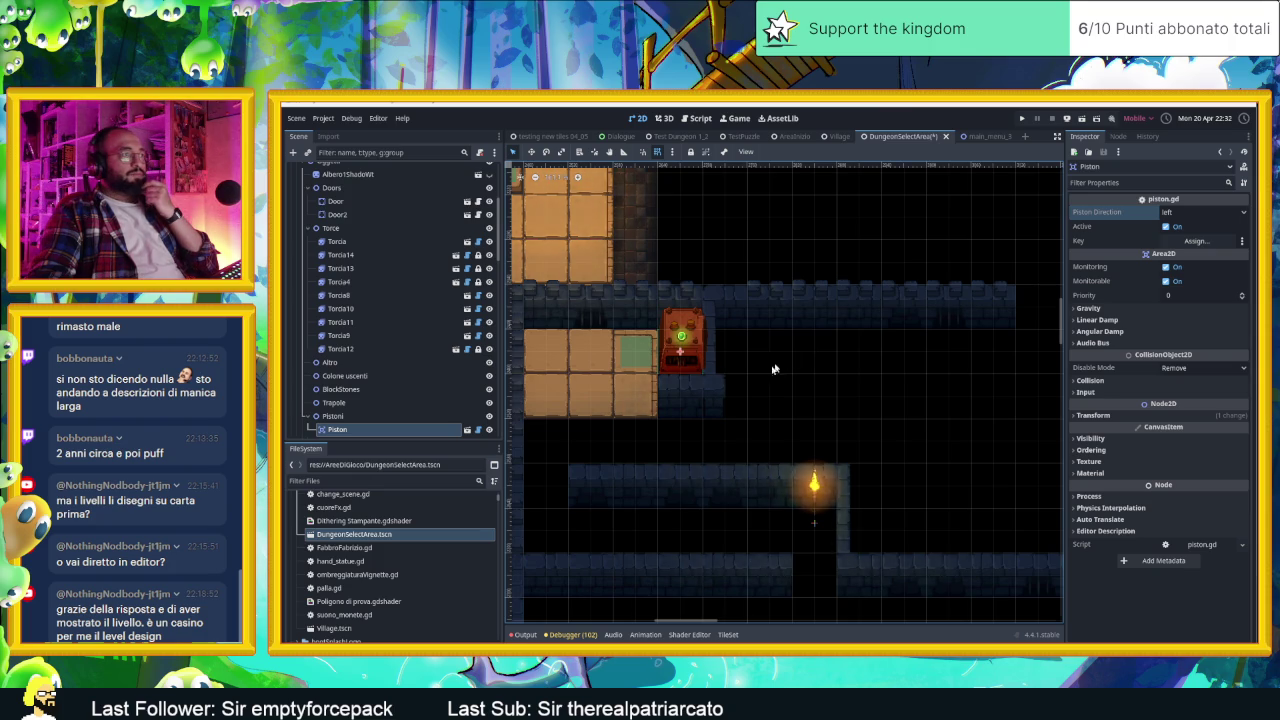
Step: Select the Pavimento layer and erase the orange floor tiles across the room
scroll(772, 369, down, 4)
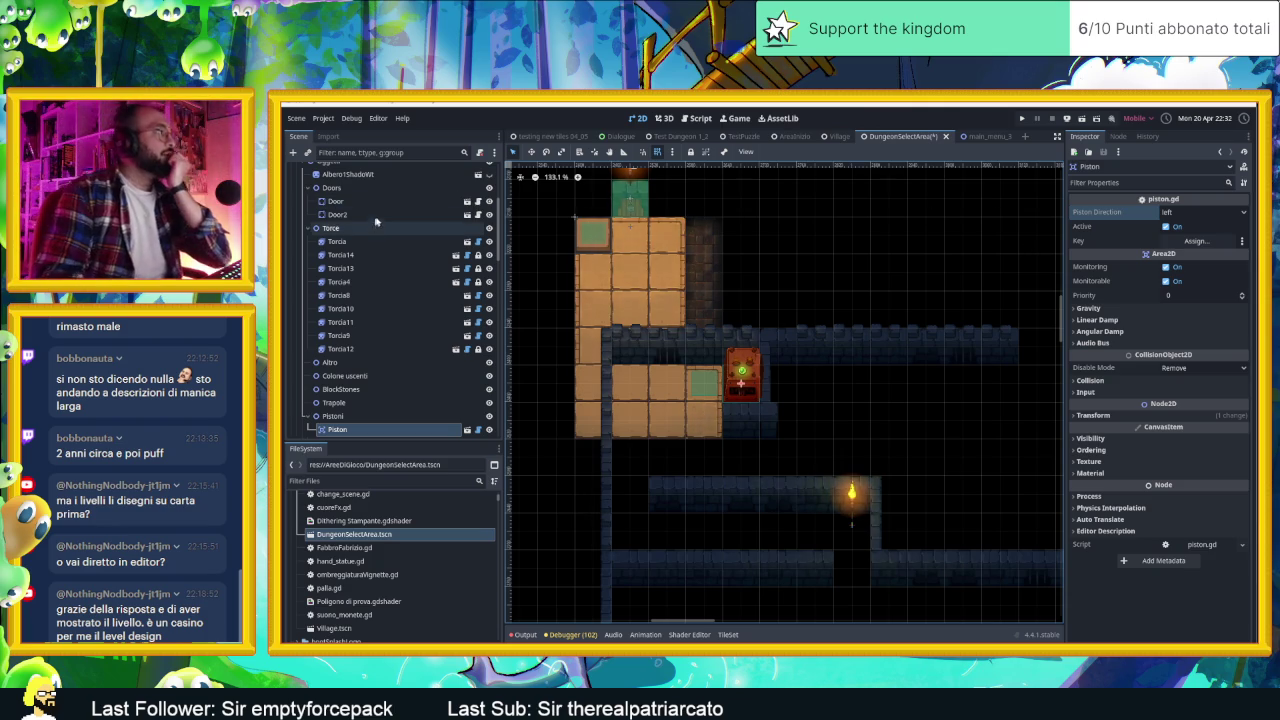
scroll(405, 200, up, 4)
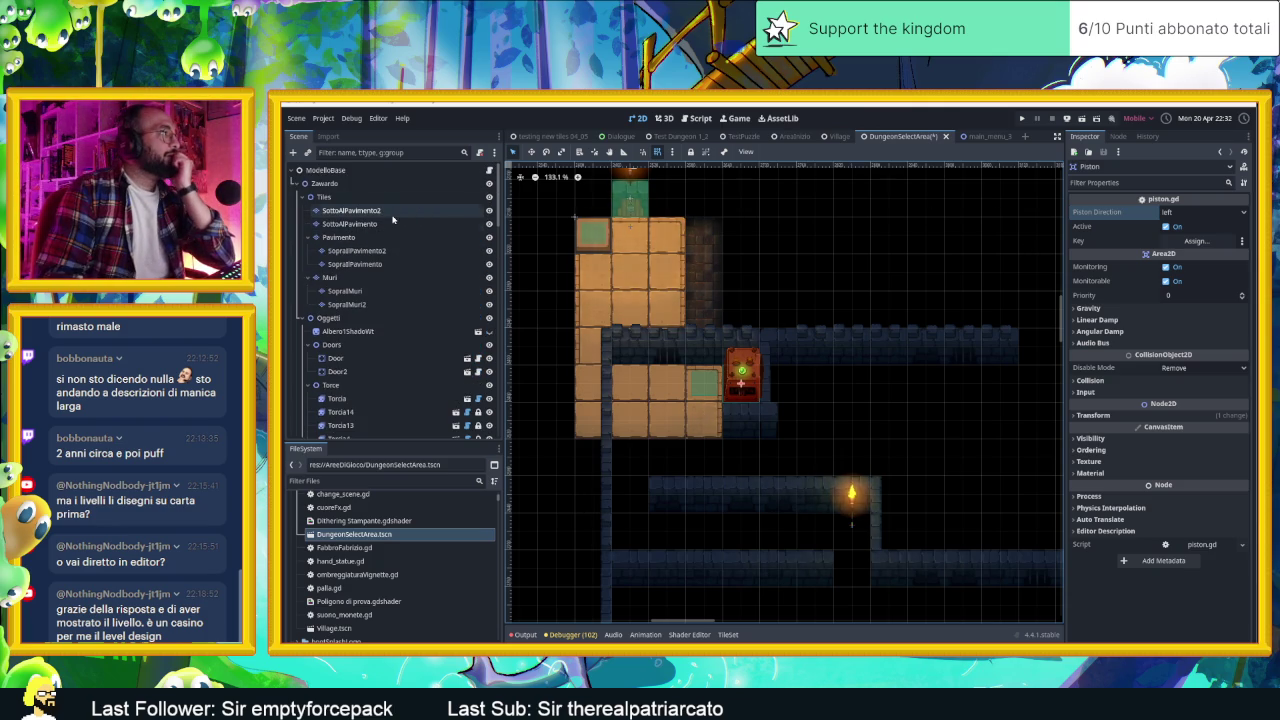
click(479, 239)
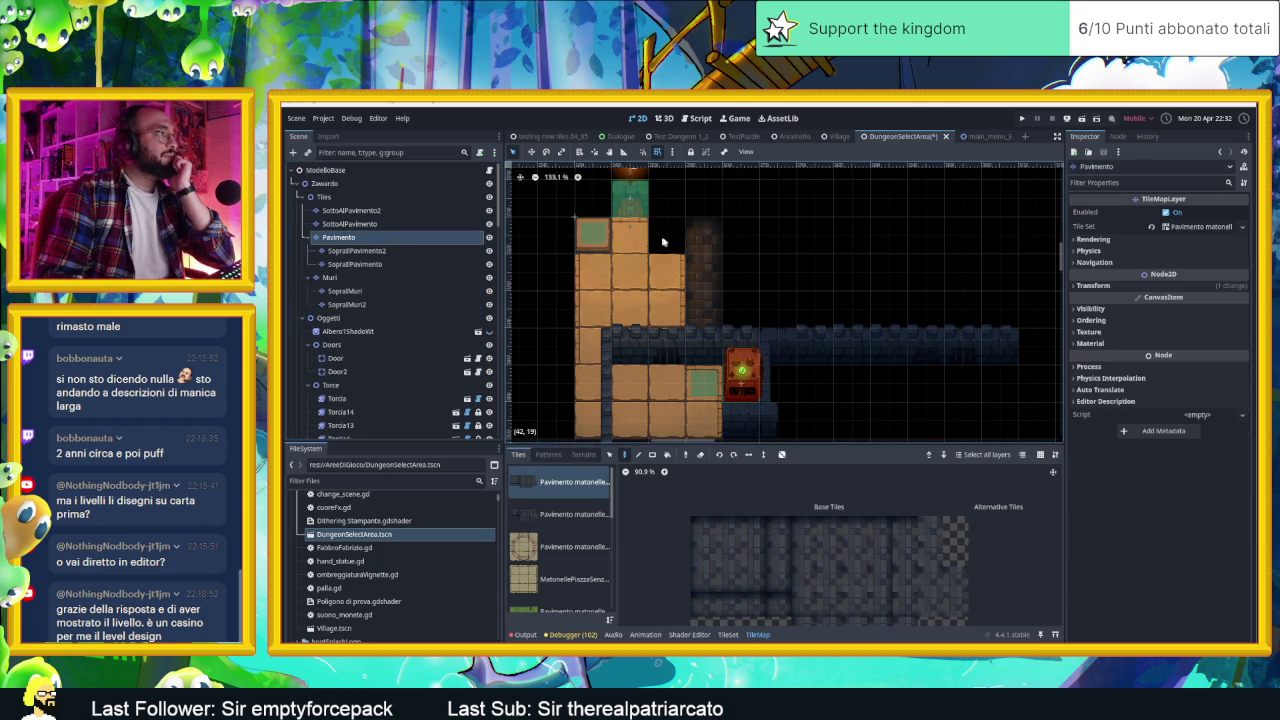
mouse_move(630, 273)
mouse_down()
mouse_move(705, 273)
mouse_move(590, 310)
mouse_move(680, 383)
mouse_move(667, 422)
mouse_move(673, 339)
mouse_up()
drag(558, 424, 659, 381)
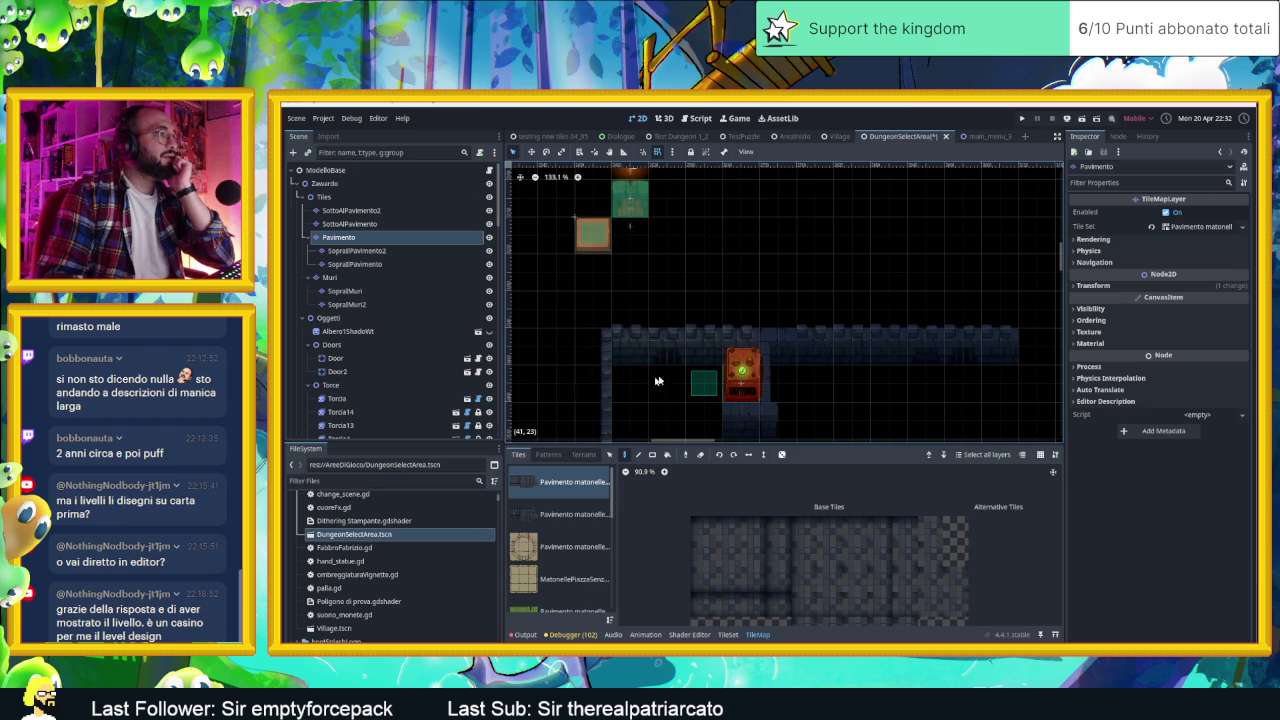
Step: Pan around the cleared level and select the Muri wall layer
scroll(681, 267, down, 3)
scroll(808, 309, up, 2)
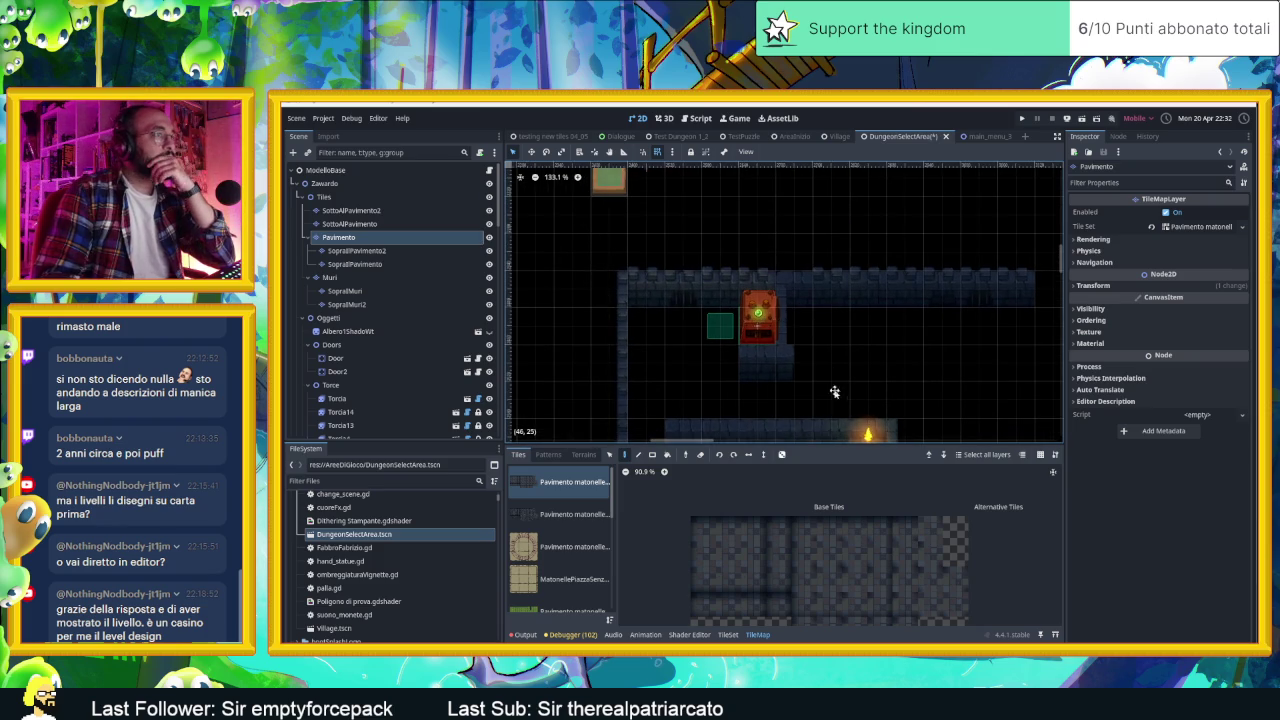
scroll(804, 326, down, 2)
scroll(850, 310, right, 1)
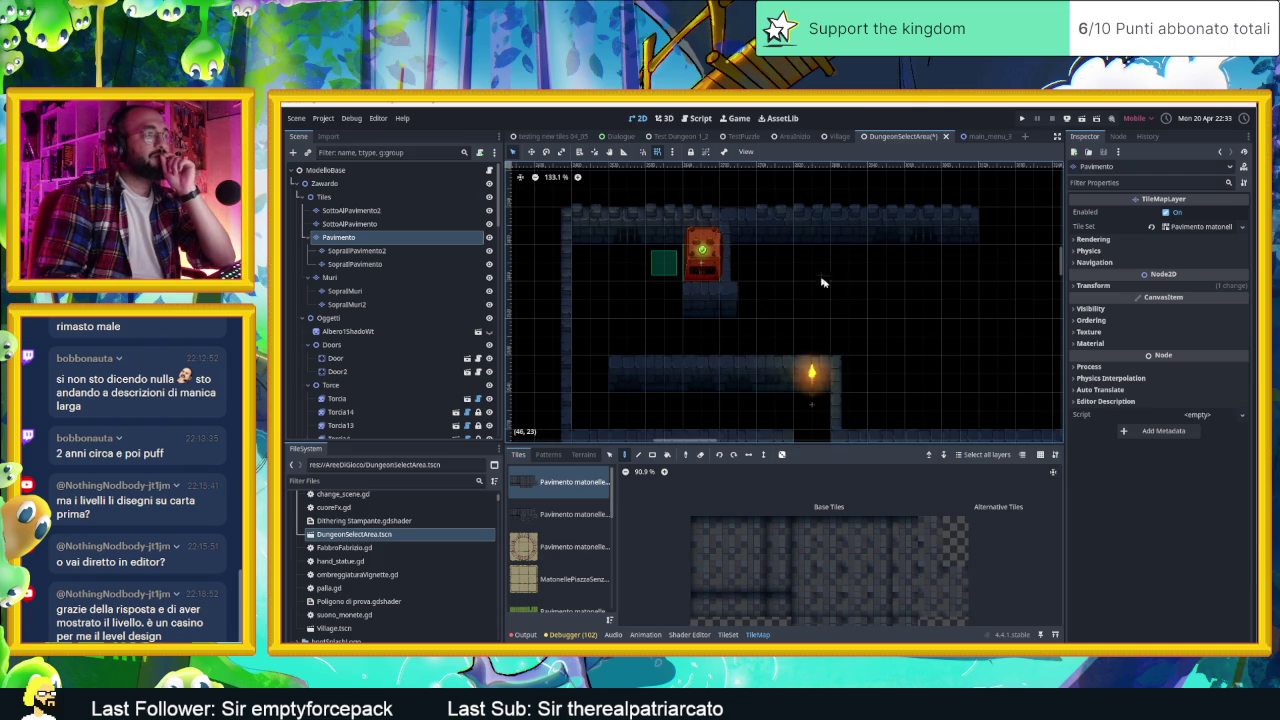
scroll(797, 280, up, 3)
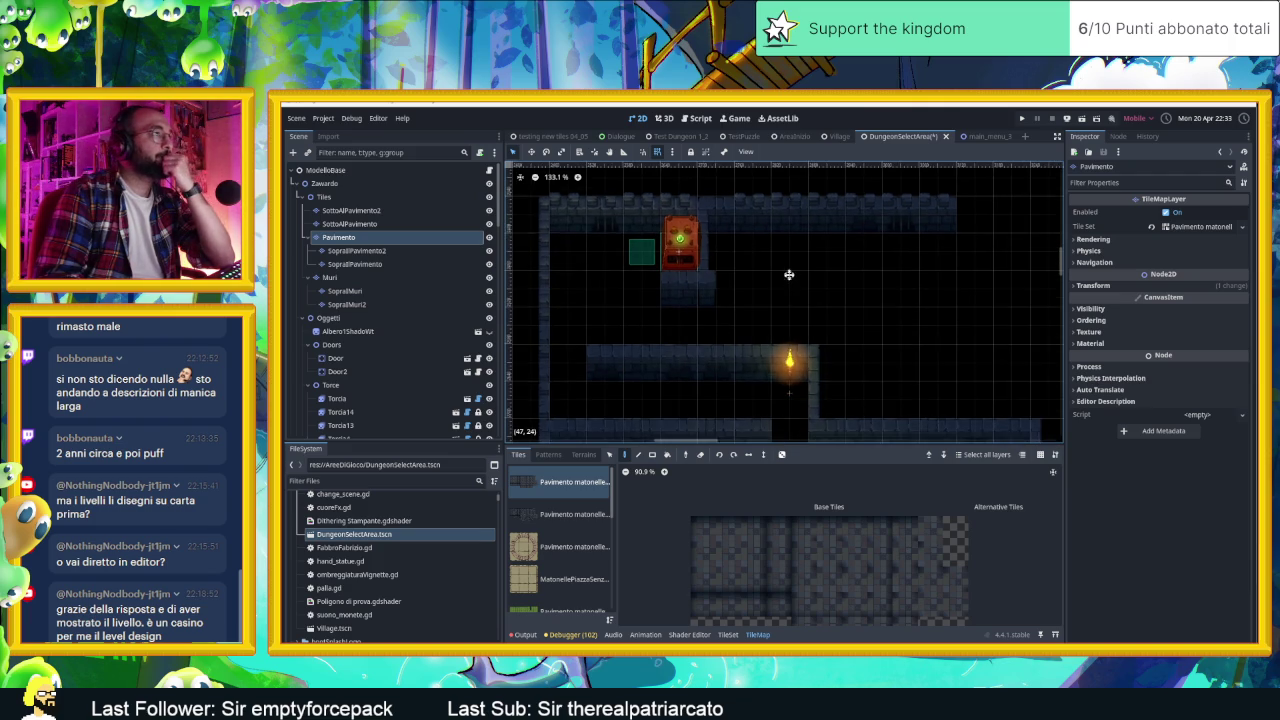
click(391, 277)
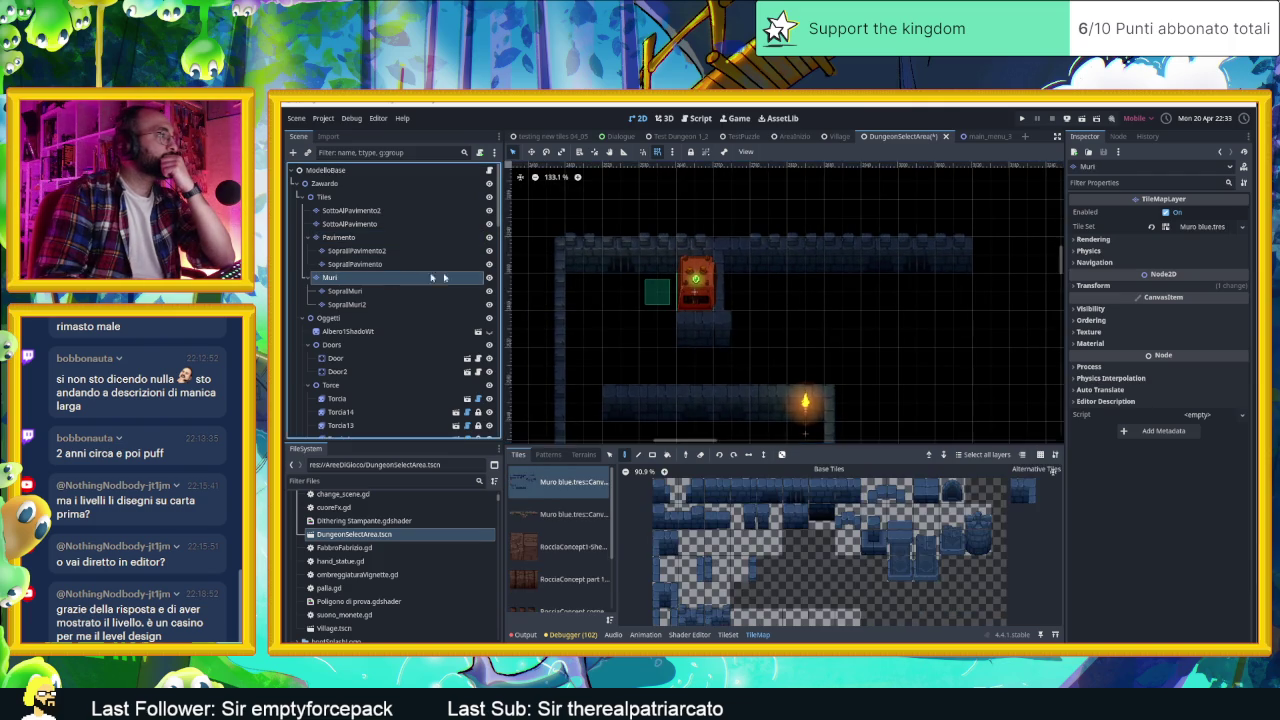
Step: Box-select the upper wall row on Muri and move it up two tiles
click(609, 454)
mouse_move(565, 238)
mouse_down()
mouse_move(903, 344)
mouse_move(1006, 337)
mouse_up()
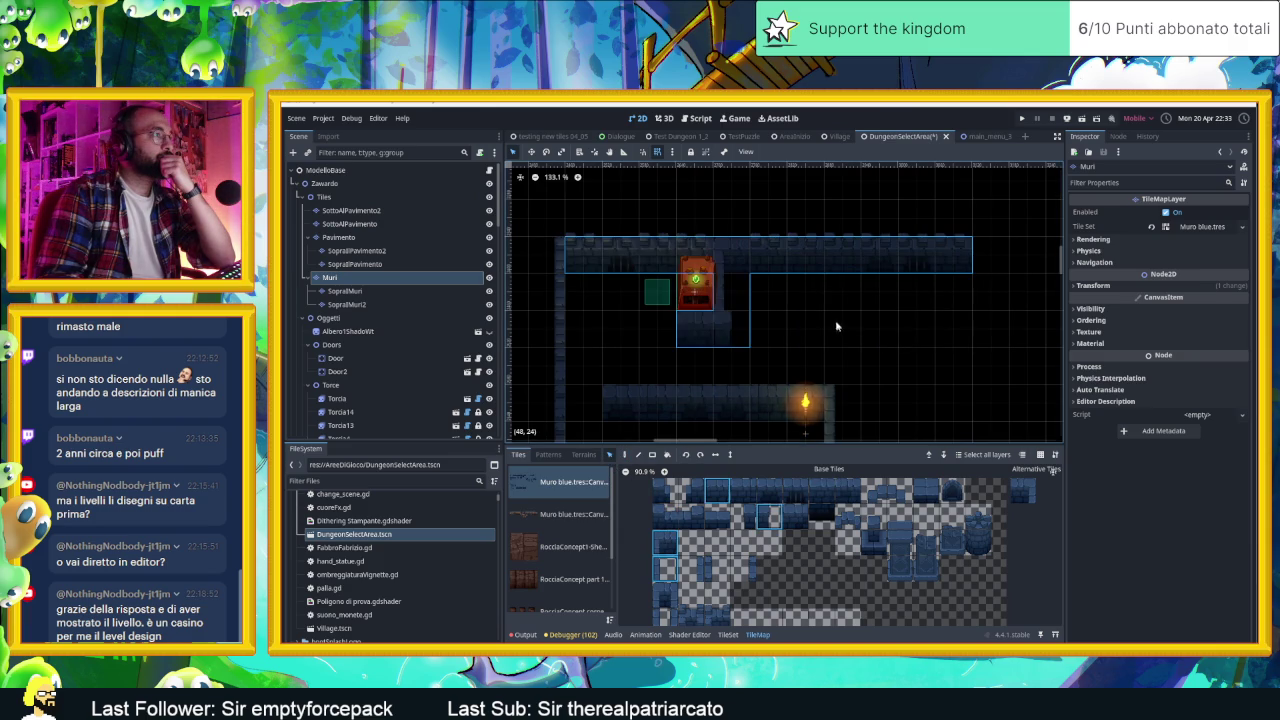
drag(820, 244, 820, 206)
click(754, 290)
Step: Select the piston in the room and adjust the view around it
click(692, 270)
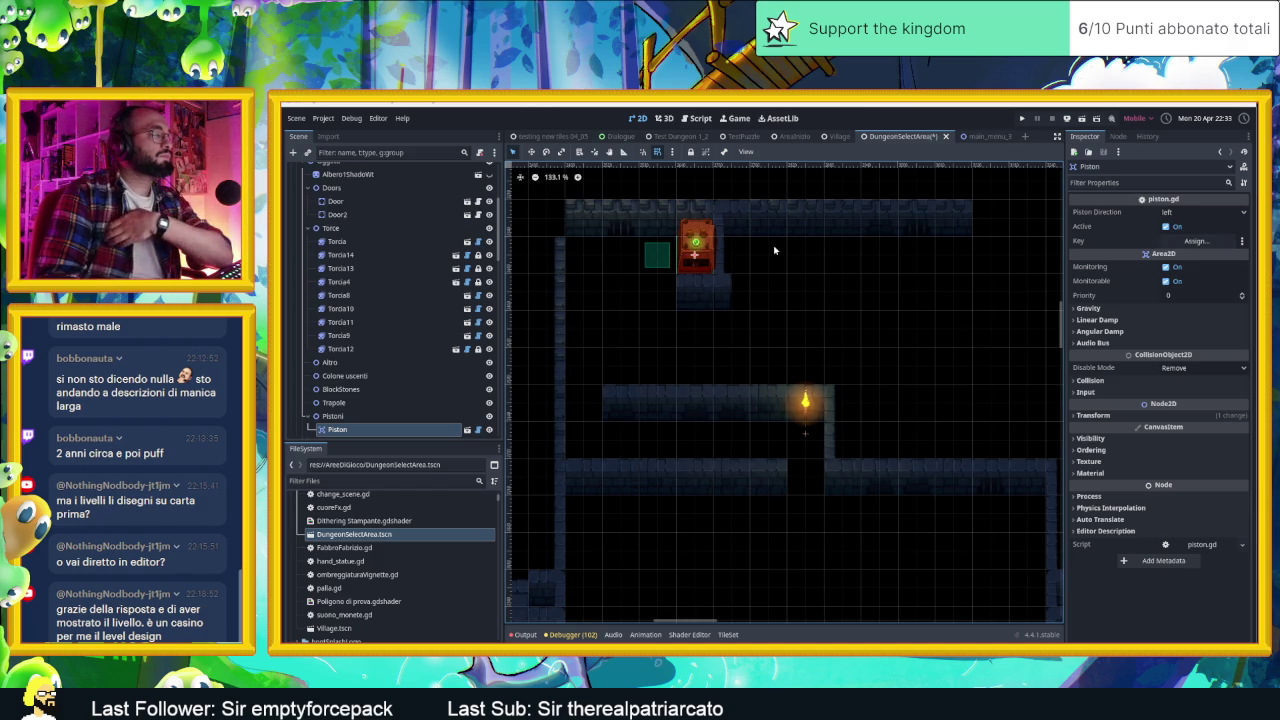
drag(658, 251, 688, 304)
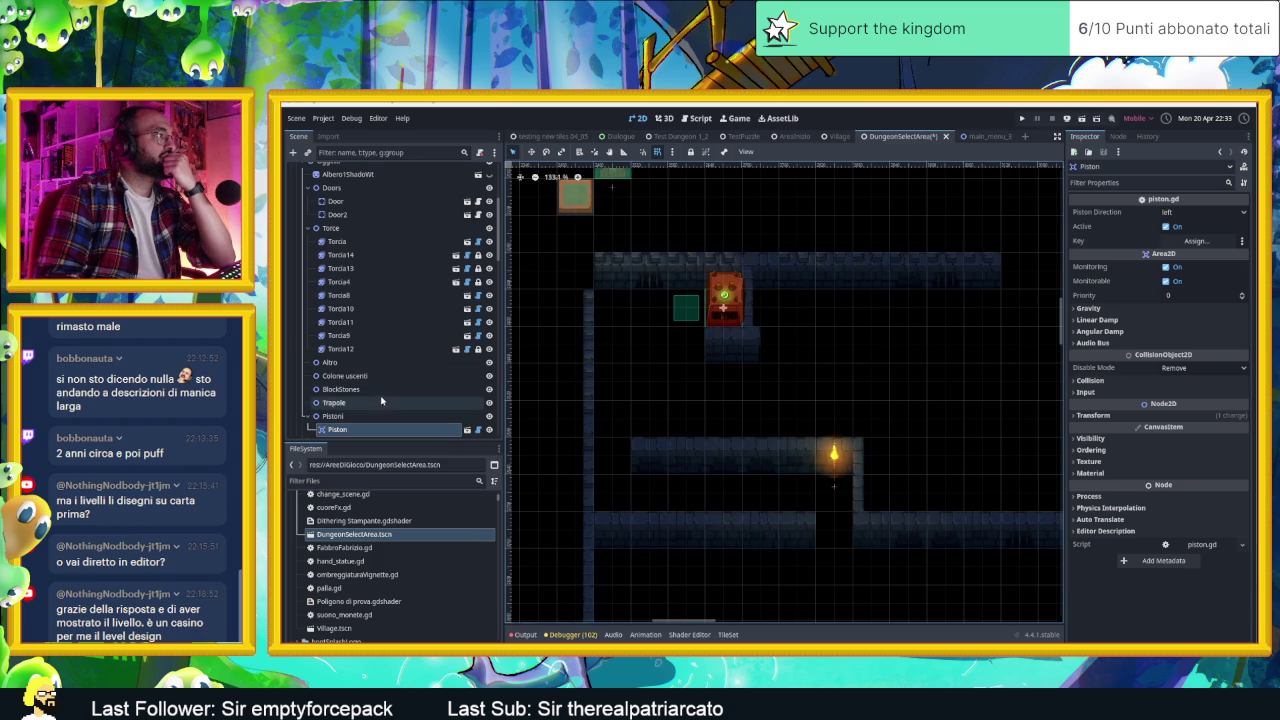
scroll(381, 363, up, 5)
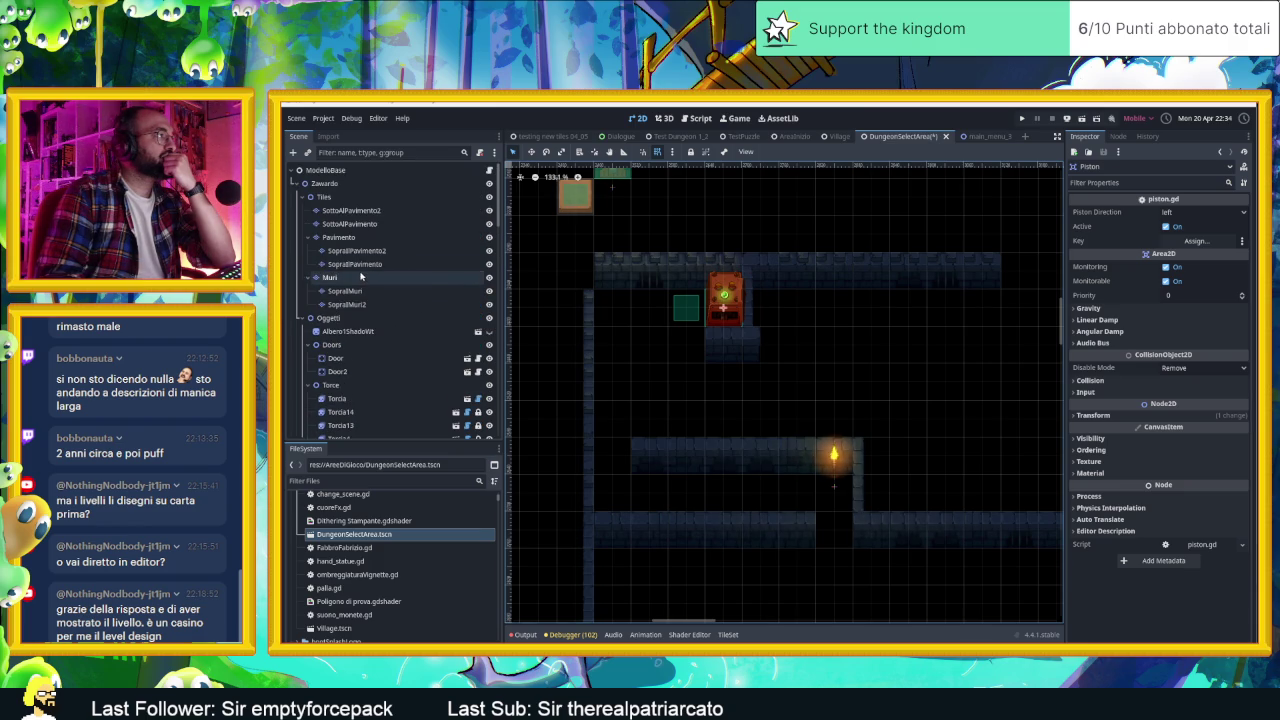
Step: Reselect Muri, pick a wall tile from the Muro blue atlas, and activate the Paint tool
click(361, 276)
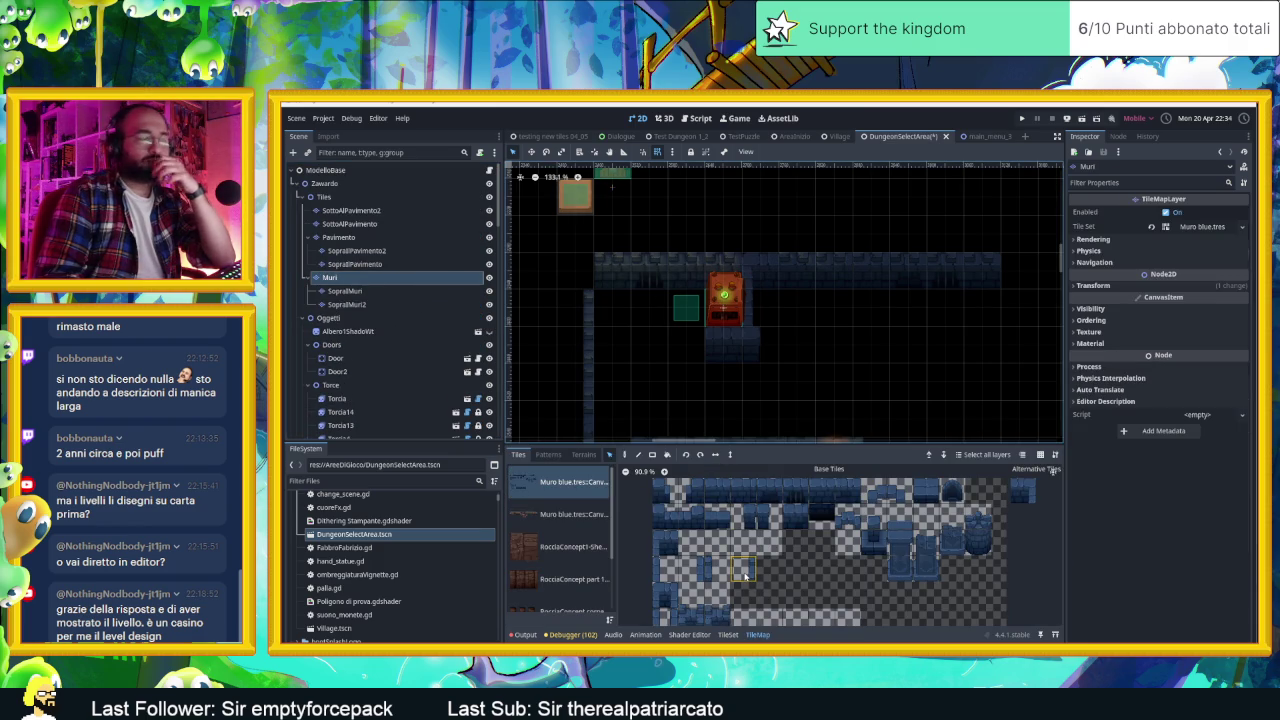
click(690, 568)
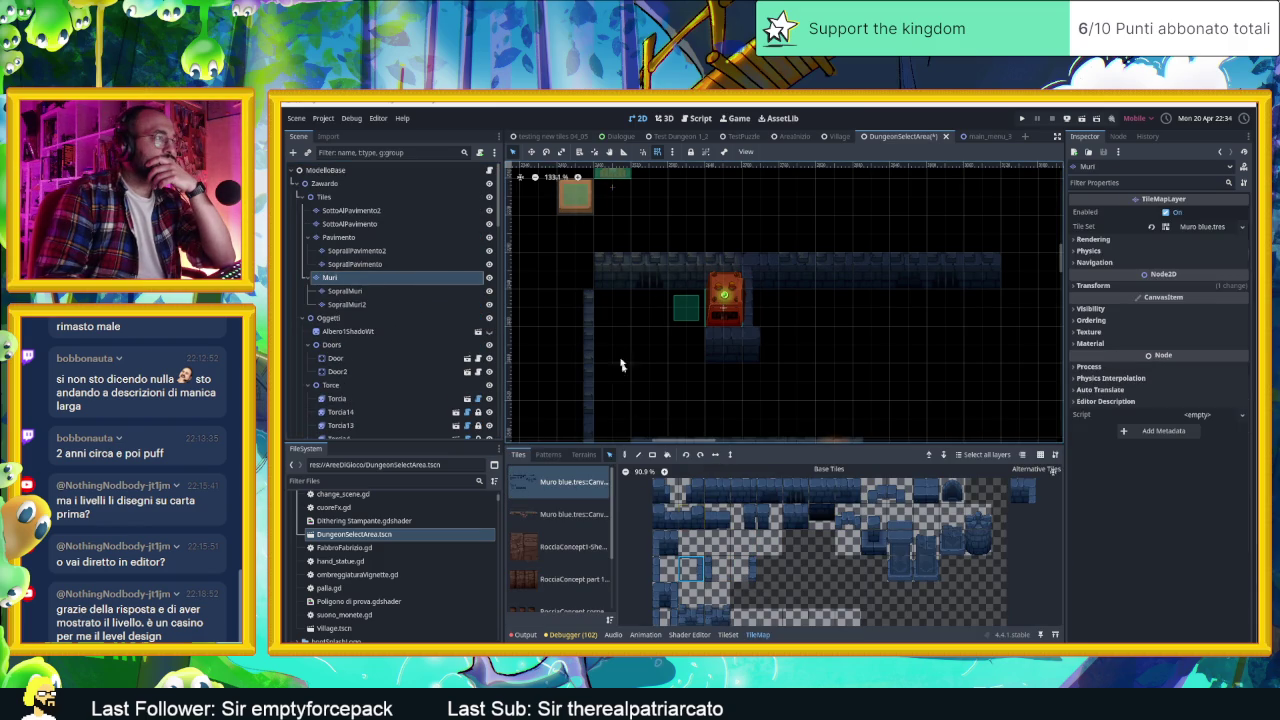
click(744, 569)
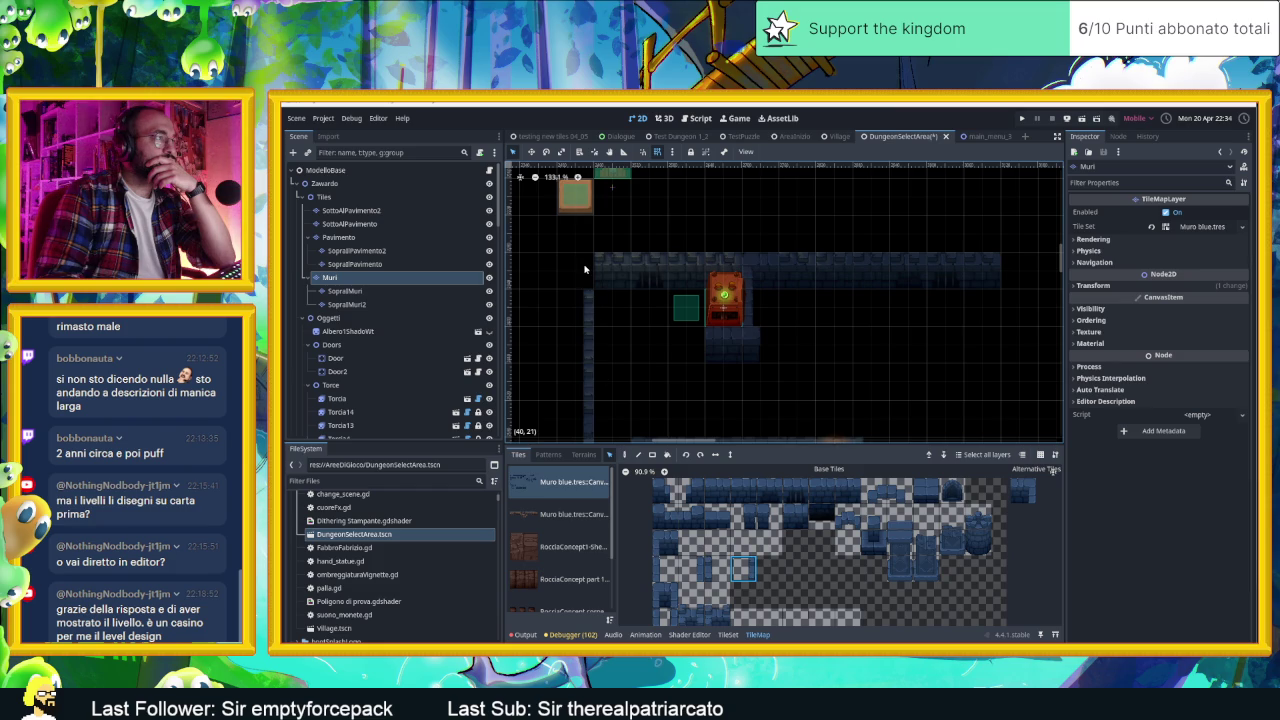
click(624, 454)
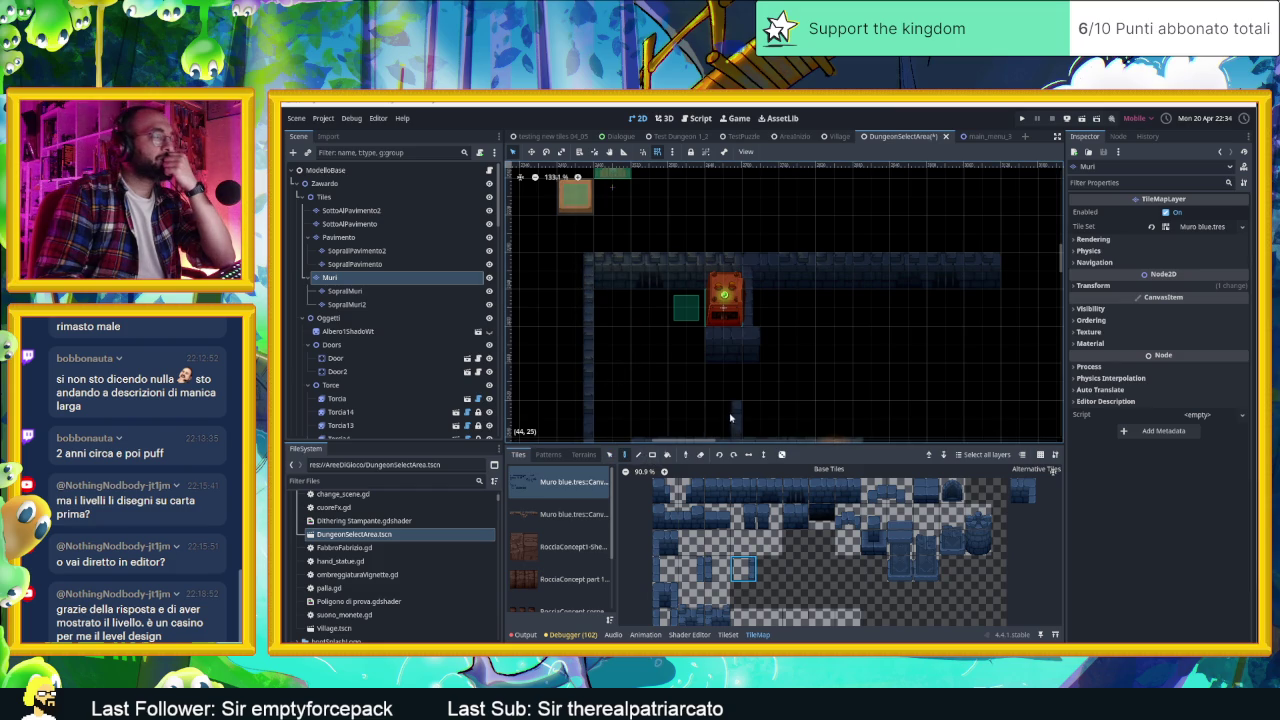
scroll(728, 412, down, 3)
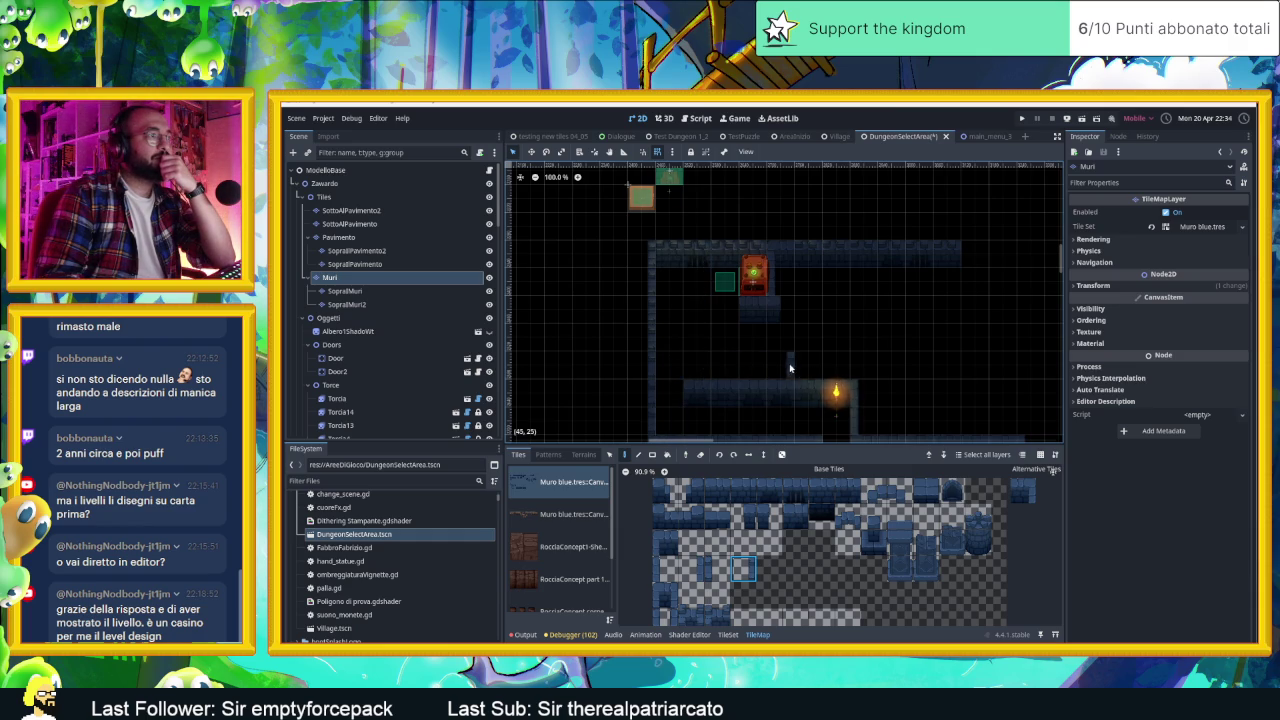
scroll(830, 368, up, 3)
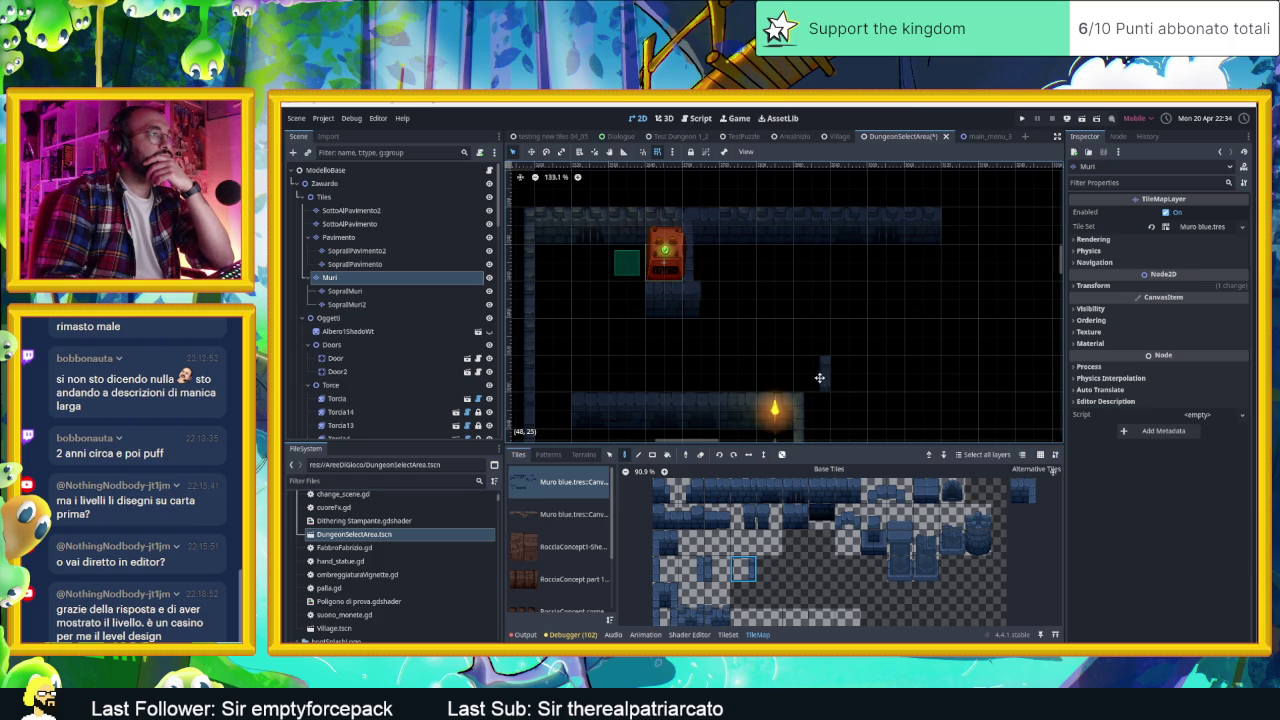
scroll(819, 377, up, 1)
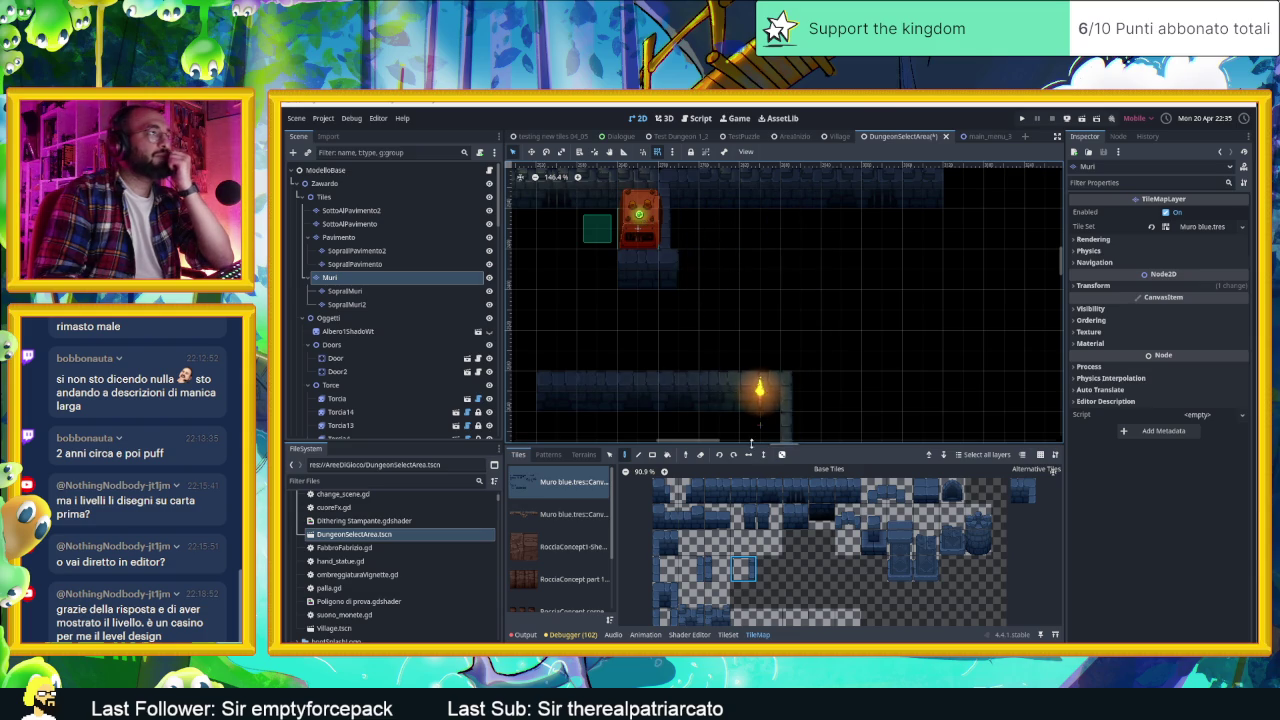
Step: Paint a top-row wall tile extending the upper wall, then erase it again
click(749, 500)
click(688, 272)
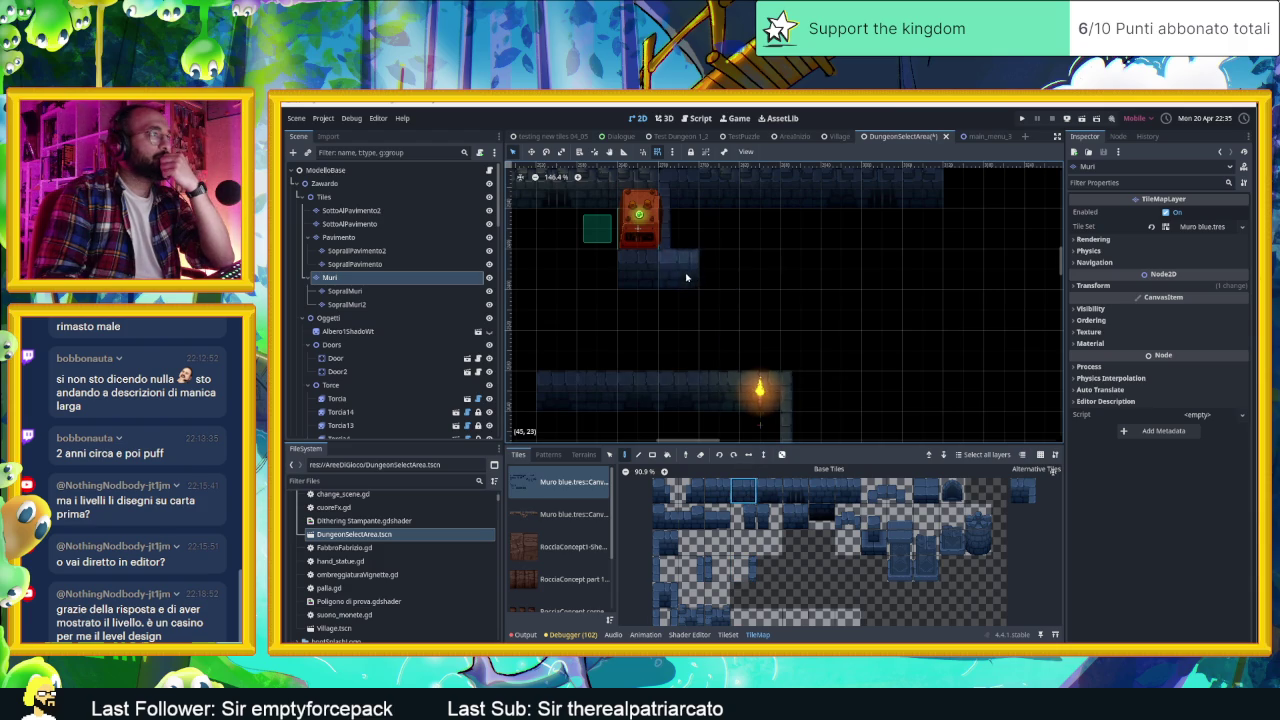
right_click(706, 276)
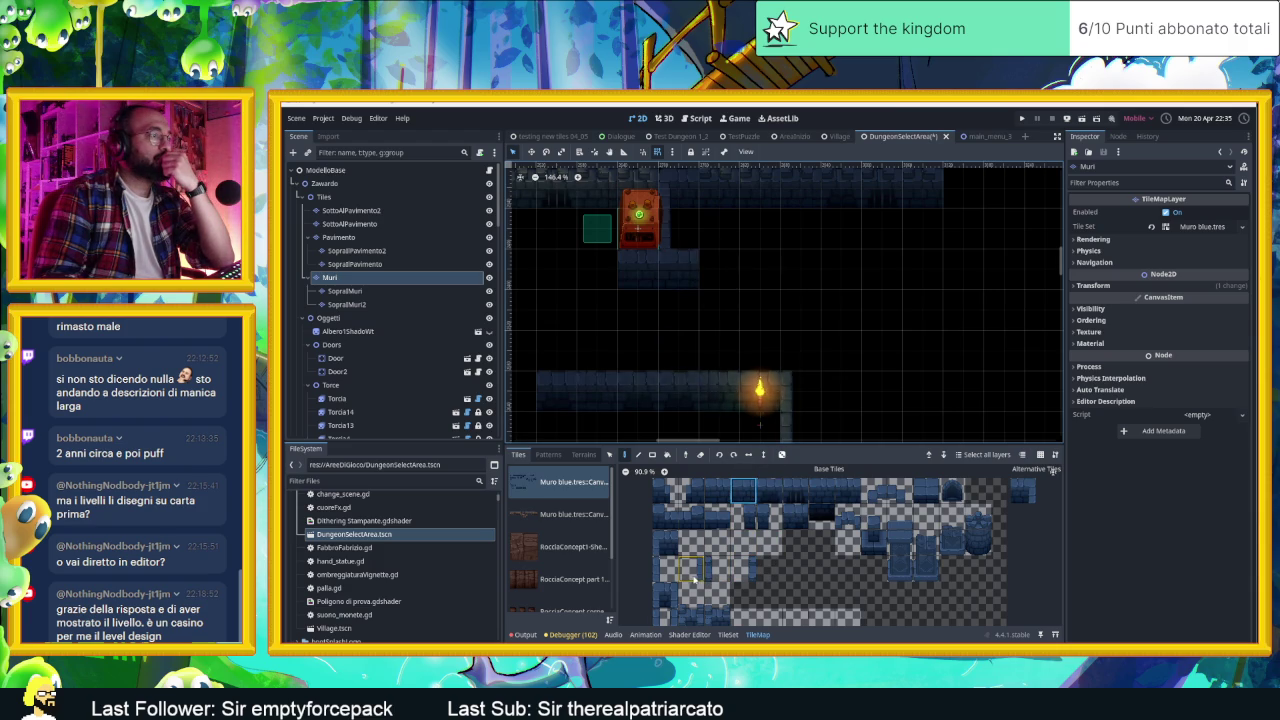
scroll(722, 592, down, 1)
scroll(722, 592, down, 1)
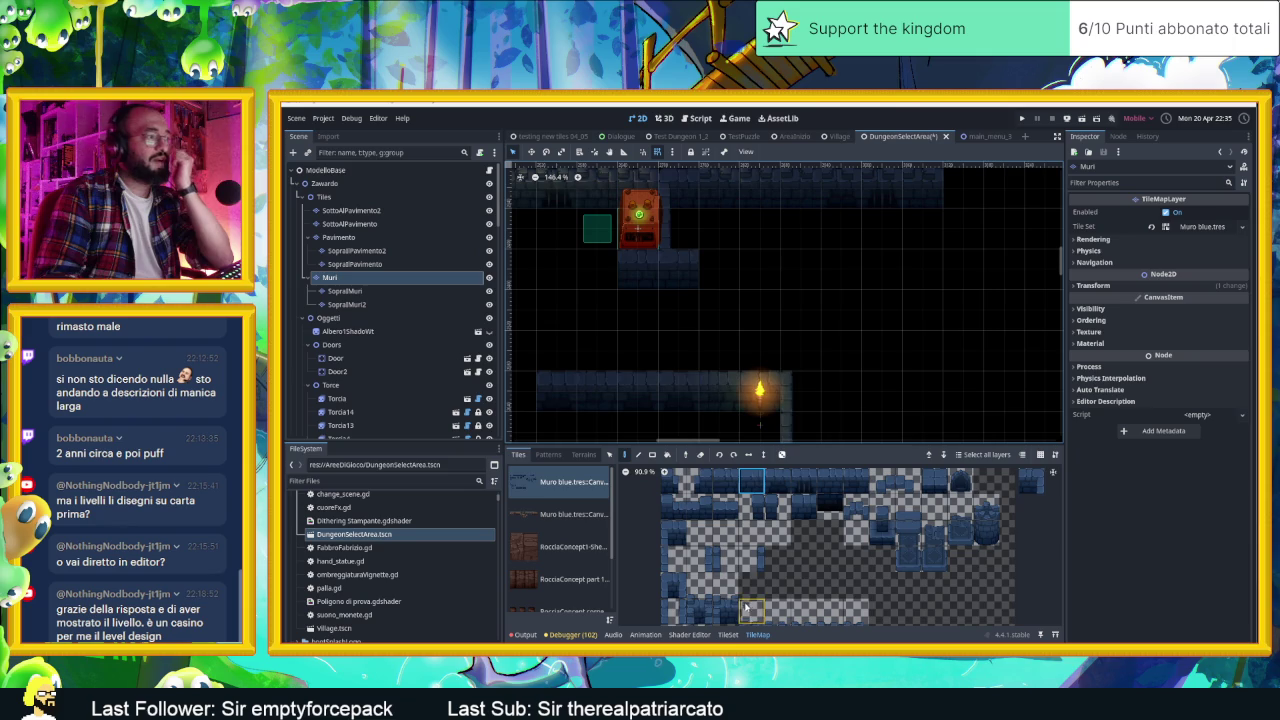
scroll(714, 585, down, 3)
Step: Choose another top wall tile and paint wall blocks beside the piston and in the room
click(703, 554)
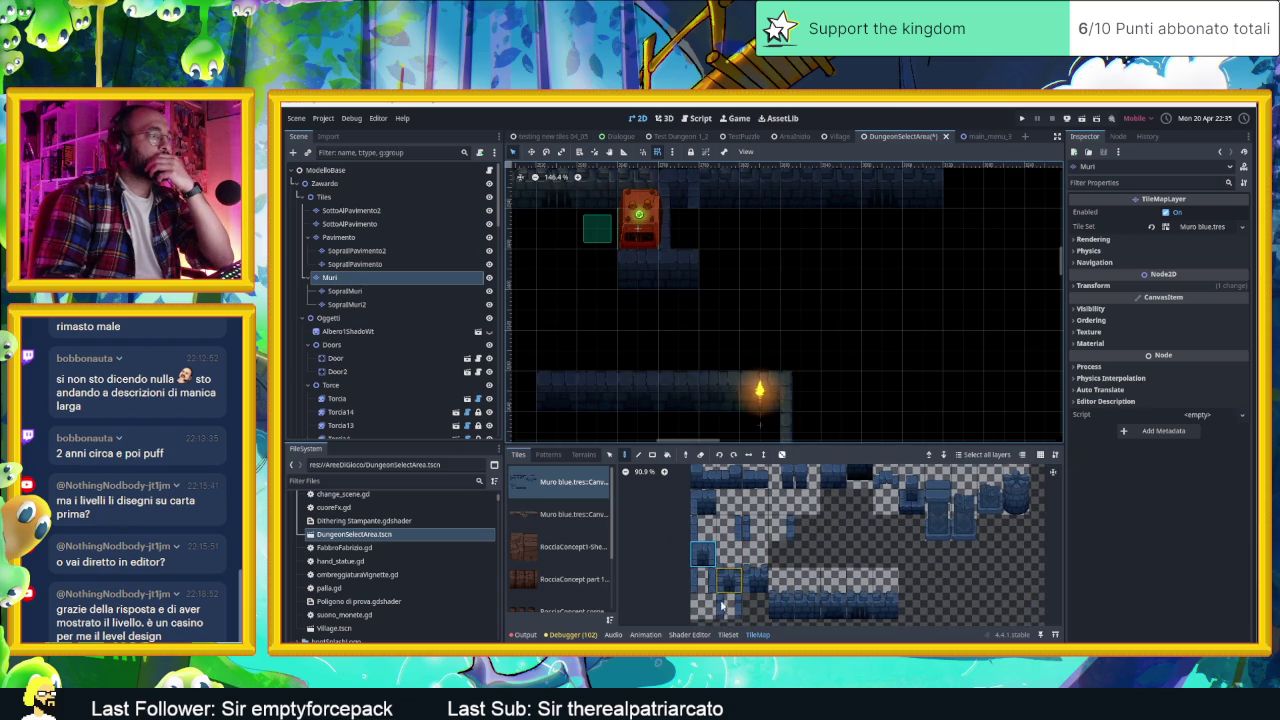
click(701, 577)
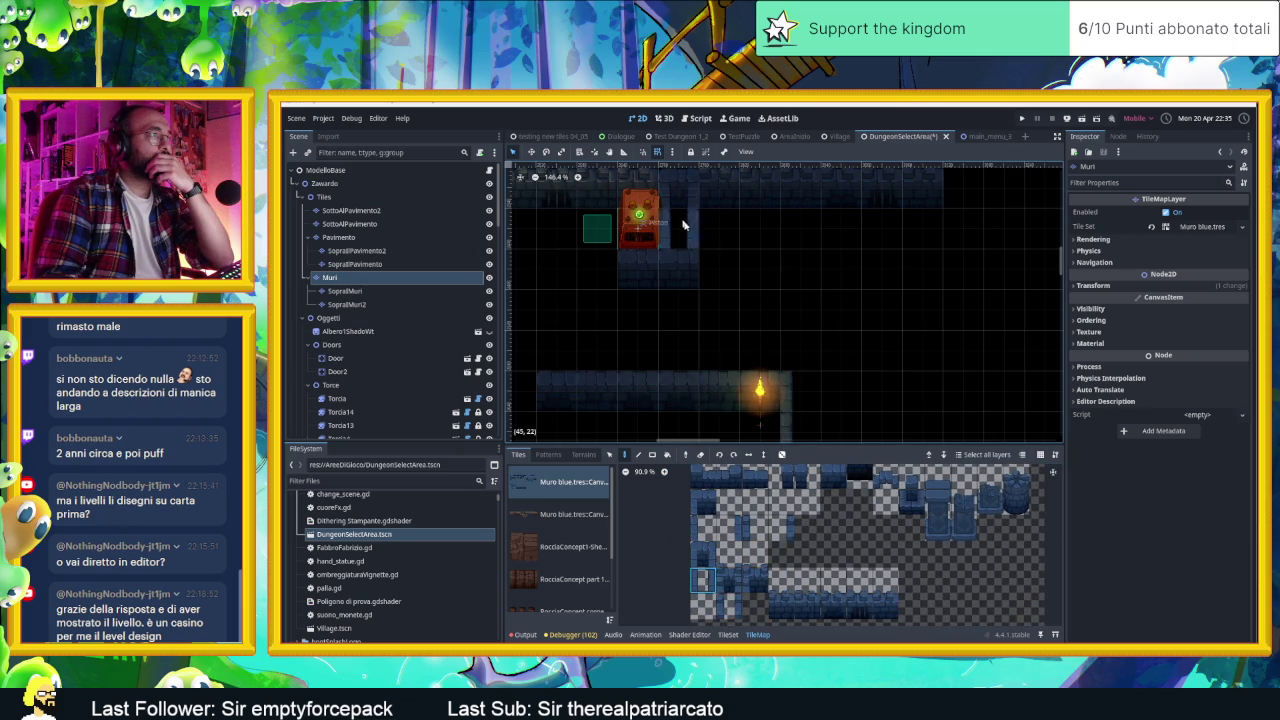
scroll(797, 257, up, 1)
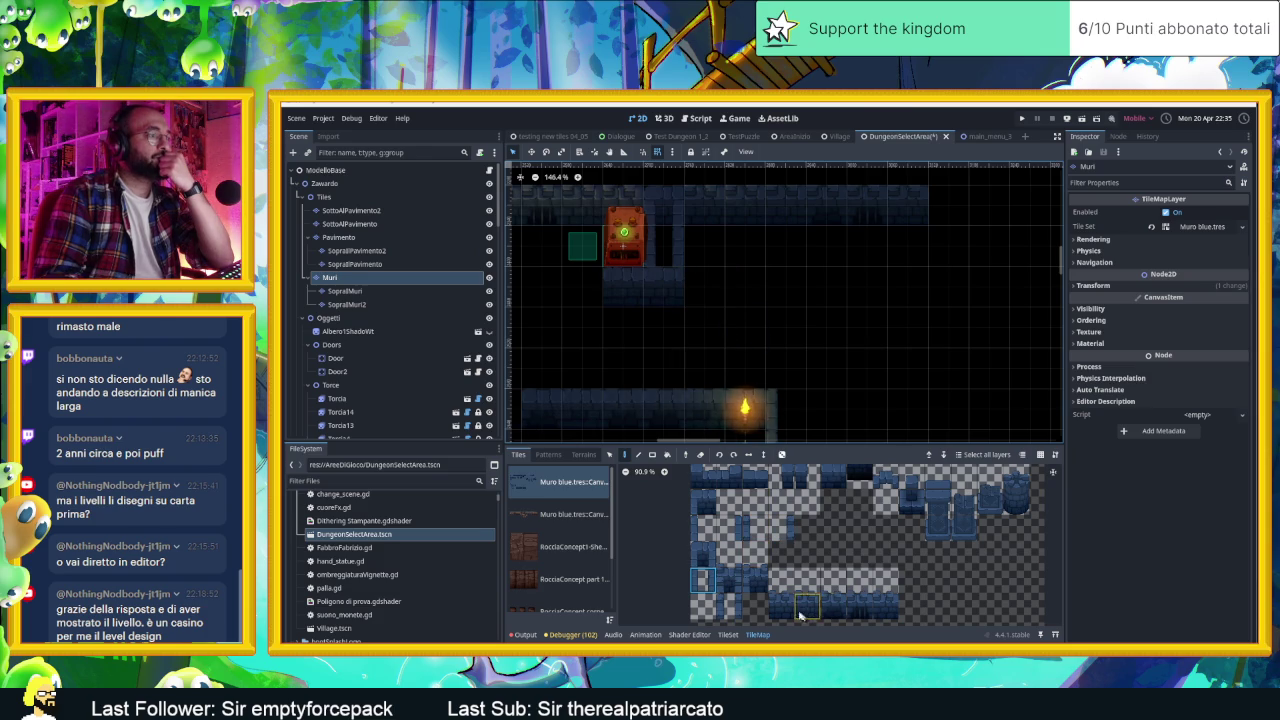
scroll(766, 510, up, 2)
click(761, 498)
click(705, 286)
scroll(831, 348, right, 1)
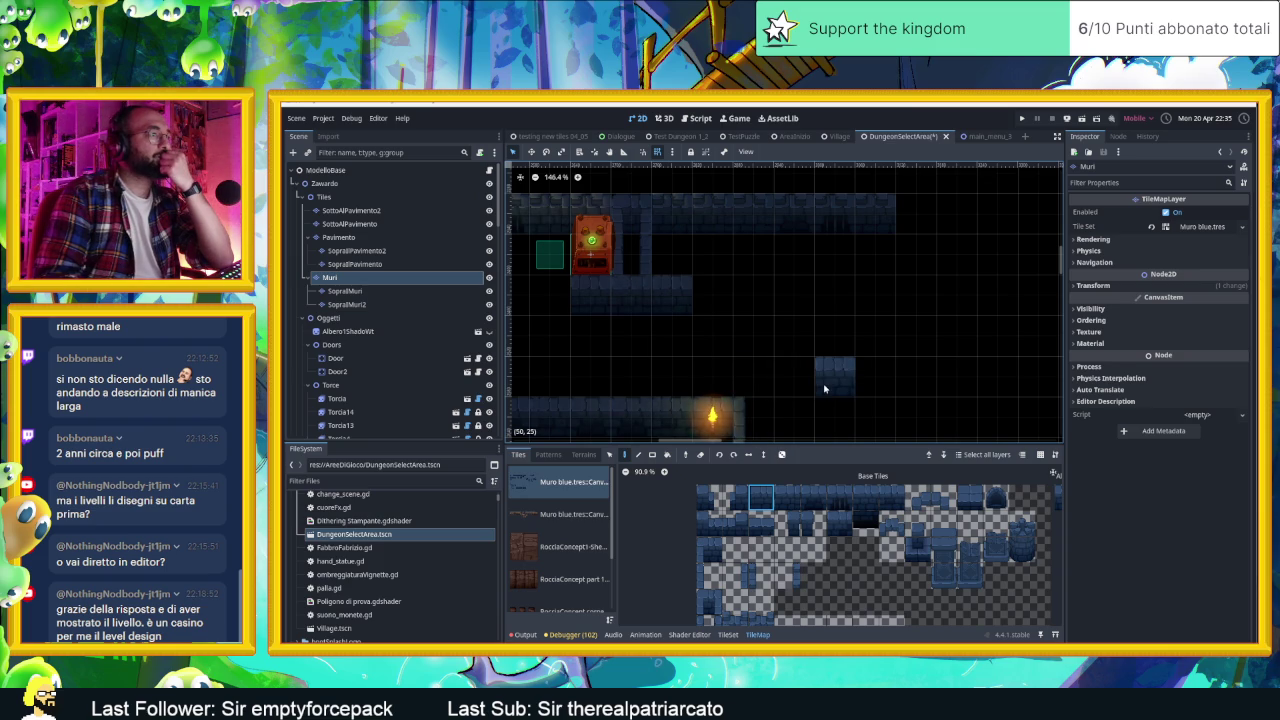
click(820, 388)
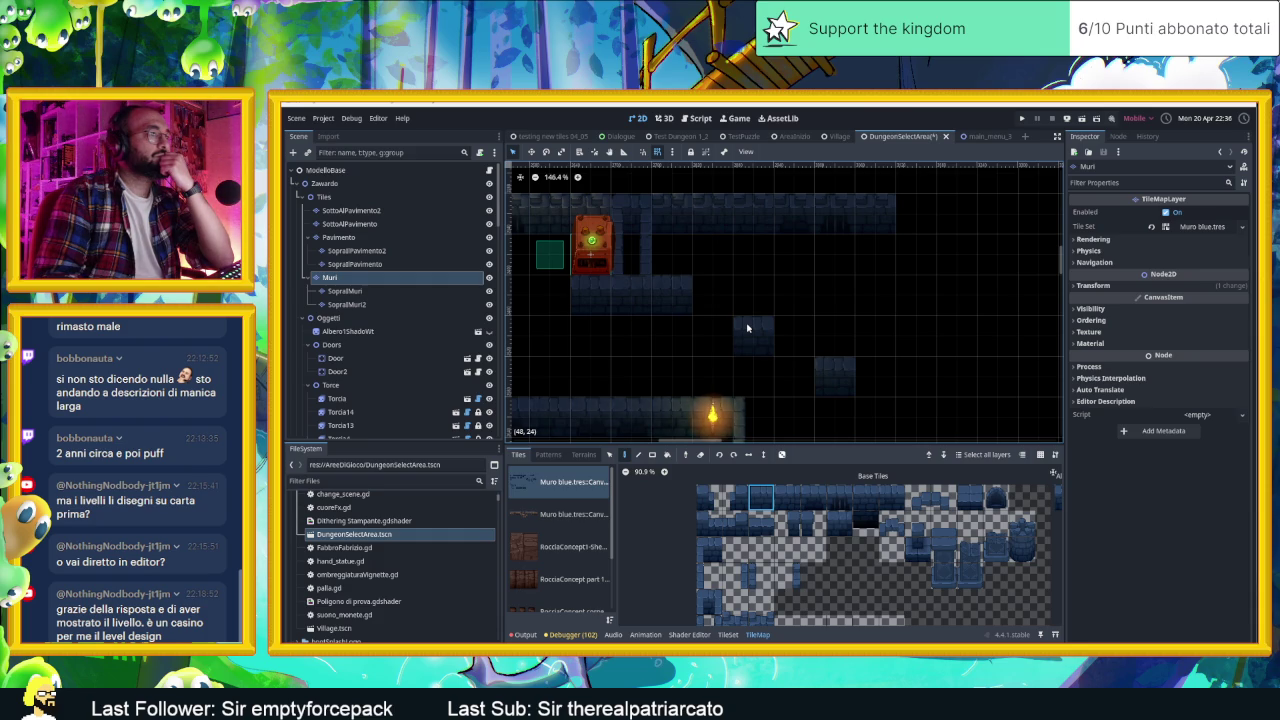
click(747, 327)
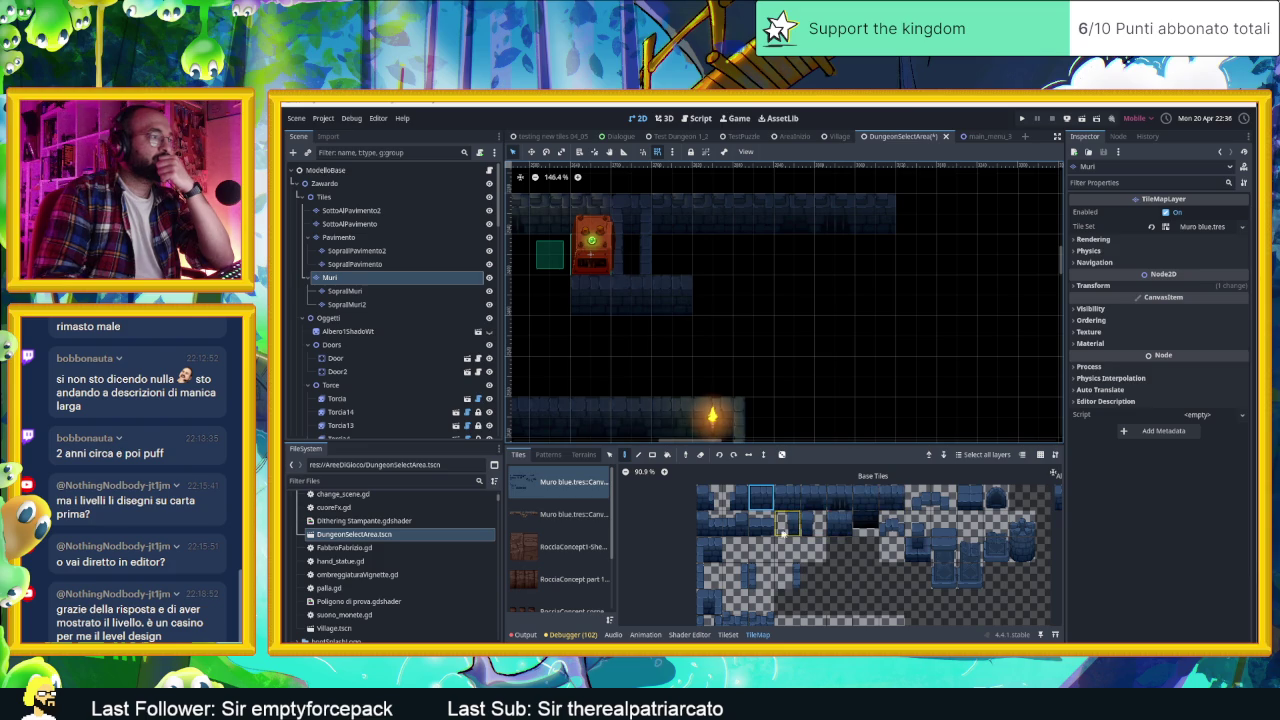
Step: Paint a lower-left wall tile beside the torch and pick further wall tiles from the atlas
click(710, 608)
click(752, 376)
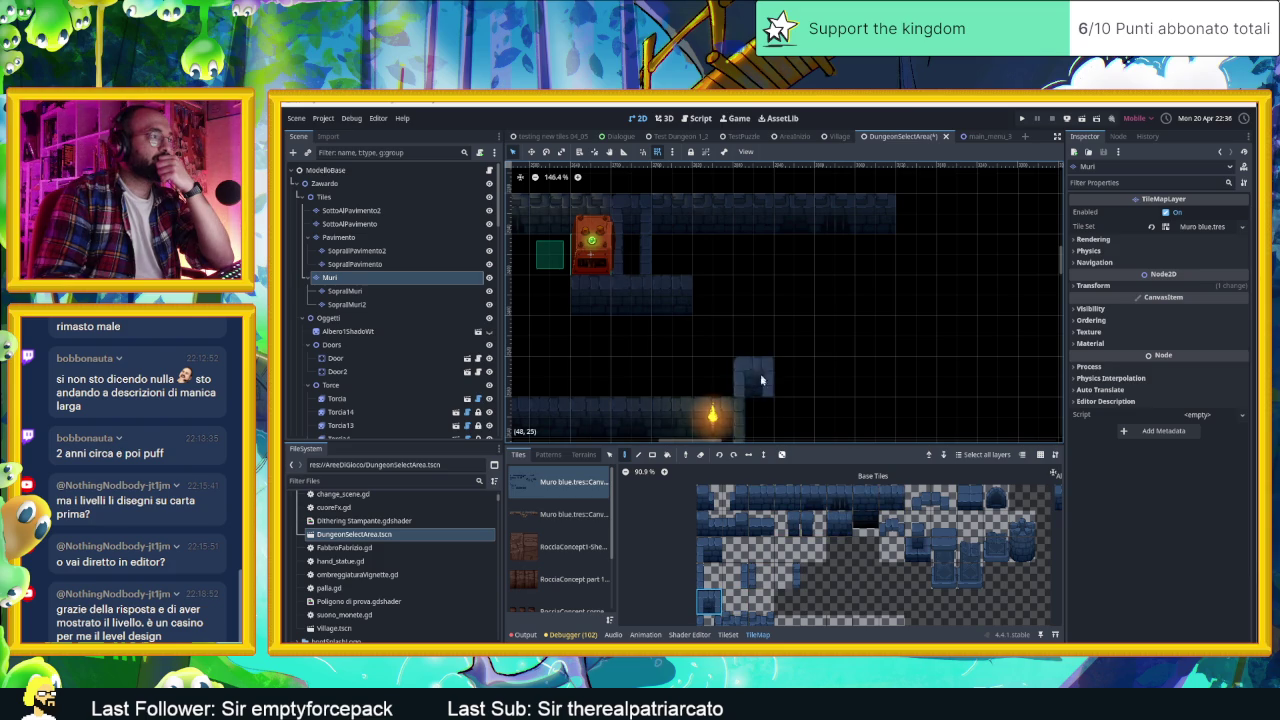
drag(783, 400, 797, 357)
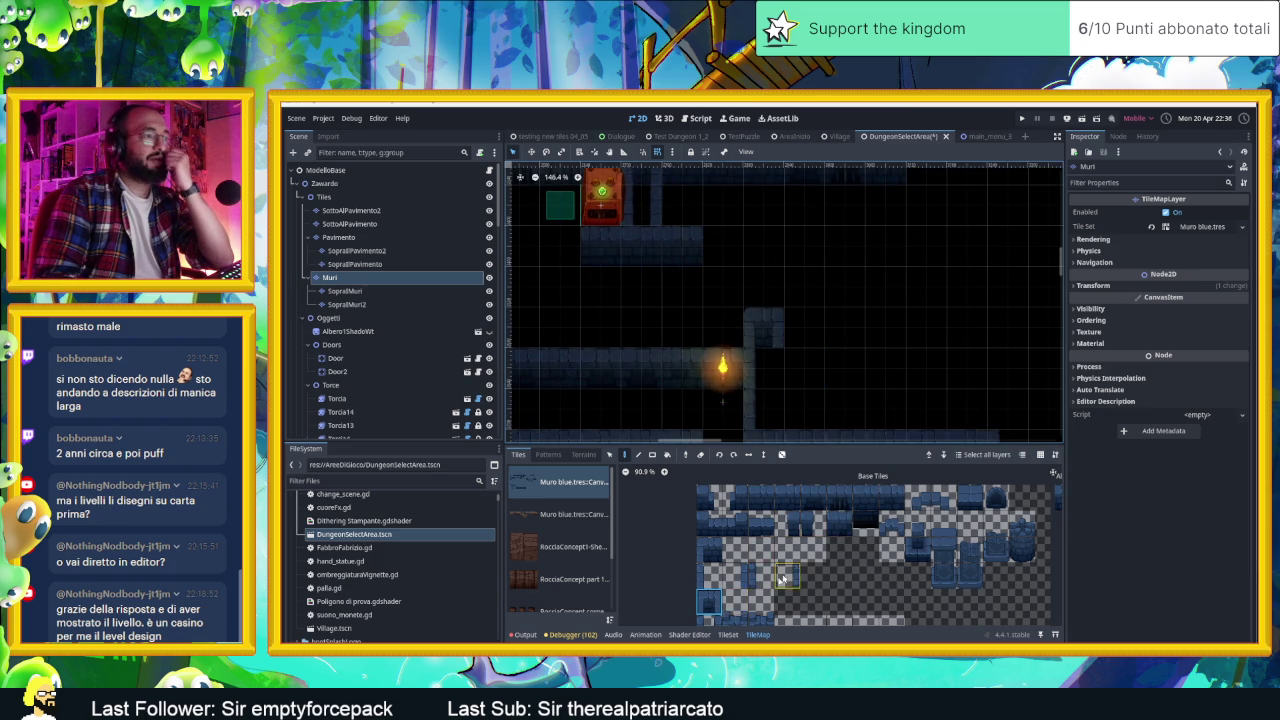
click(709, 626)
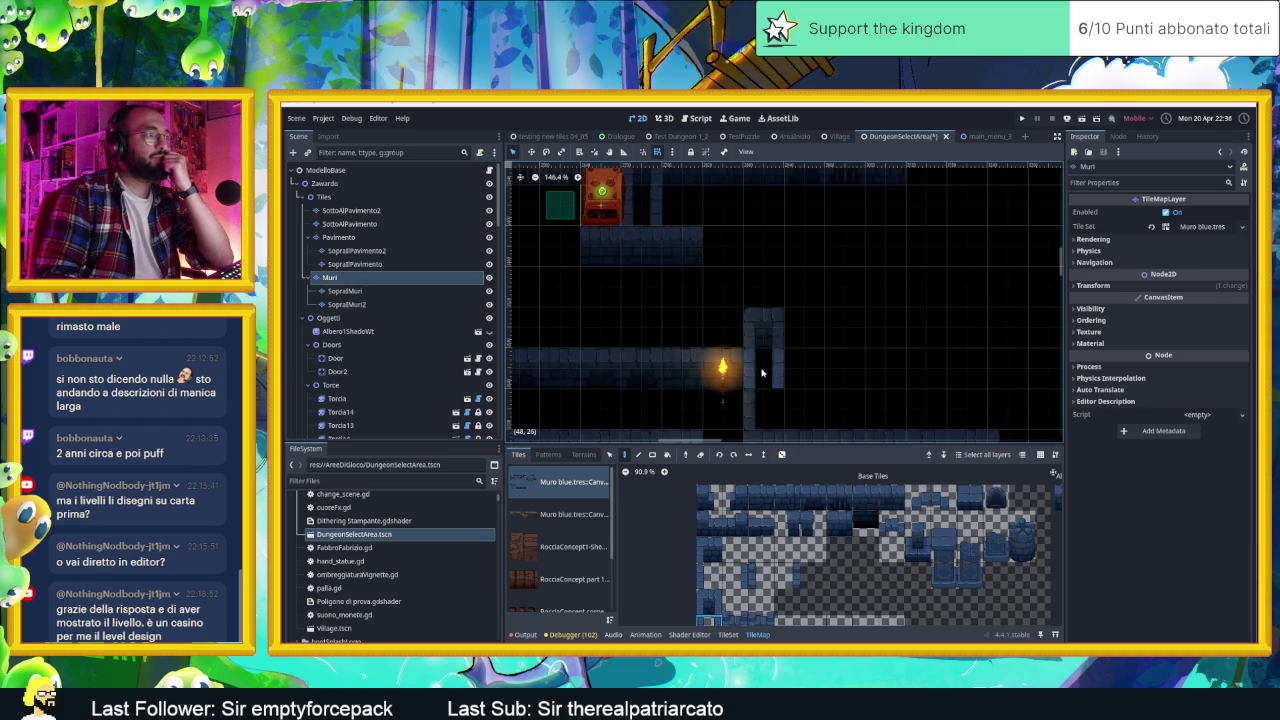
drag(831, 291, 855, 321)
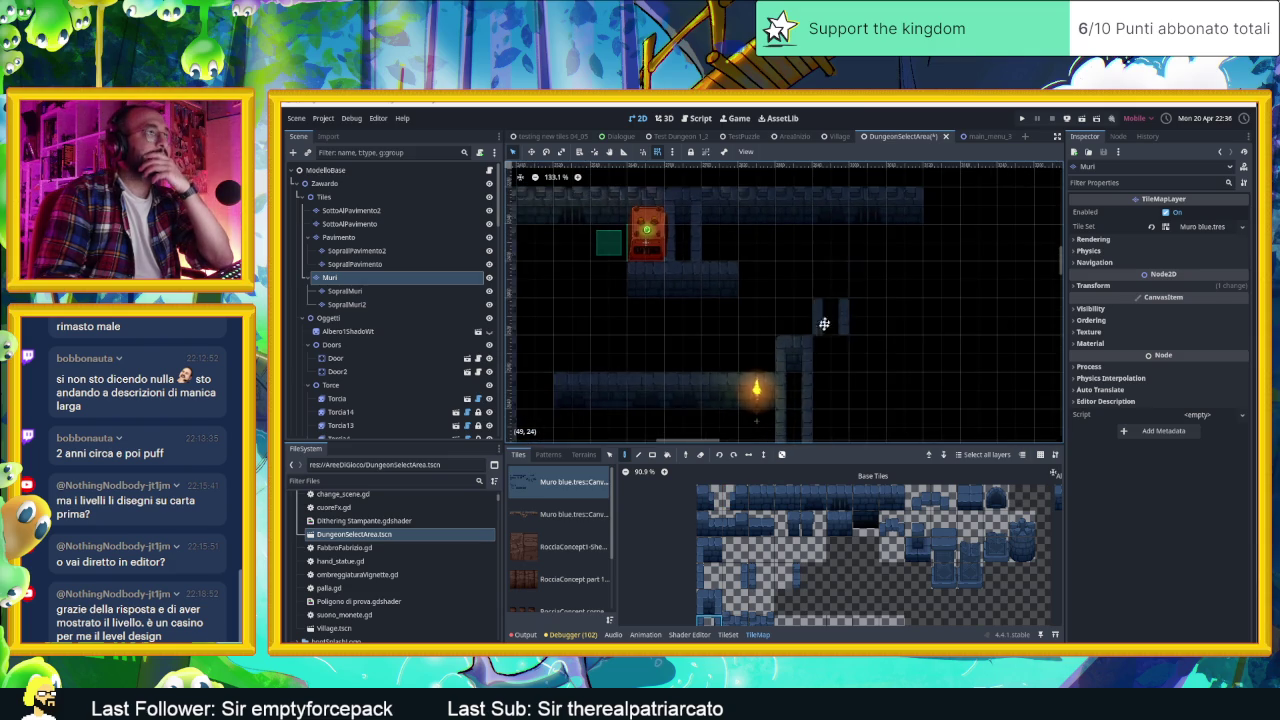
scroll(820, 351, down, 1)
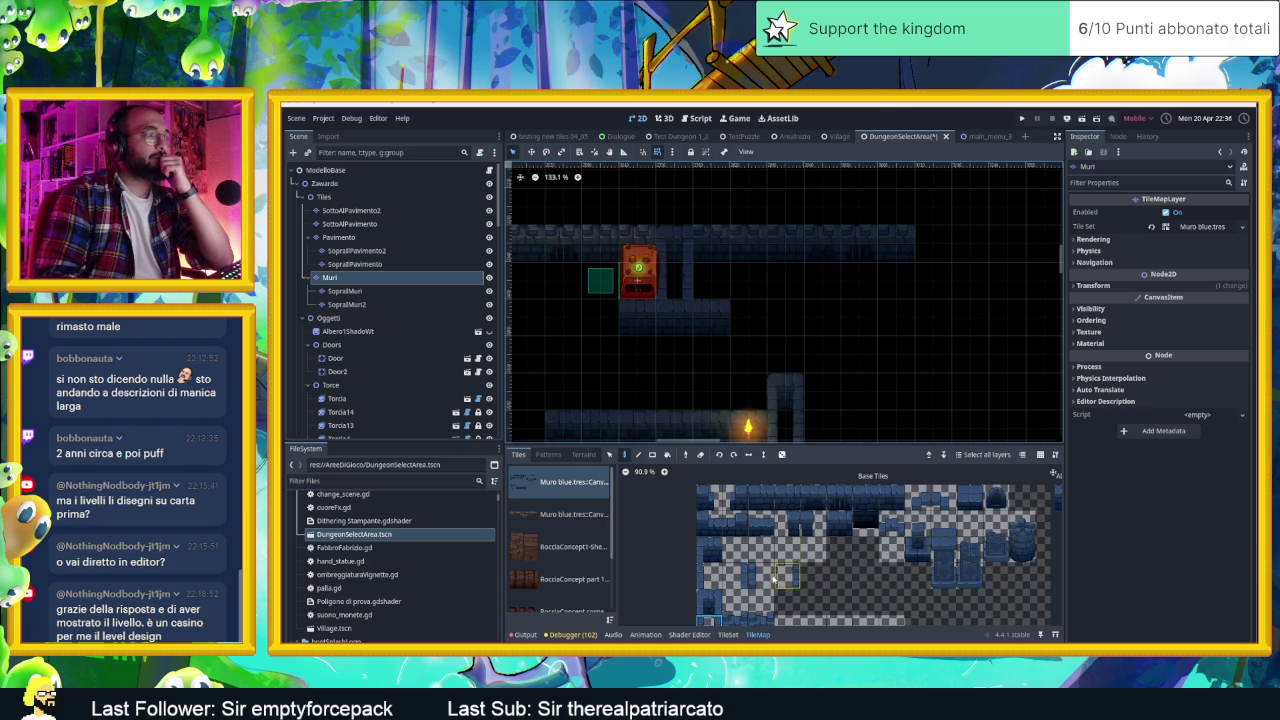
click(710, 600)
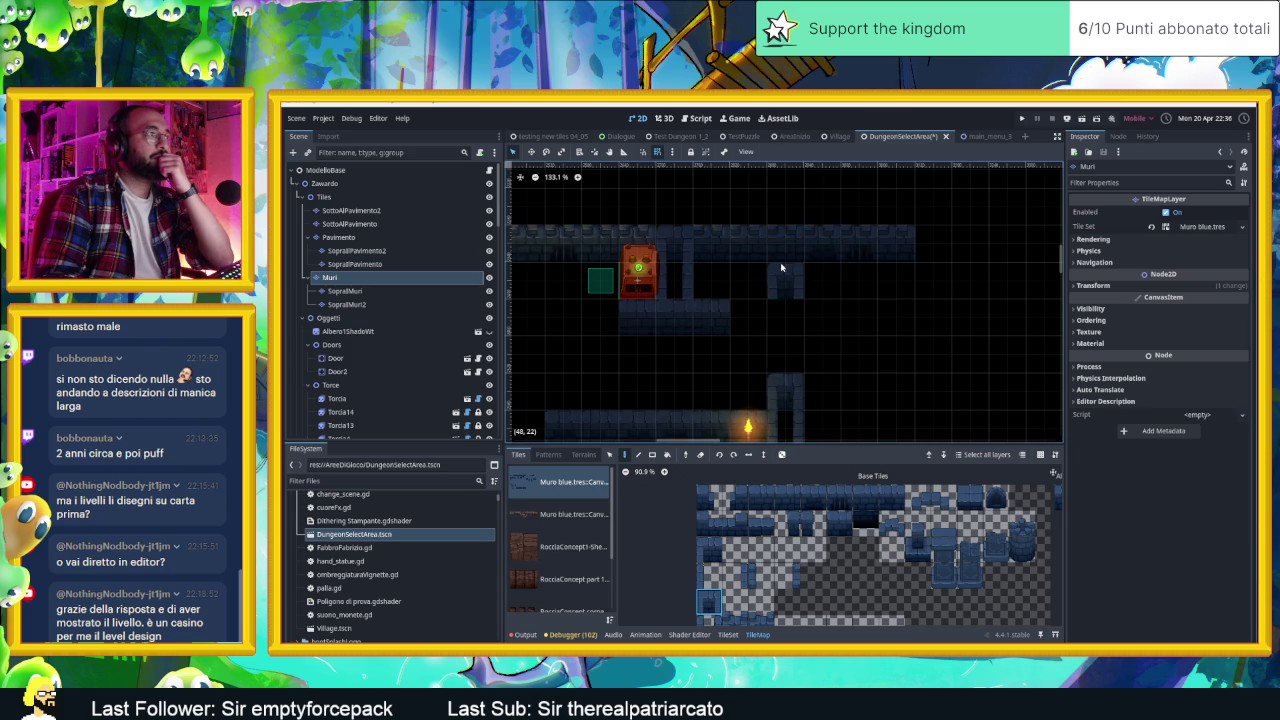
Step: Paint a top-row wall tile onto the upper corridor wall and another lower down
drag(552, 254, 646, 262)
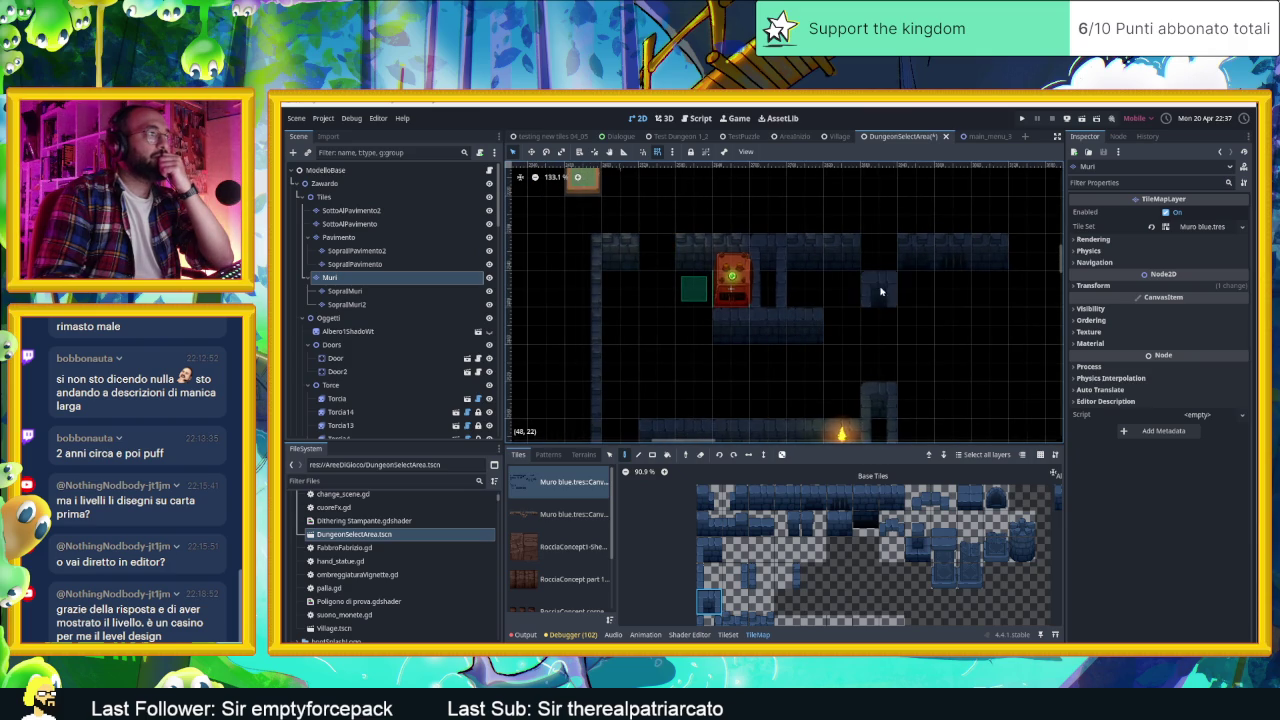
drag(877, 286, 737, 294)
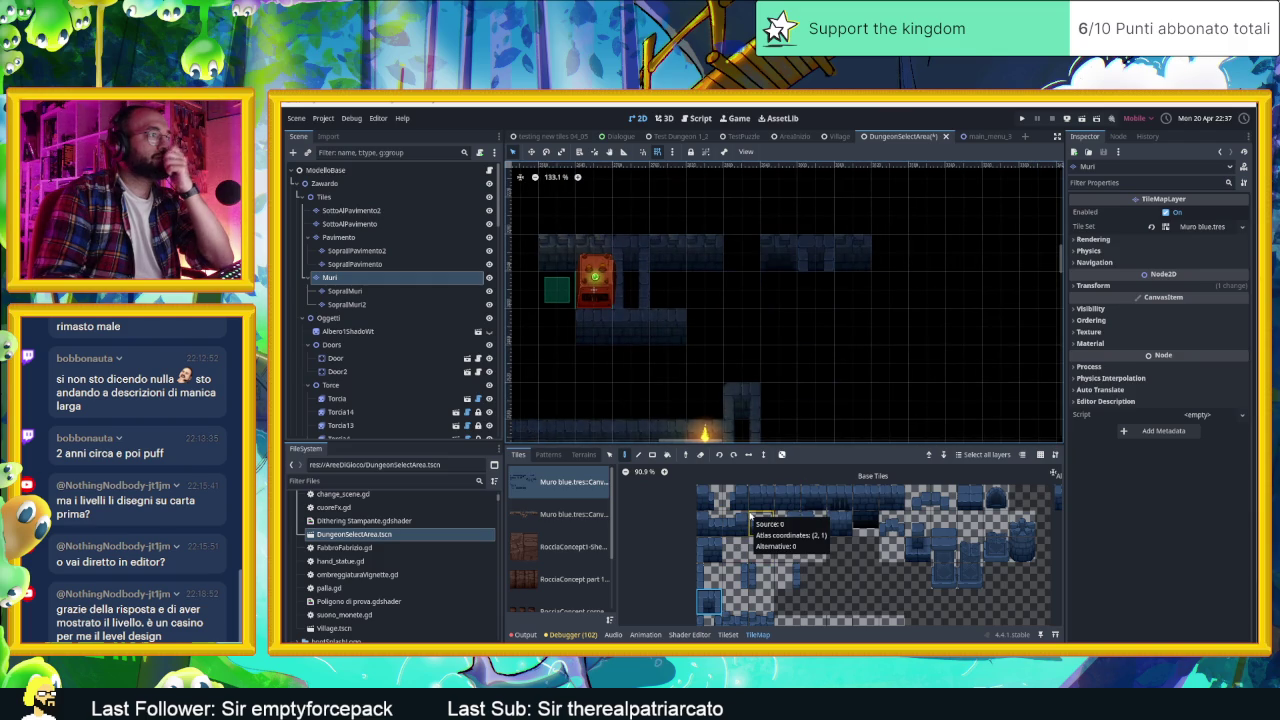
click(790, 503)
click(815, 295)
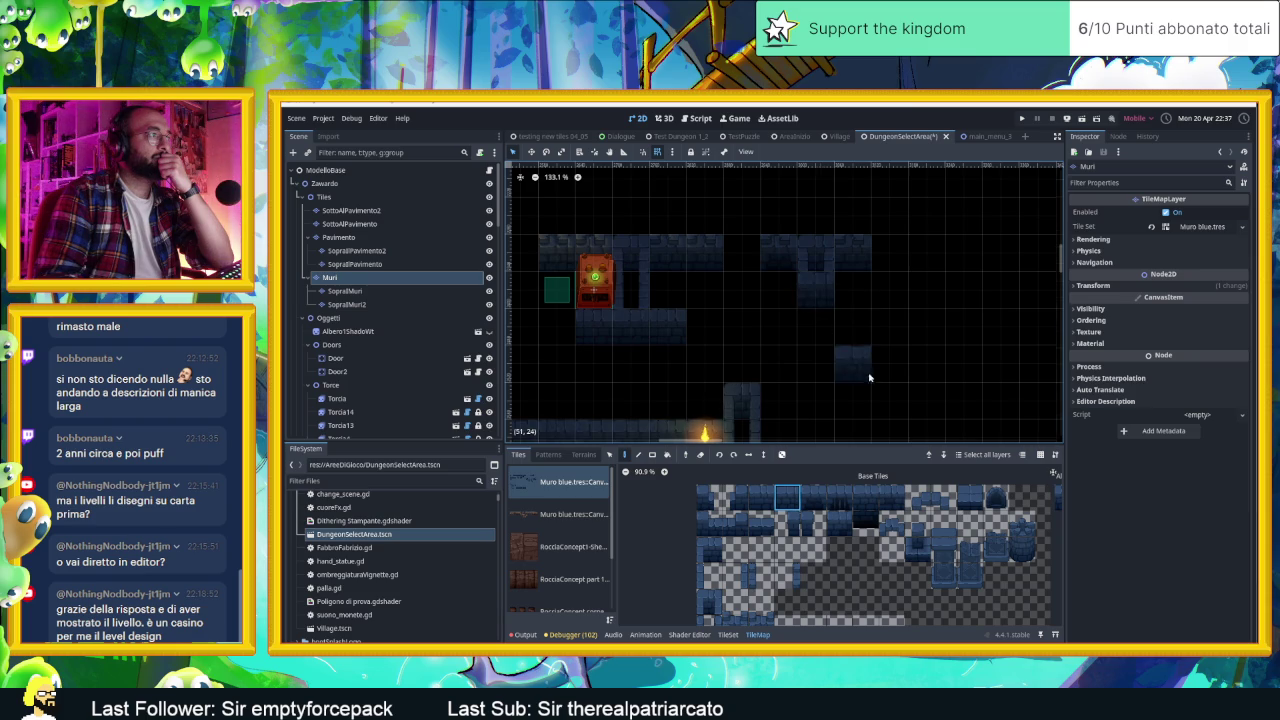
scroll(805, 340, down, 2)
click(797, 386)
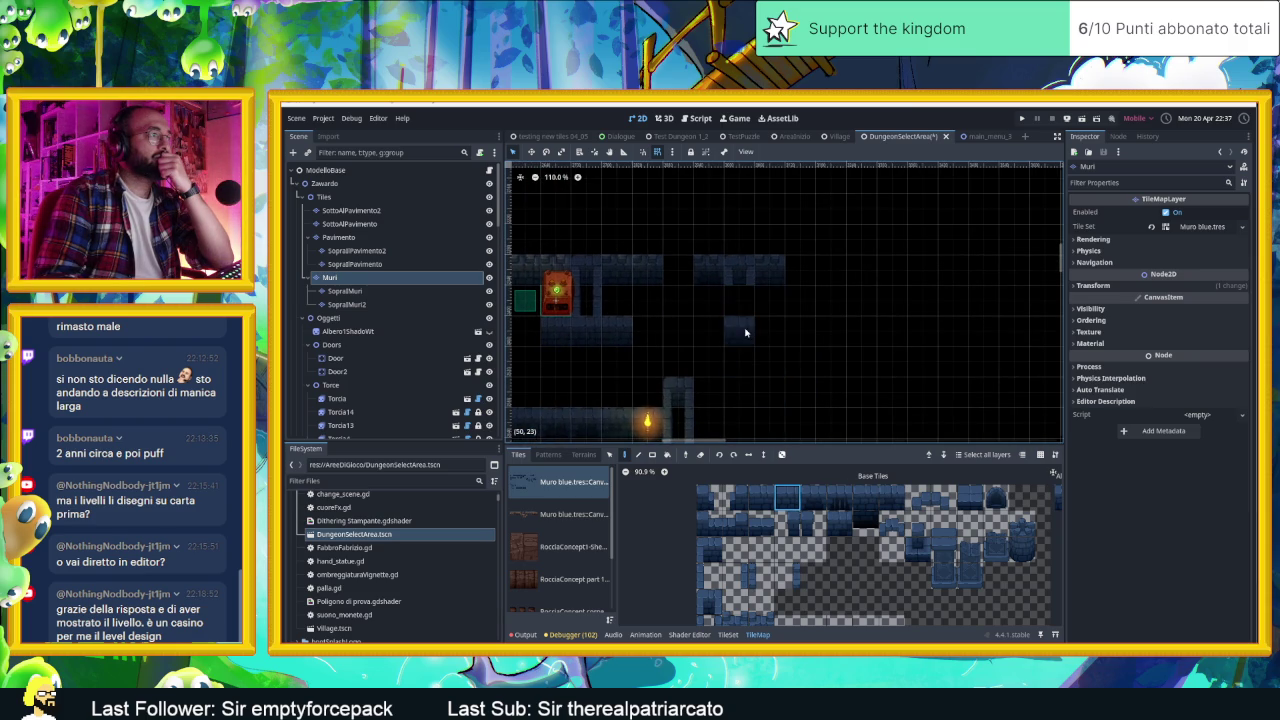
click(709, 576)
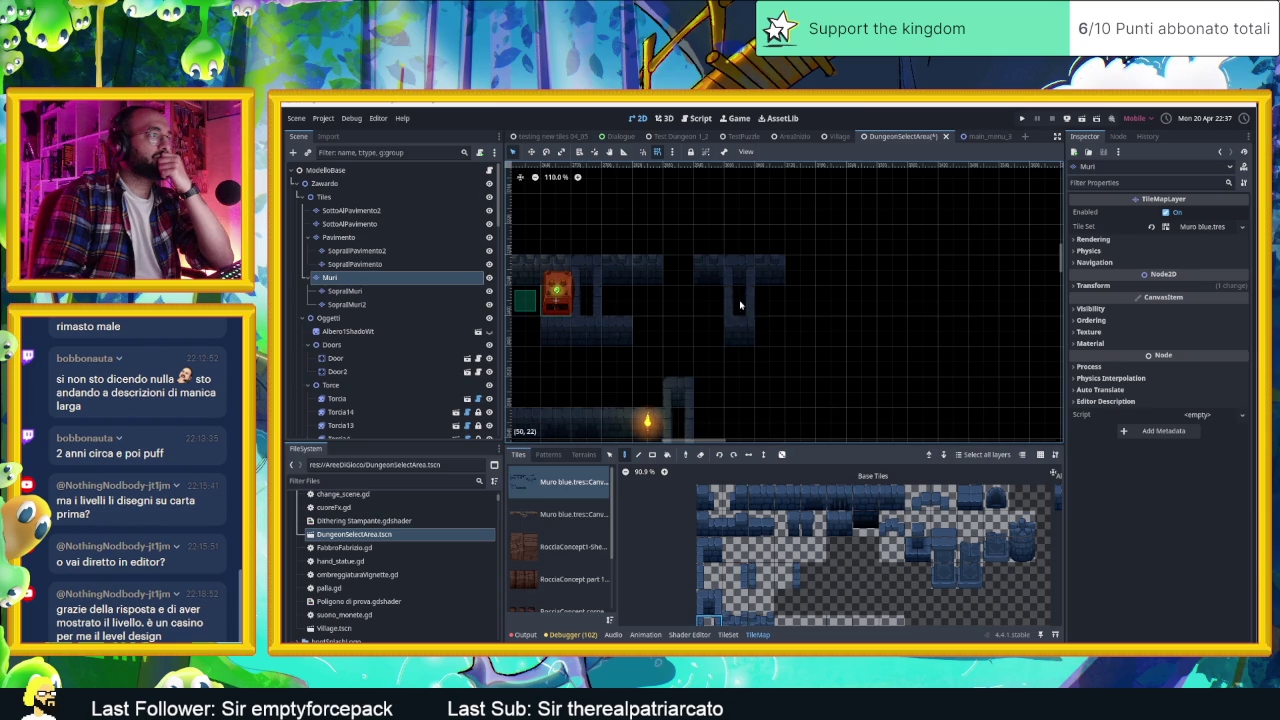
drag(686, 371, 793, 330)
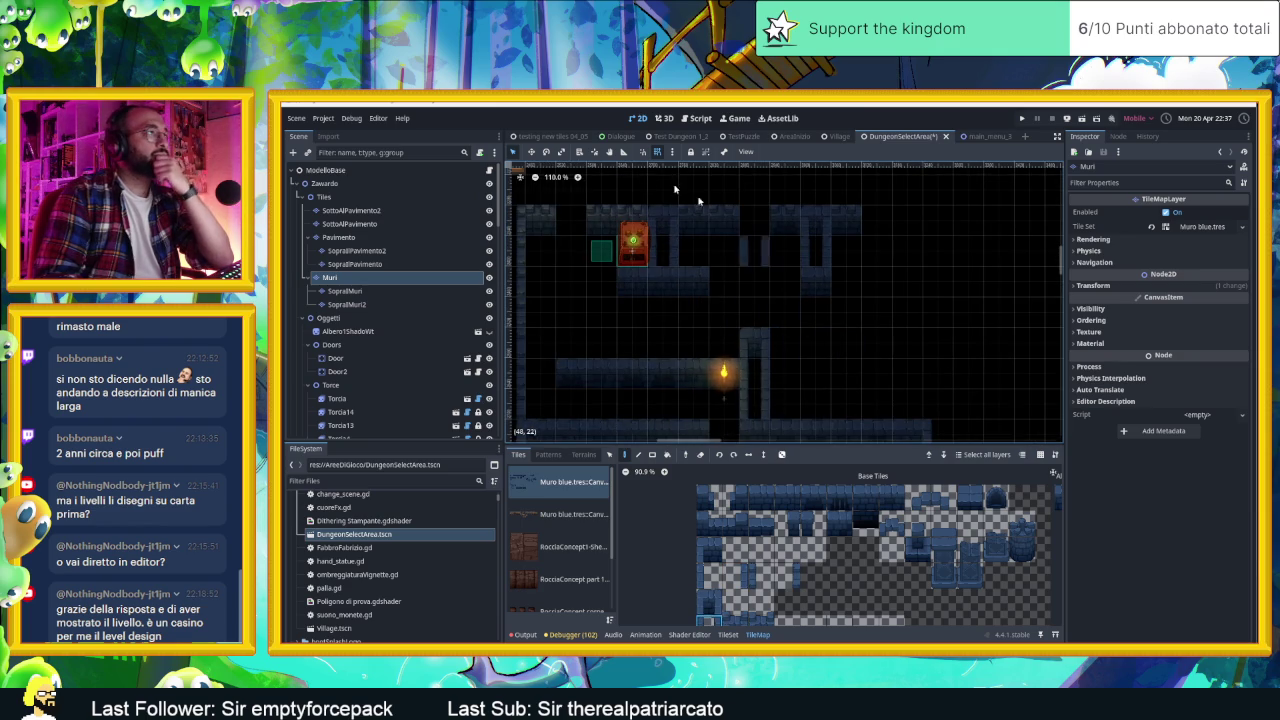
click(633, 242)
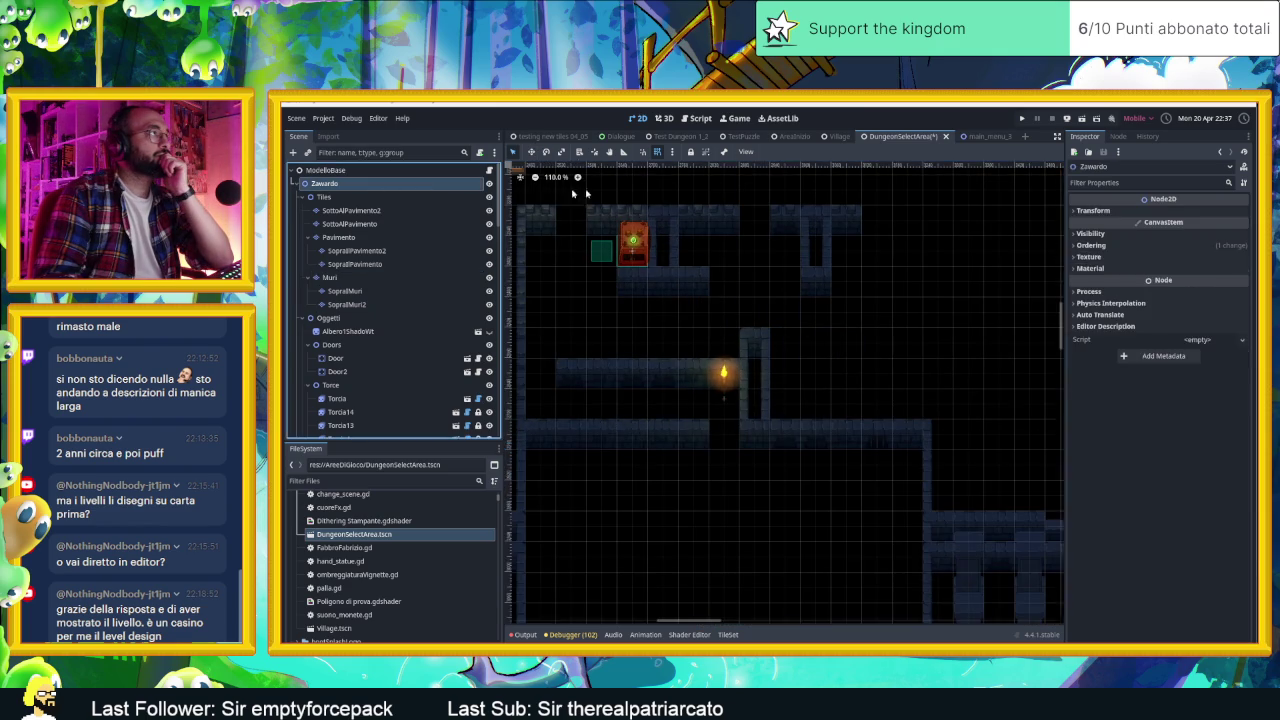
Step: Duplicate the piston as Piston2 beside it, set its direction to right, and save
key(ctrl+d)
mouse_move(633, 242)
mouse_down()
mouse_move(706, 248)
mouse_move(694, 248)
mouse_up()
click(1177, 212)
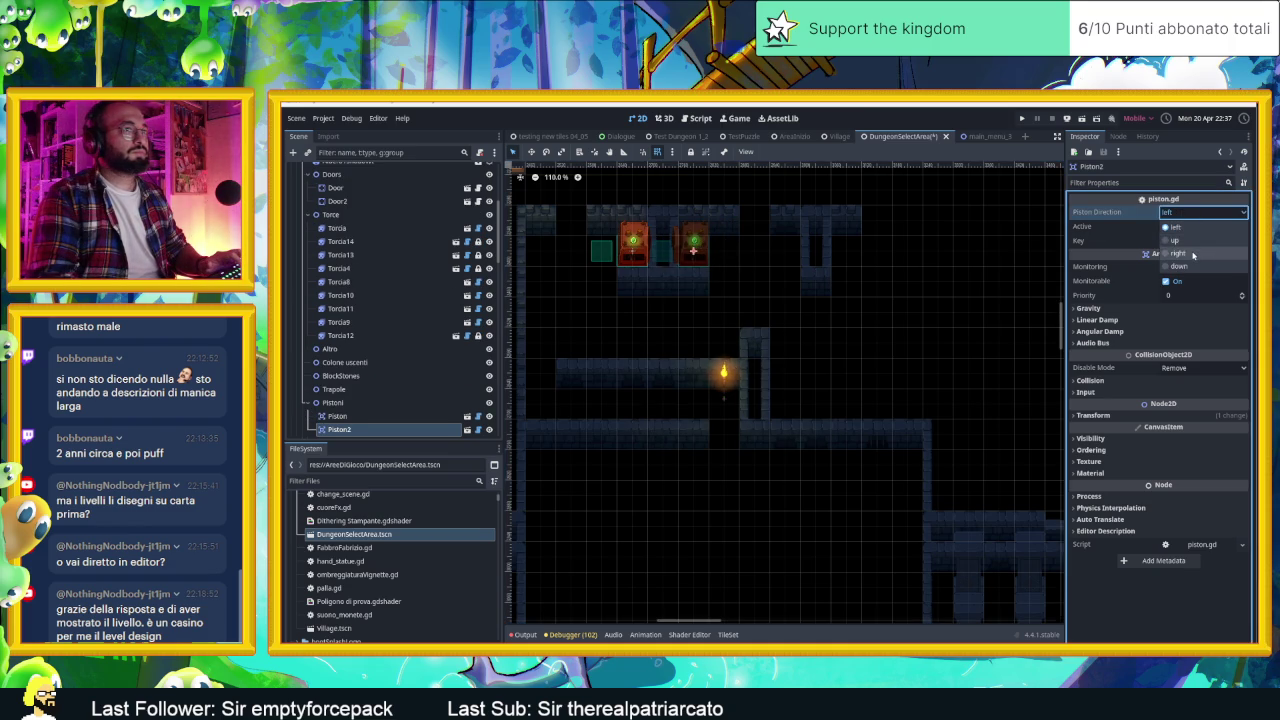
click(1178, 253)
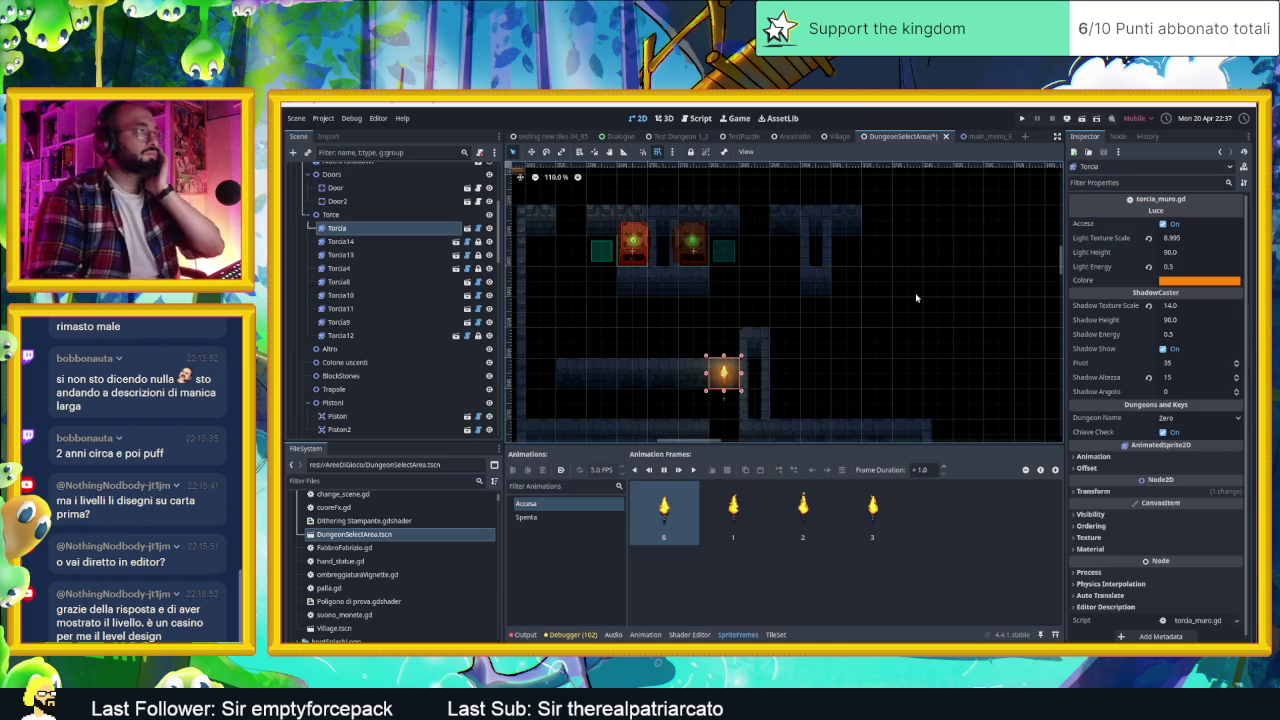
key(ctrl+s)
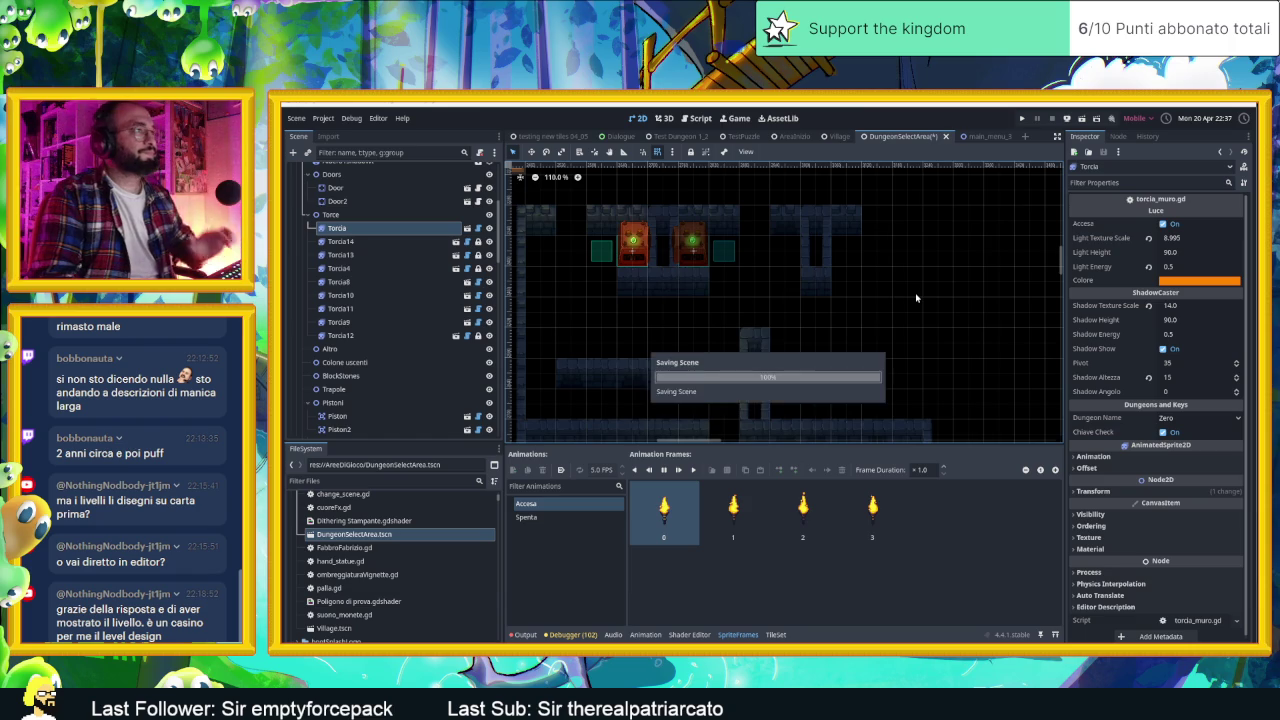
scroll(897, 306, left, 2)
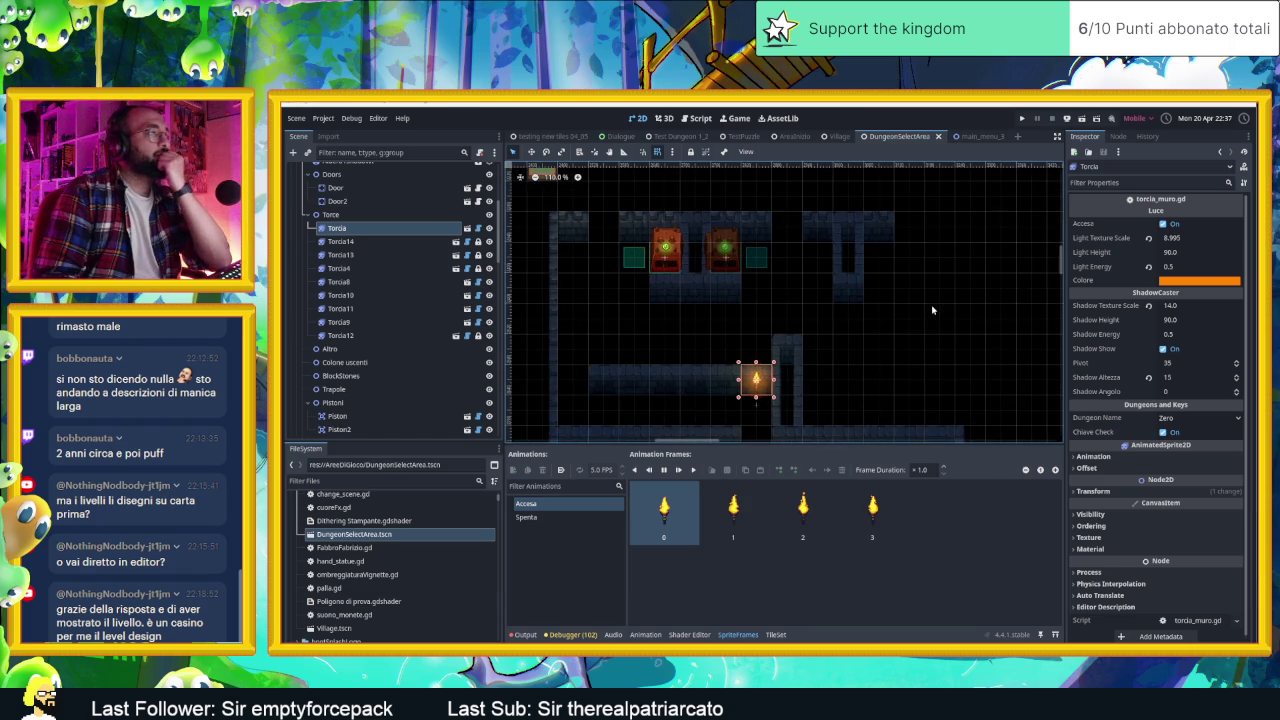
scroll(931, 310, down, 10)
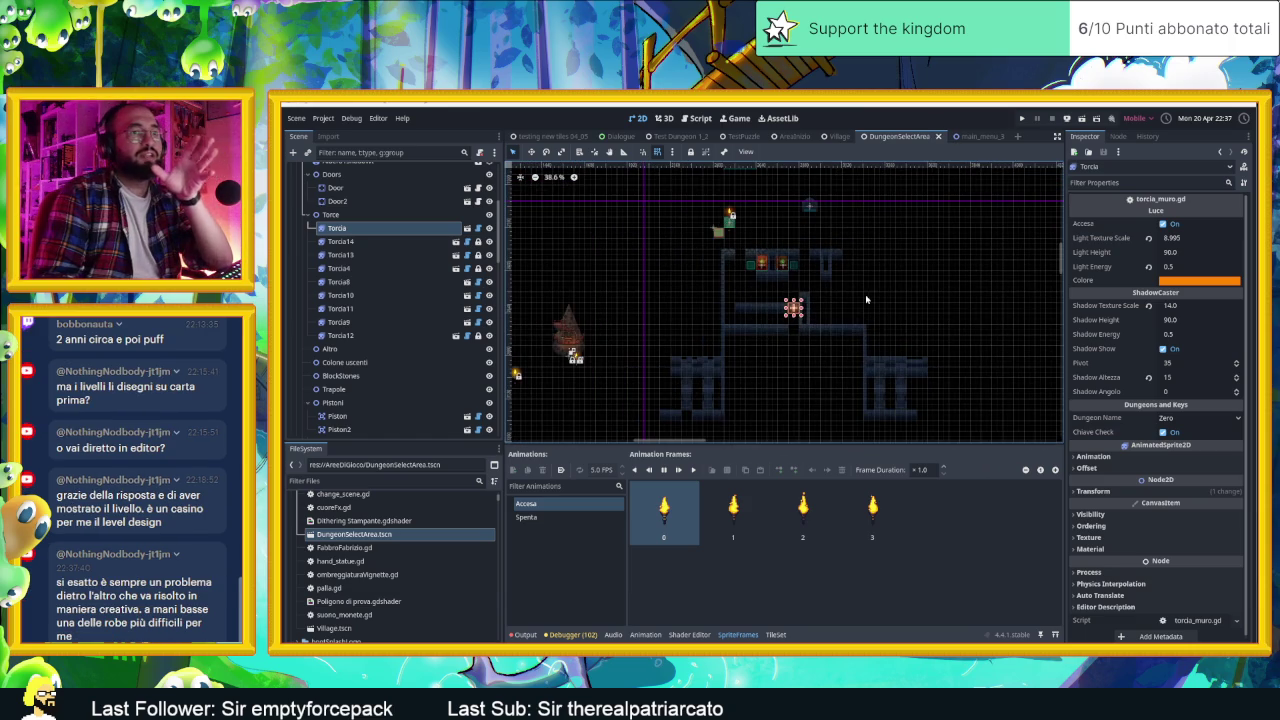
scroll(866, 299, up, 4)
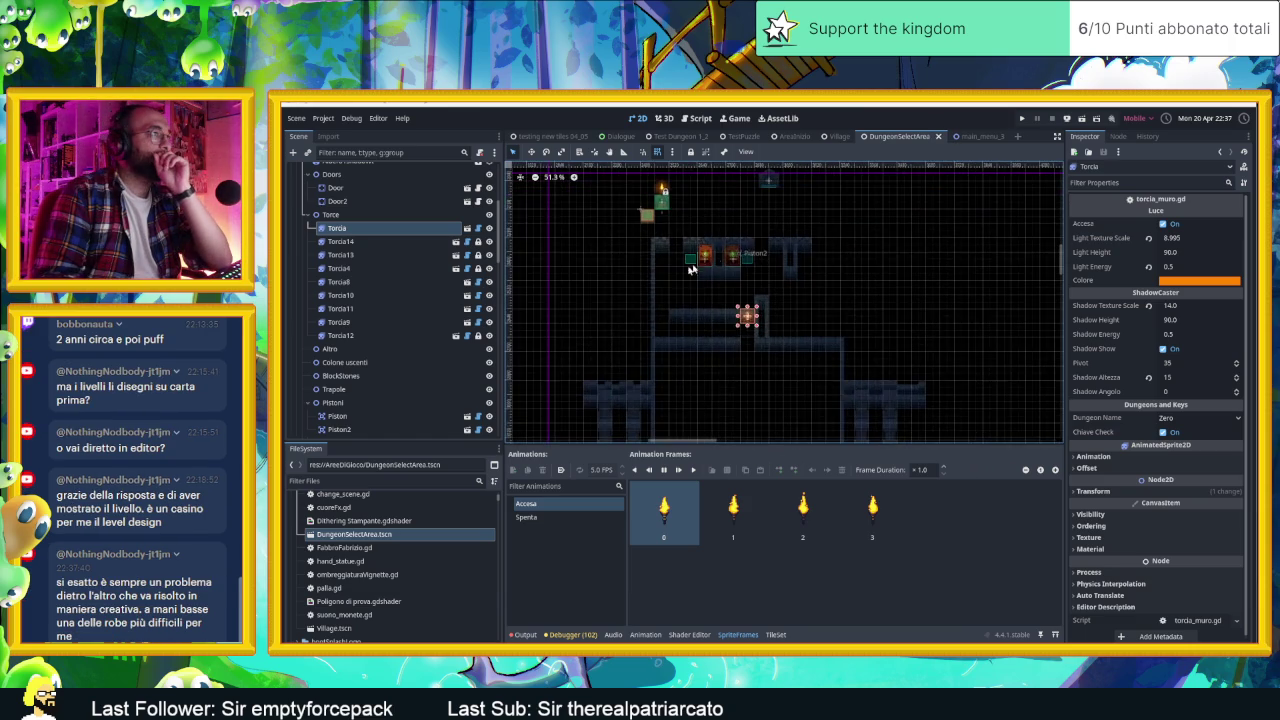
scroll(681, 251, up, 4)
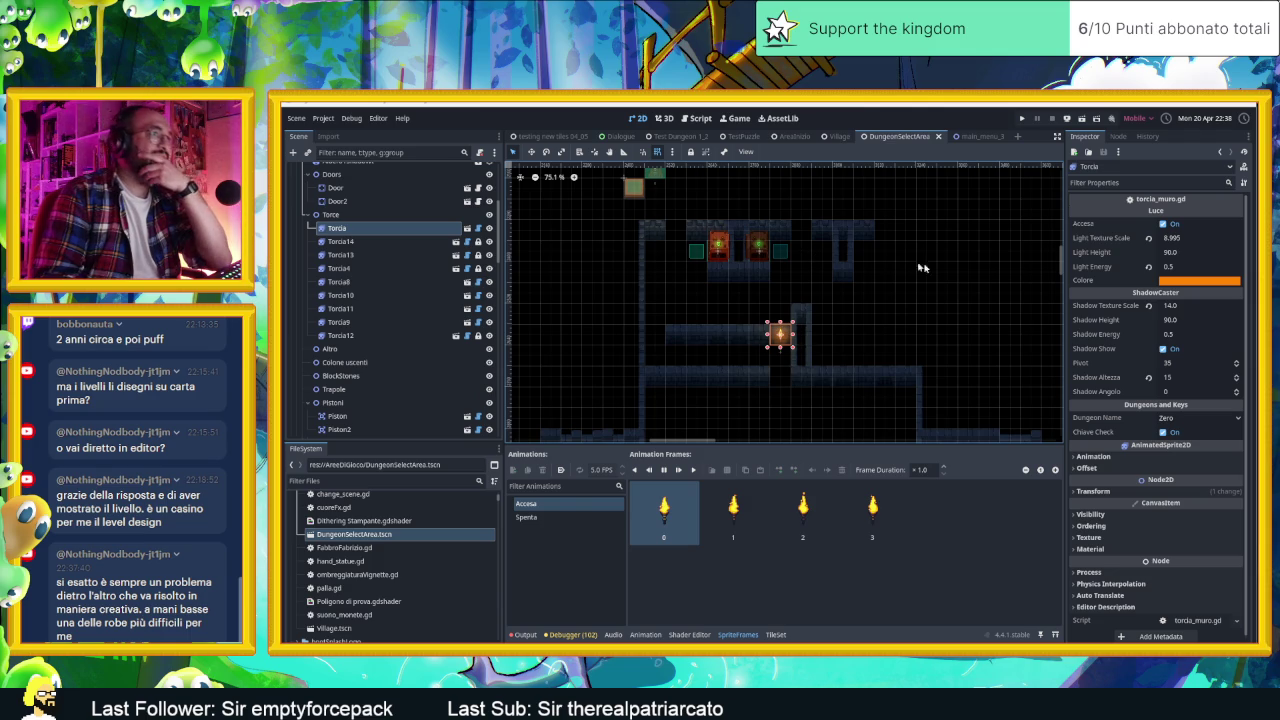
scroll(935, 295, down, 2)
drag(946, 321, 862, 316)
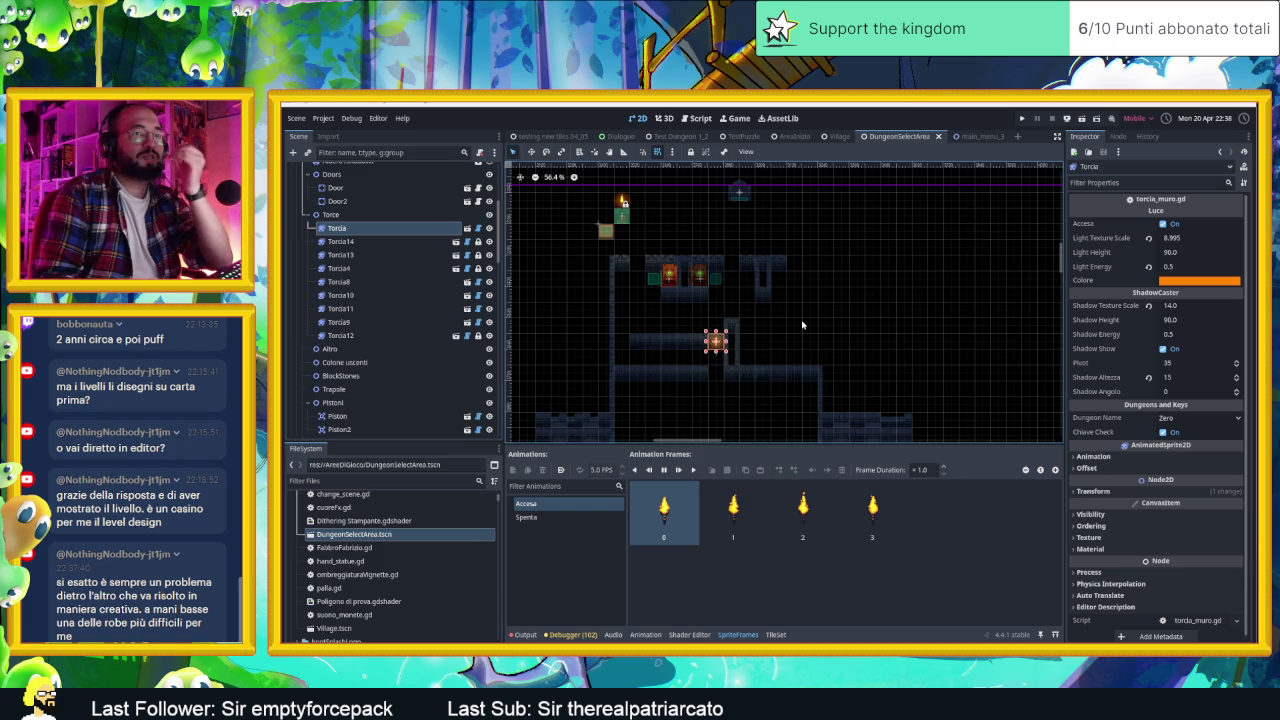
scroll(710, 310, up, 2)
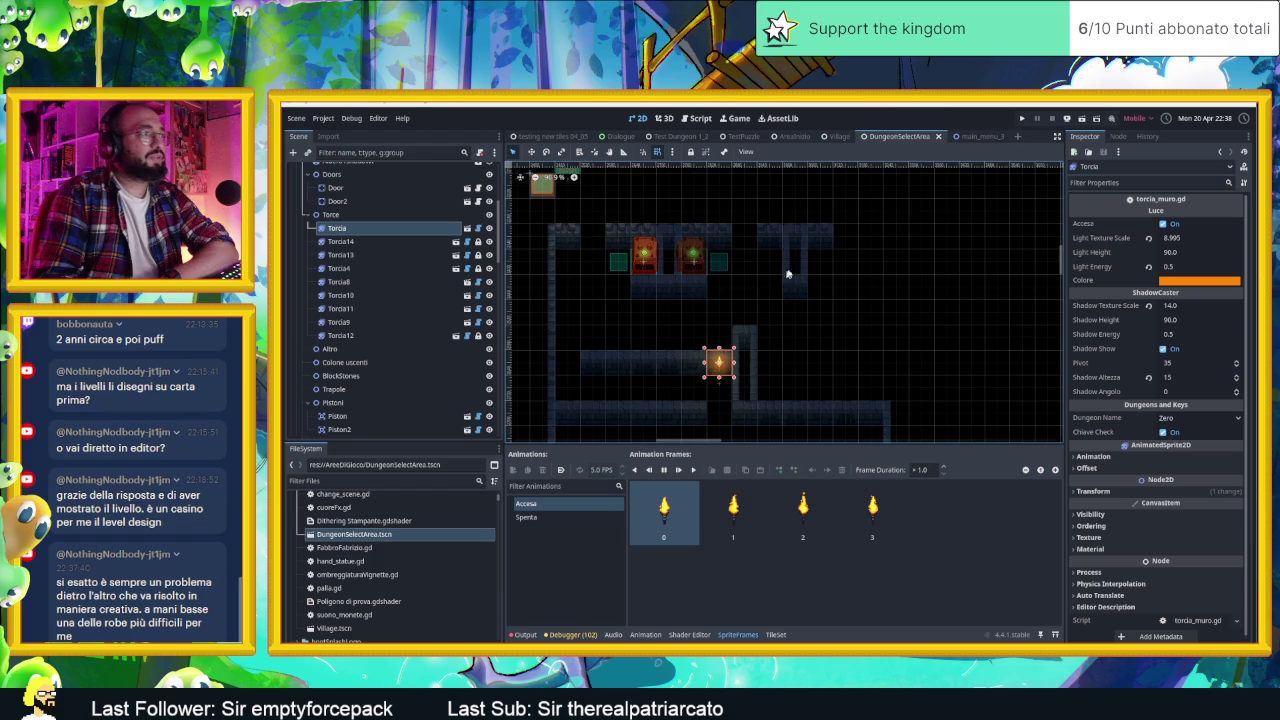
drag(859, 296, 793, 302)
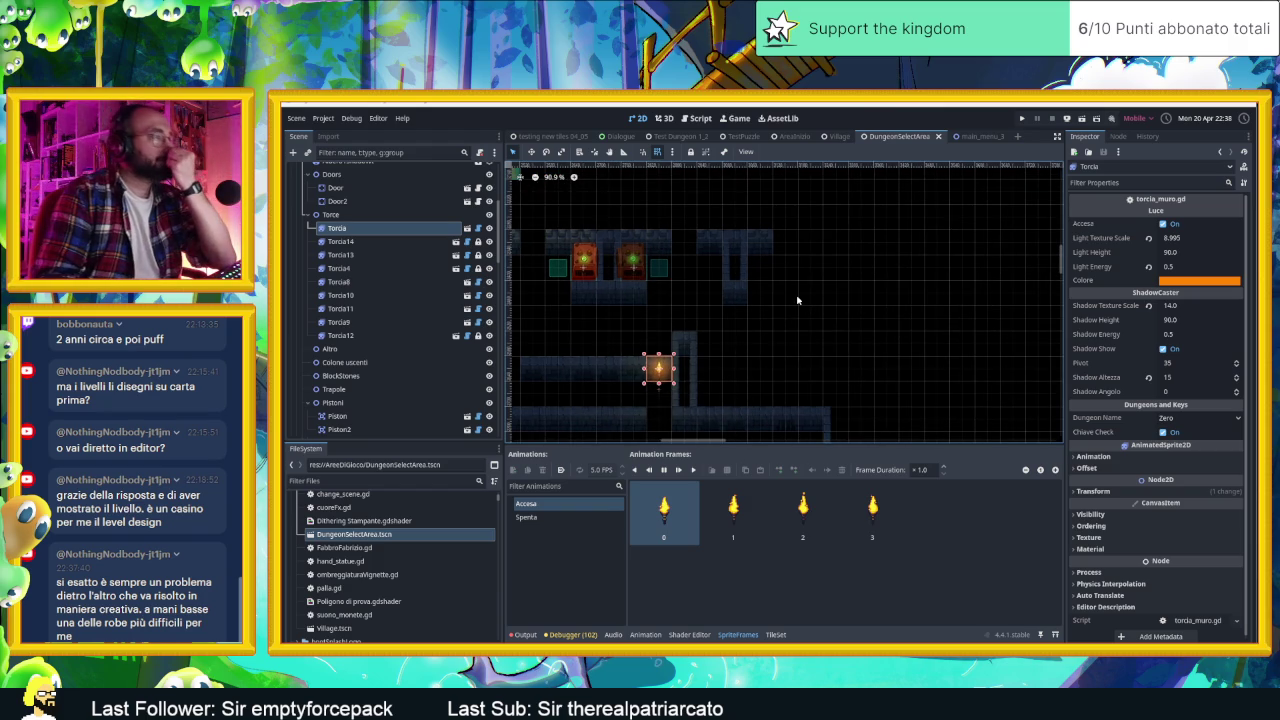
scroll(840, 336, down, 4)
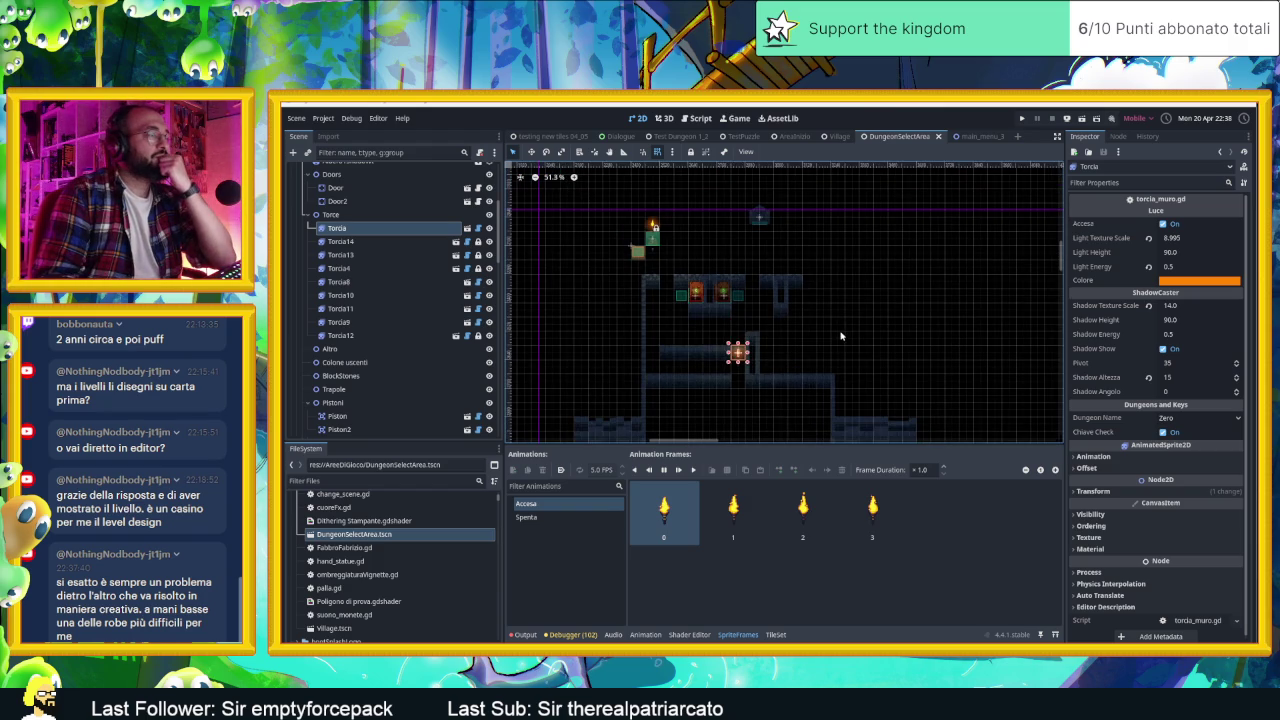
scroll(790, 318, down, 1)
scroll(744, 312, up, 1)
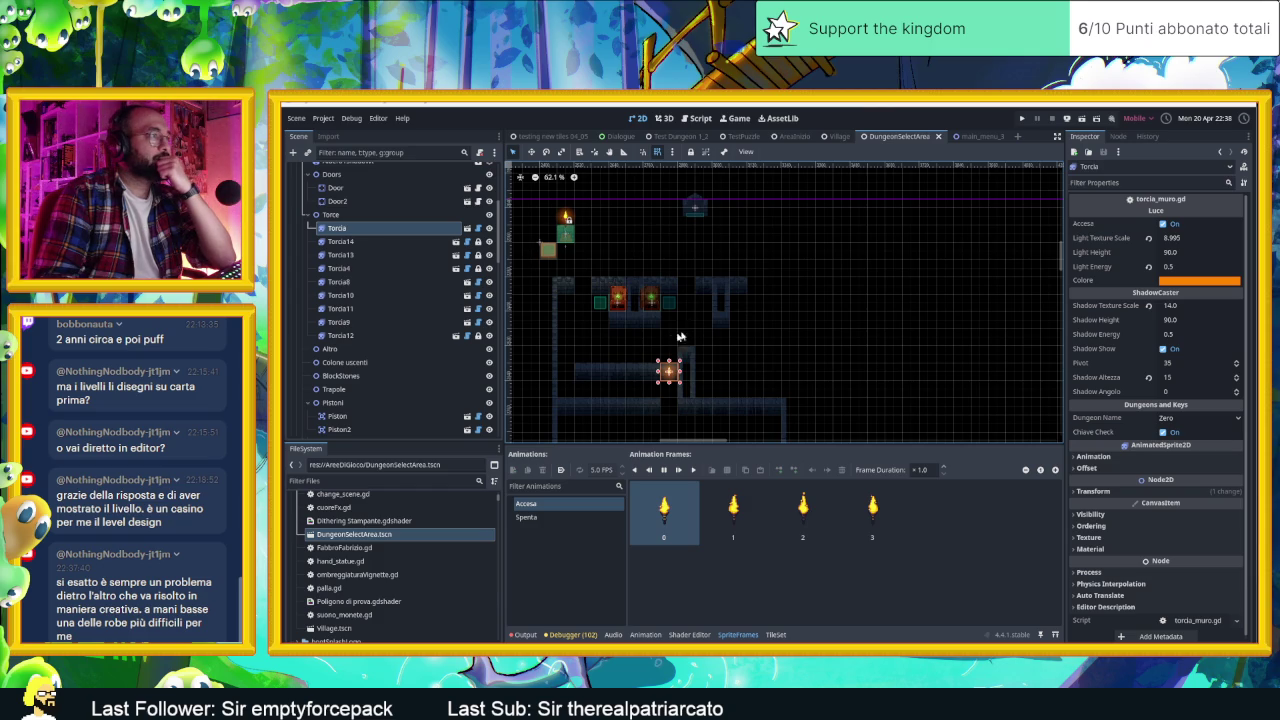
scroll(742, 322, left, 2)
scroll(740, 333, up, 1)
scroll(740, 333, up, 1)
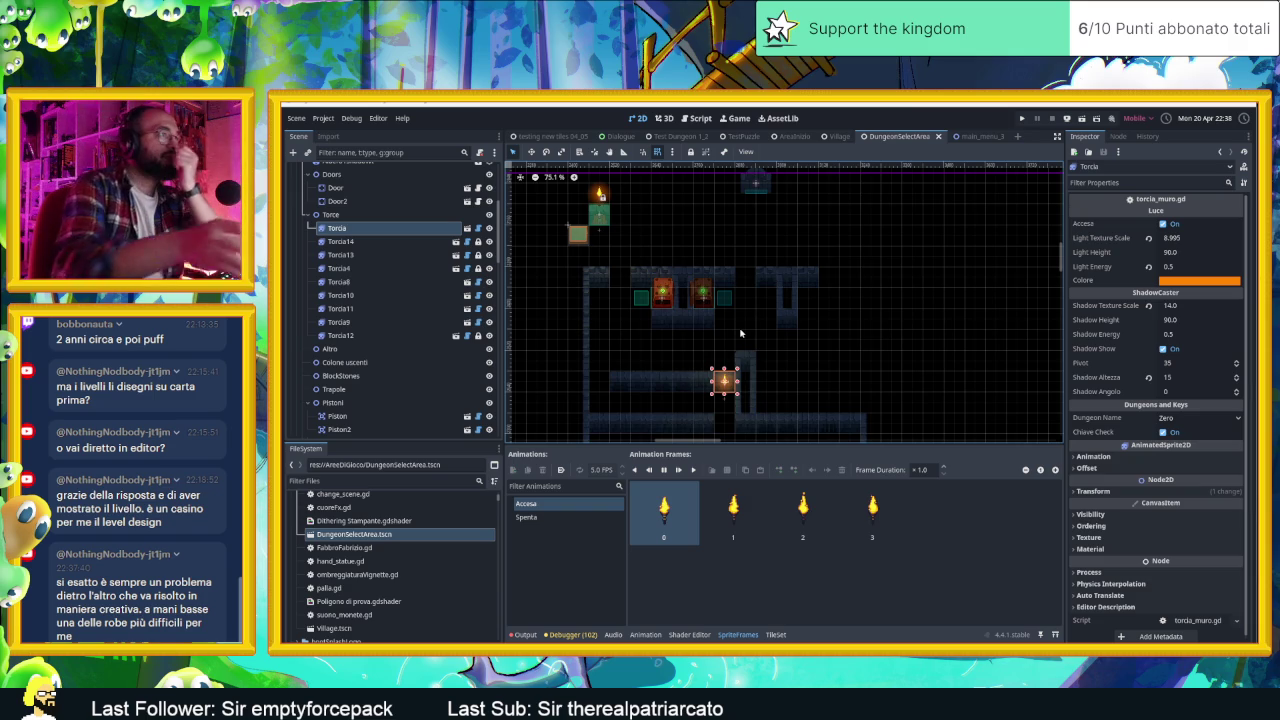
scroll(740, 333, down, 6)
scroll(409, 310, down, 3)
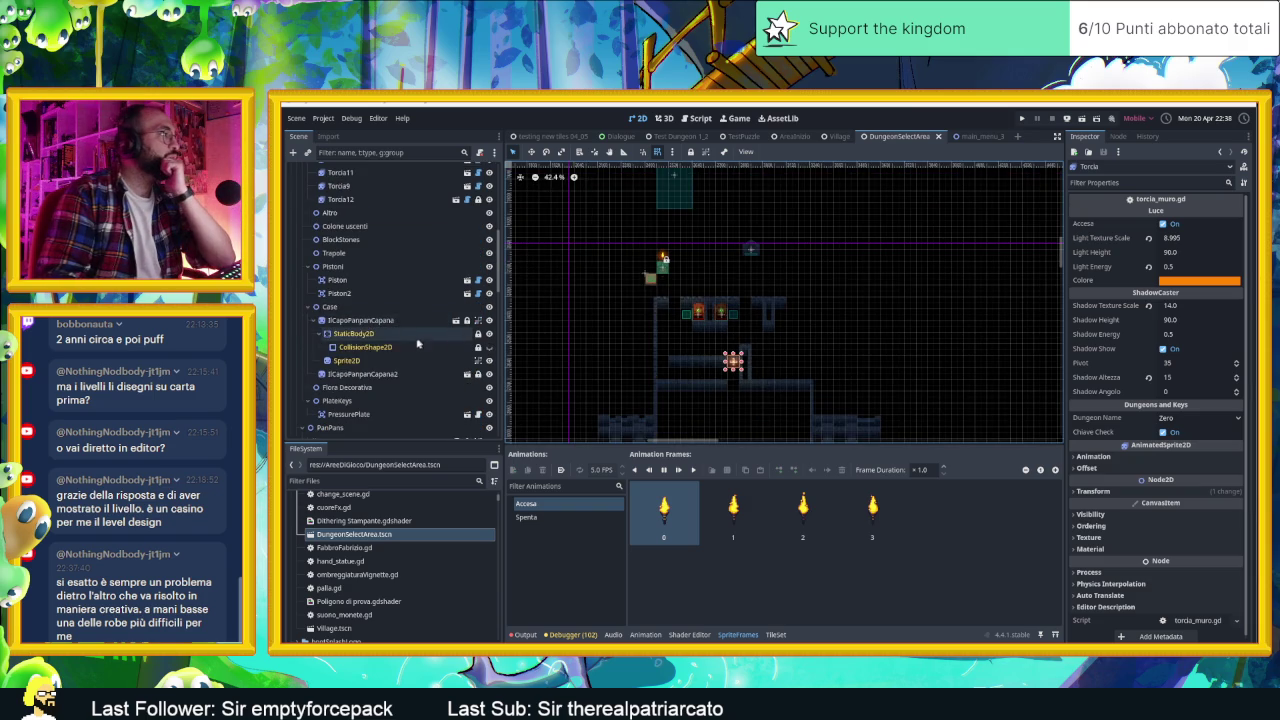
Step: Delete IlCapoPanpanCapana and IlCapoPanpanCapana2 from the Case group, confirming each deletion
click(313, 320)
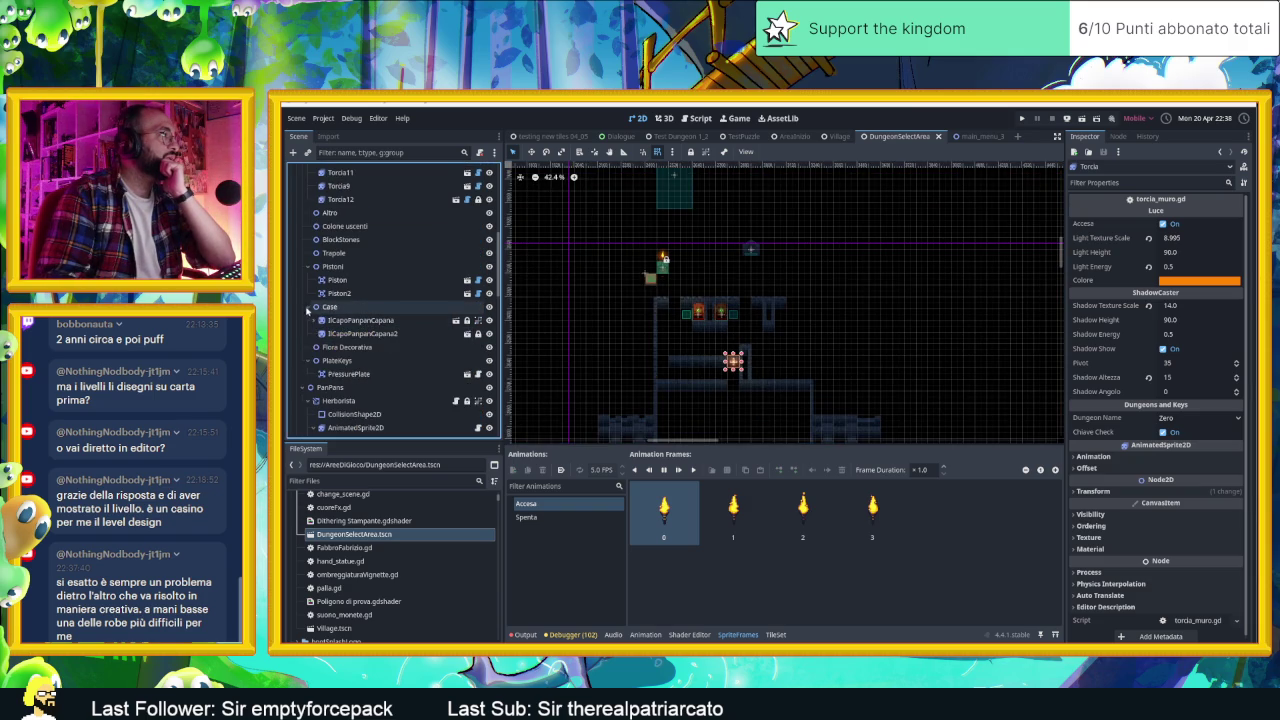
click(386, 324)
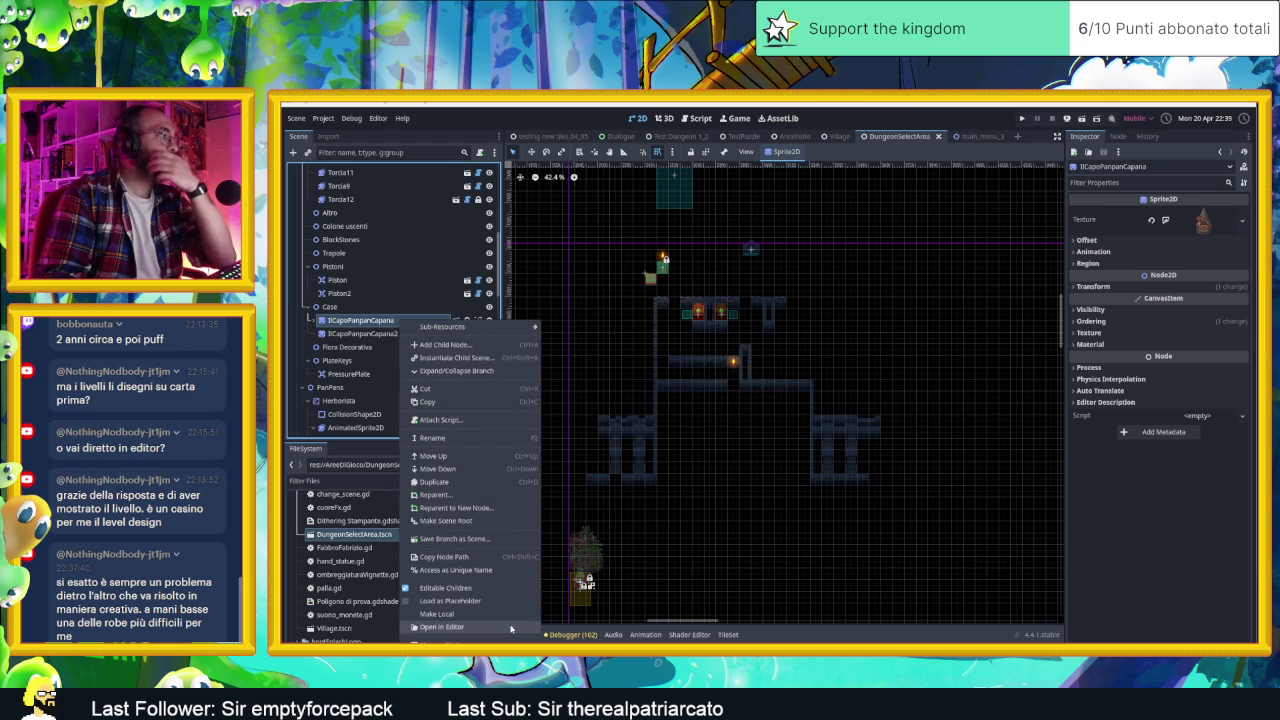
click(445, 640)
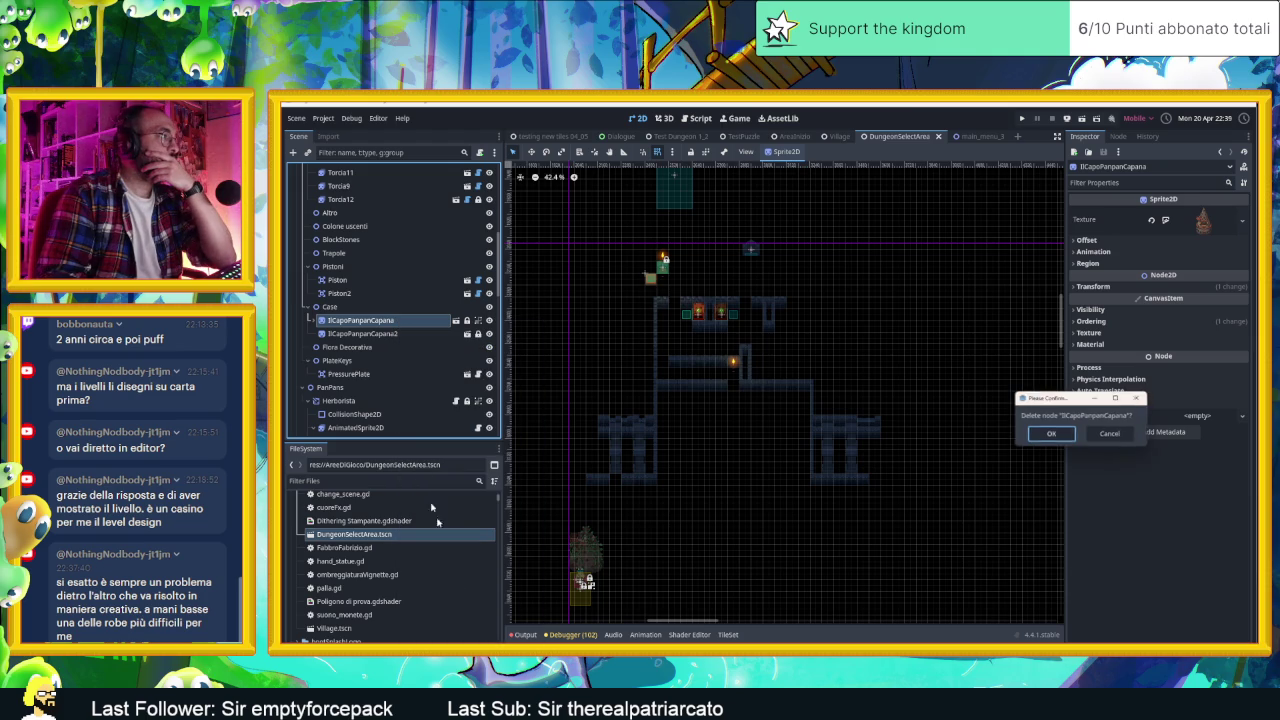
click(1051, 433)
right_click(415, 319)
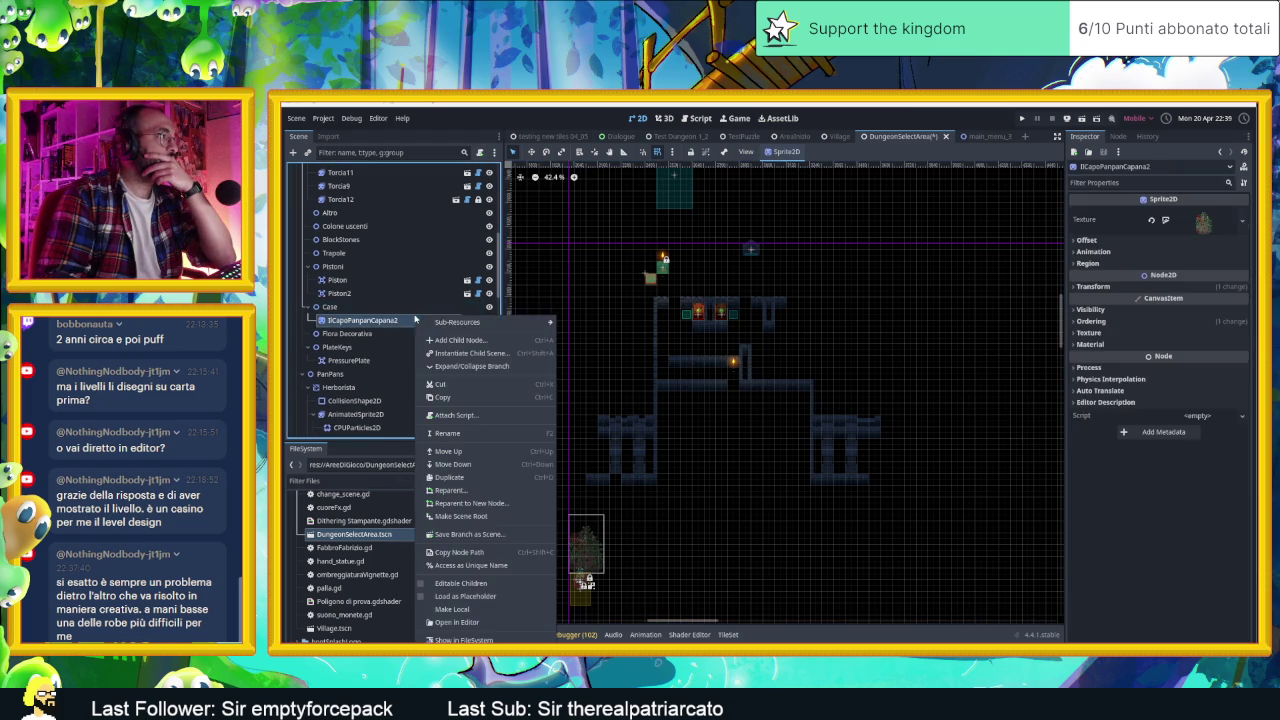
key(Delete)
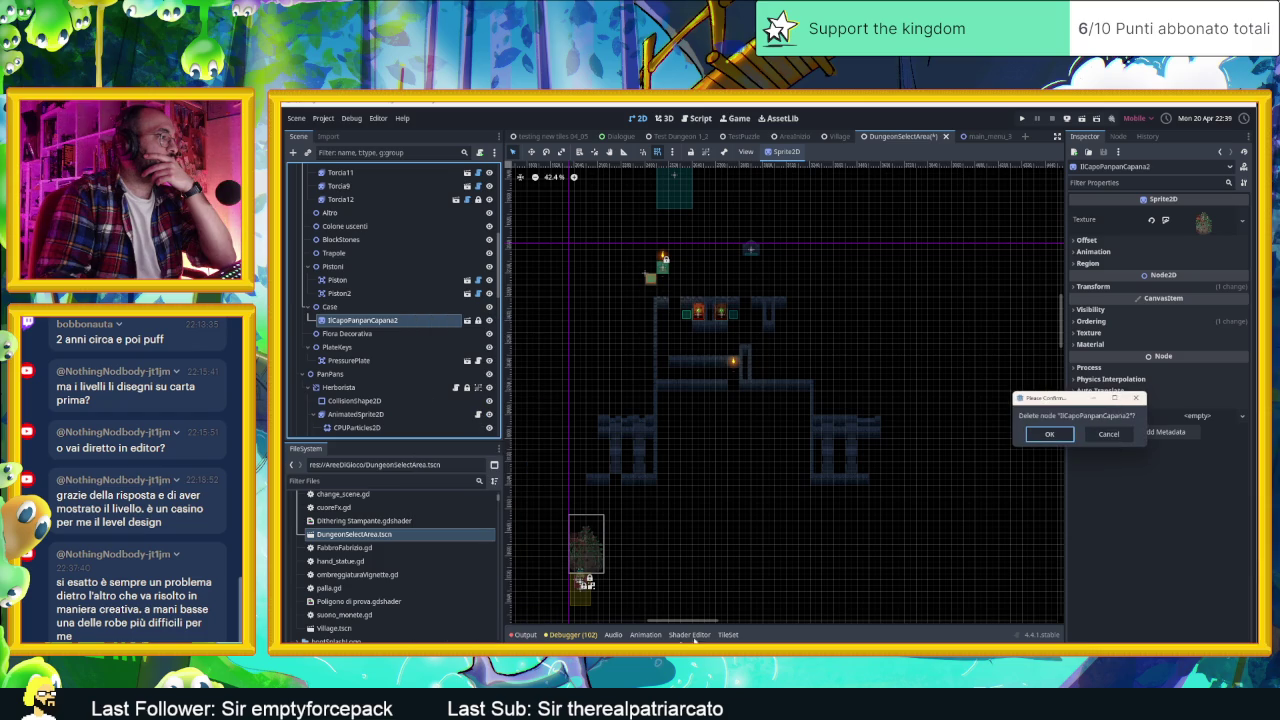
click(1051, 433)
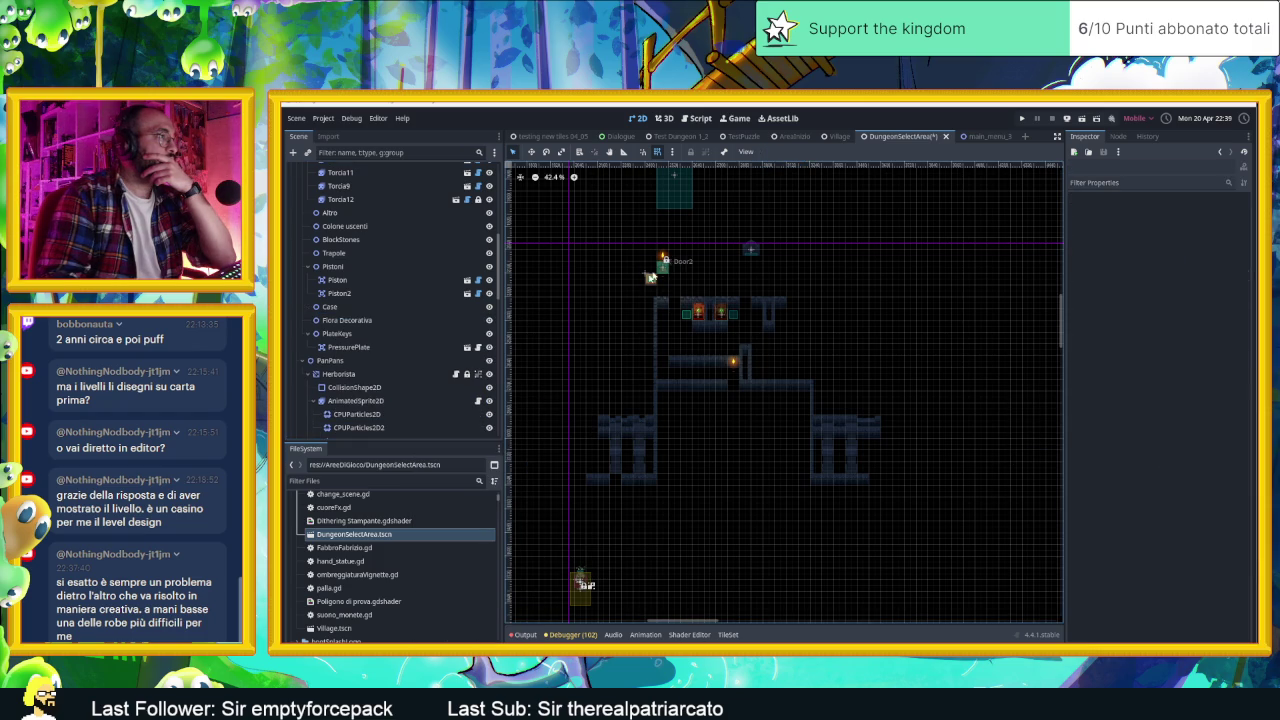
drag(664, 268, 686, 297)
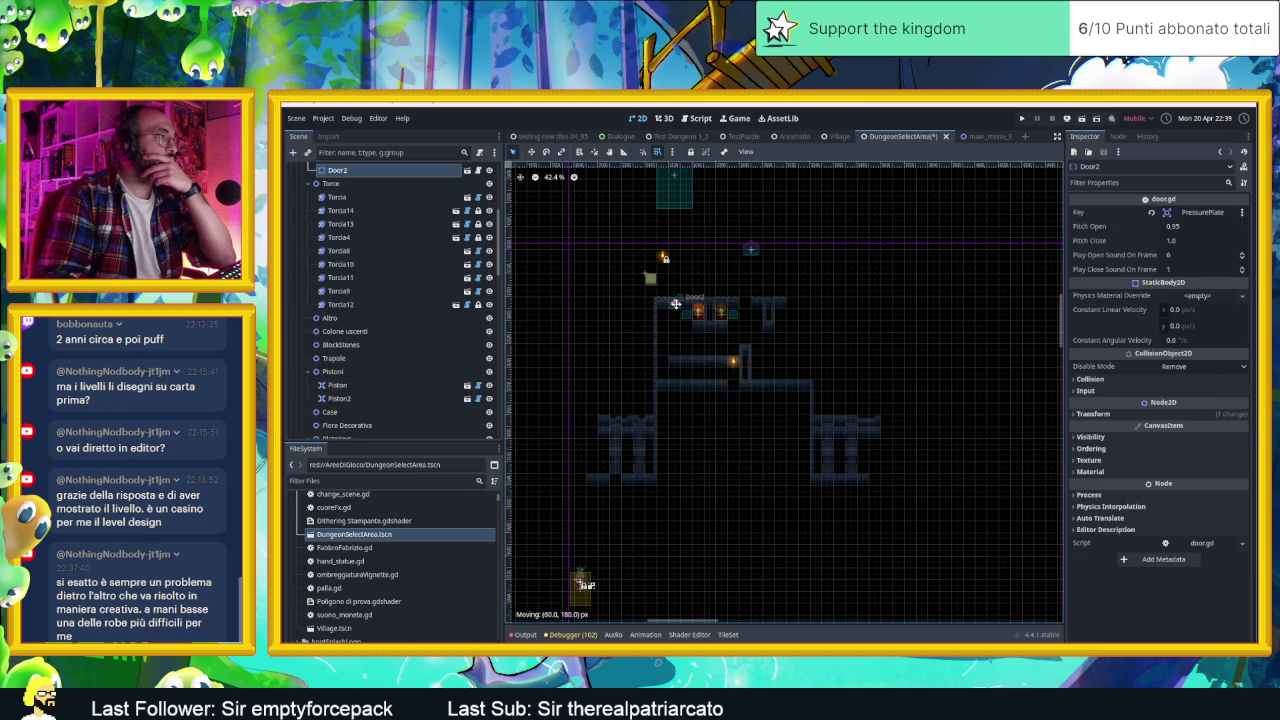
scroll(703, 312, up, 3)
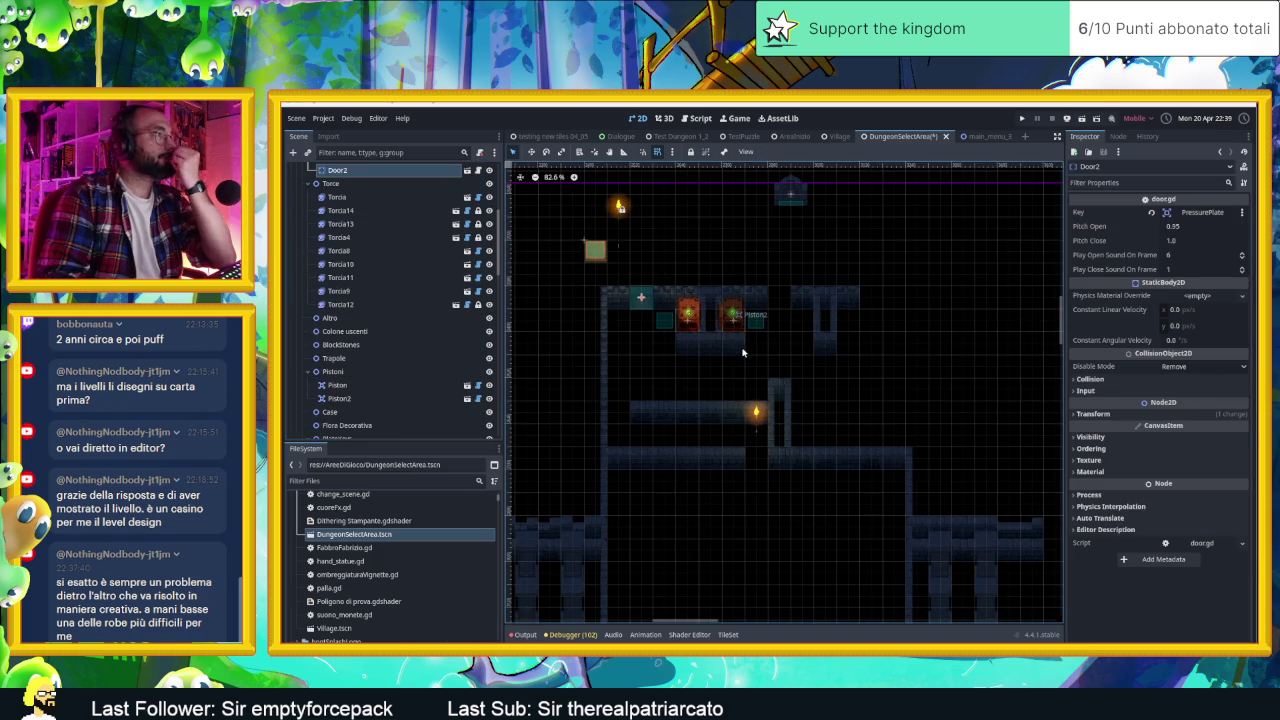
scroll(735, 352, down, 2)
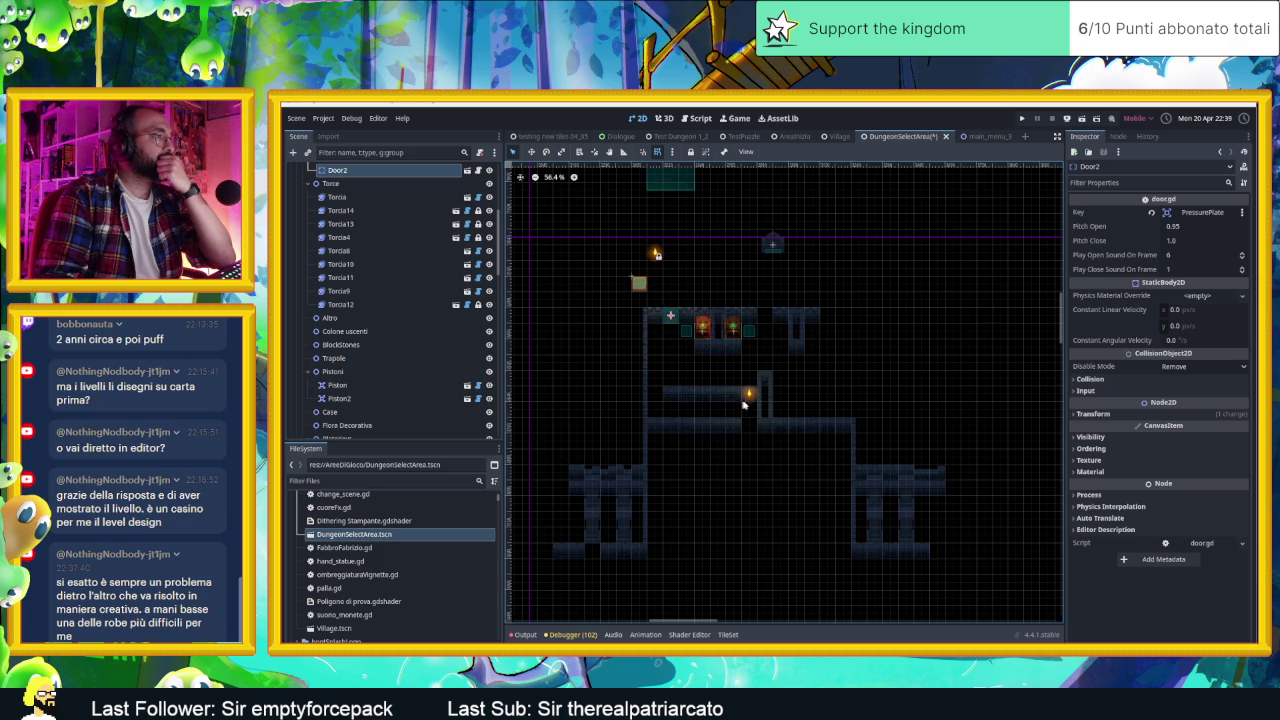
scroll(751, 400, up, 4)
scroll(753, 413, up, 1)
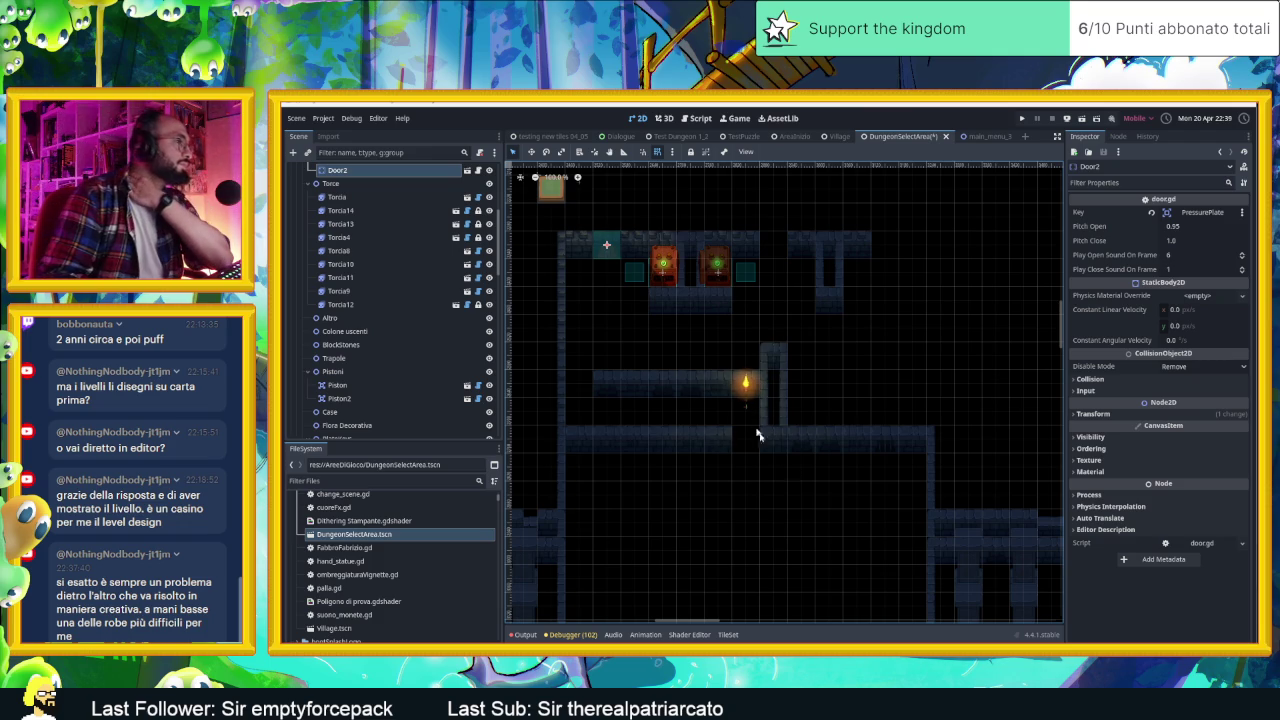
scroll(800, 443, down, 3)
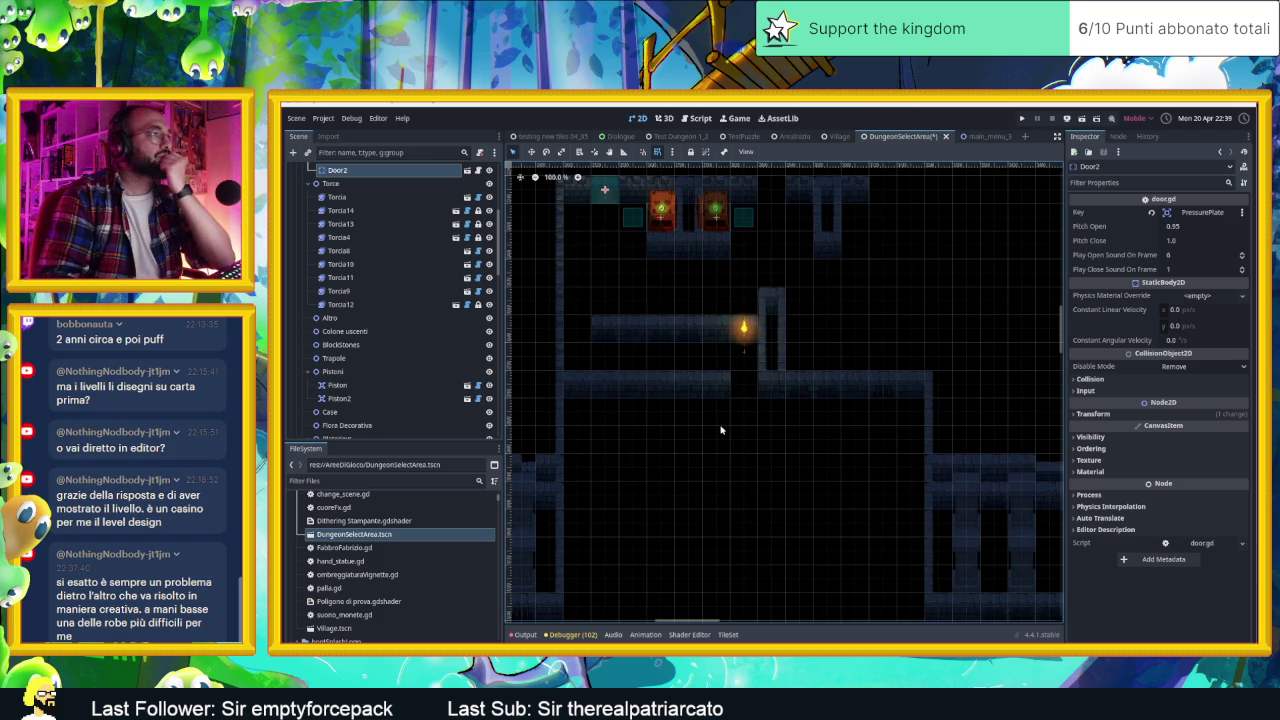
scroll(720, 430, up, 2)
scroll(524, 390, down, 5)
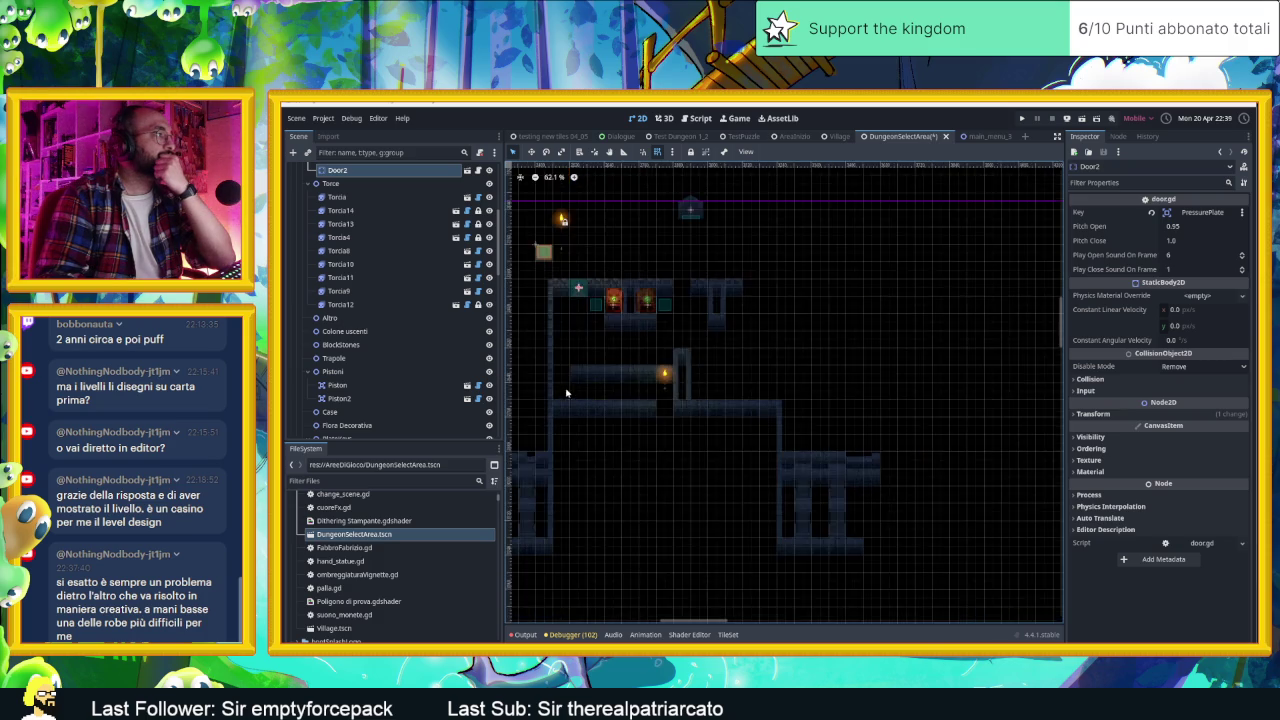
scroll(357, 263, up, 5)
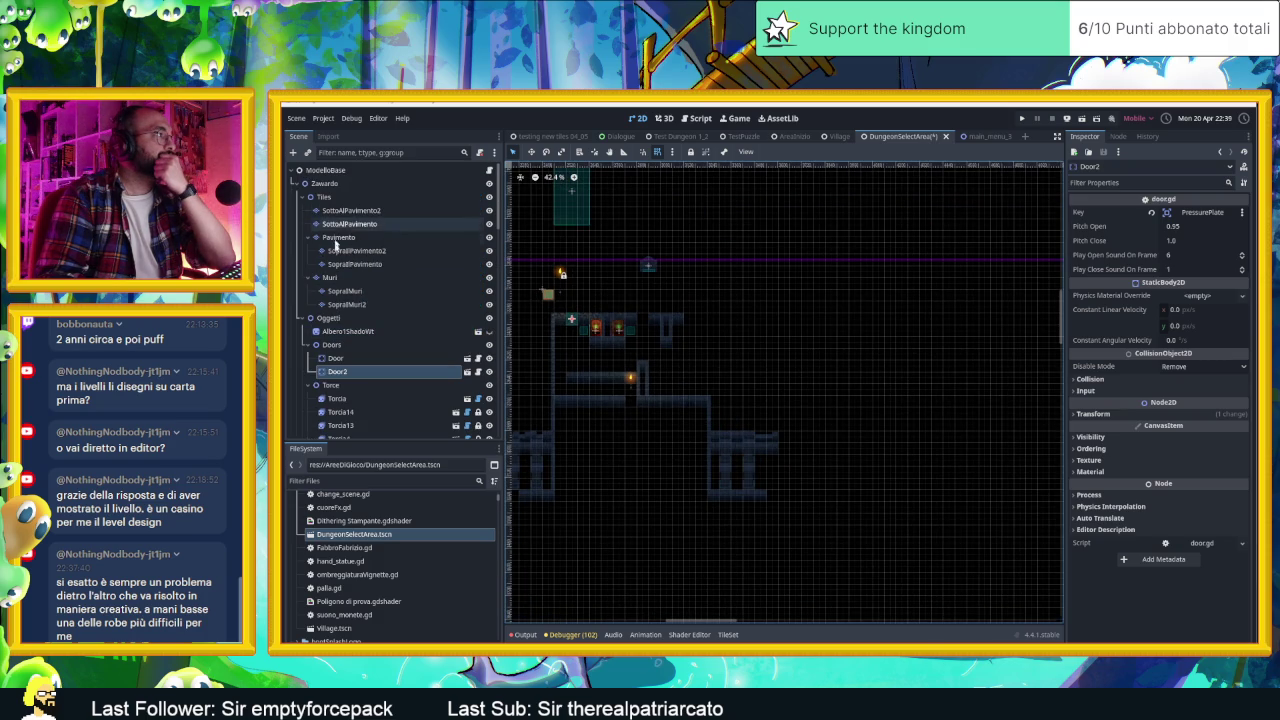
scroll(360, 338, down, 6)
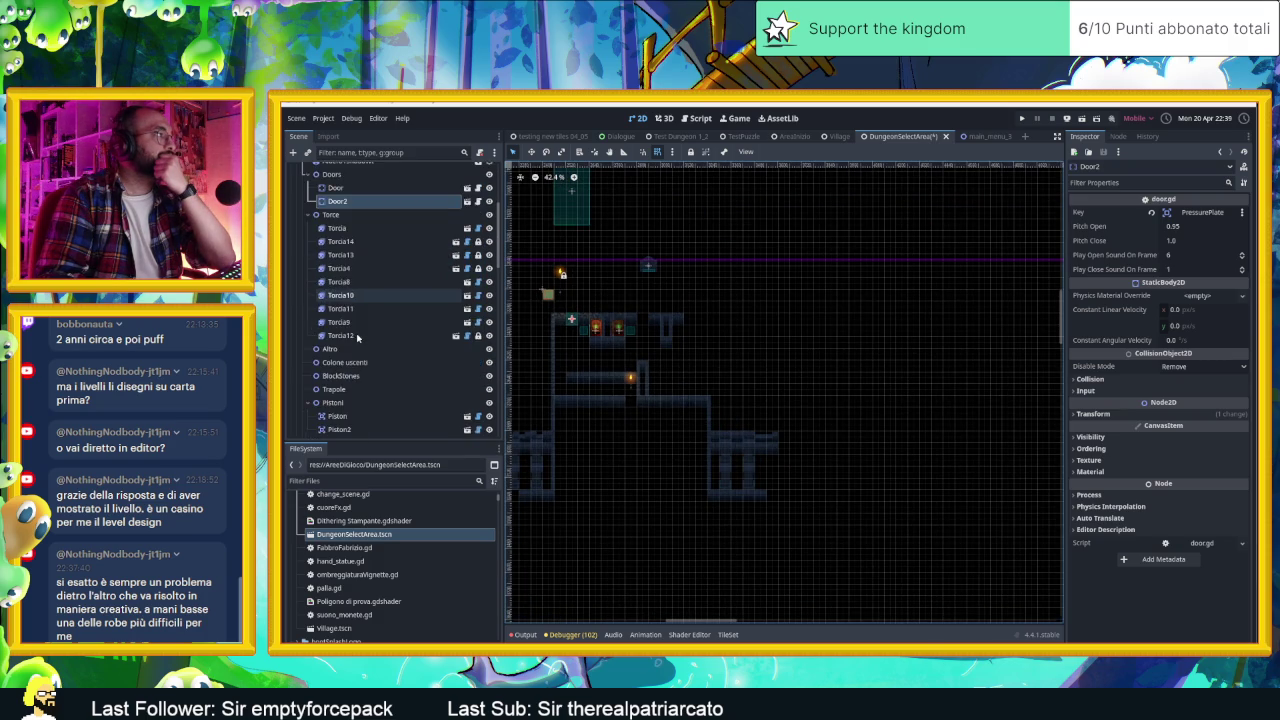
scroll(364, 337, down, 6)
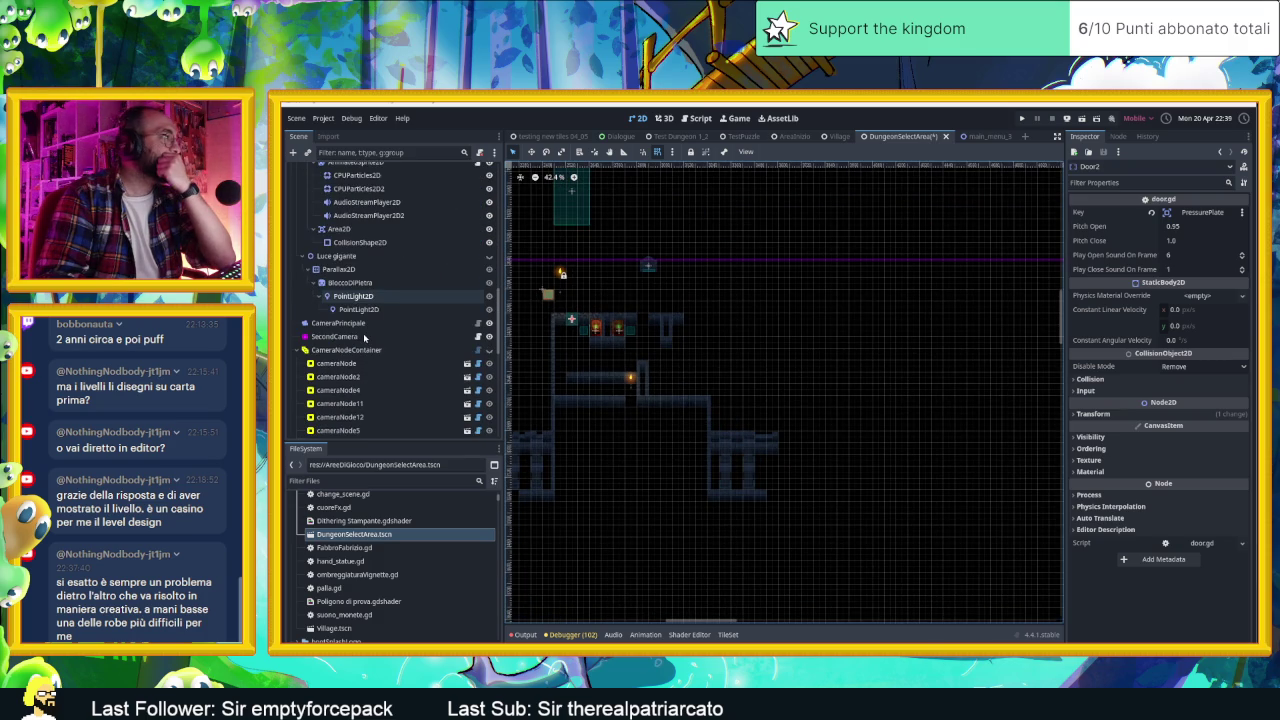
scroll(365, 332, up, 10)
scroll(365, 327, up, 4)
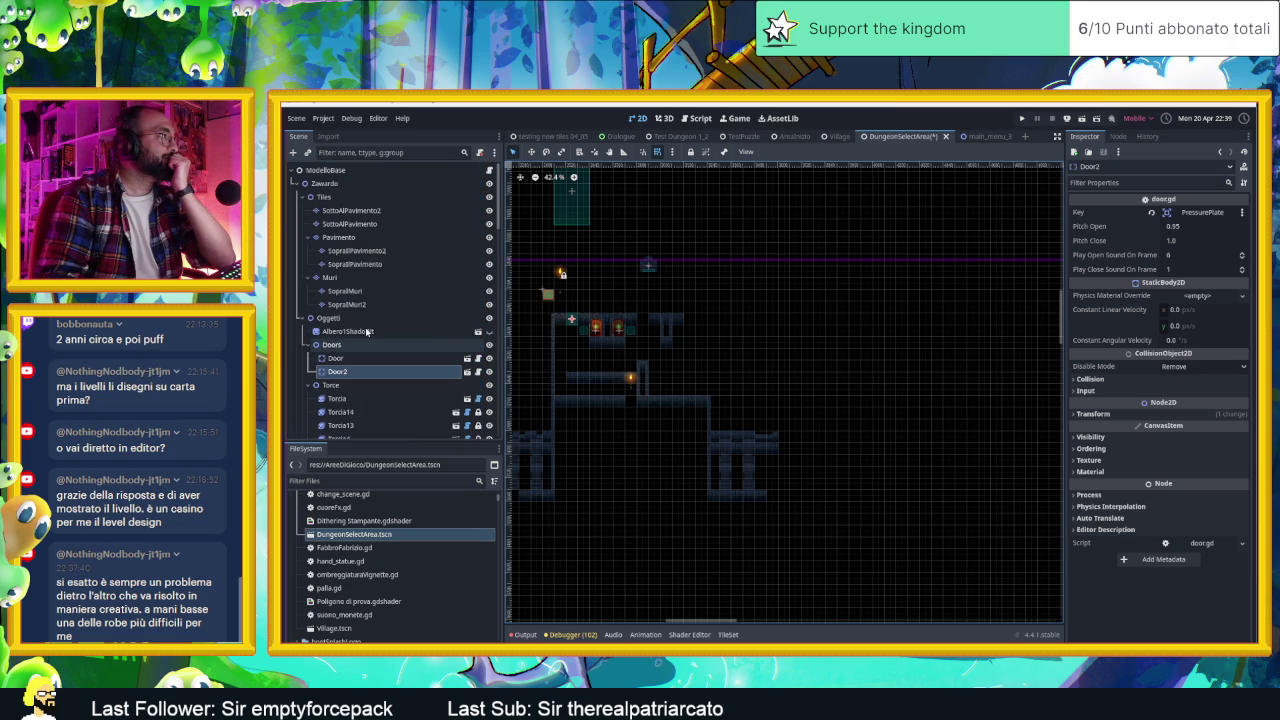
click(304, 197)
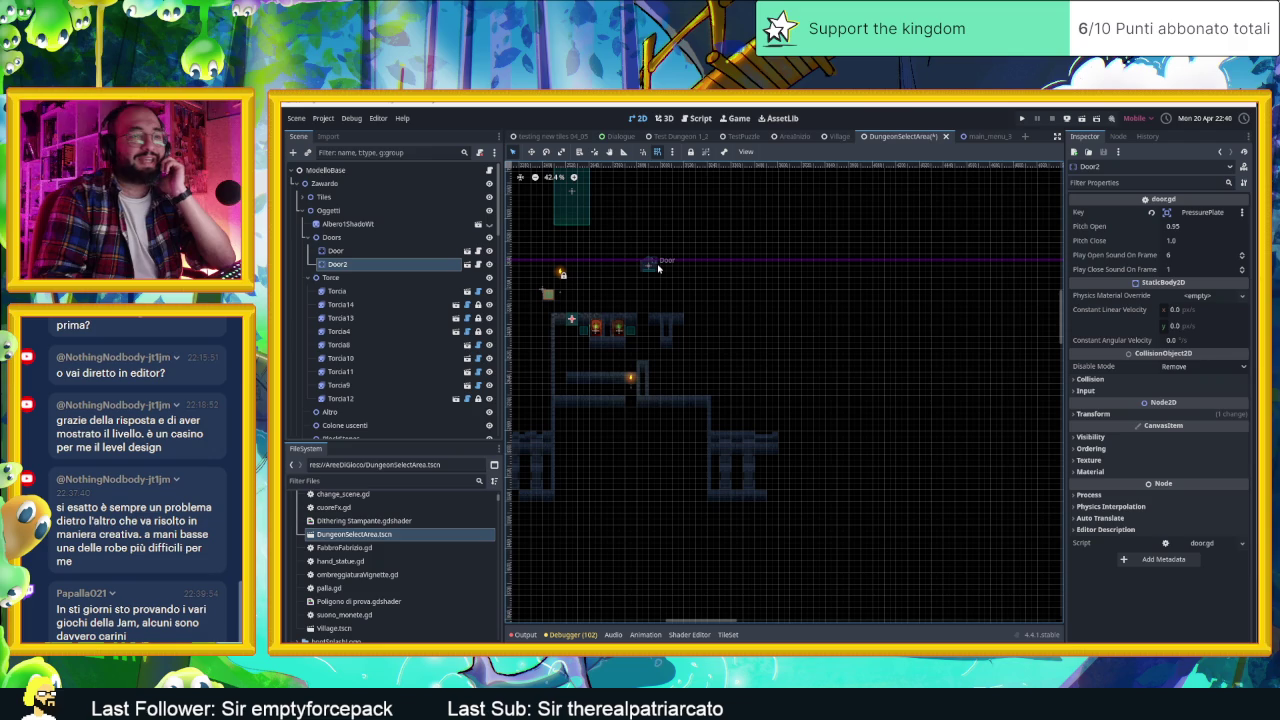
Step: Pan and zoom the 2D viewport toward the doors
drag(746, 259, 863, 294)
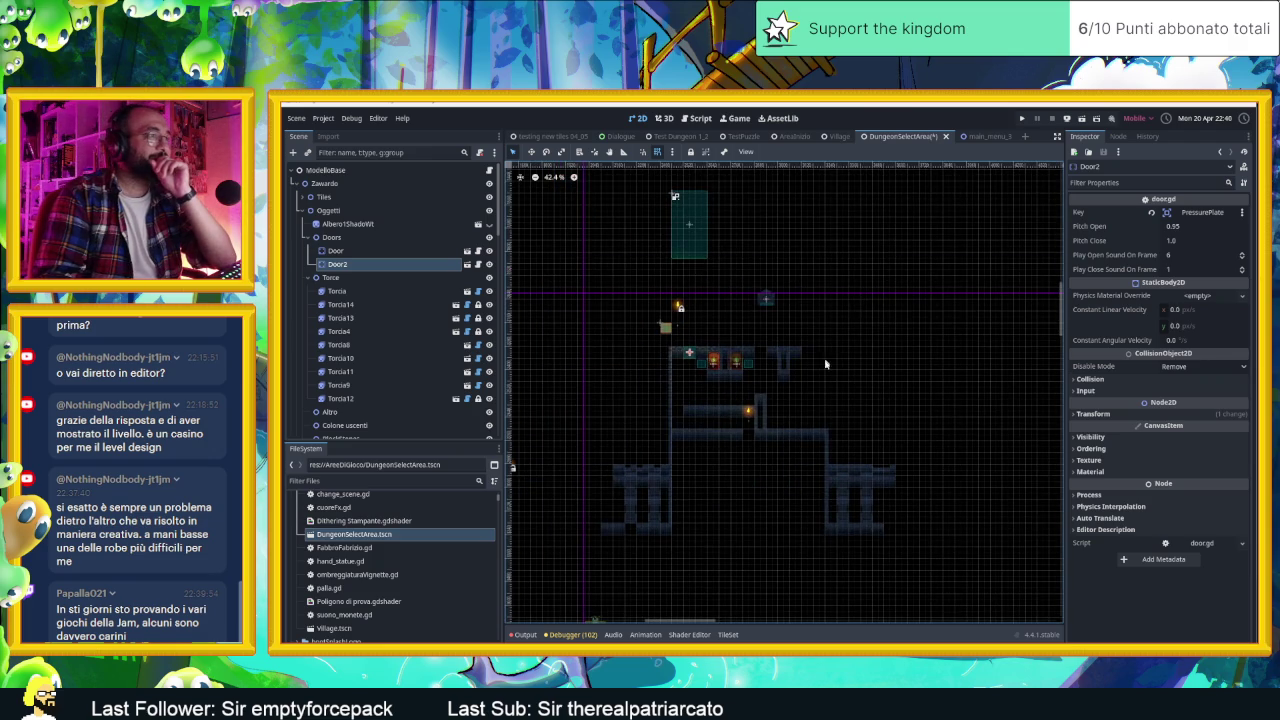
scroll(825, 364, up, 5)
scroll(799, 403, down, 1)
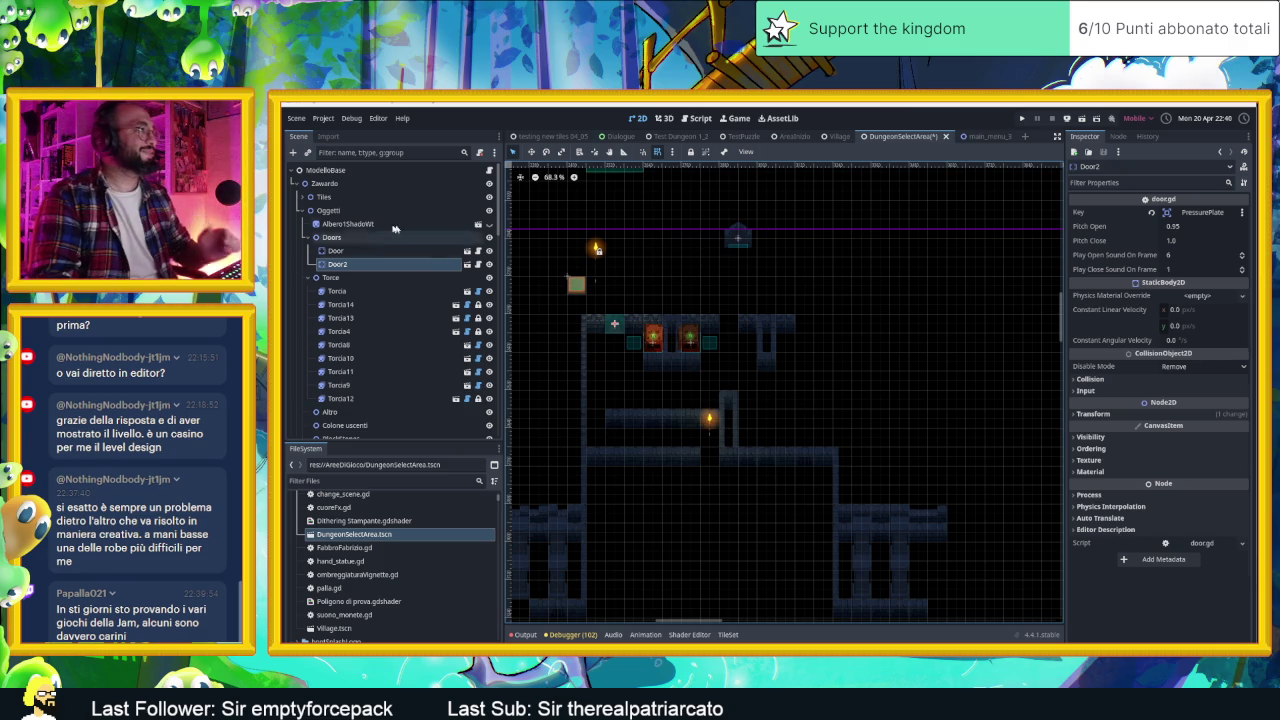
Step: Move Door2 up-left out of the way and place the big Door on the upper wall's left end
click(360, 250)
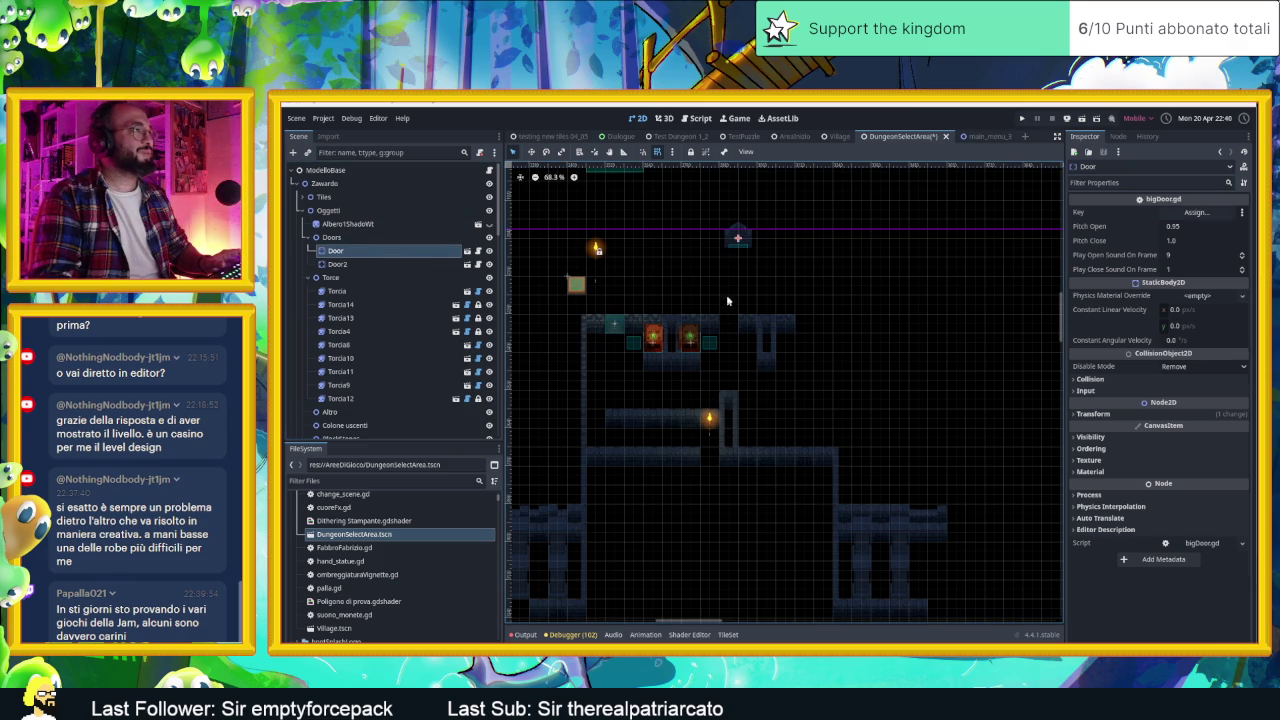
click(615, 322)
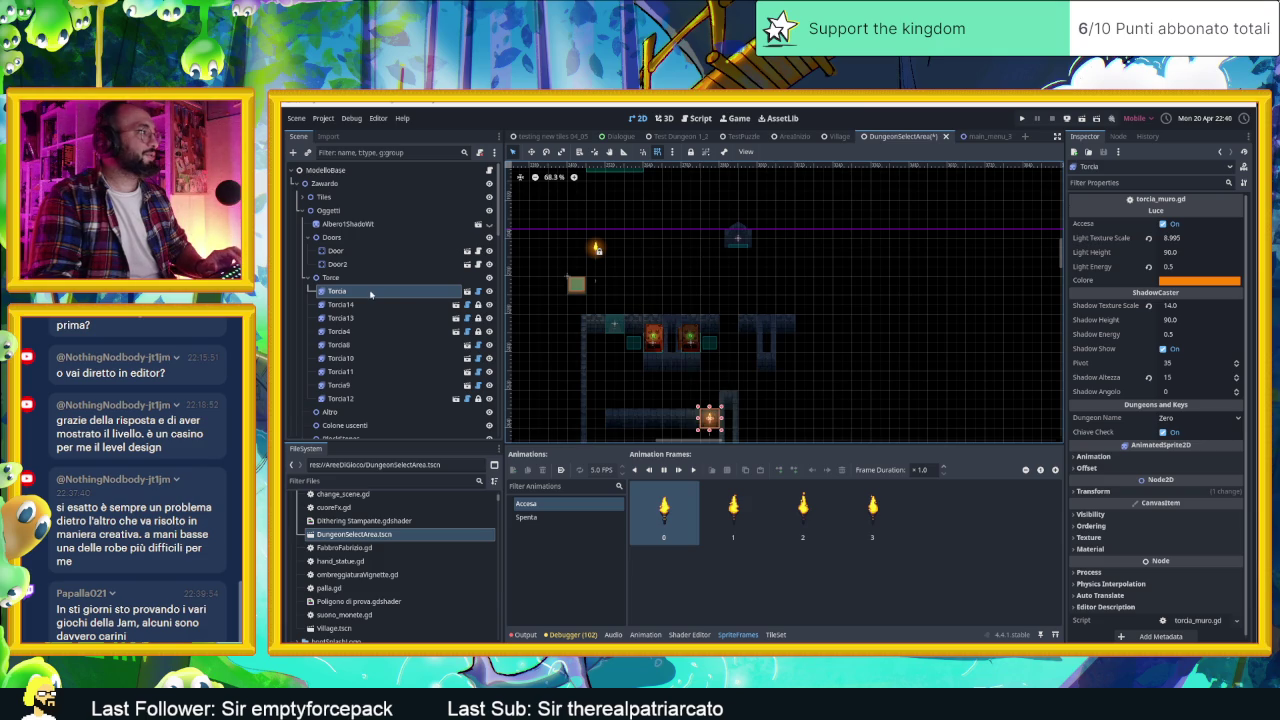
click(340, 250)
key(w)
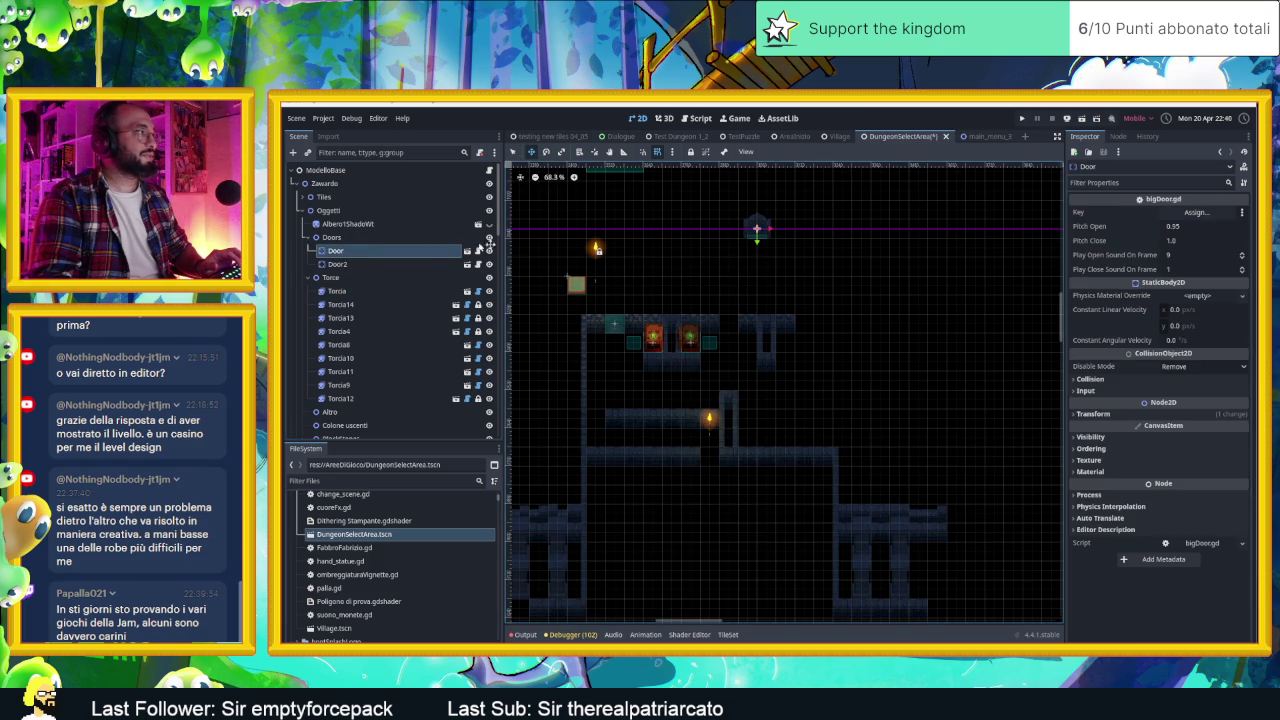
click(338, 264)
mouse_move(659, 278)
mouse_down()
mouse_move(610, 258)
mouse_move(560, 208)
mouse_up()
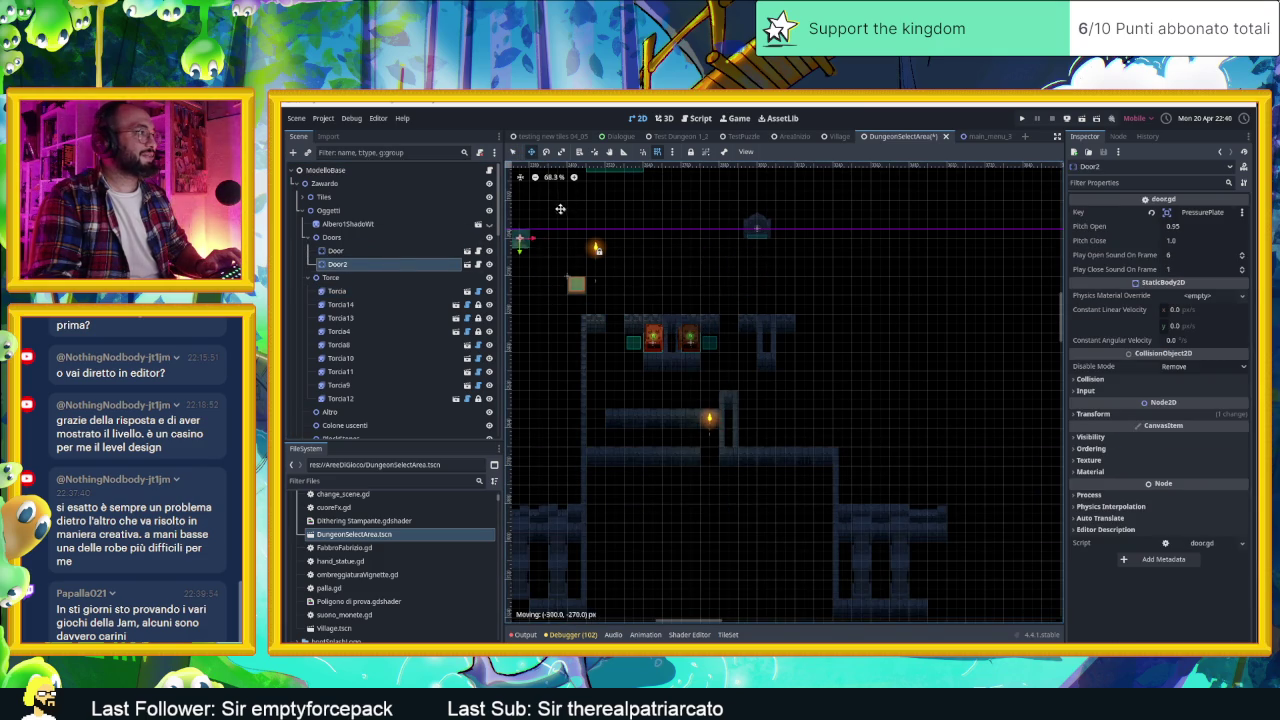
click(380, 250)
mouse_move(671, 257)
mouse_down()
mouse_move(659, 307)
mouse_move(606, 330)
mouse_move(606, 348)
mouse_move(614, 323)
mouse_up()
scroll(614, 323, up, 2)
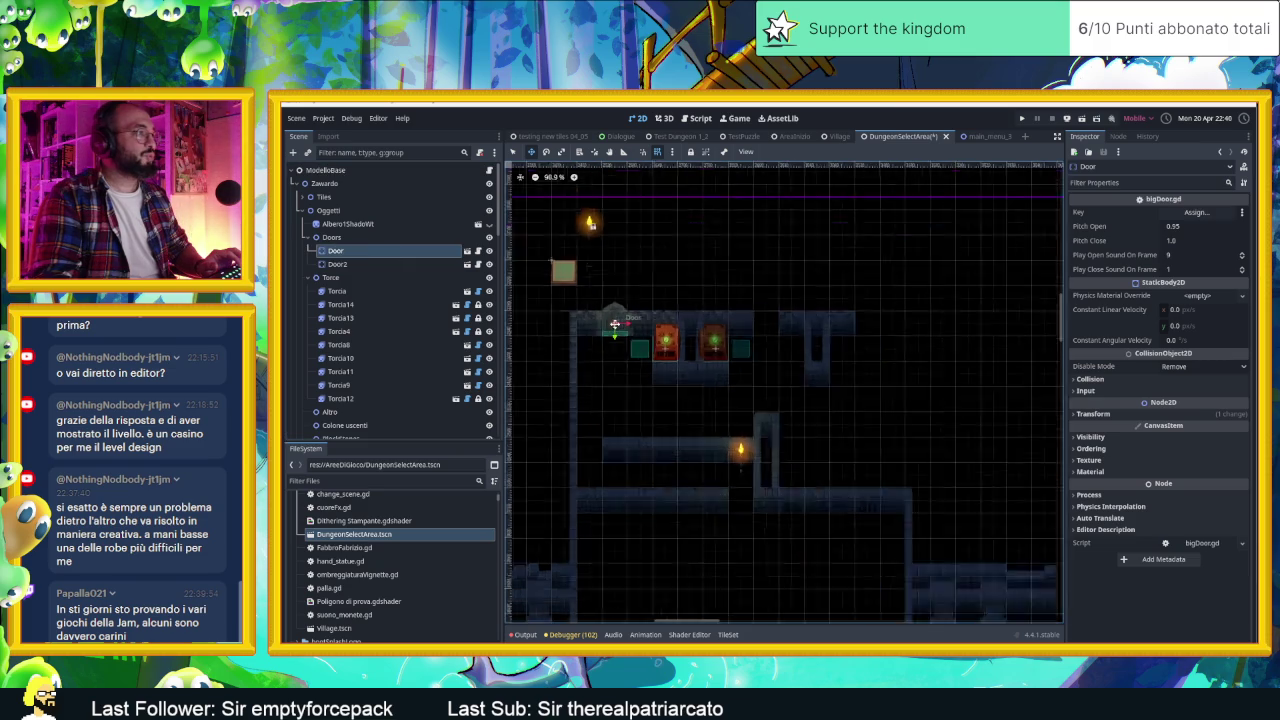
scroll(614, 323, up, 3)
scroll(704, 361, down, 1)
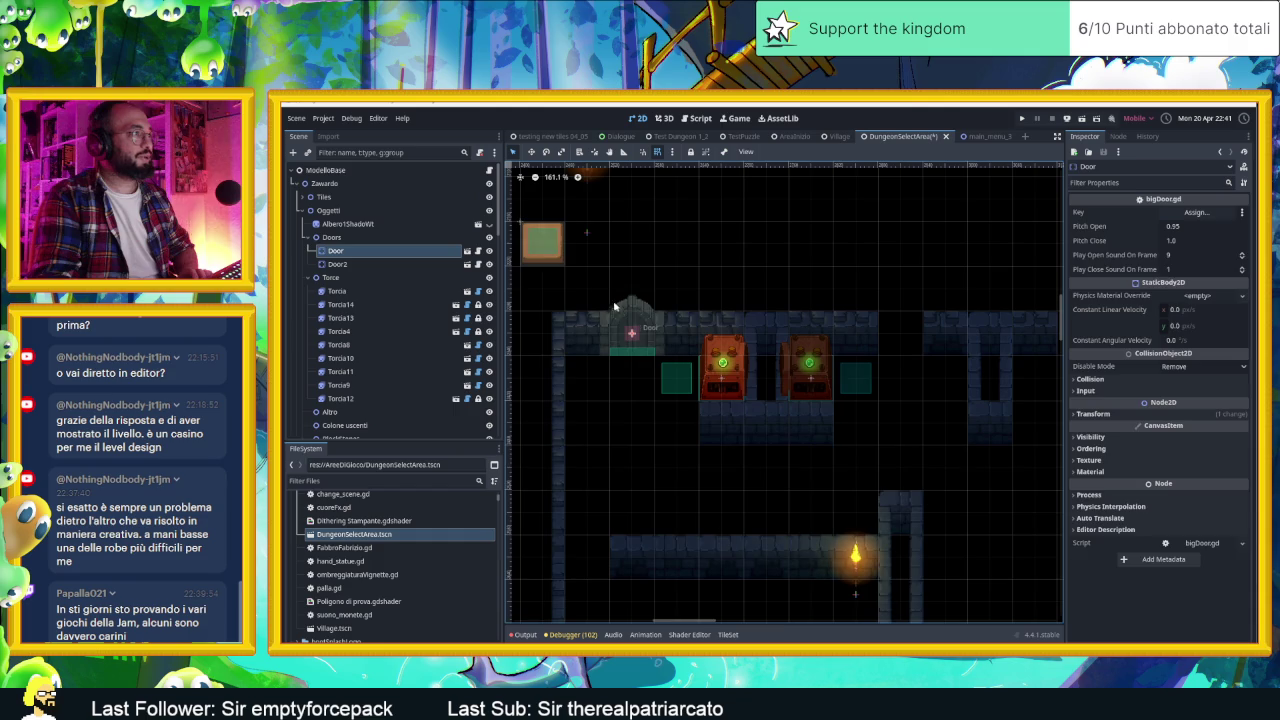
Step: Hide Door2 in the level using its visibility eye icon
click(622, 313)
scroll(646, 326, down, 2)
click(638, 322)
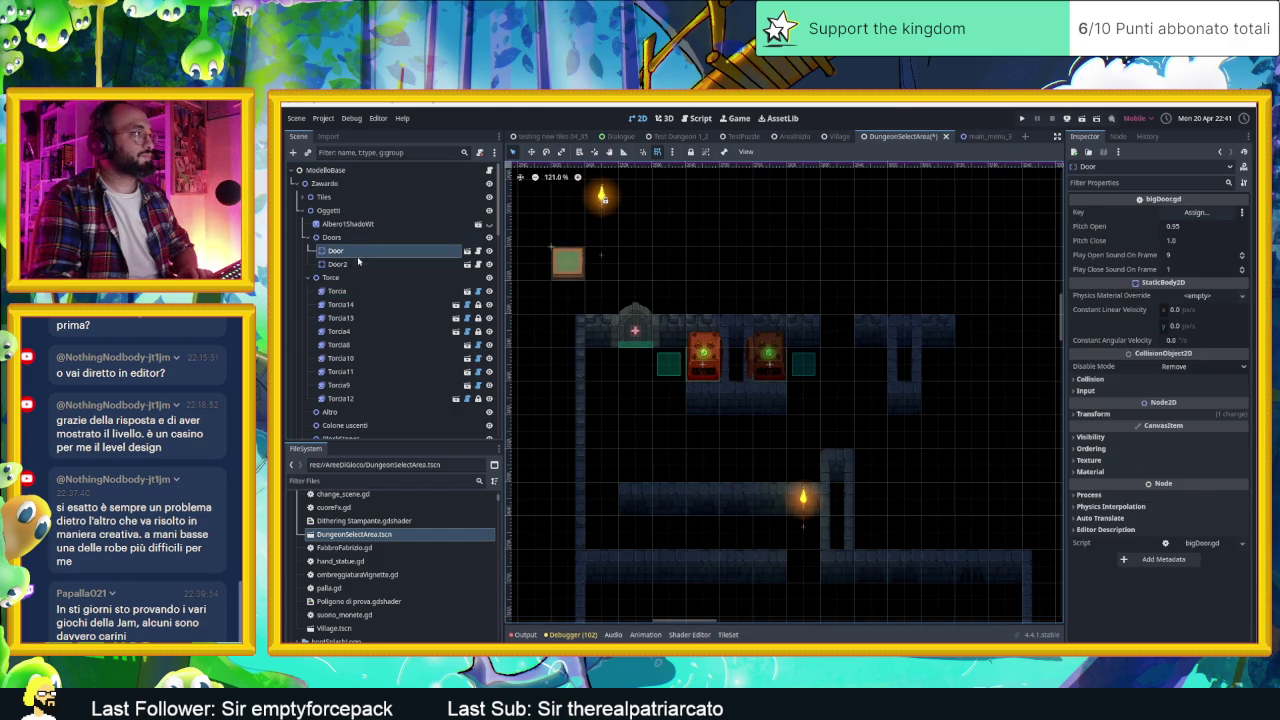
click(358, 263)
click(489, 264)
click(633, 325)
click(632, 320)
Step: Duplicate the big Door as Door3 and move it 360 px right along the wall
key(ctrl+d)
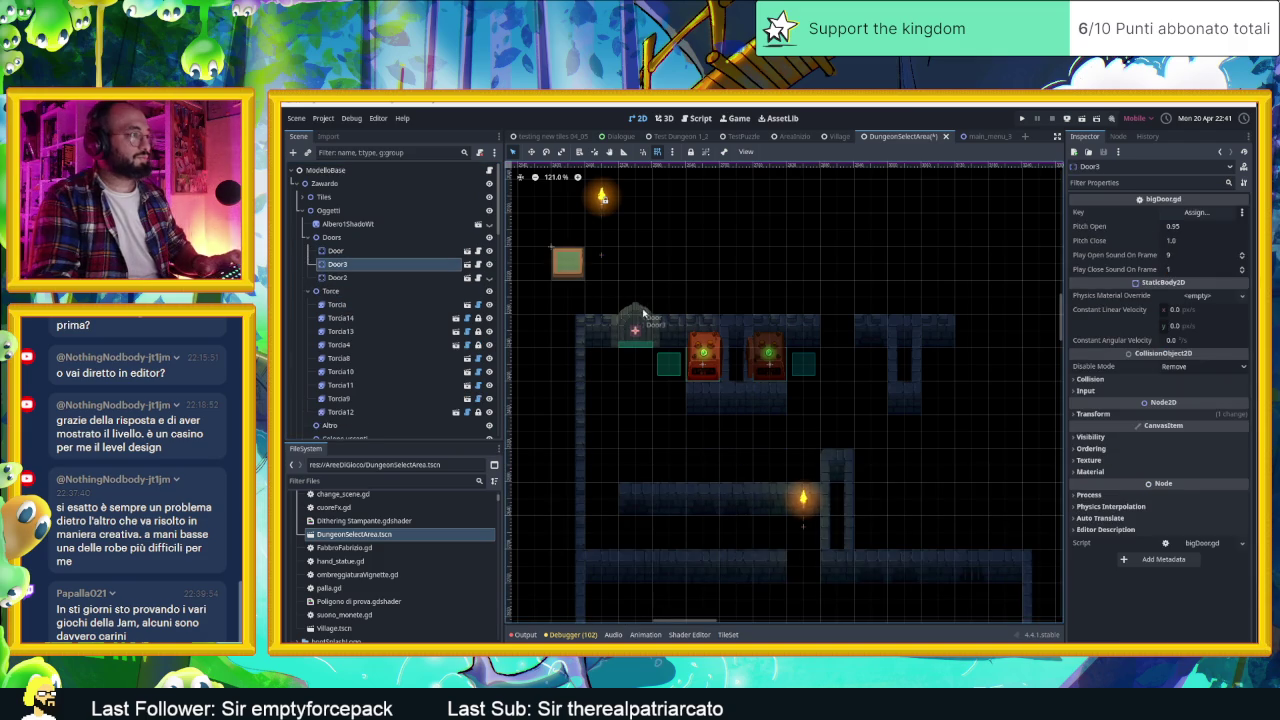
click(531, 151)
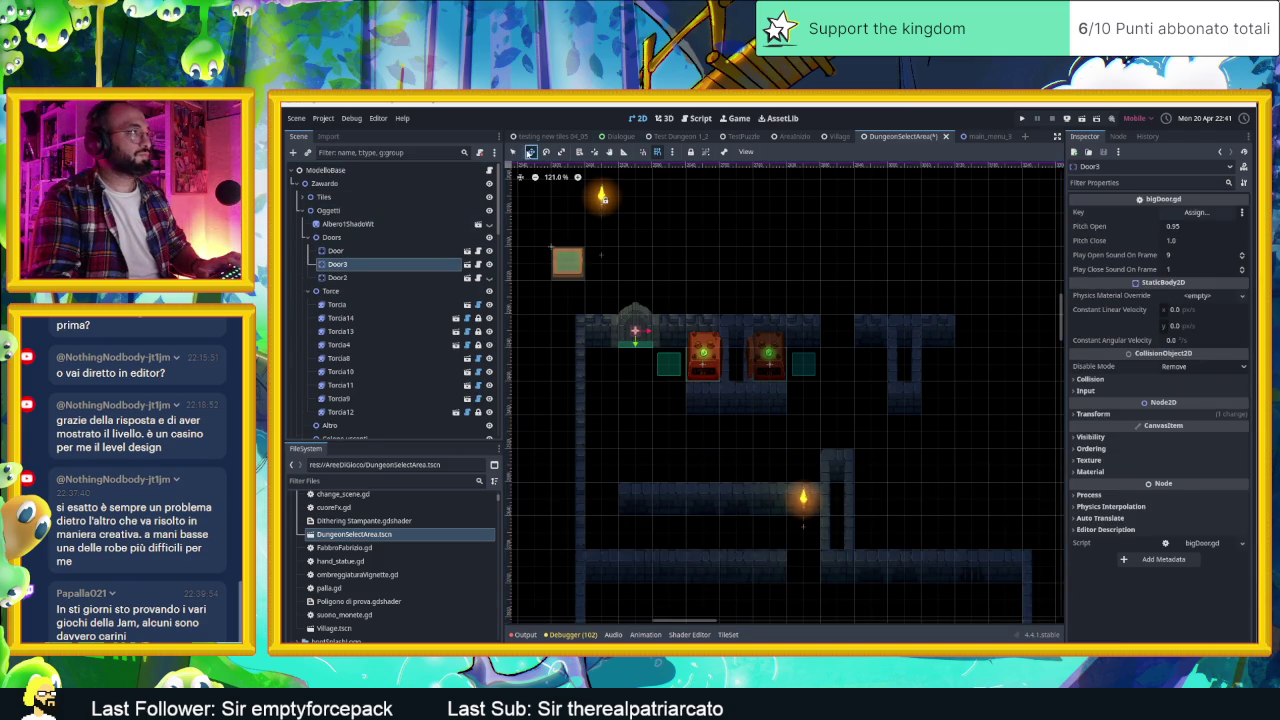
mouse_move(702, 290)
mouse_down()
mouse_move(888, 294)
mouse_move(874, 292)
mouse_up()
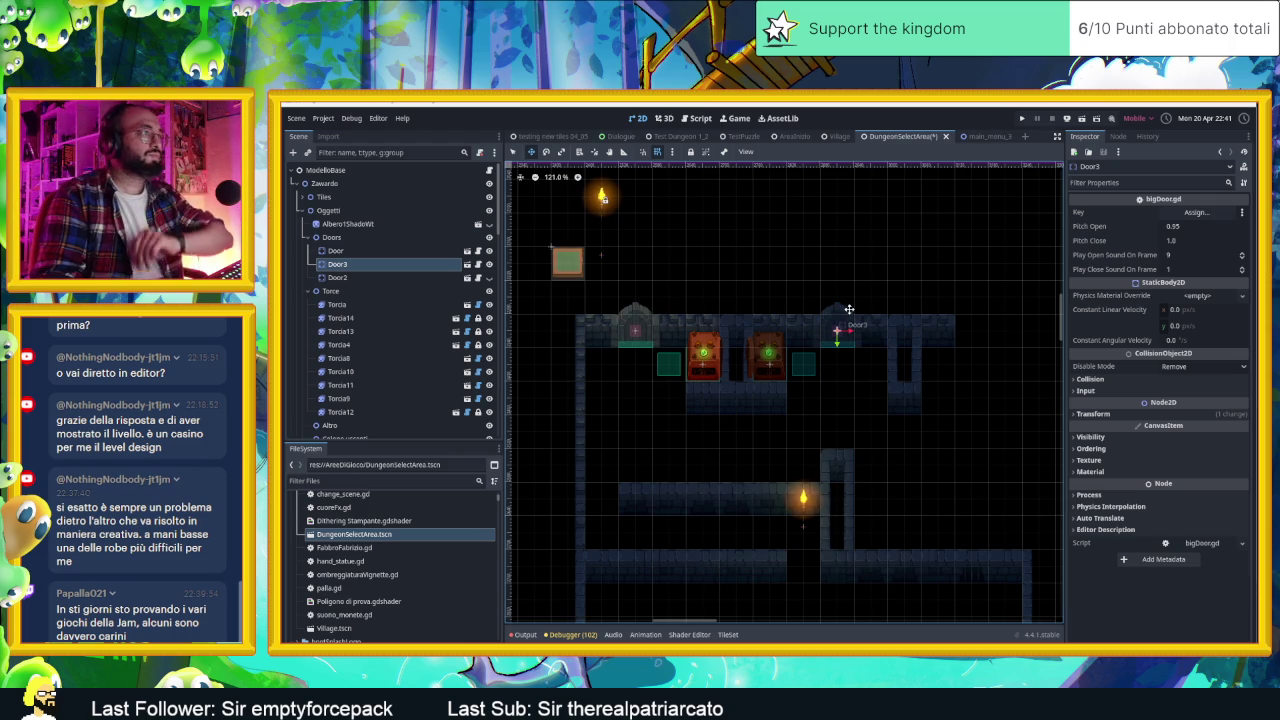
scroll(815, 320, right, 5)
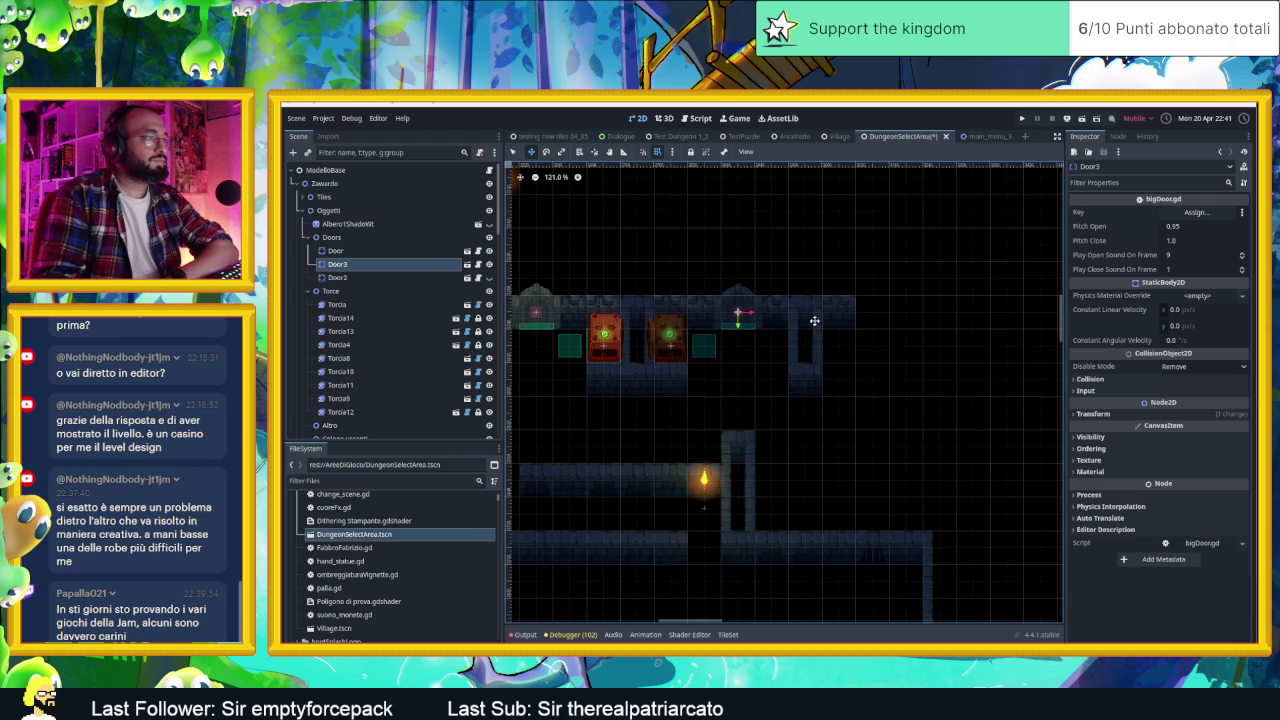
scroll(723, 321, left, 4)
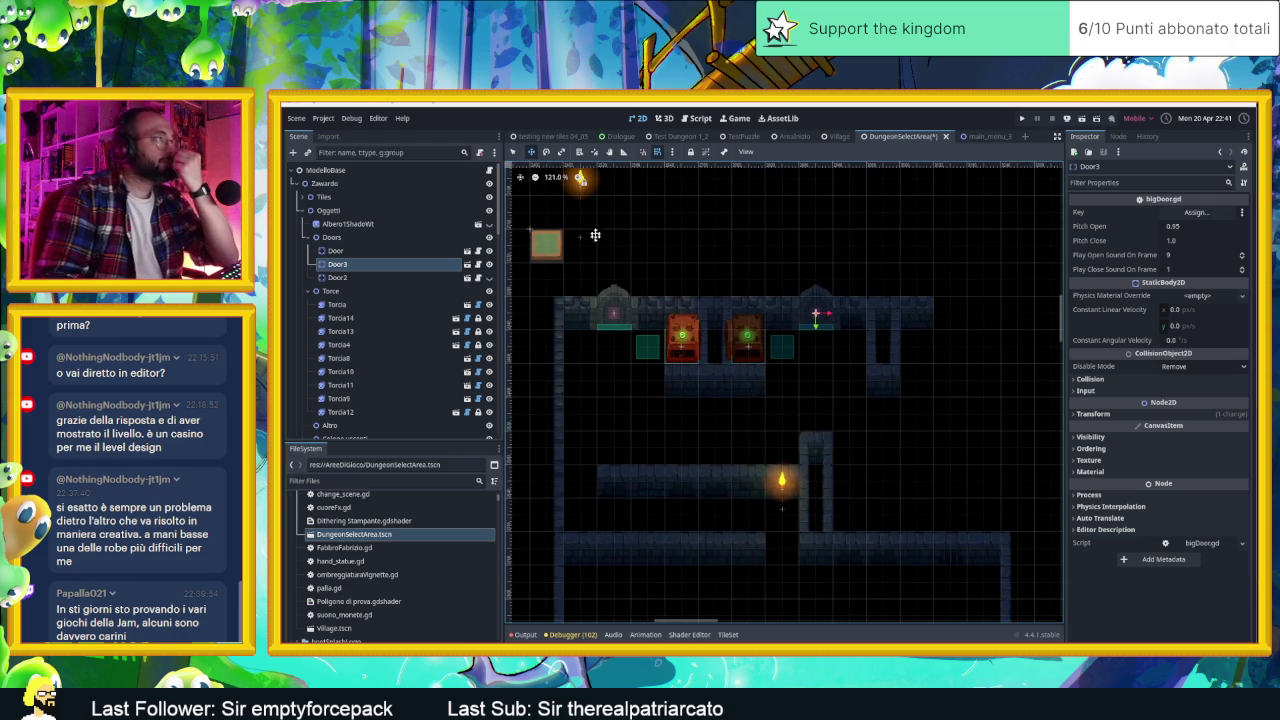
Step: Toggle Torcia13's visibility off and on to check its lighting, then select it
click(489, 318)
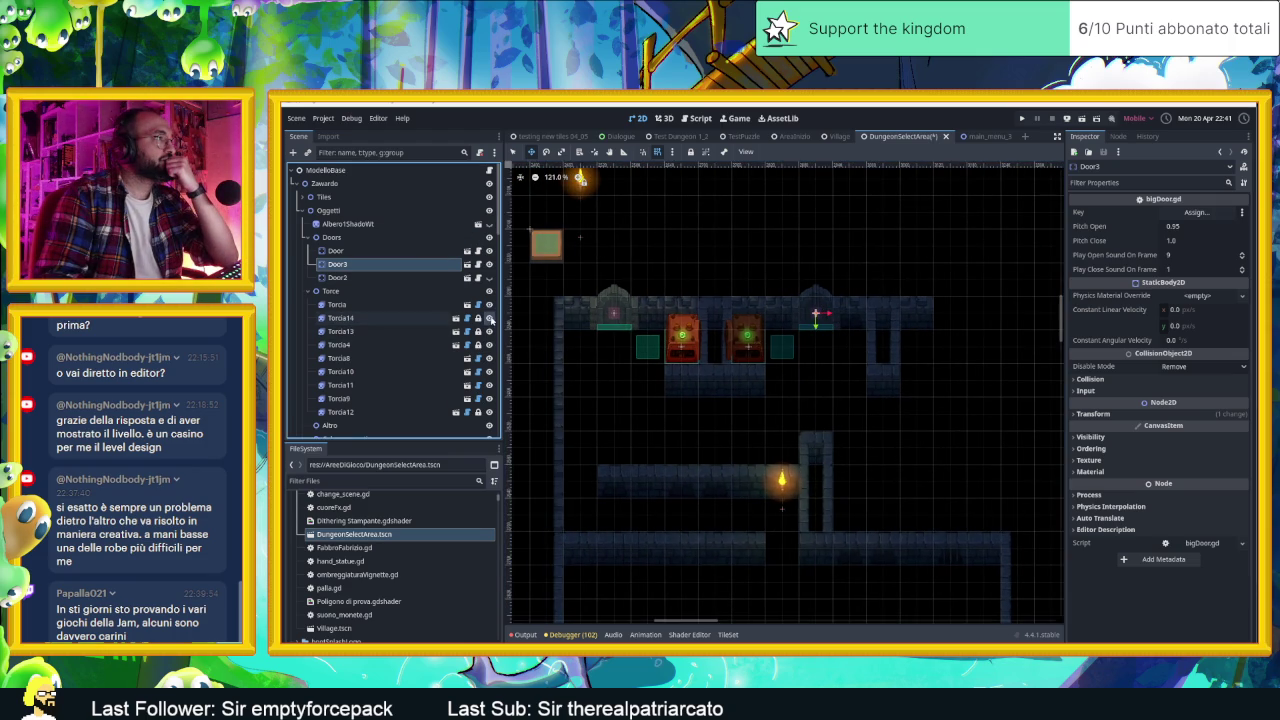
click(488, 332)
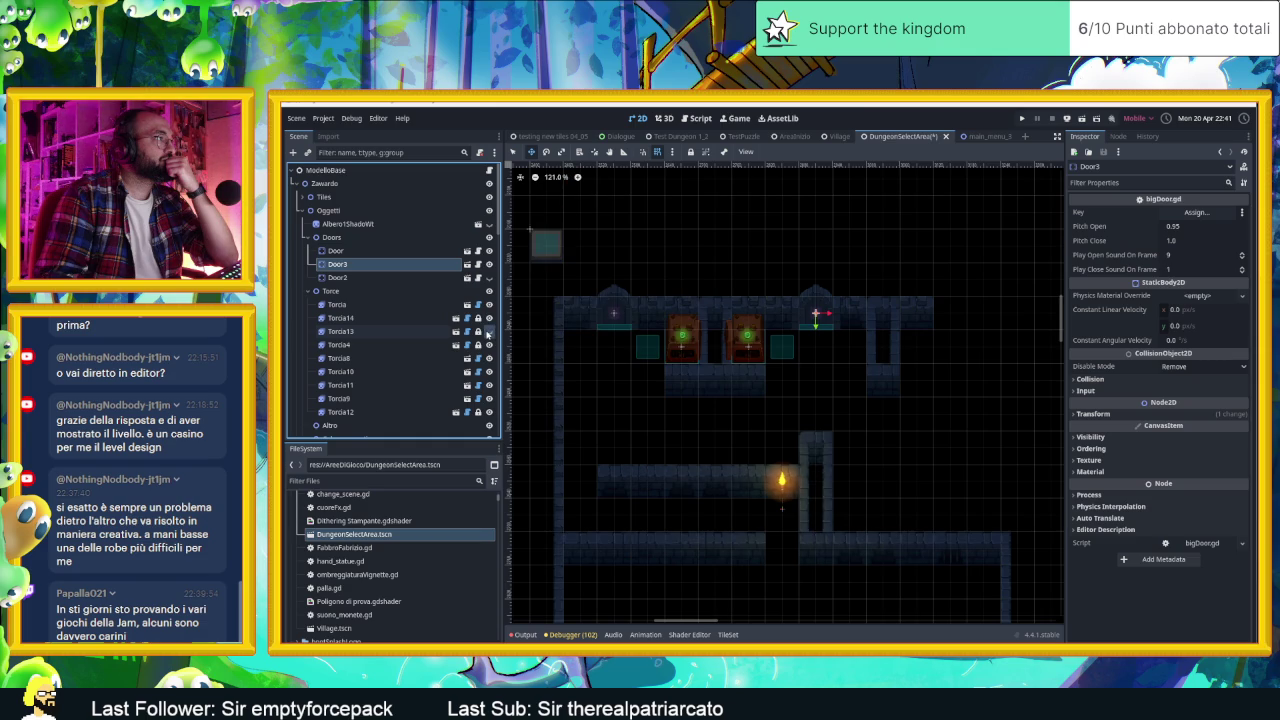
click(488, 332)
click(488, 332)
click(488, 332)
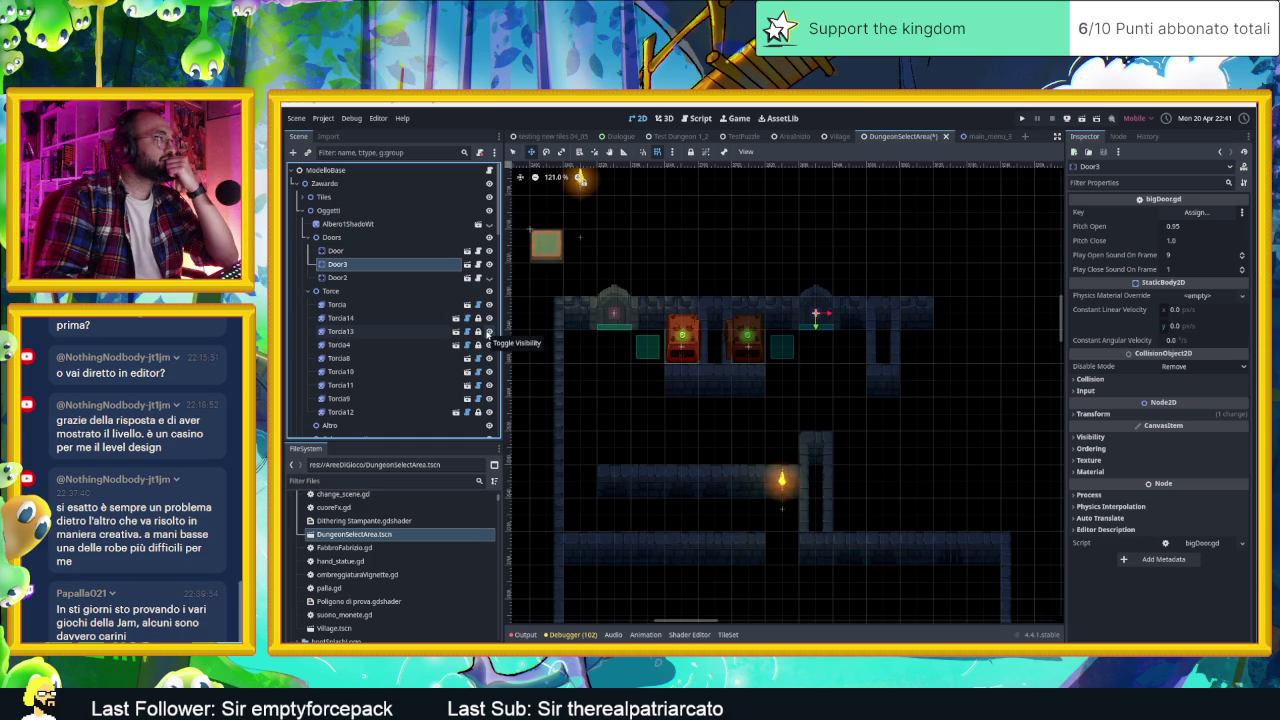
click(340, 331)
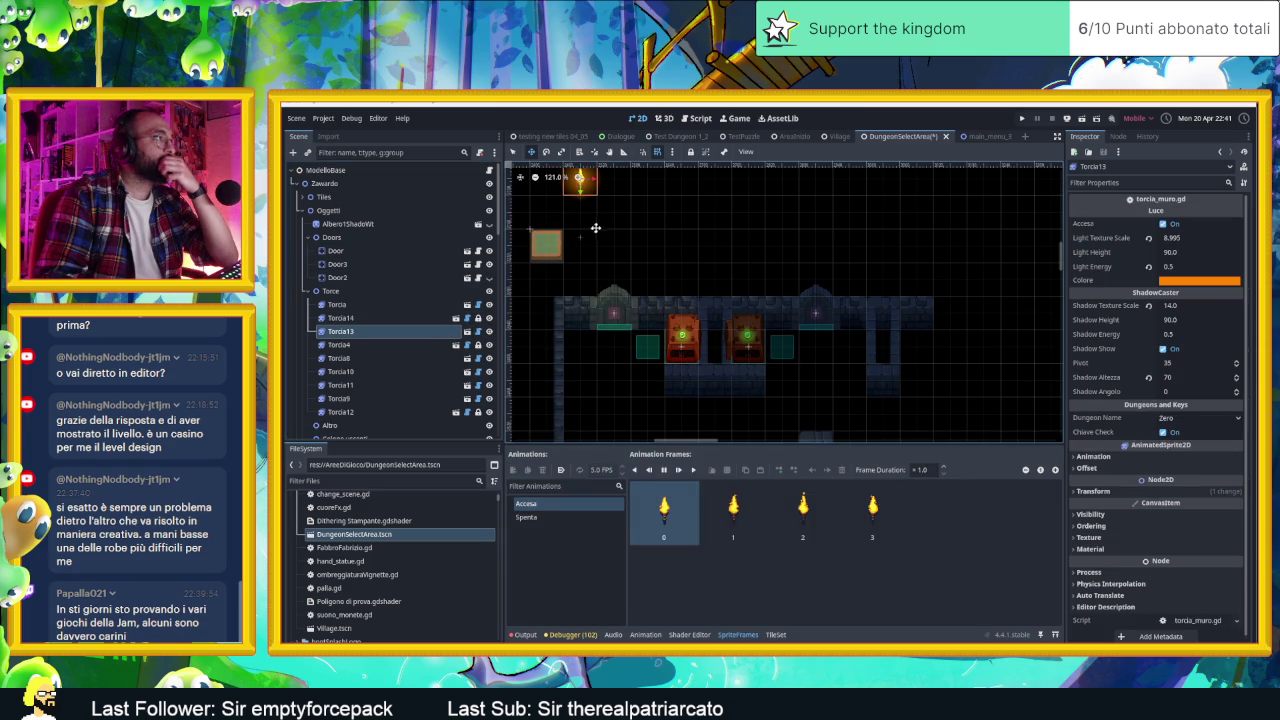
Step: Move Torcia13 down 240 px onto the wall and save the scene
drag(615, 221, 609, 341)
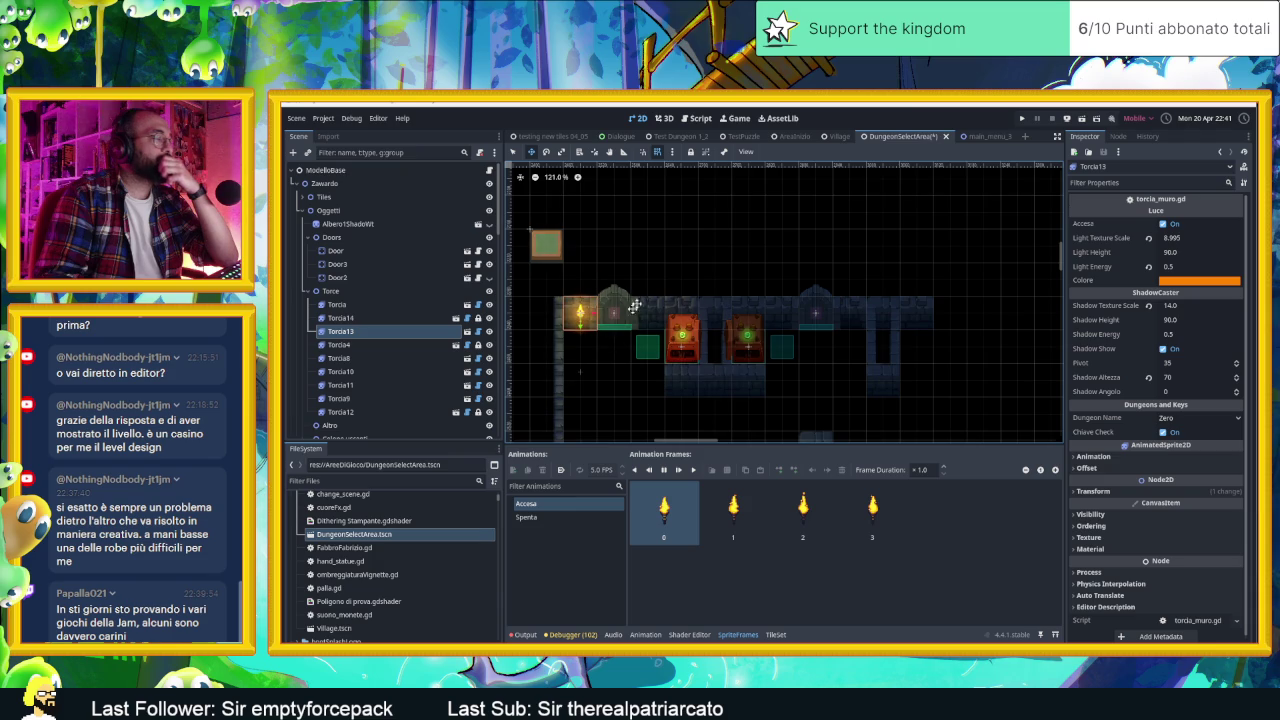
scroll(742, 304, down, 2)
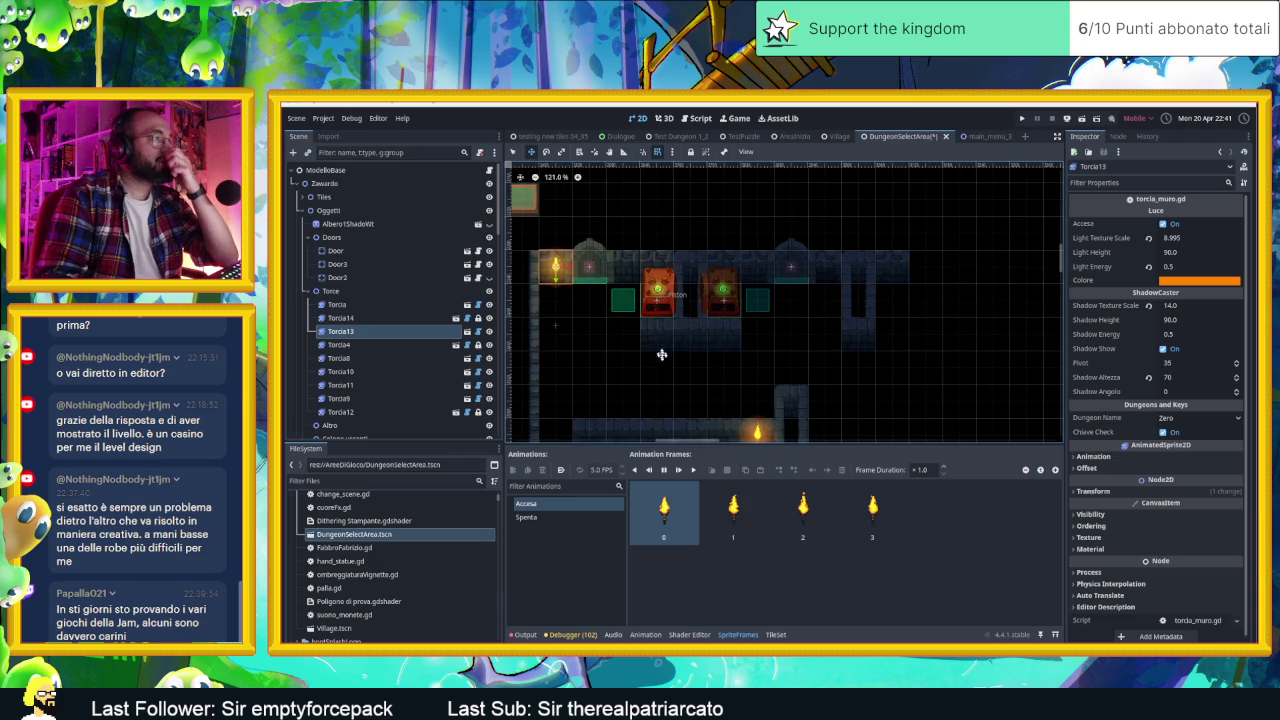
scroll(680, 371, up, 2)
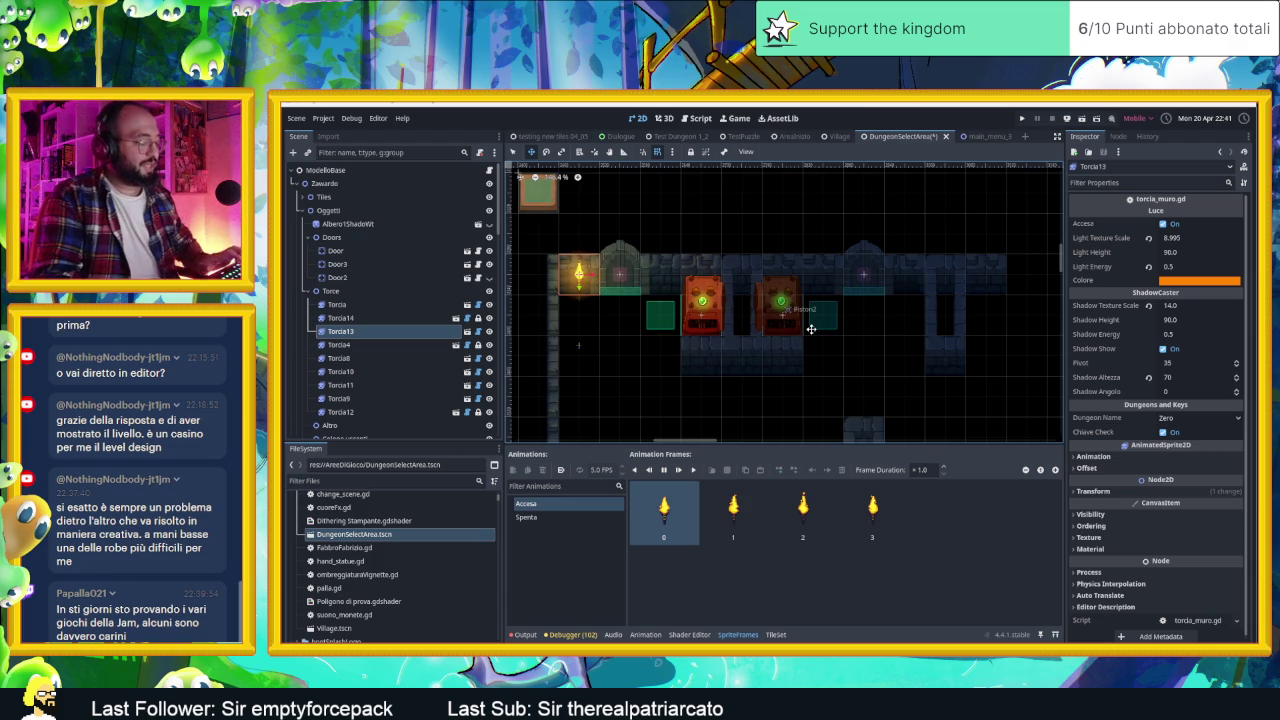
key(ctrl+s)
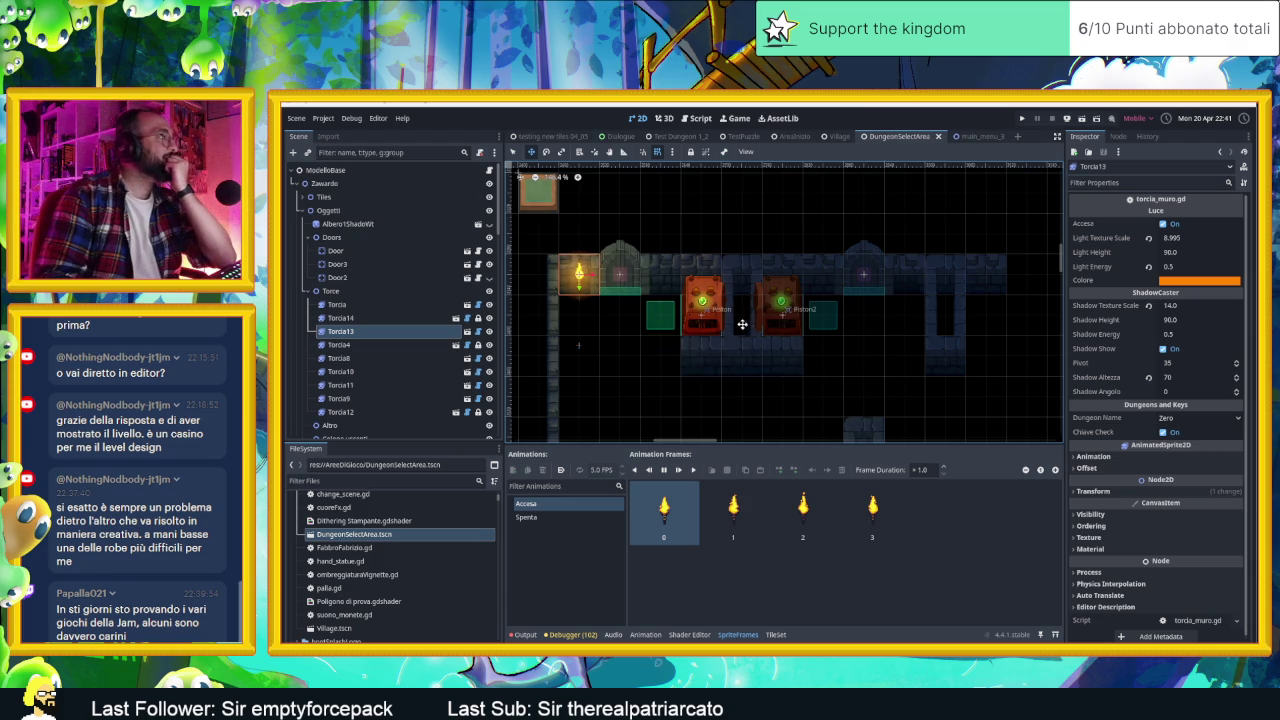
Step: Drag the PressurePlate down-right to sit beside the leftmost wall torch
scroll(716, 316, down, 2)
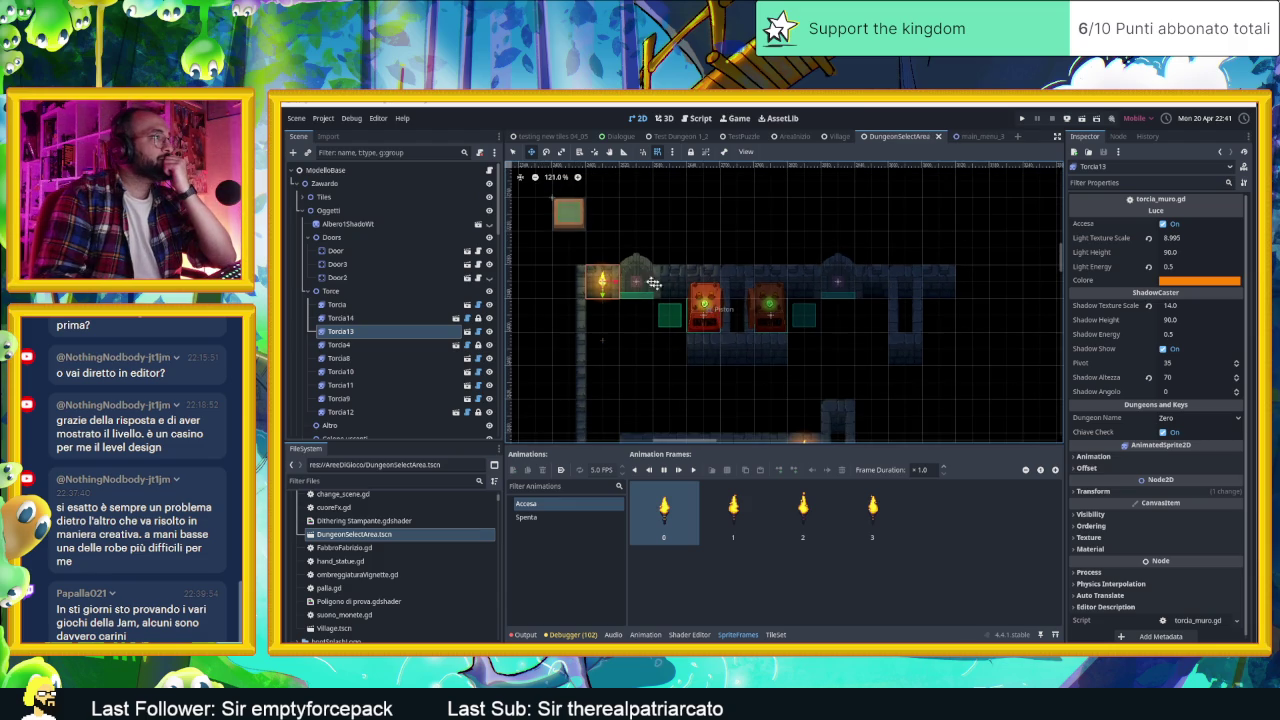
drag(568, 214, 632, 315)
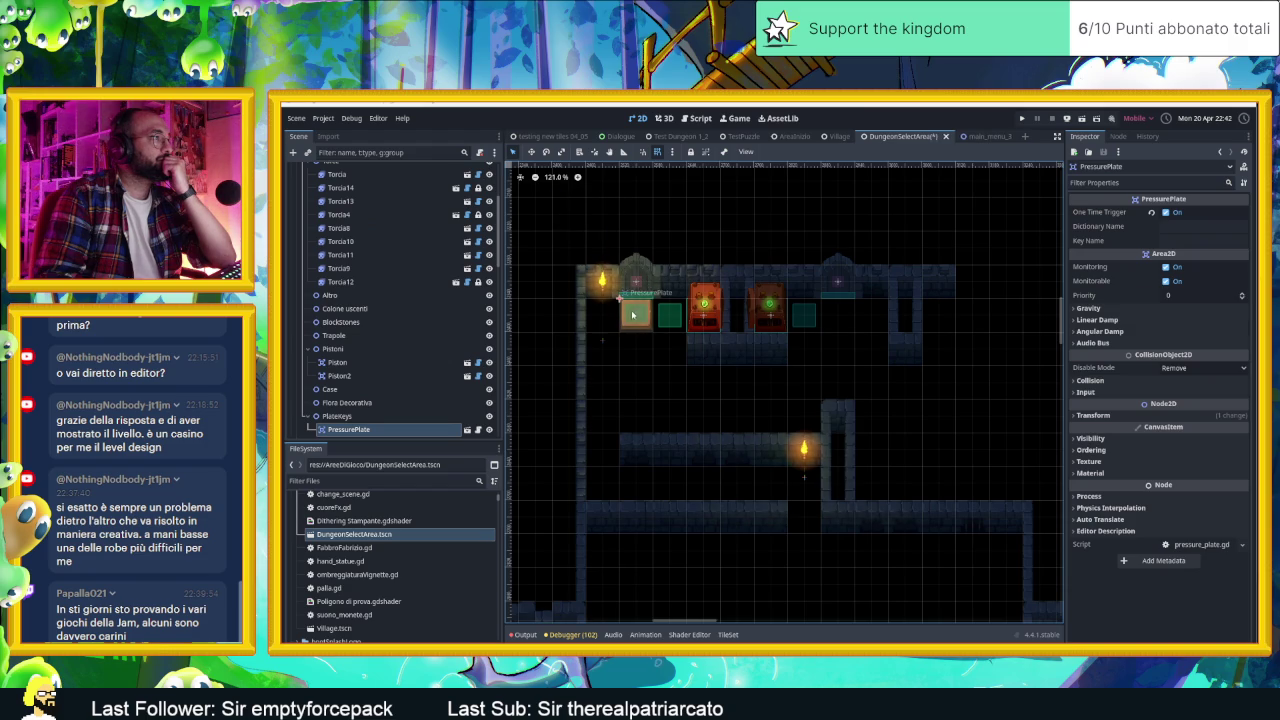
click(645, 281)
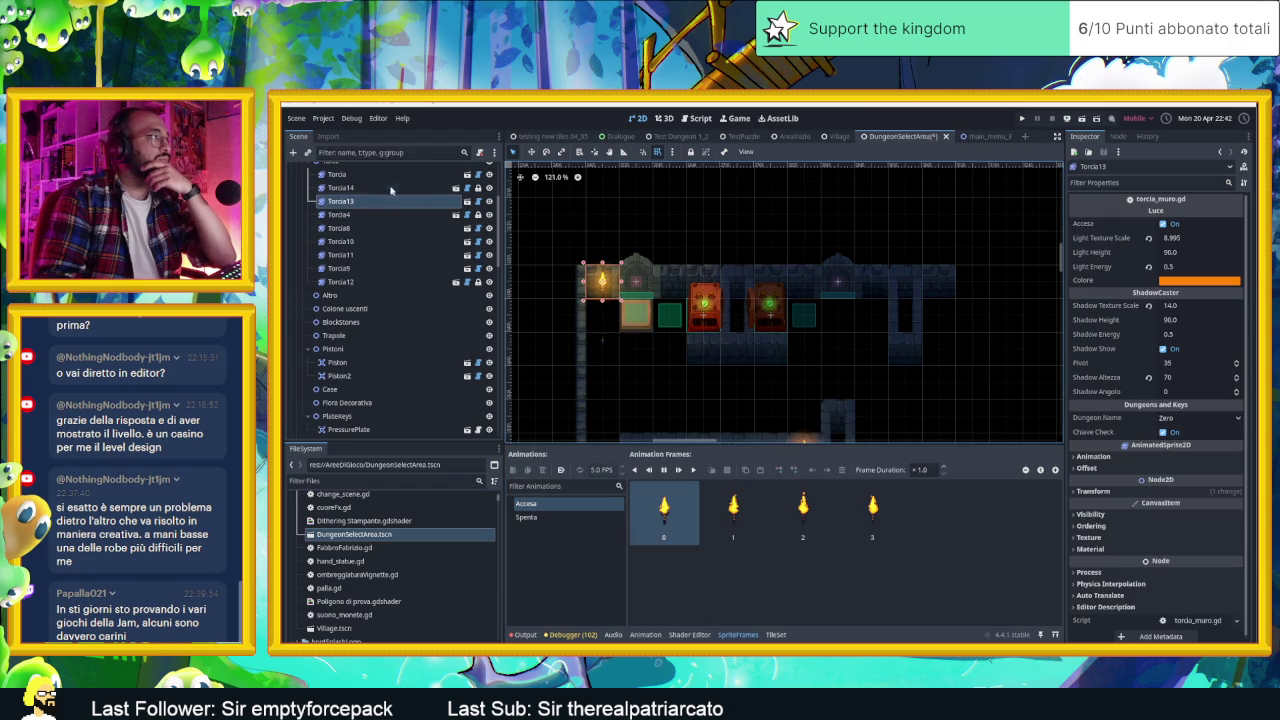
scroll(379, 222, up, 5)
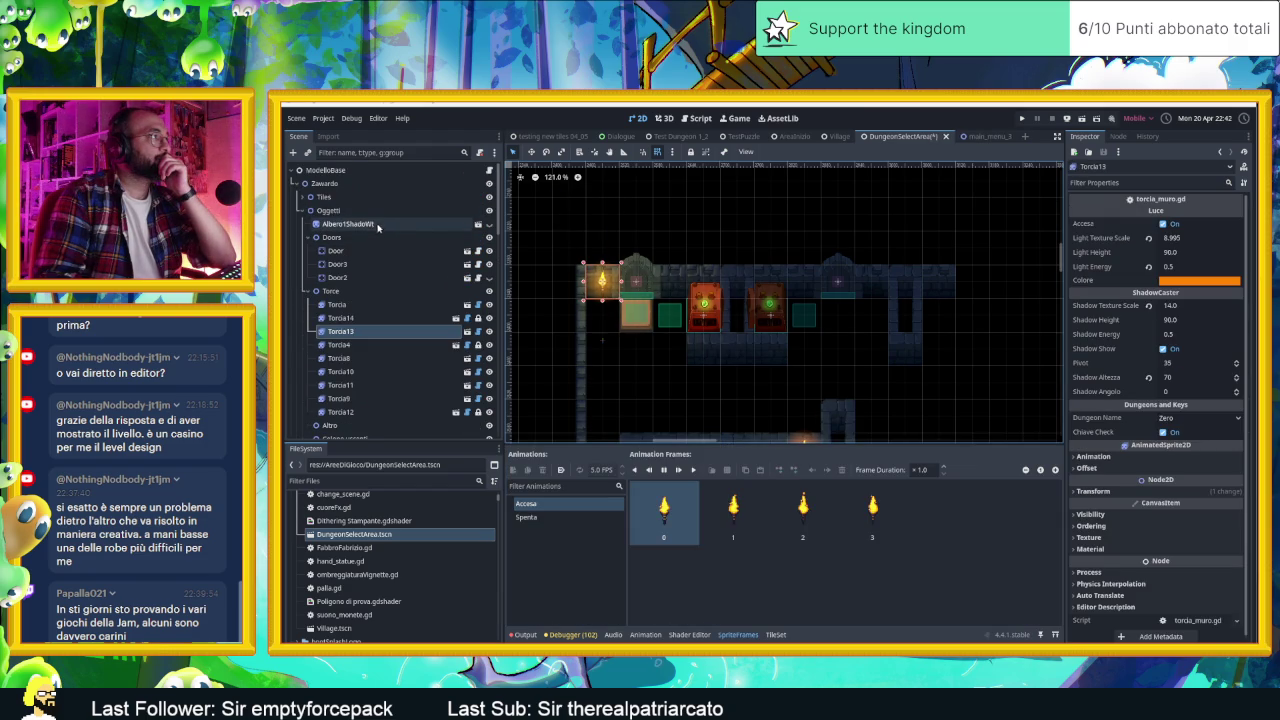
Step: Copy the Player node from the Village scene
click(838, 136)
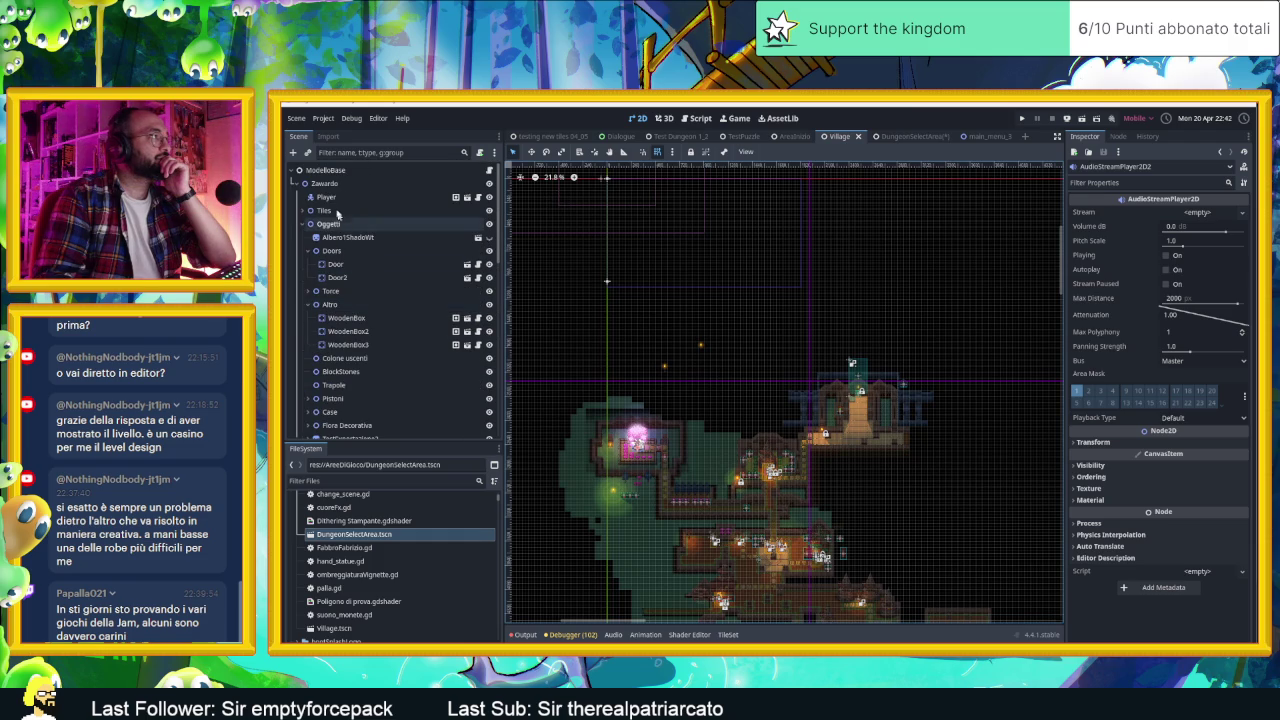
right_click(340, 198)
click(372, 279)
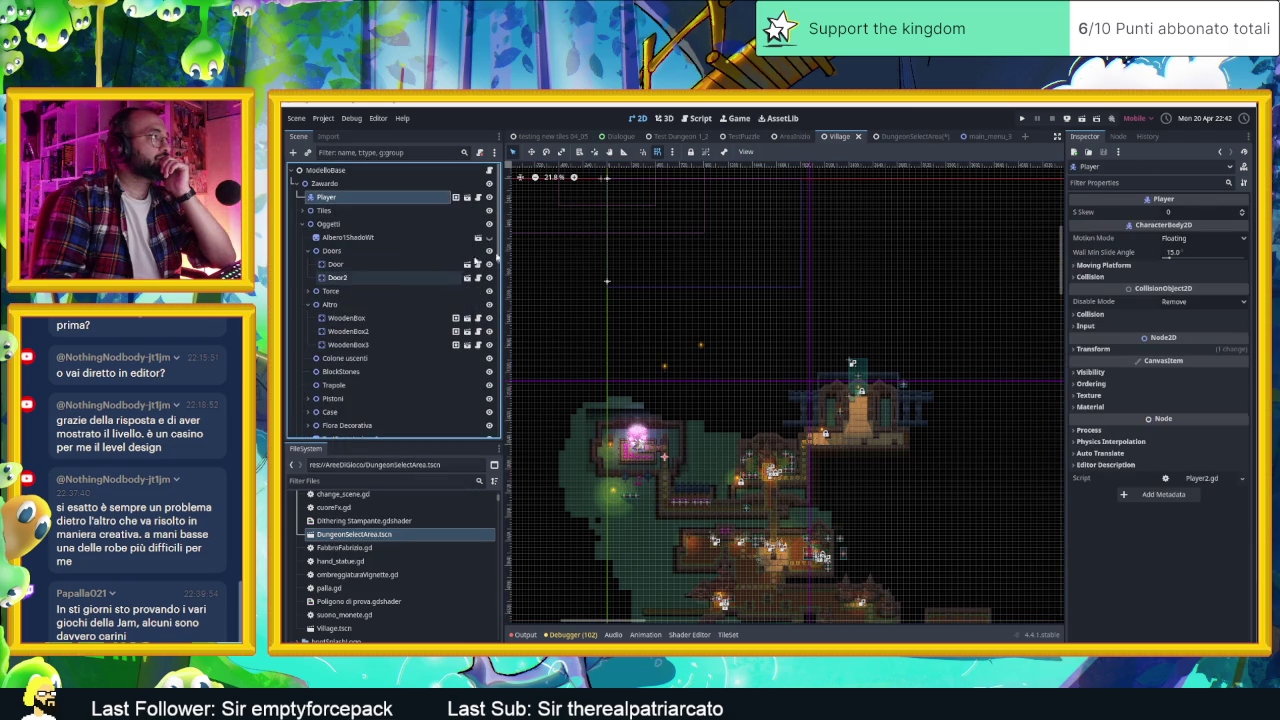
Step: Paste the Player into the DungeonSelectArea scene on the Zawardo node
click(900, 136)
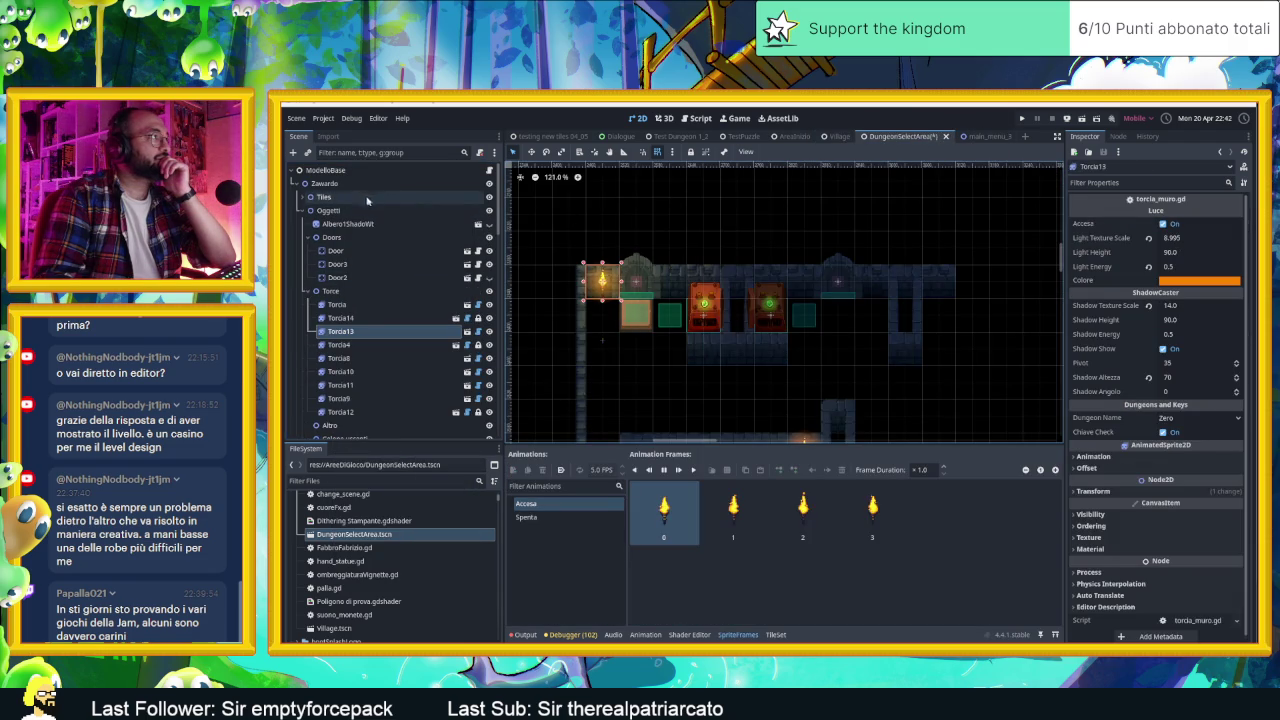
click(304, 197)
click(304, 197)
click(330, 184)
right_click(330, 184)
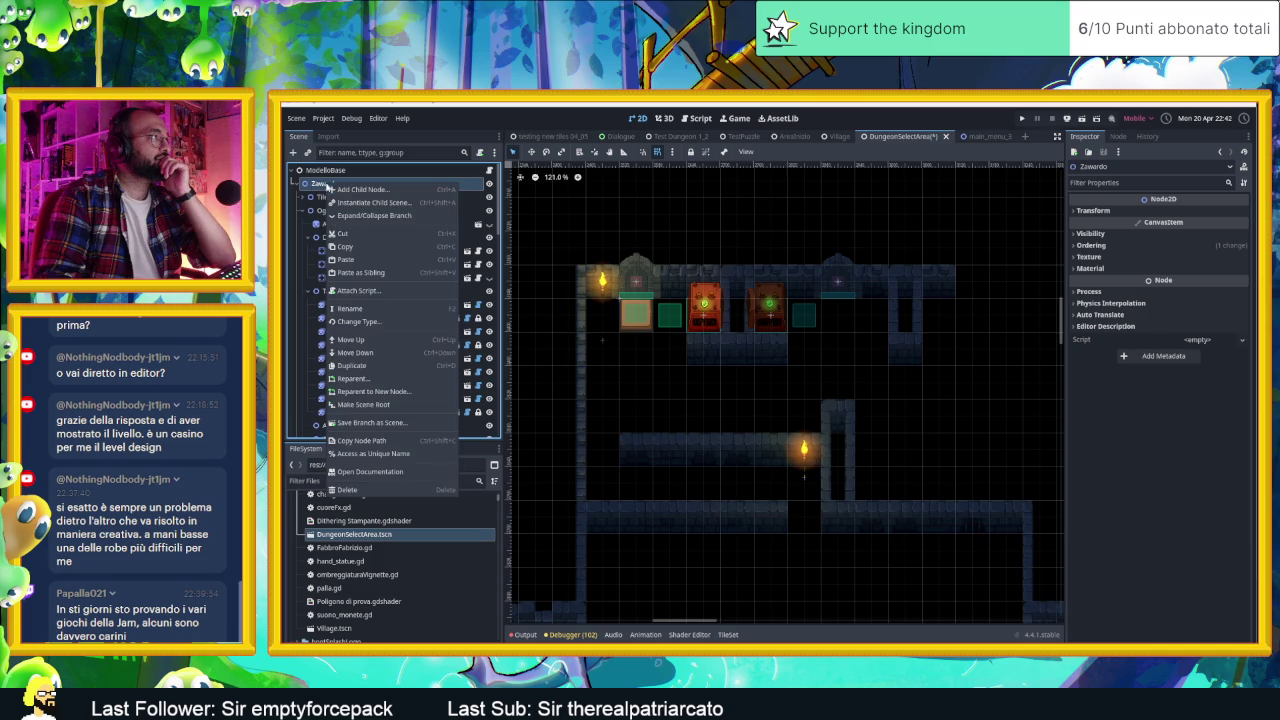
click(396, 259)
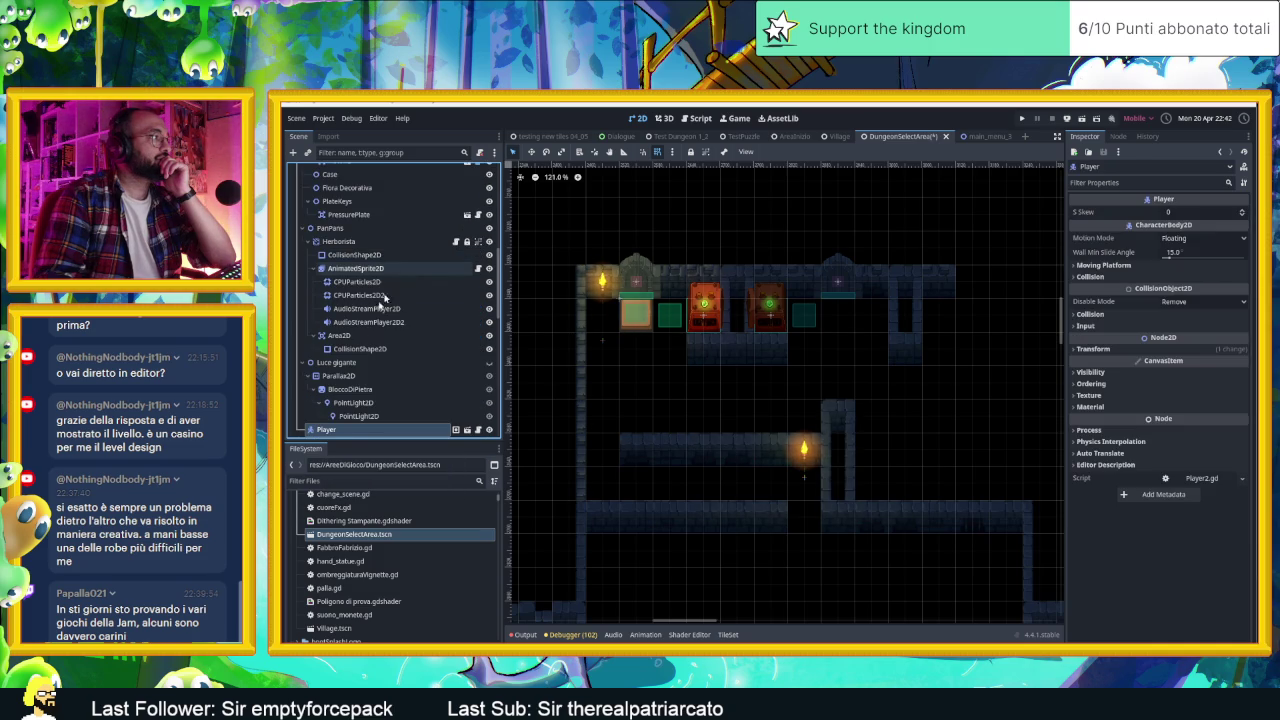
Step: Drag the Player node up near the top of the scene tree
mouse_move(336, 428)
mouse_down()
mouse_move(330, 146)
mouse_move(330, 183)
mouse_up()
scroll(433, 327, down, 3)
scroll(433, 327, down, 5)
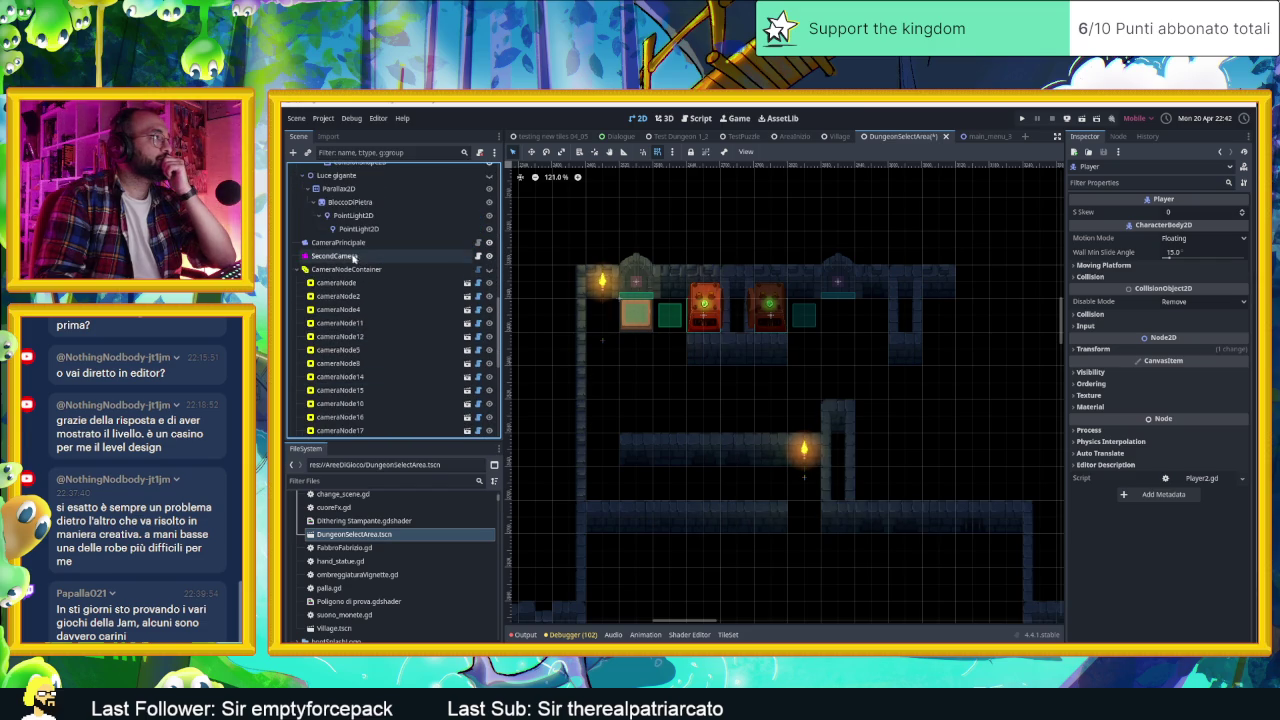
Step: Inspect SecondCamera, then pan and box-select all camera areas in the level
click(324, 258)
scroll(653, 333, down, 3)
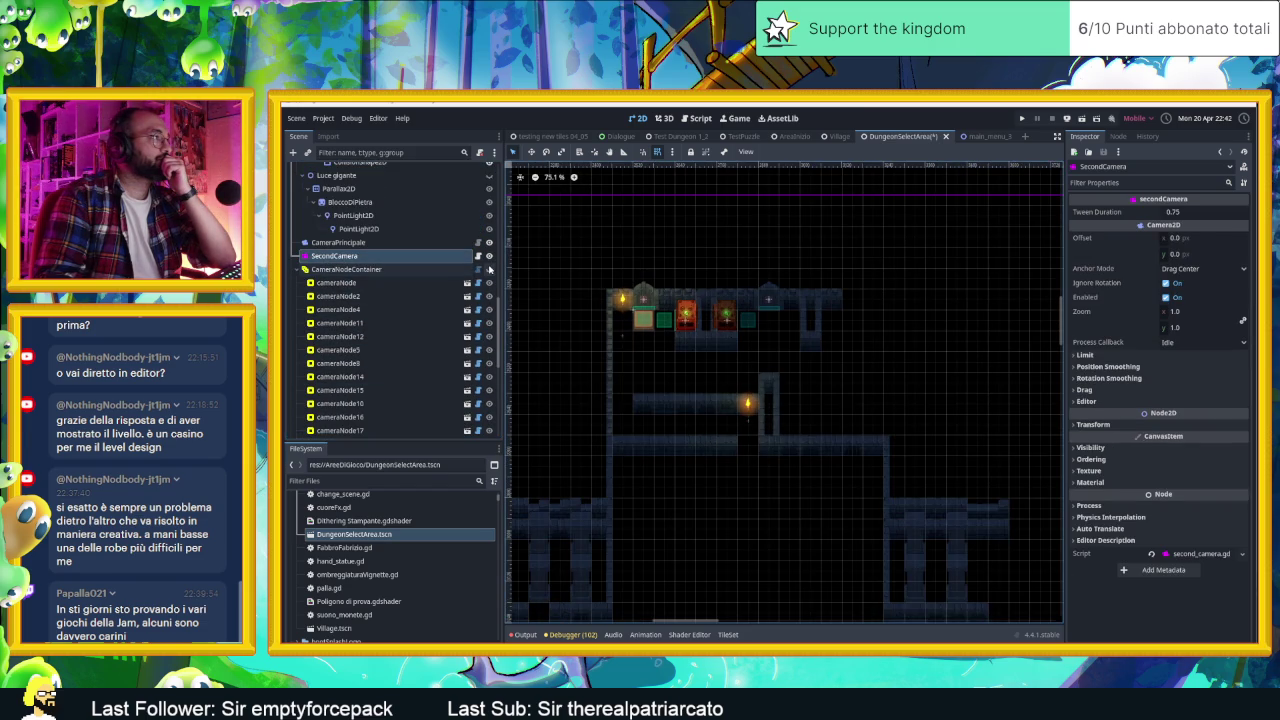
scroll(660, 383, down, 9)
mouse_move(660, 383)
mouse_down()
mouse_move(852, 322)
mouse_move(798, 305)
mouse_up()
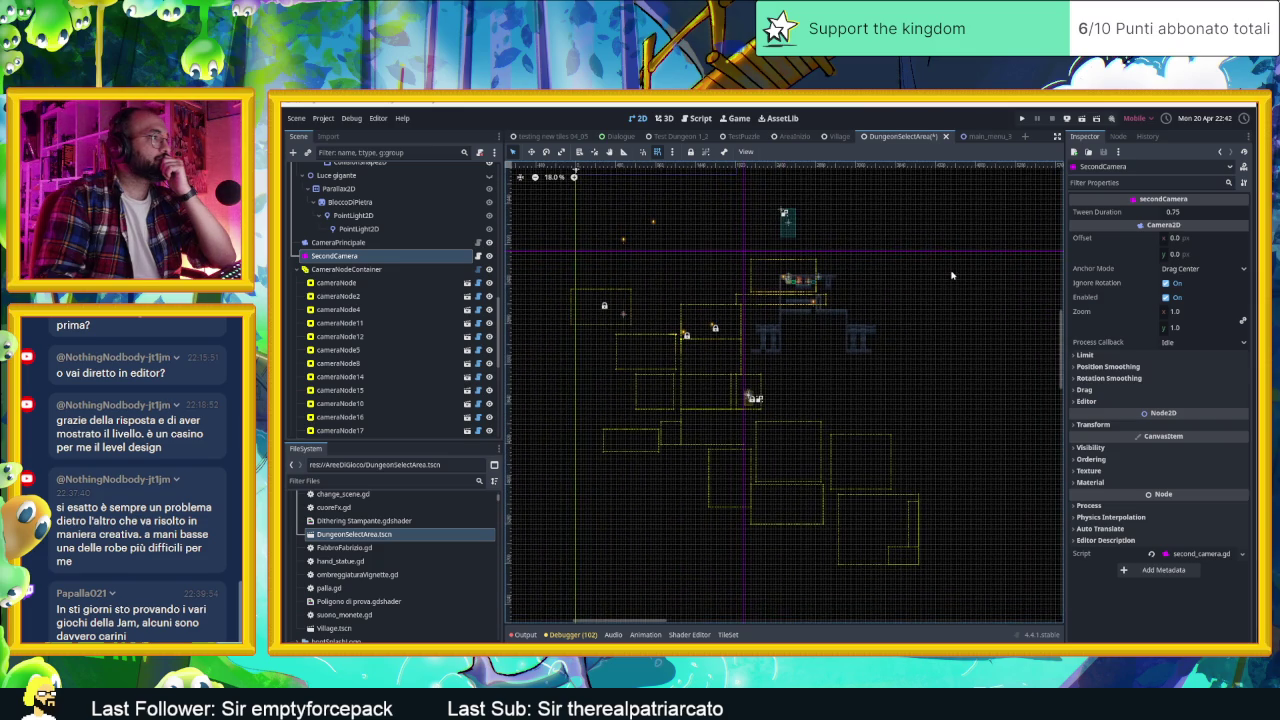
mouse_move(998, 256)
mouse_down()
mouse_move(963, 320)
mouse_move(776, 542)
mouse_move(654, 587)
mouse_up()
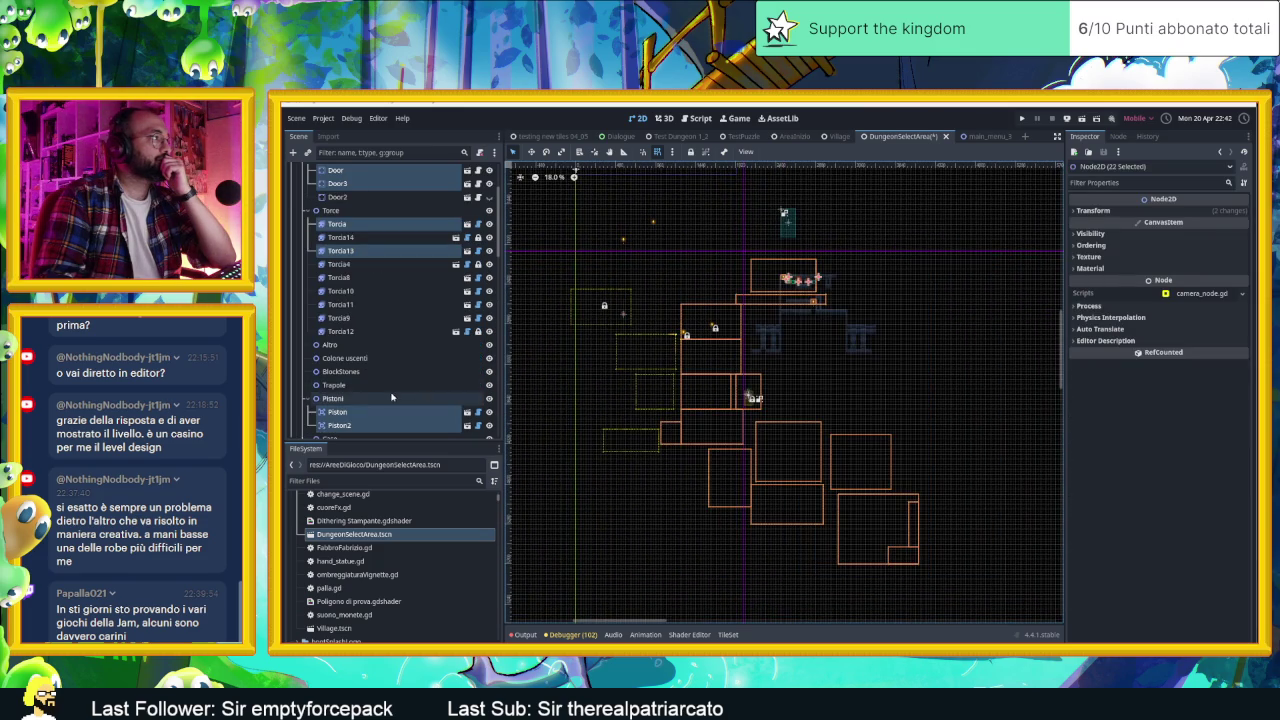
scroll(390, 370, down, 3)
scroll(390, 370, down, 5)
Step: Select the camera nodes in the Scene dock, delete them, then undo the deletion
click(377, 292)
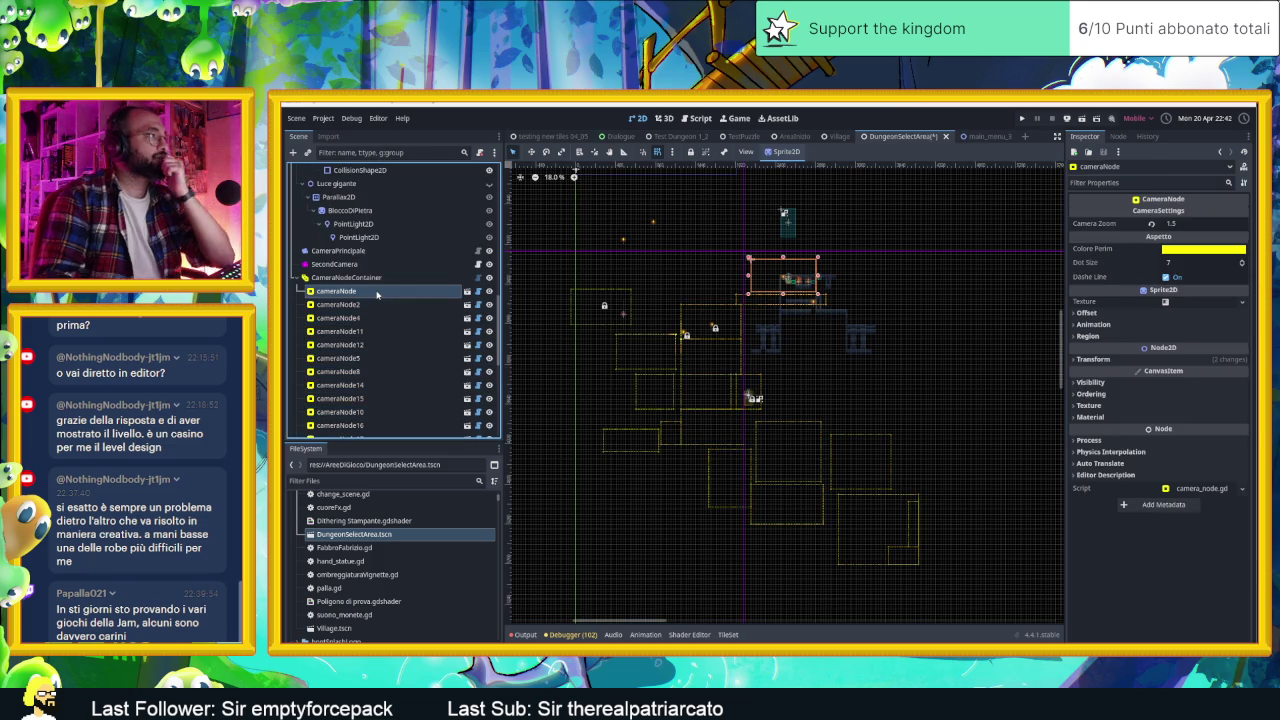
shift+click(379, 303)
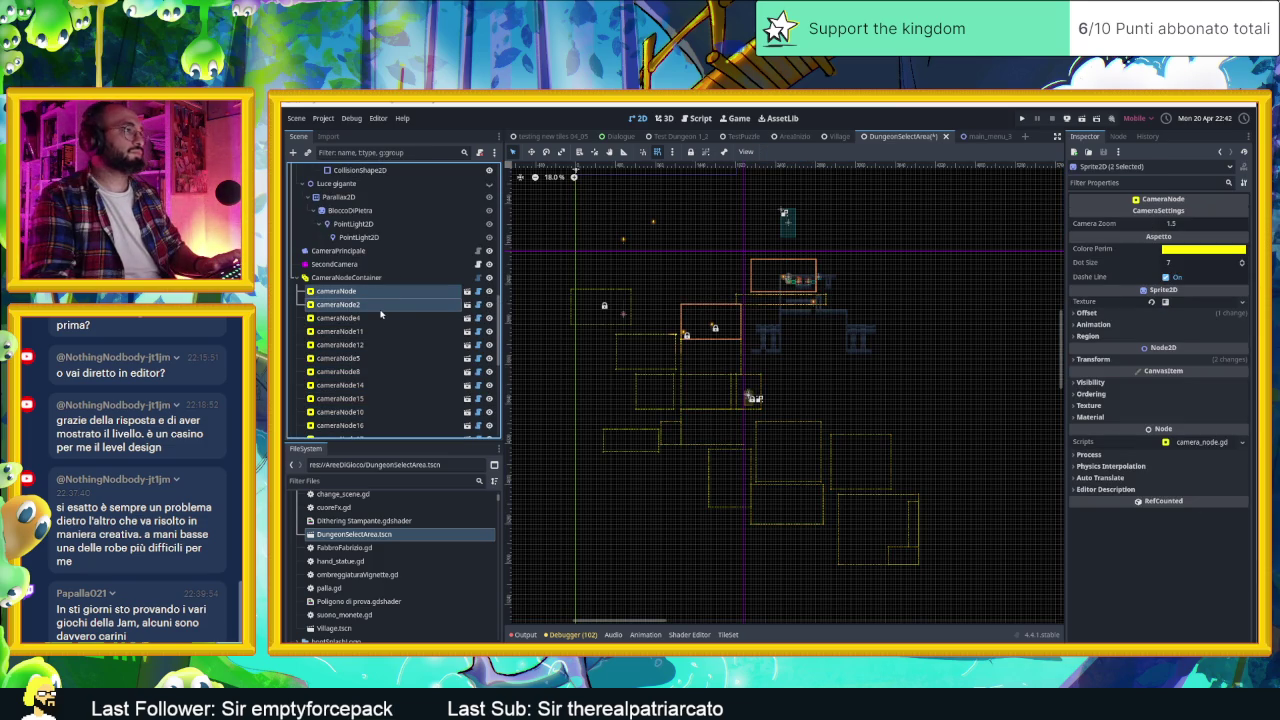
shift+click(383, 318)
shift+click(385, 331)
shift+click(387, 345)
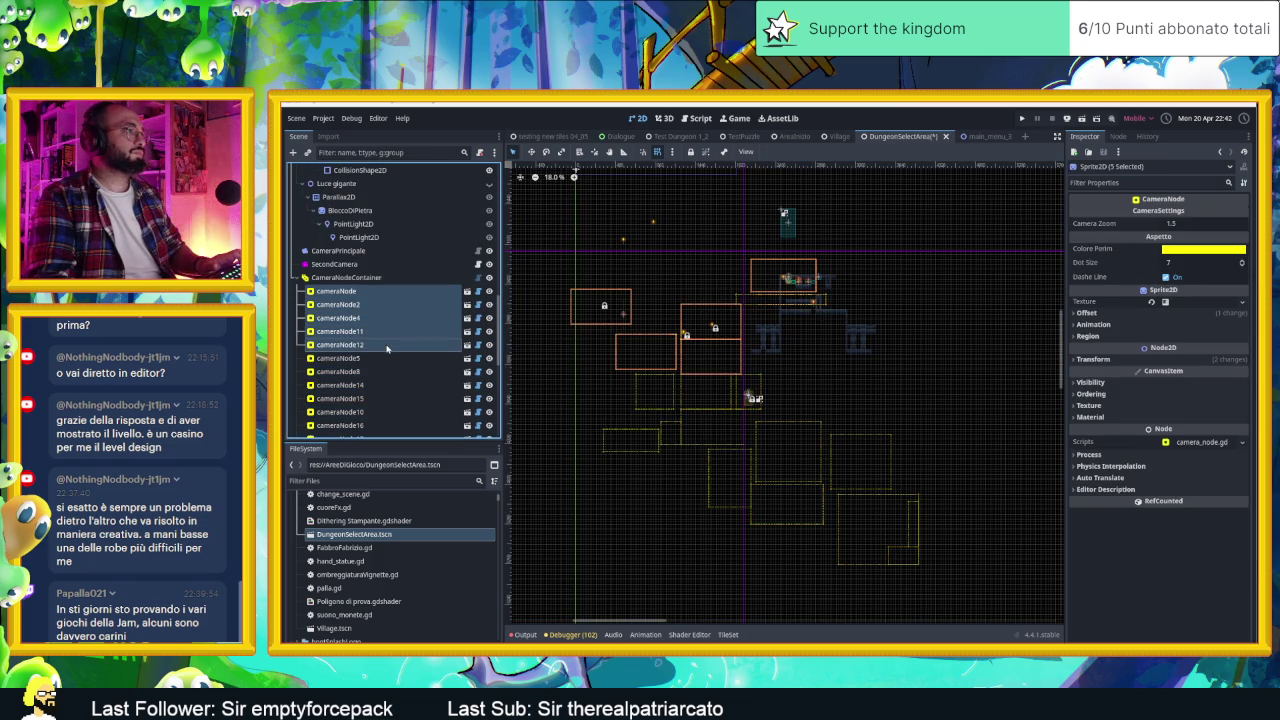
shift+click(387, 358)
shift+click(386, 371)
shift+click(383, 385)
shift+click(381, 398)
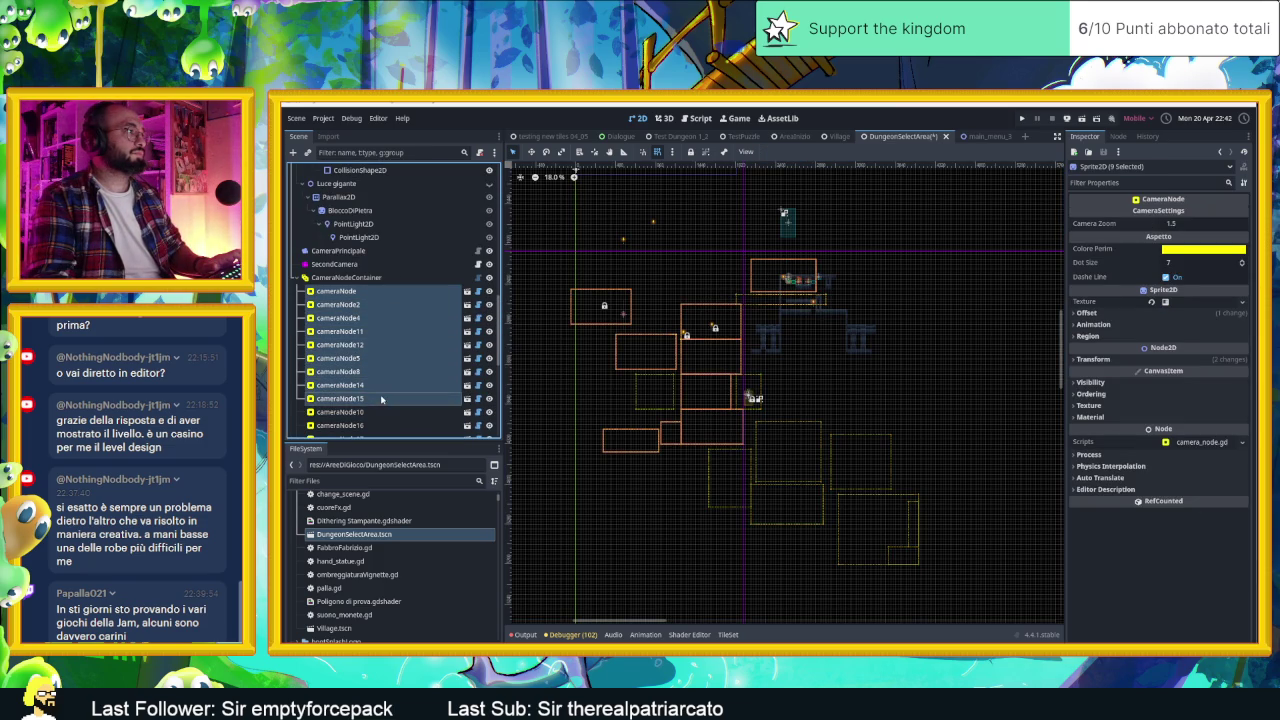
shift+click(377, 412)
shift+click(382, 425)
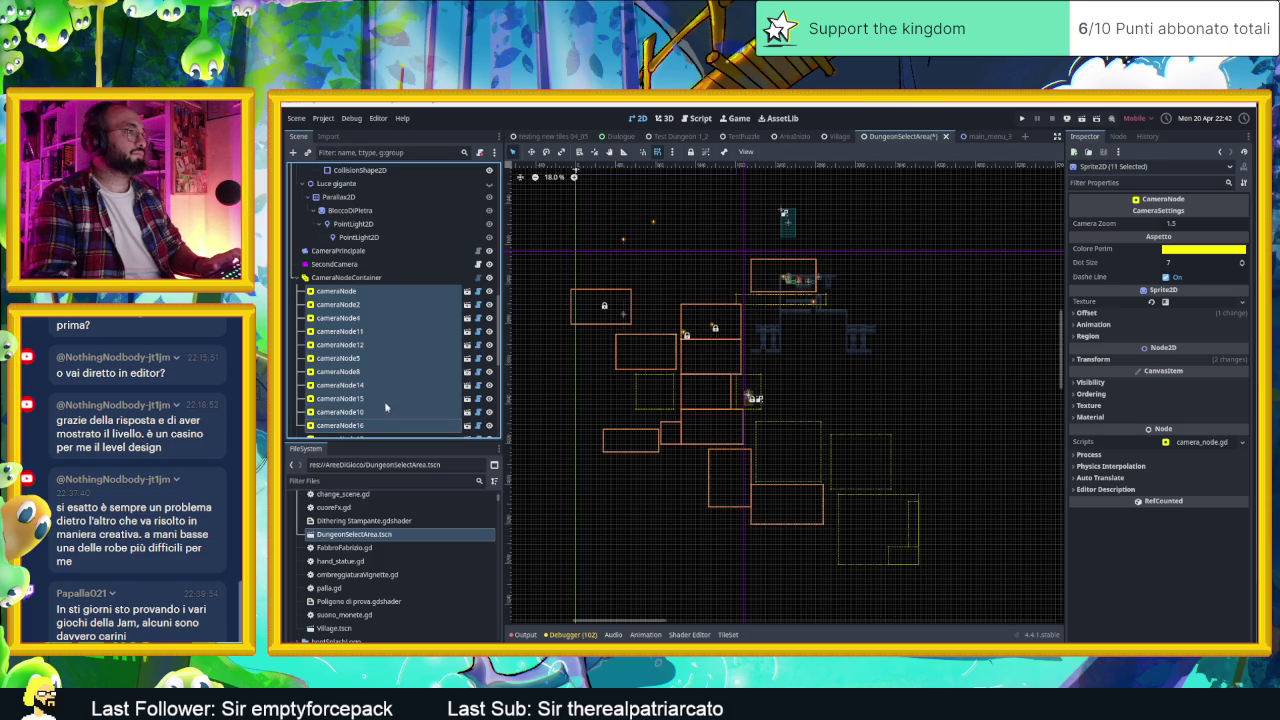
scroll(400, 349, down, 3)
shift+click(372, 302)
shift+click(369, 316)
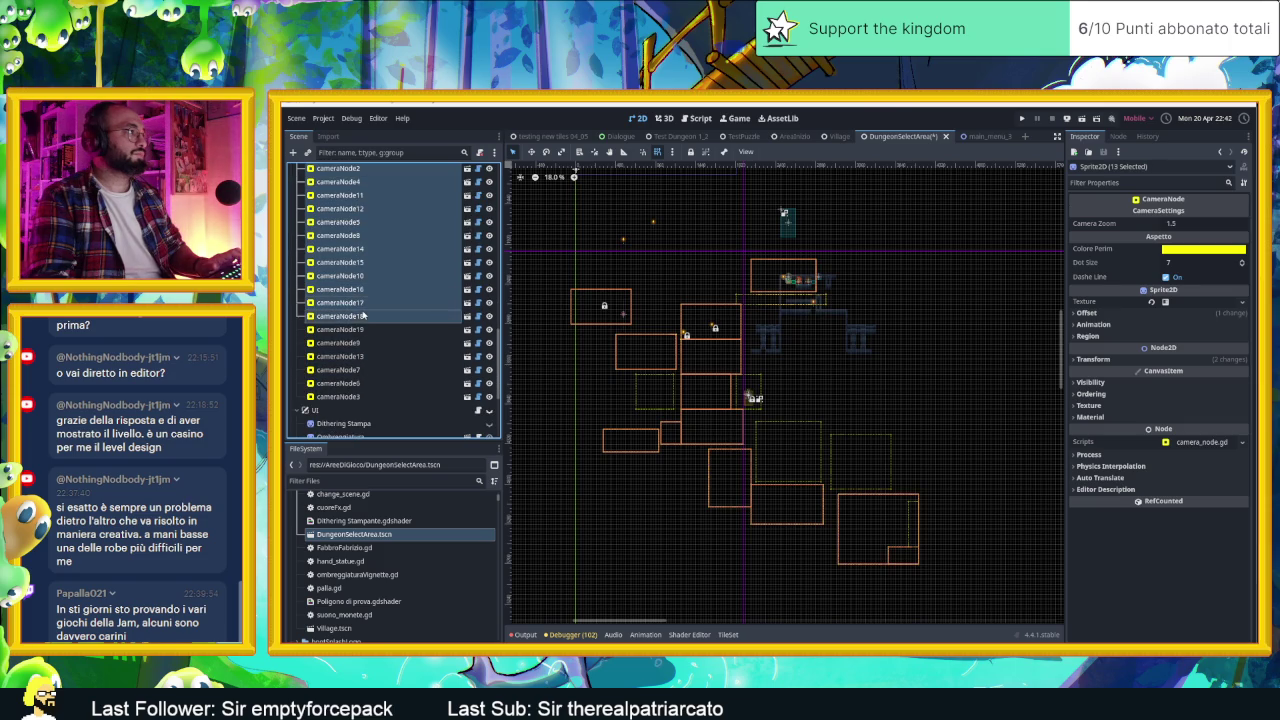
shift+click(366, 330)
shift+click(363, 343)
shift+click(360, 356)
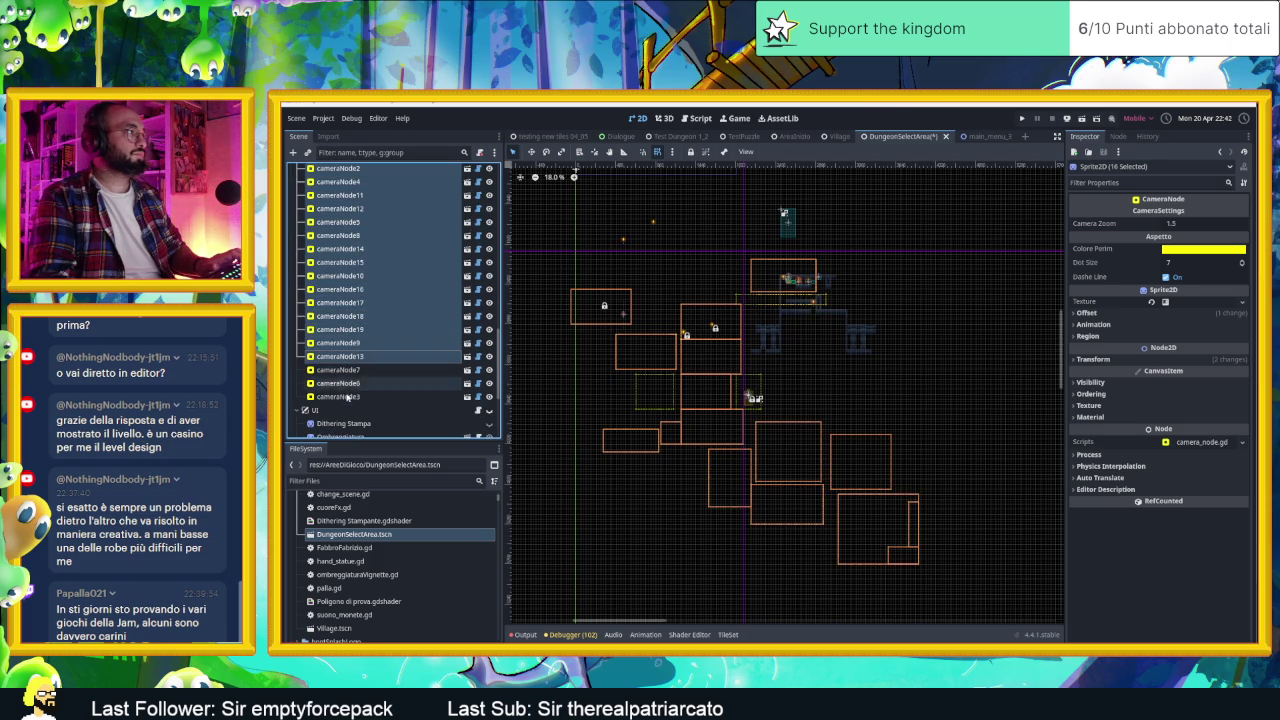
shift+click(353, 371)
shift+click(355, 385)
shift+click(356, 396)
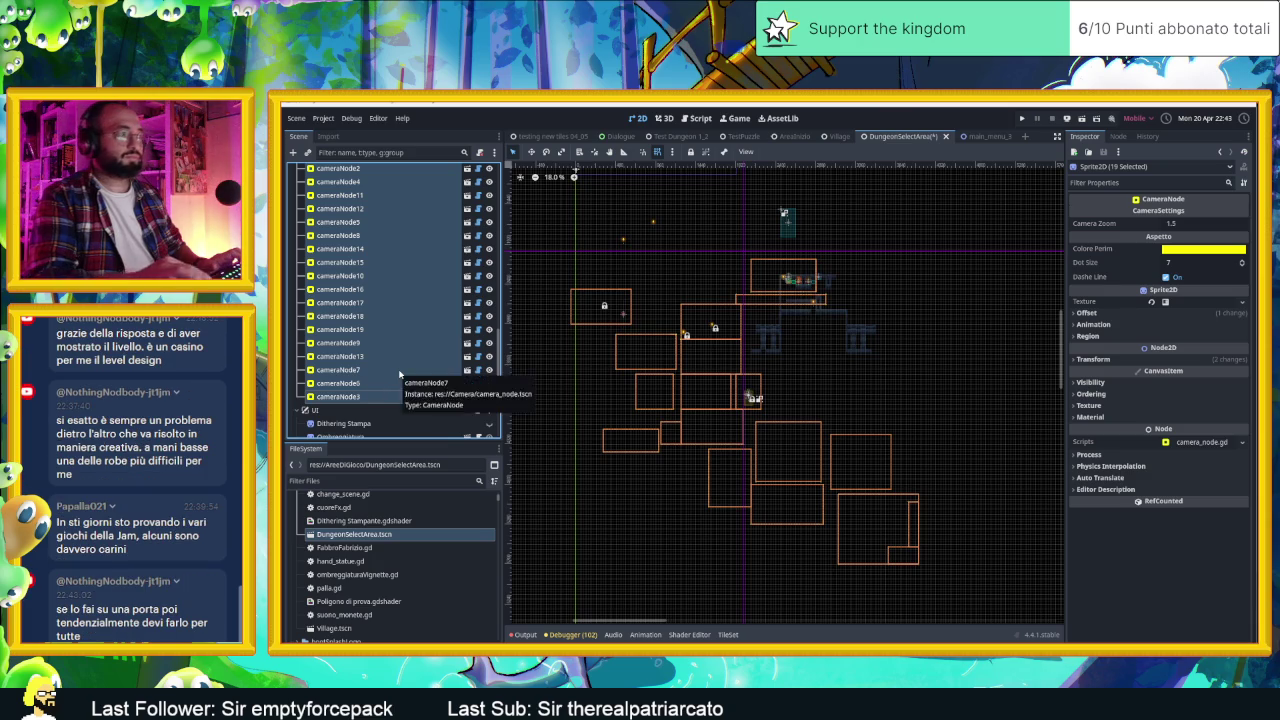
key(Delete)
key(Return)
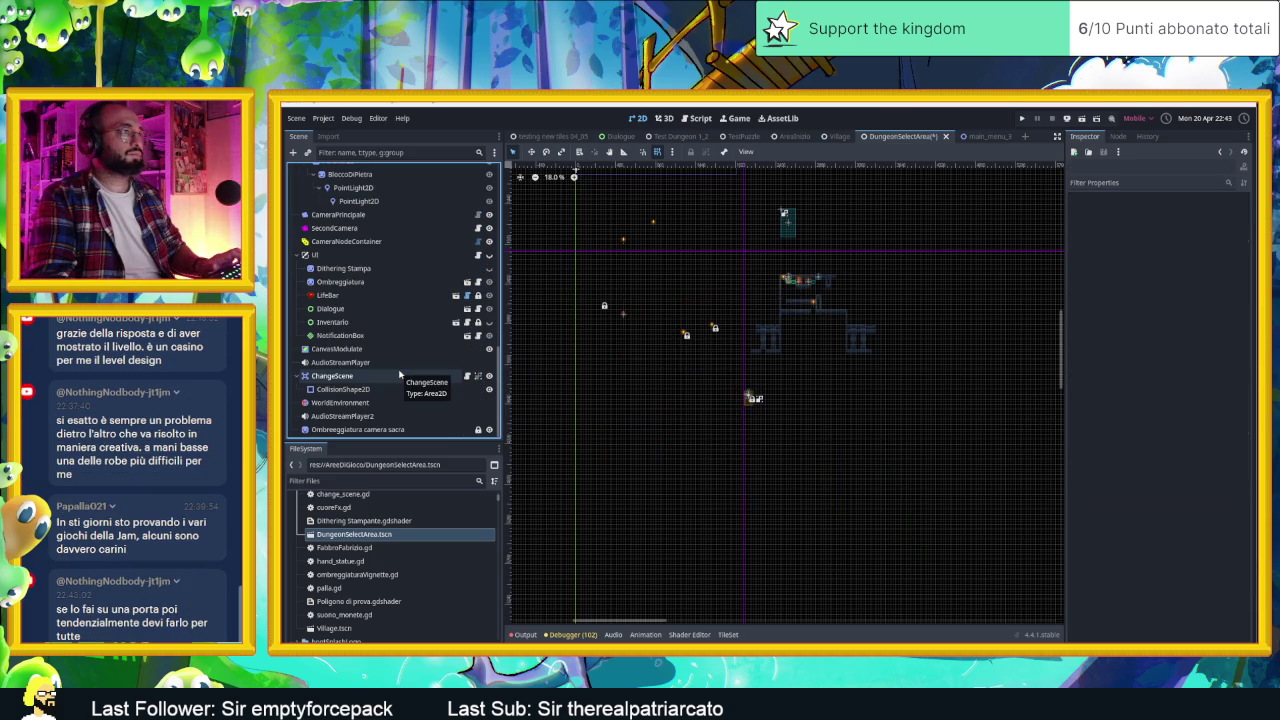
key(ctrl+z)
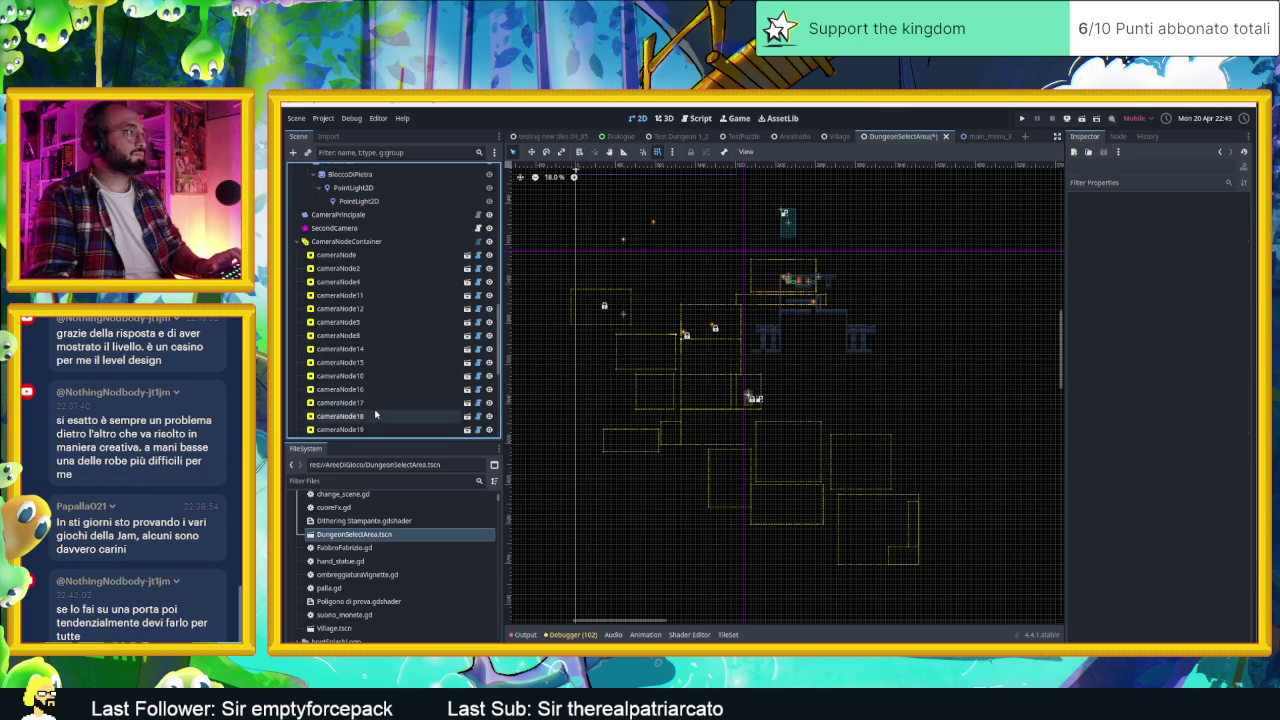
Step: Reselect cameraNode2 through cameraNode19 and delete them, keeping only cameraNode
click(345, 326)
click(358, 313)
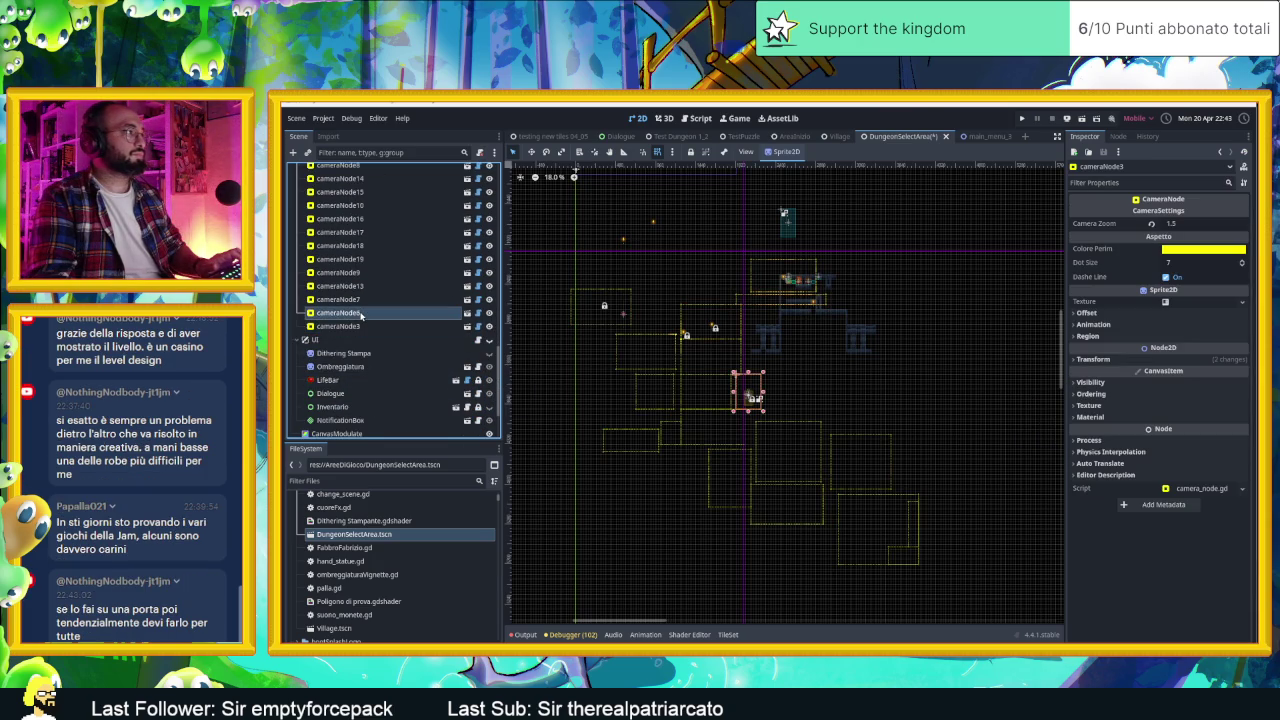
click(361, 300)
click(366, 326)
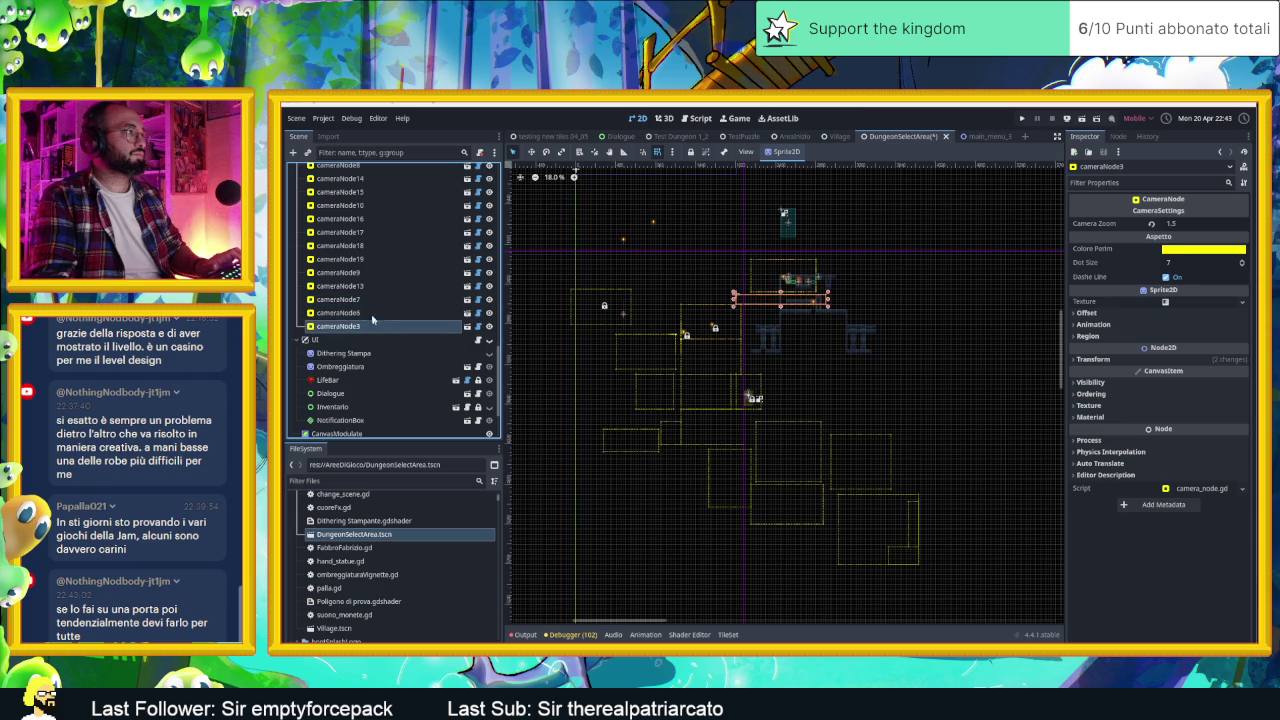
ctrl+click(367, 313)
ctrl+click(367, 299)
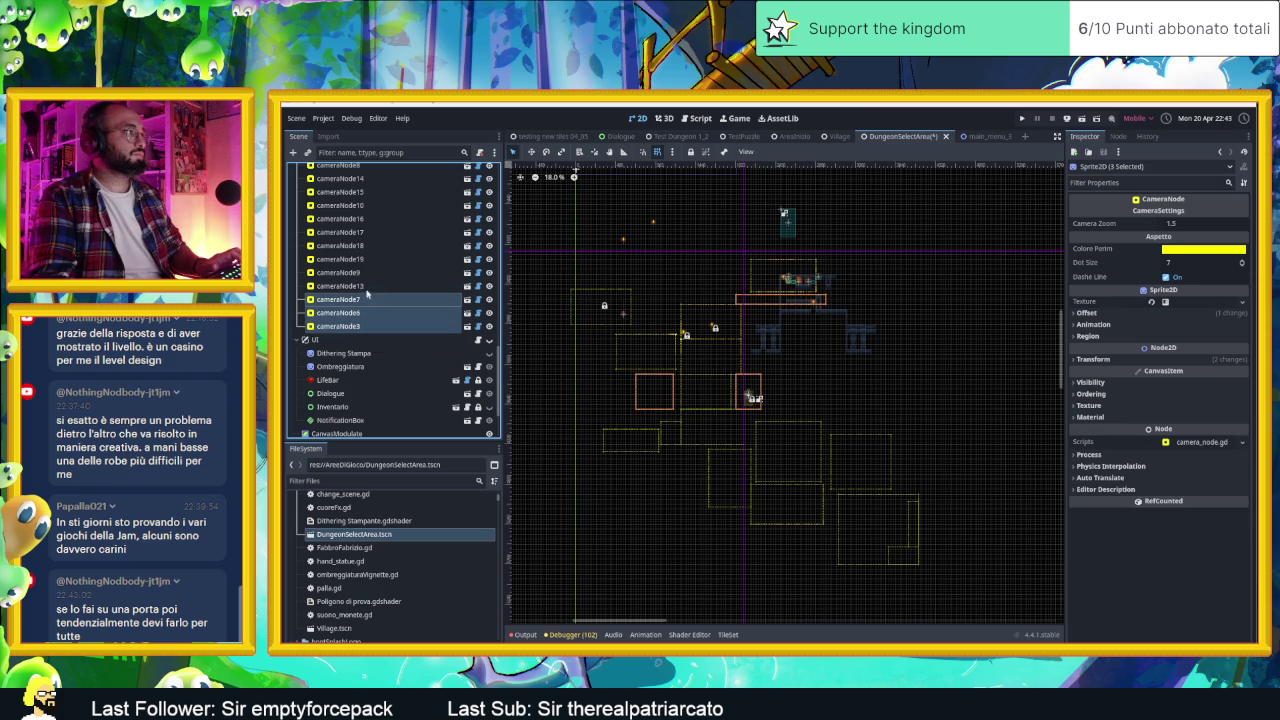
ctrl+click(367, 286)
ctrl+click(367, 286)
ctrl+click(368, 272)
ctrl+click(368, 259)
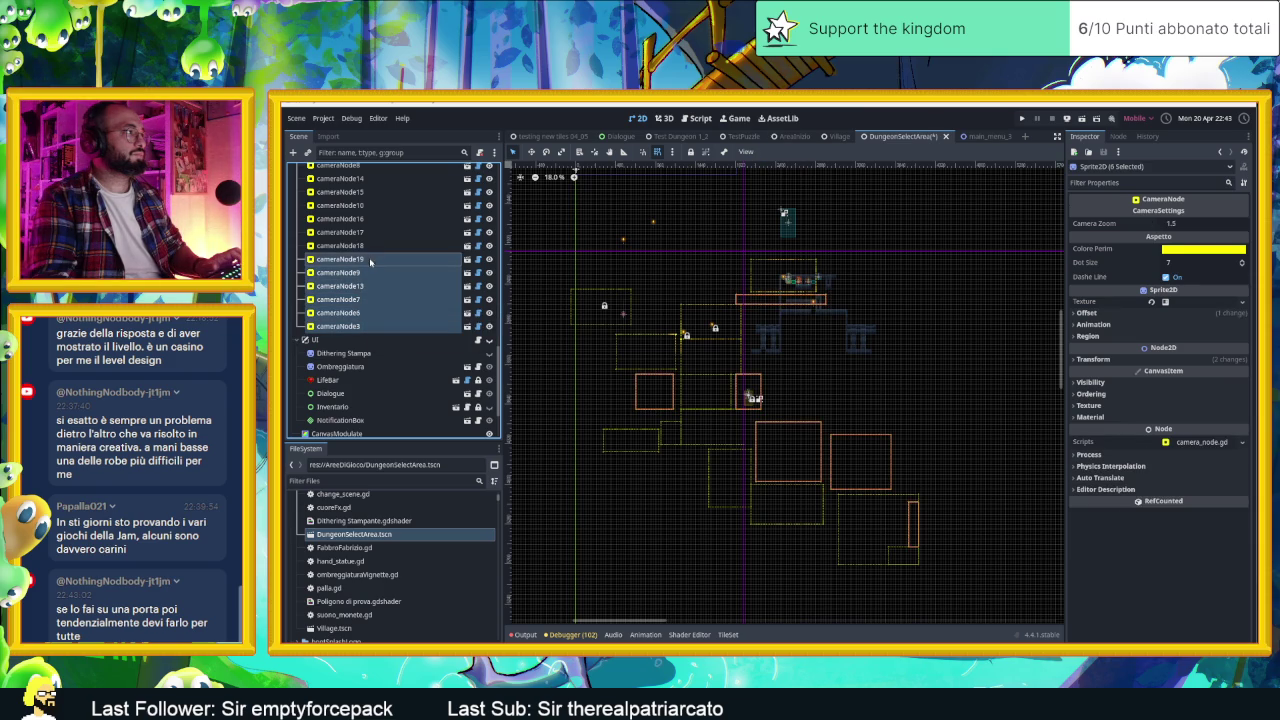
ctrl+click(369, 245)
ctrl+click(369, 232)
ctrl+click(371, 218)
ctrl+click(379, 205)
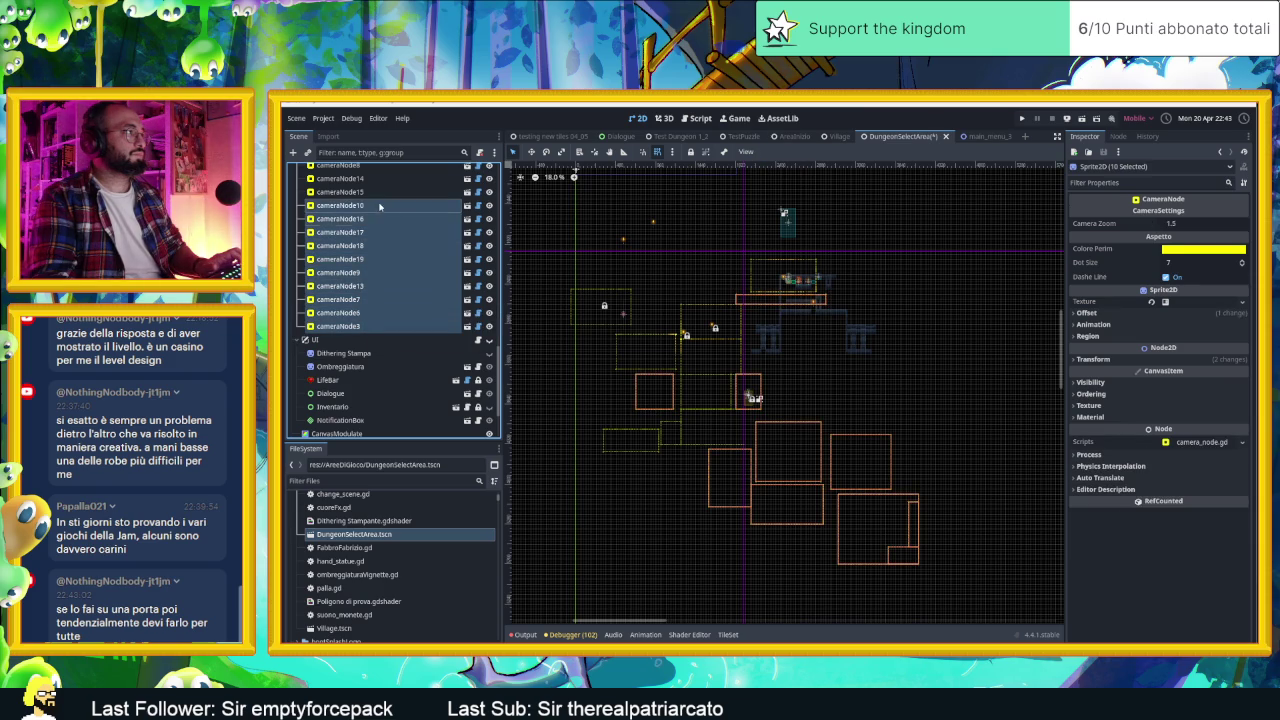
scroll(389, 235, up, 4)
ctrl+click(369, 281)
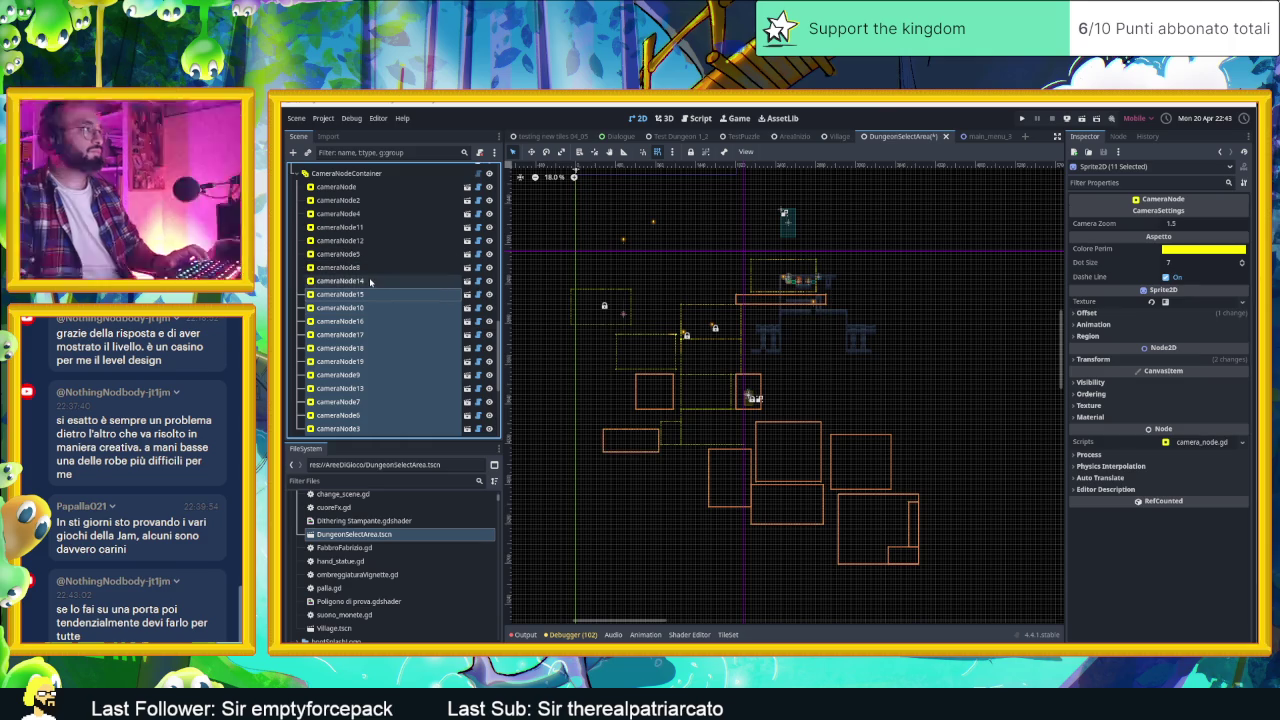
ctrl+click(369, 281)
ctrl+click(369, 267)
ctrl+click(369, 254)
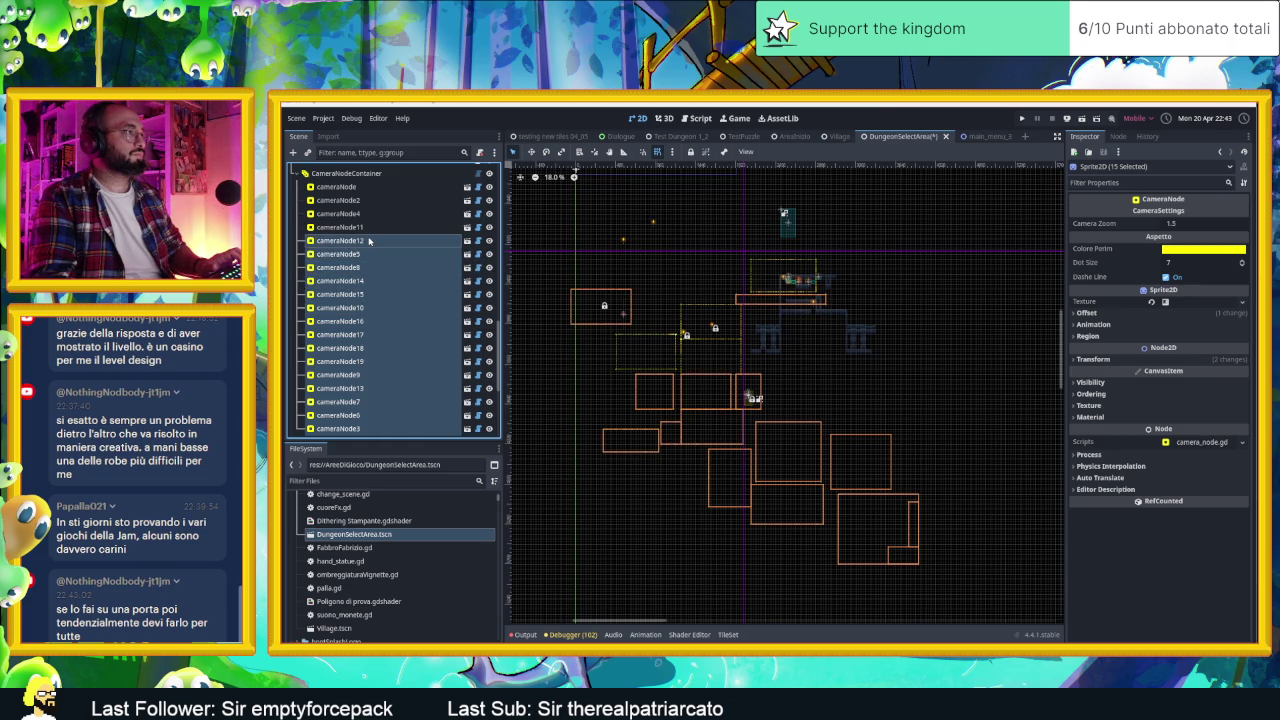
ctrl+click(369, 241)
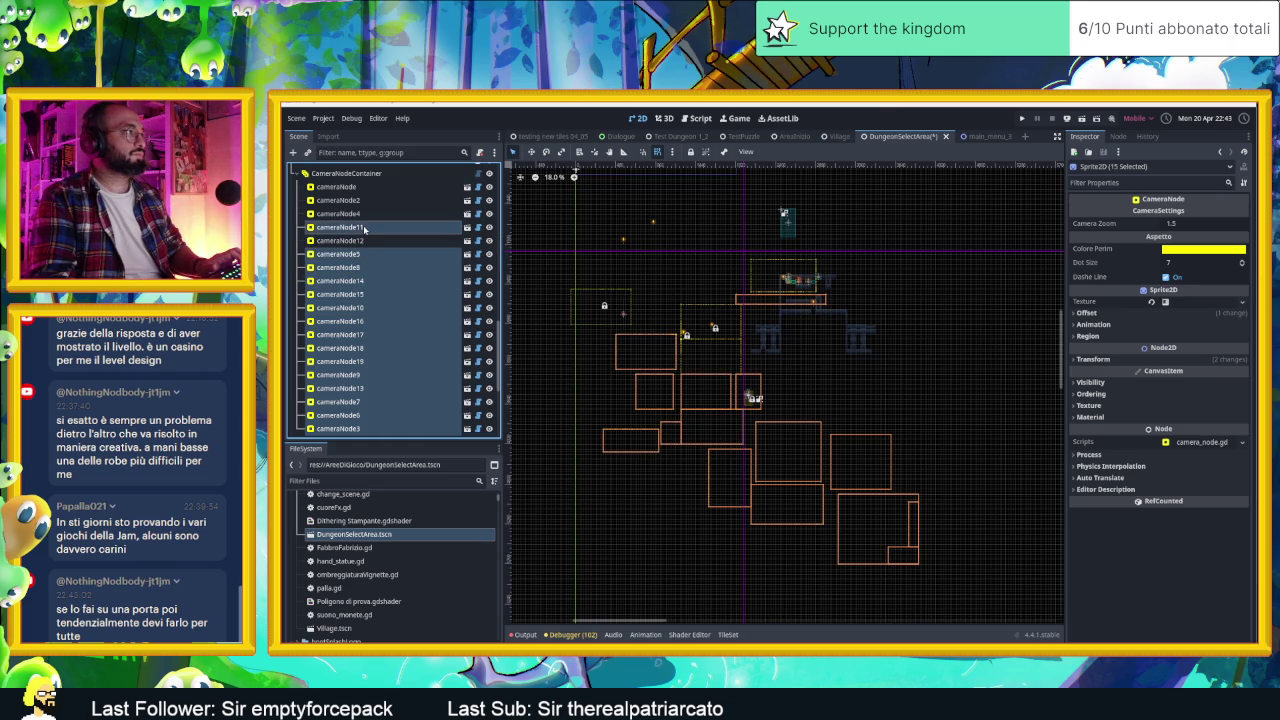
ctrl+click(363, 227)
ctrl+click(362, 201)
ctrl+click(363, 241)
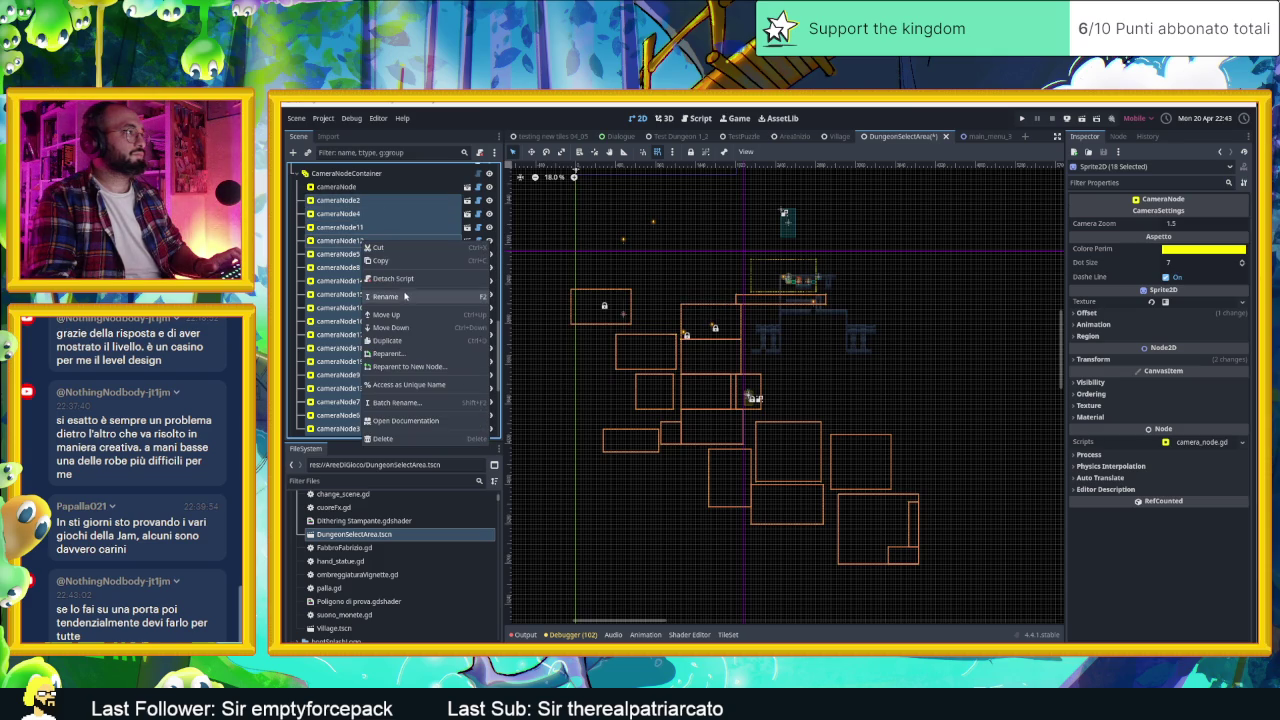
key(Delete)
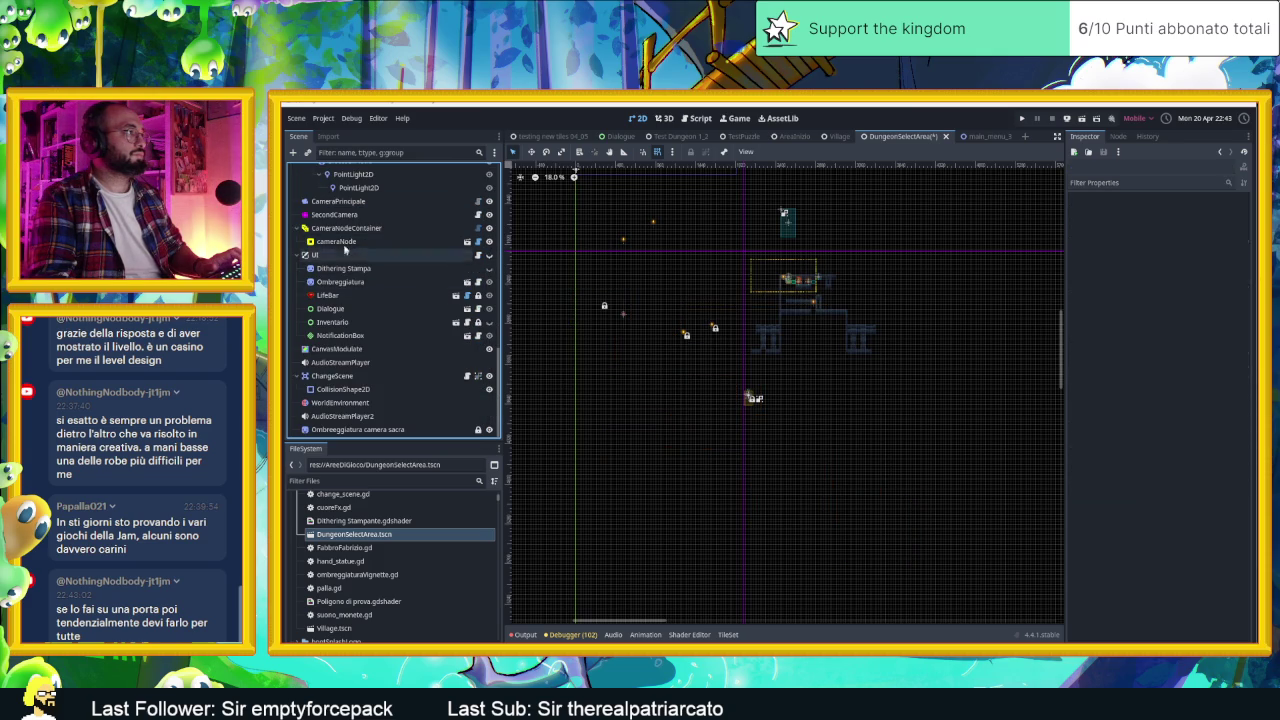
Step: Fit cameraNode onto the top room, adjusting bottom and right edges, then duplicate it as cameraNode2
click(822, 276)
scroll(820, 280, up, 7)
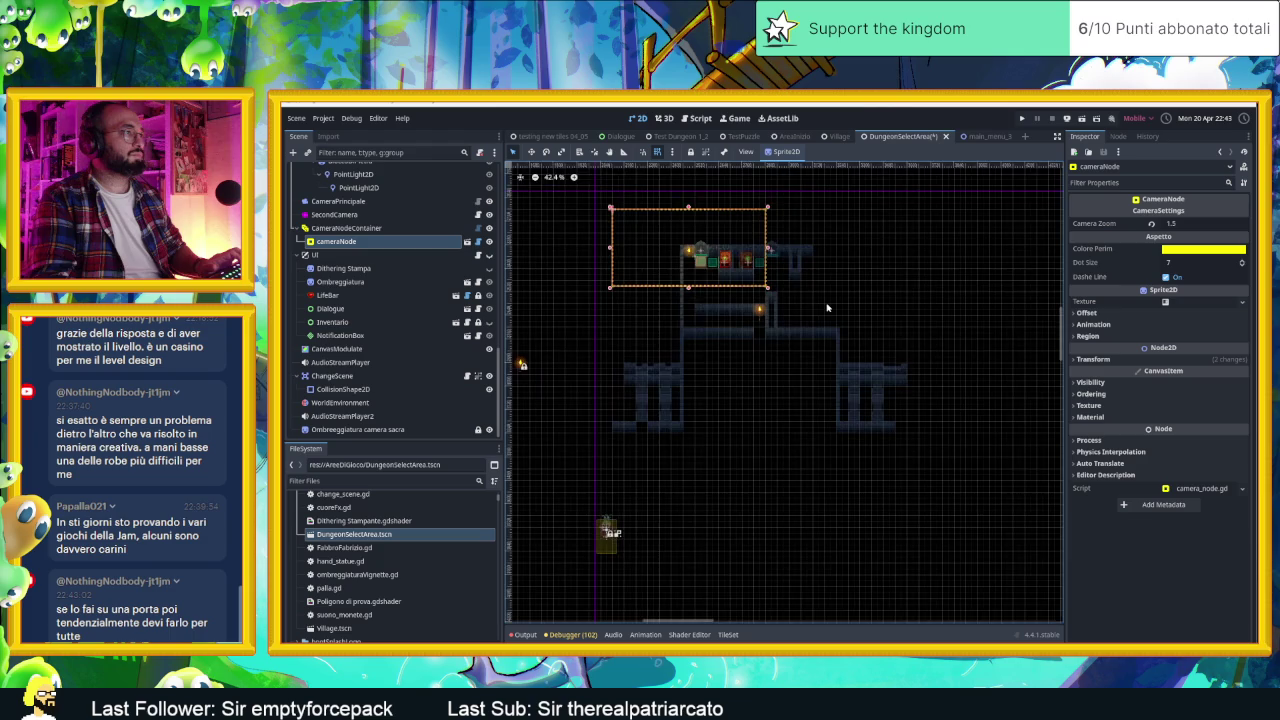
drag(587, 215, 709, 279)
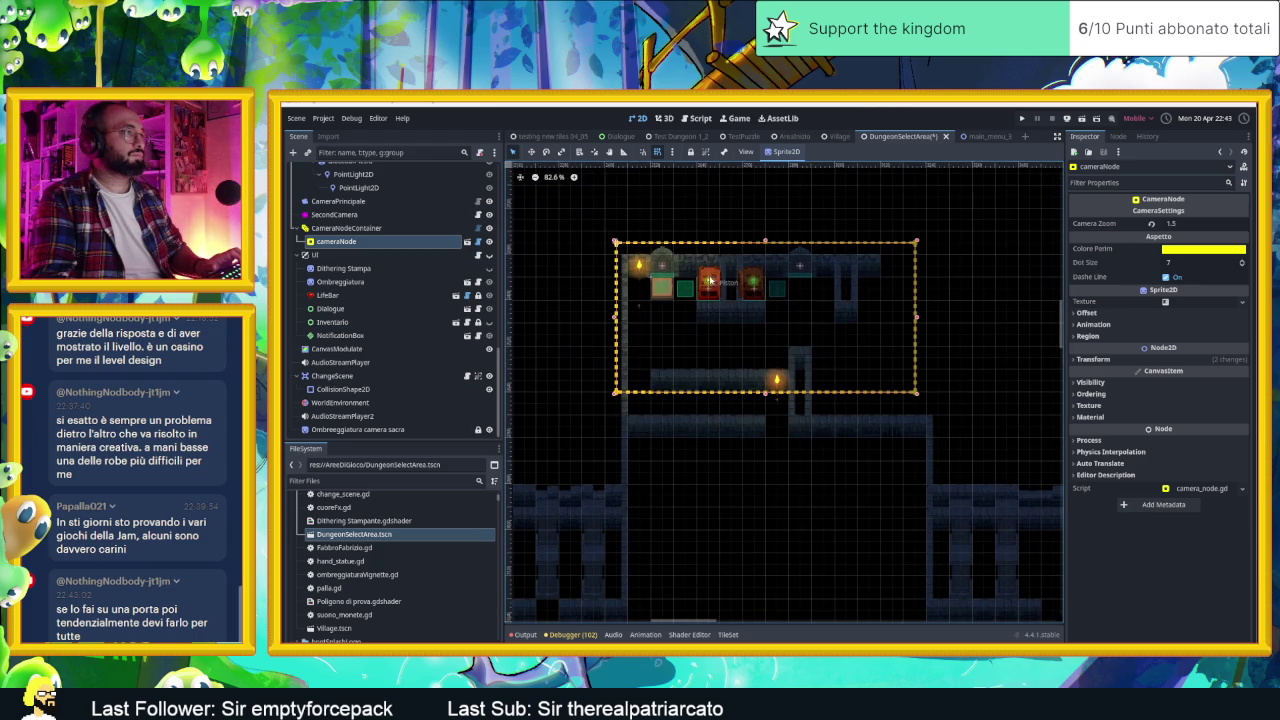
drag(766, 391, 766, 427)
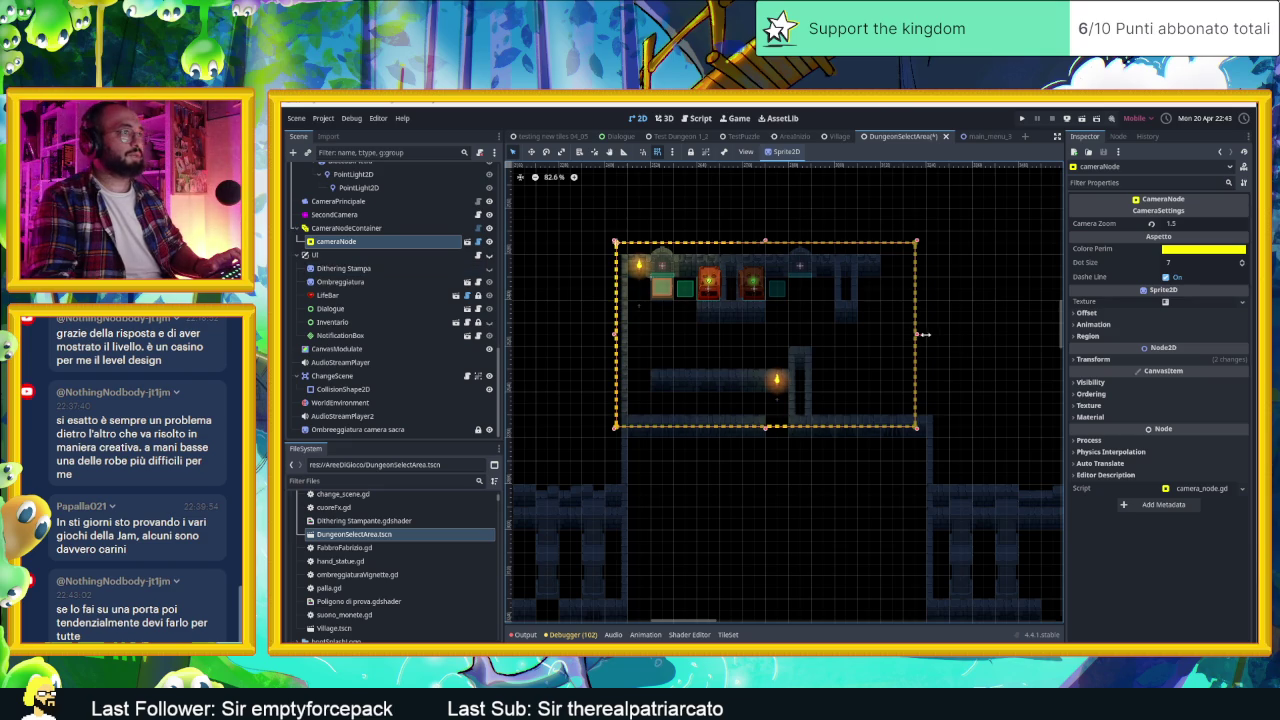
drag(919, 336, 874, 334)
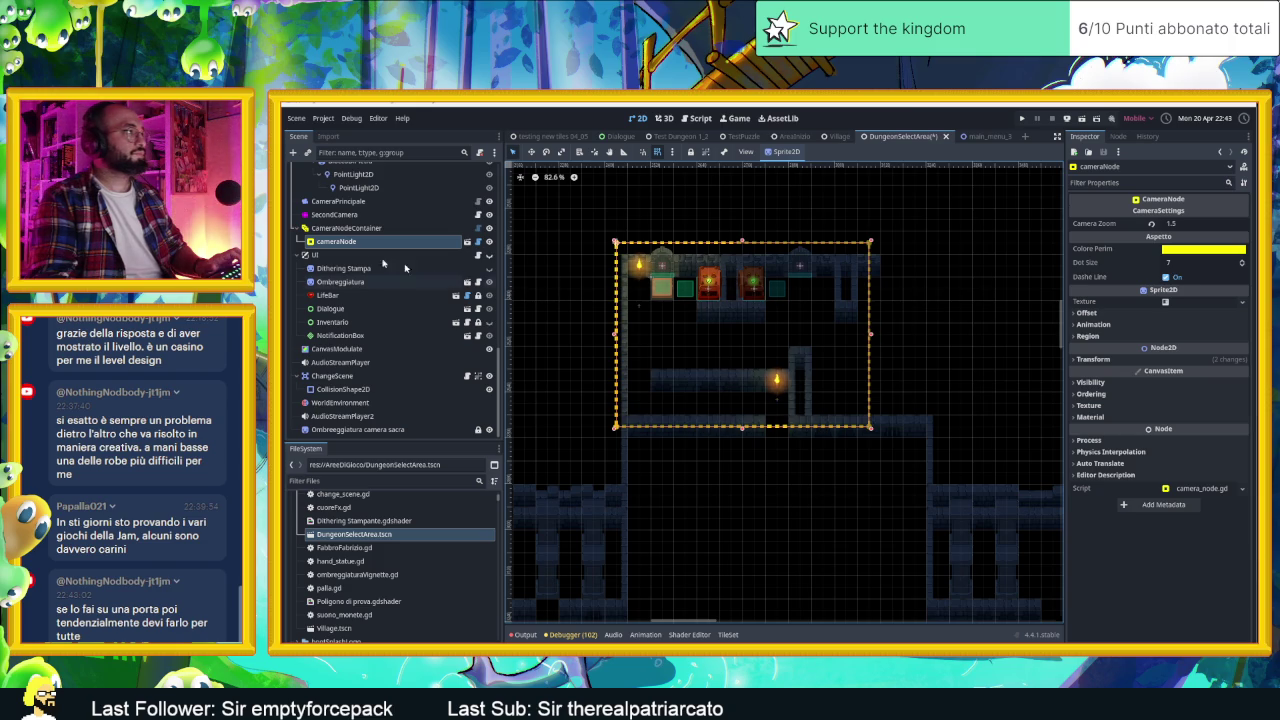
click(355, 242)
key(ctrl+d)
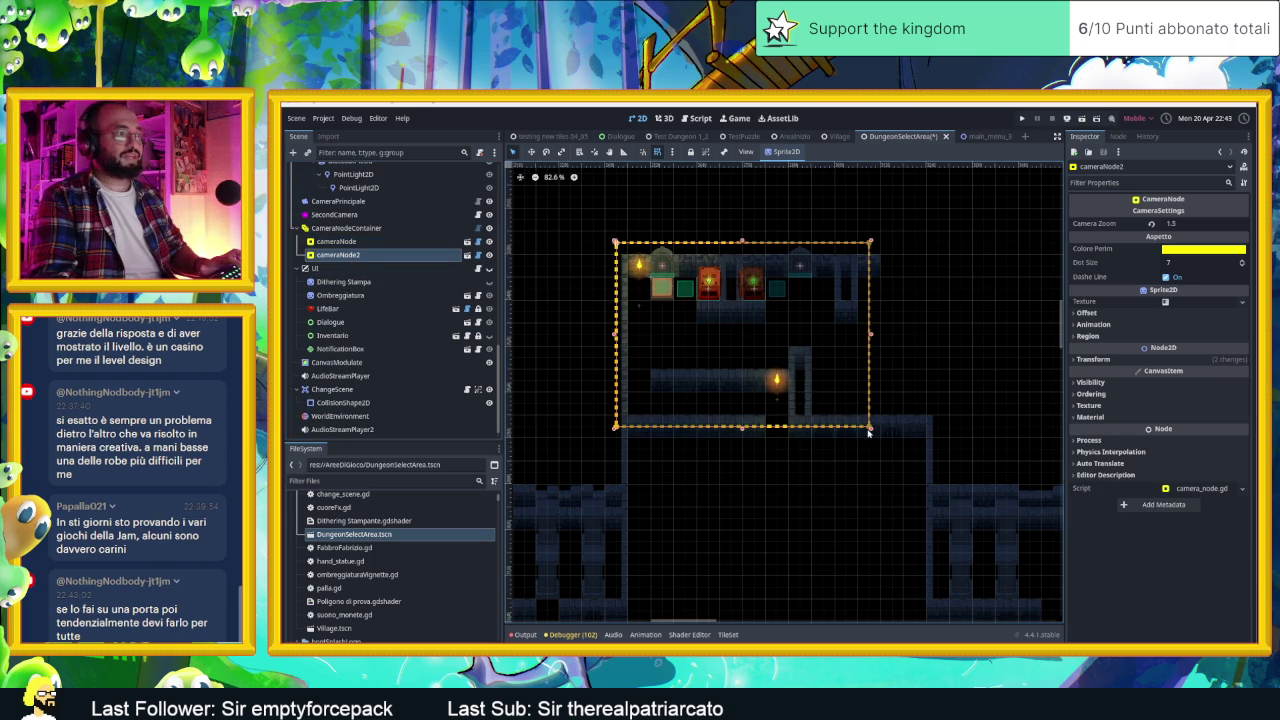
Step: Shrink cameraNode2 with zoom 2.0, add cameraNode3 shifted right, and run the scene
mouse_move(869, 428)
mouse_down()
mouse_move(731, 363)
mouse_move(708, 340)
mouse_move(720, 323)
mouse_up()
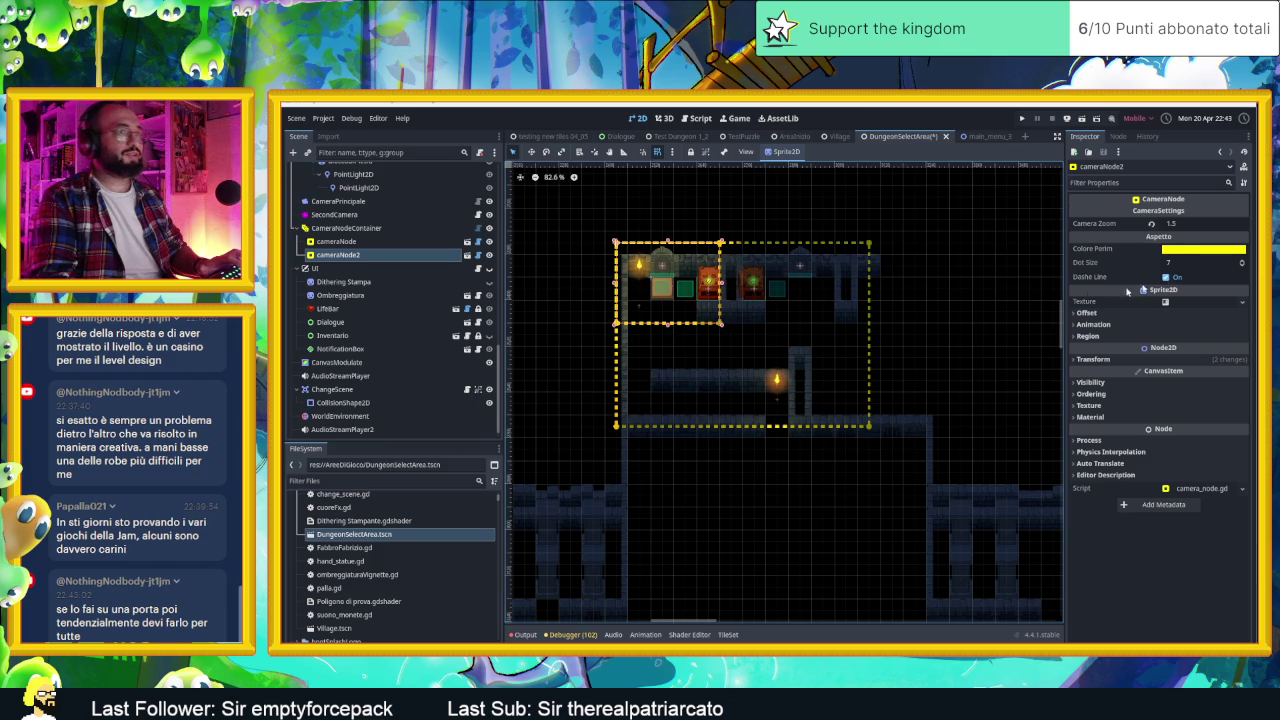
click(1148, 222)
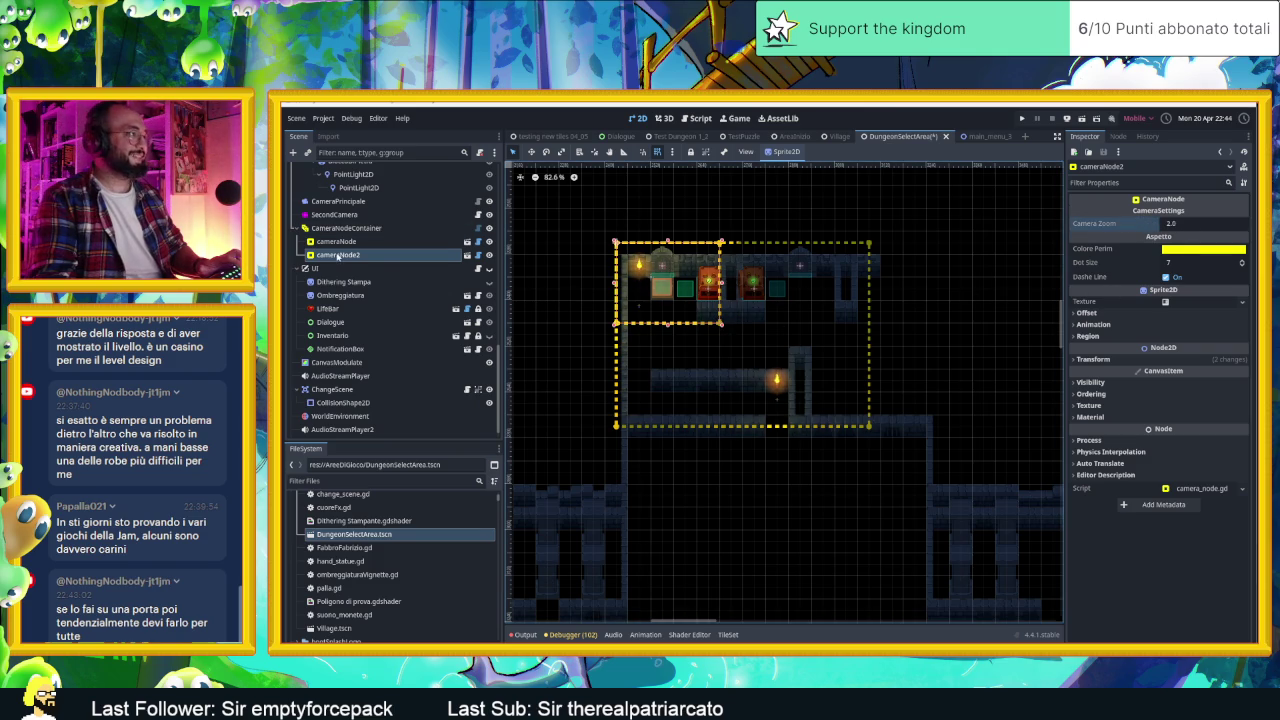
key(ctrl+d)
drag(687, 259, 817, 260)
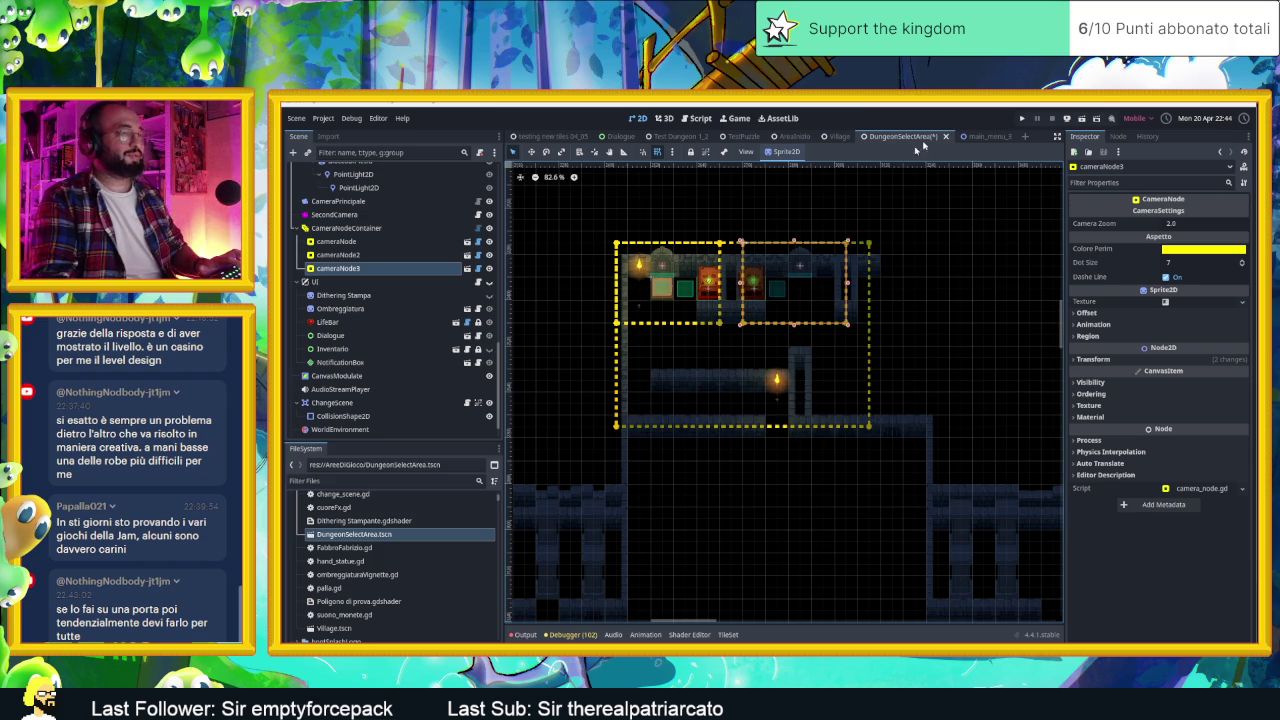
click(1081, 119)
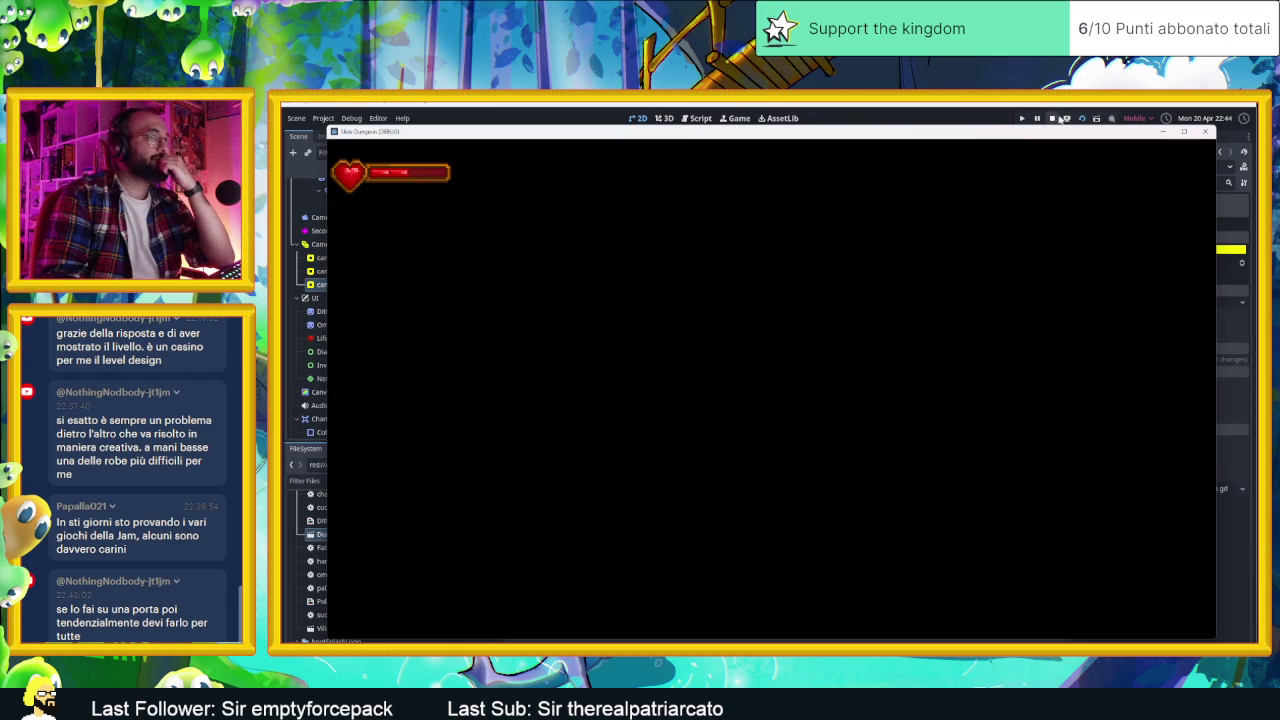
Step: Stop the running game
click(1052, 118)
scroll(387, 307, down, 2)
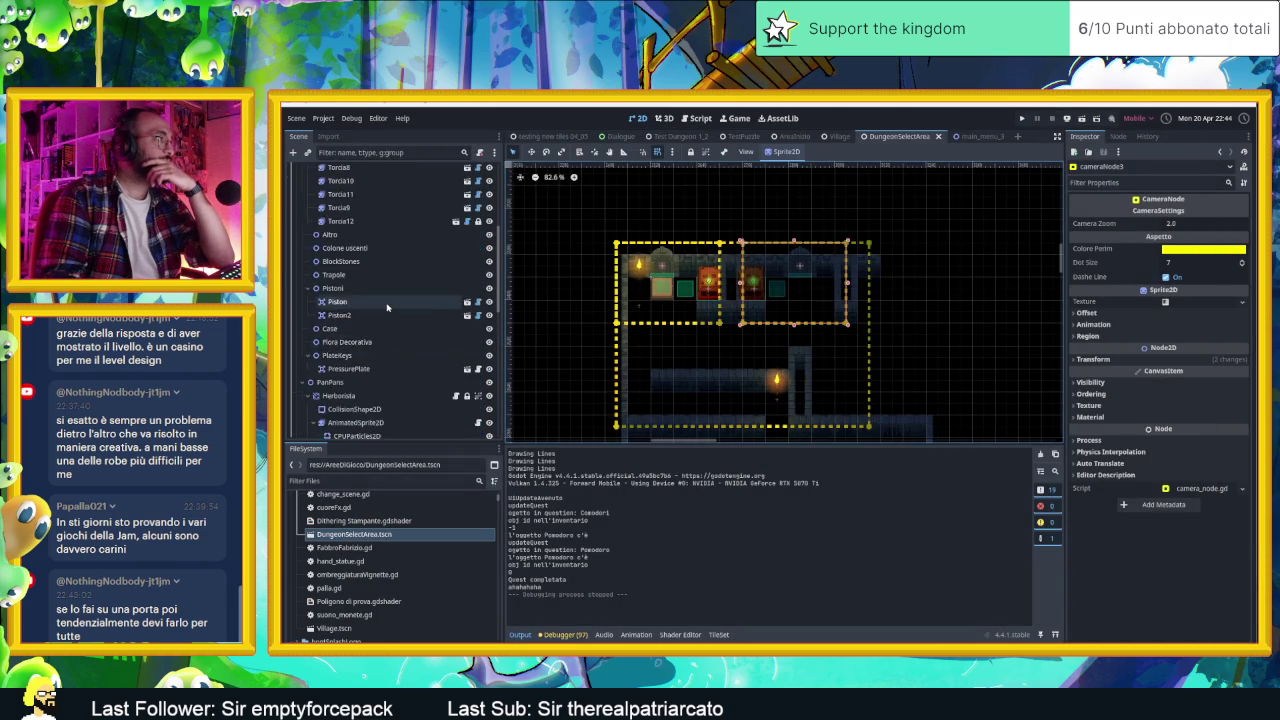
scroll(387, 307, up, 3)
Step: Move the Player into the dungeon room beside the torch and save to relaunch
click(326, 197)
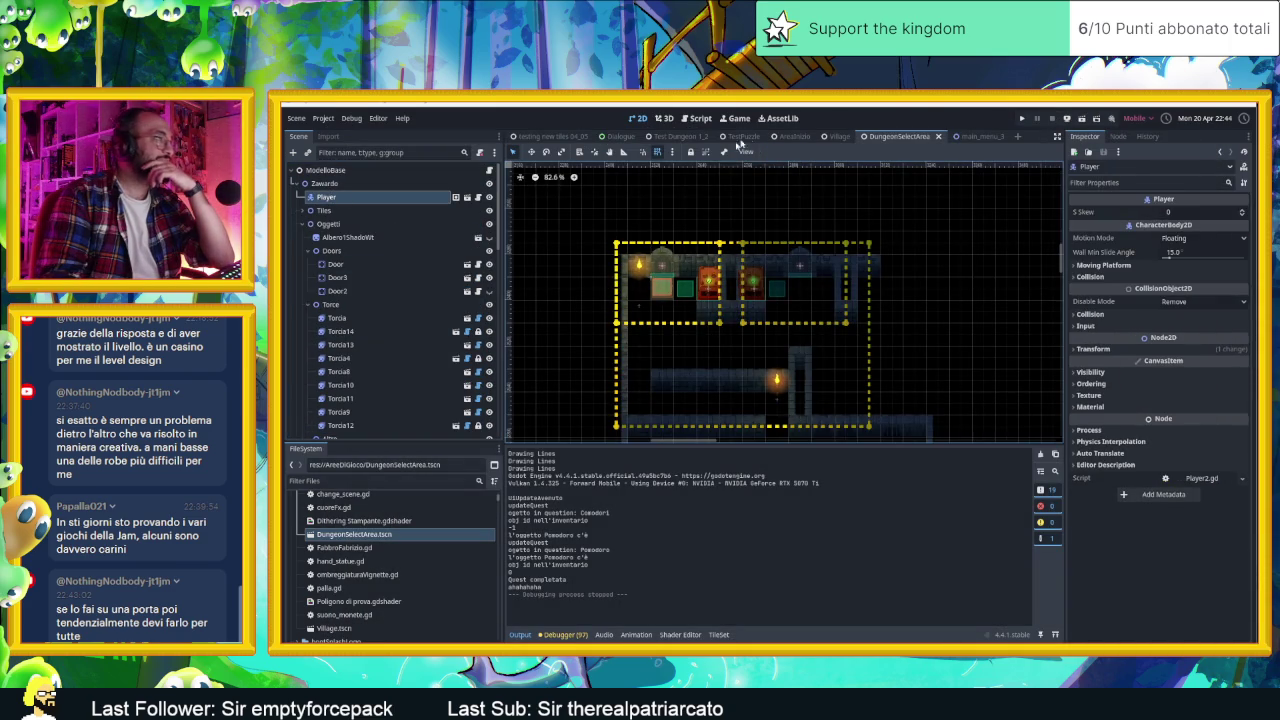
click(531, 151)
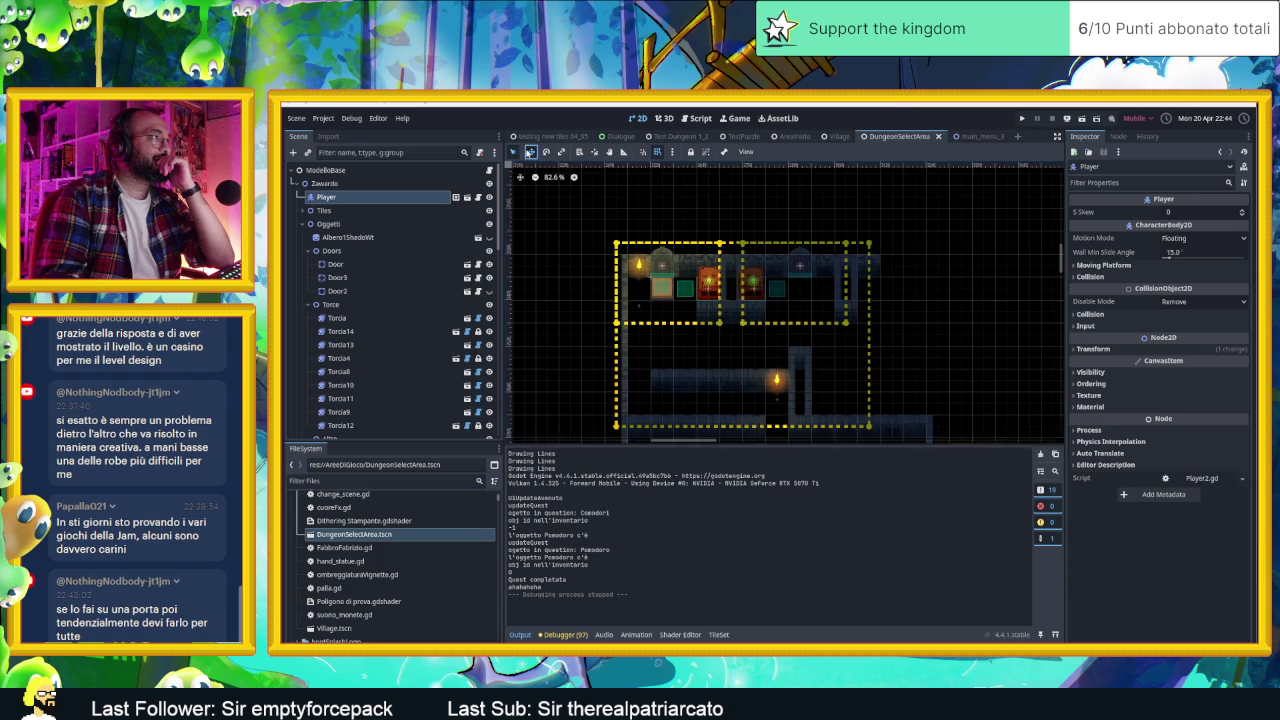
scroll(693, 349, down, 9)
drag(650, 370, 775, 362)
scroll(688, 374, up, 10)
scroll(688, 374, up, 6)
drag(640, 346, 815, 362)
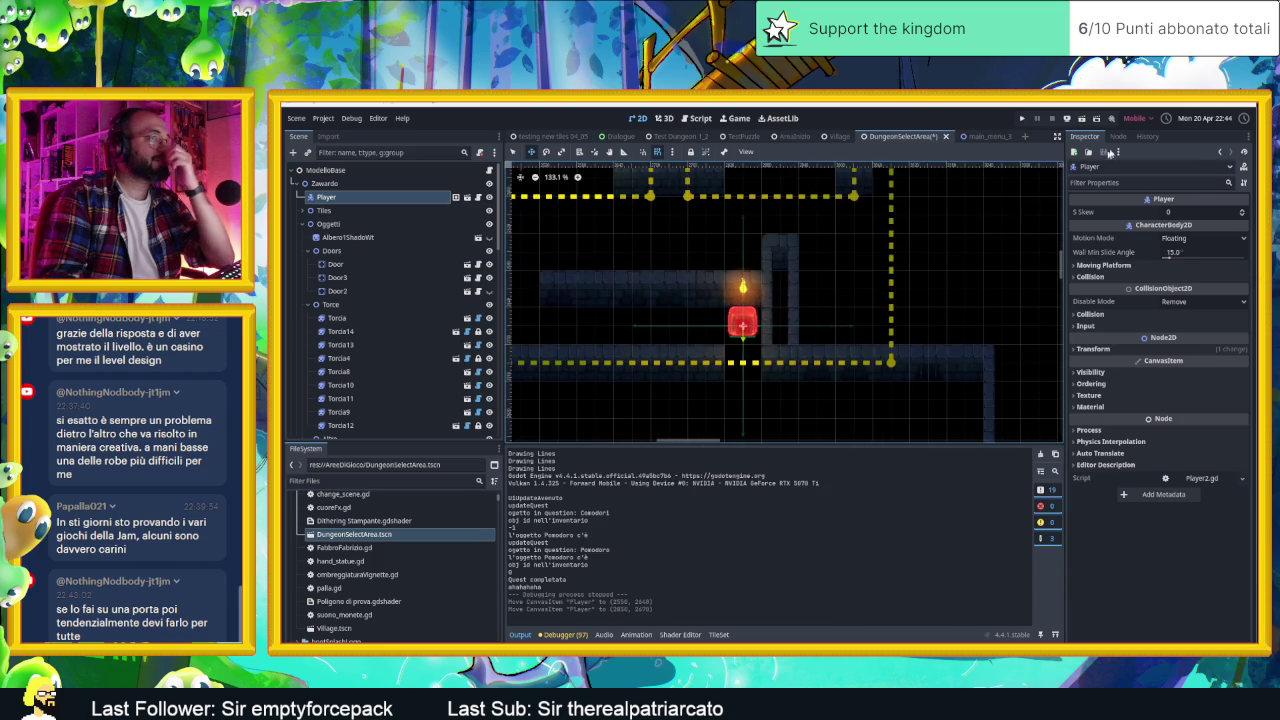
key(ctrl+s)
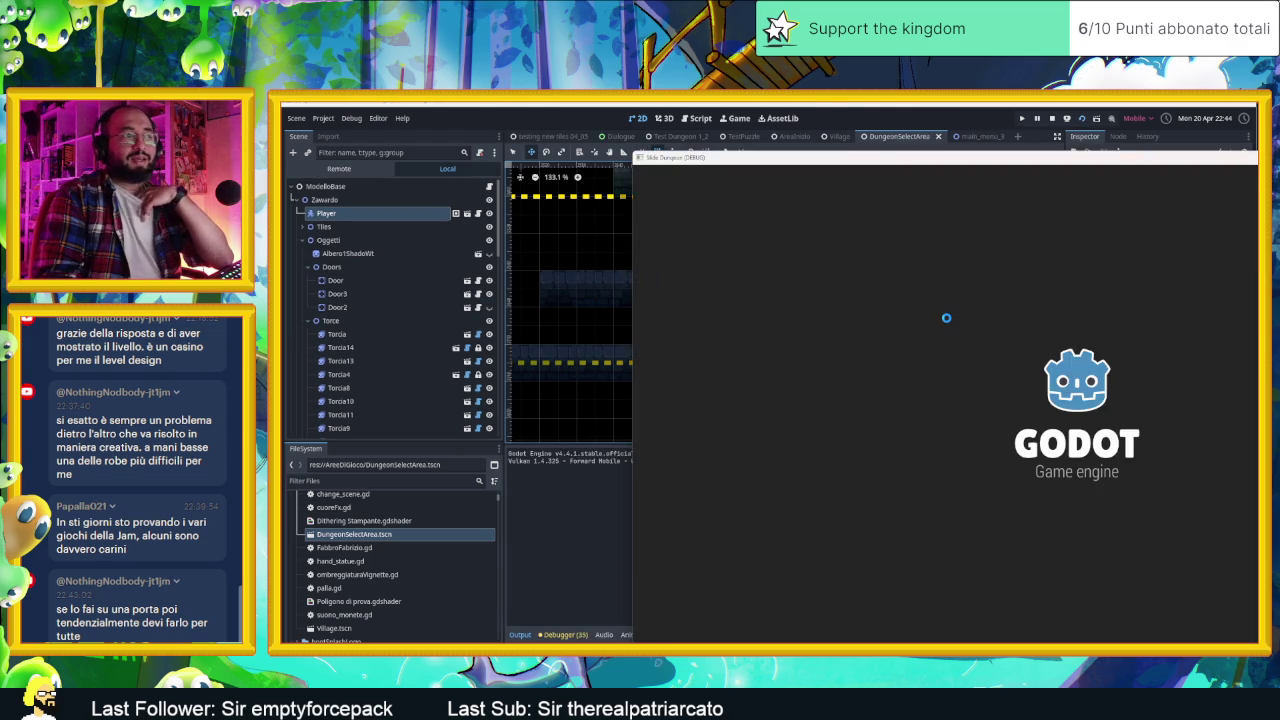
Step: Walk the player into the top-left room, onto the crate and up to the next door
key(Left)
key(Up)
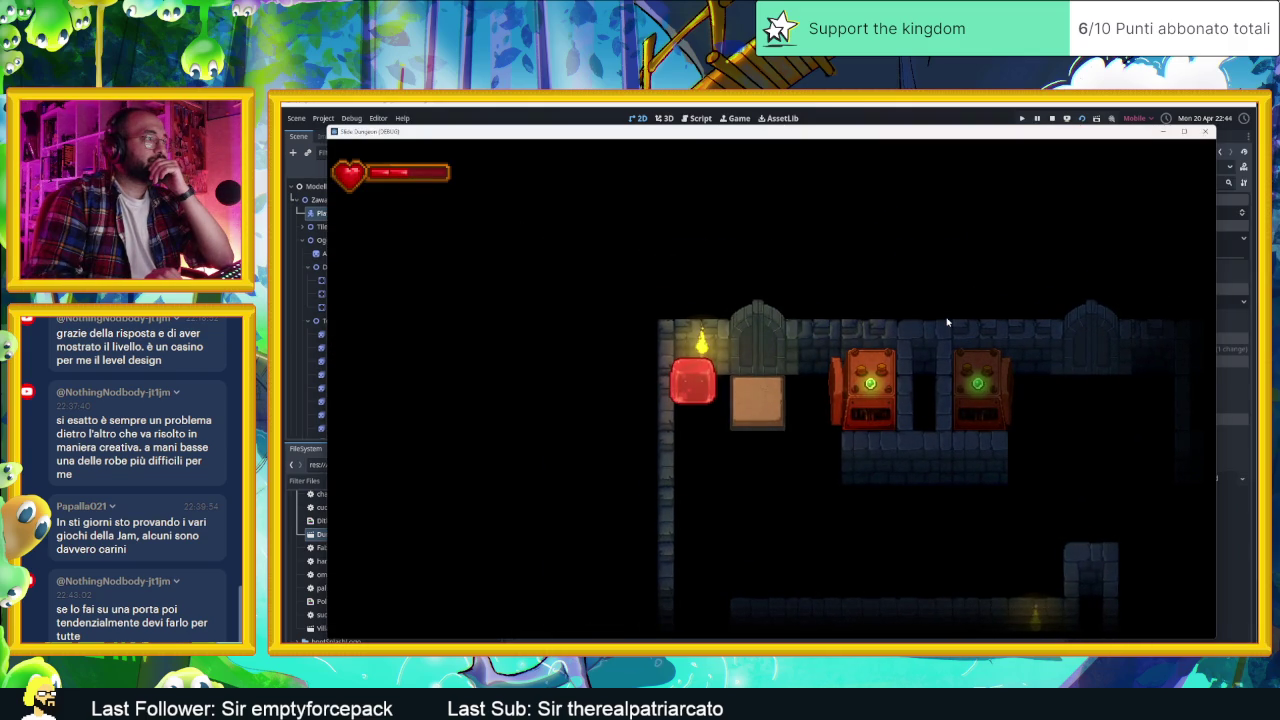
key(Right)
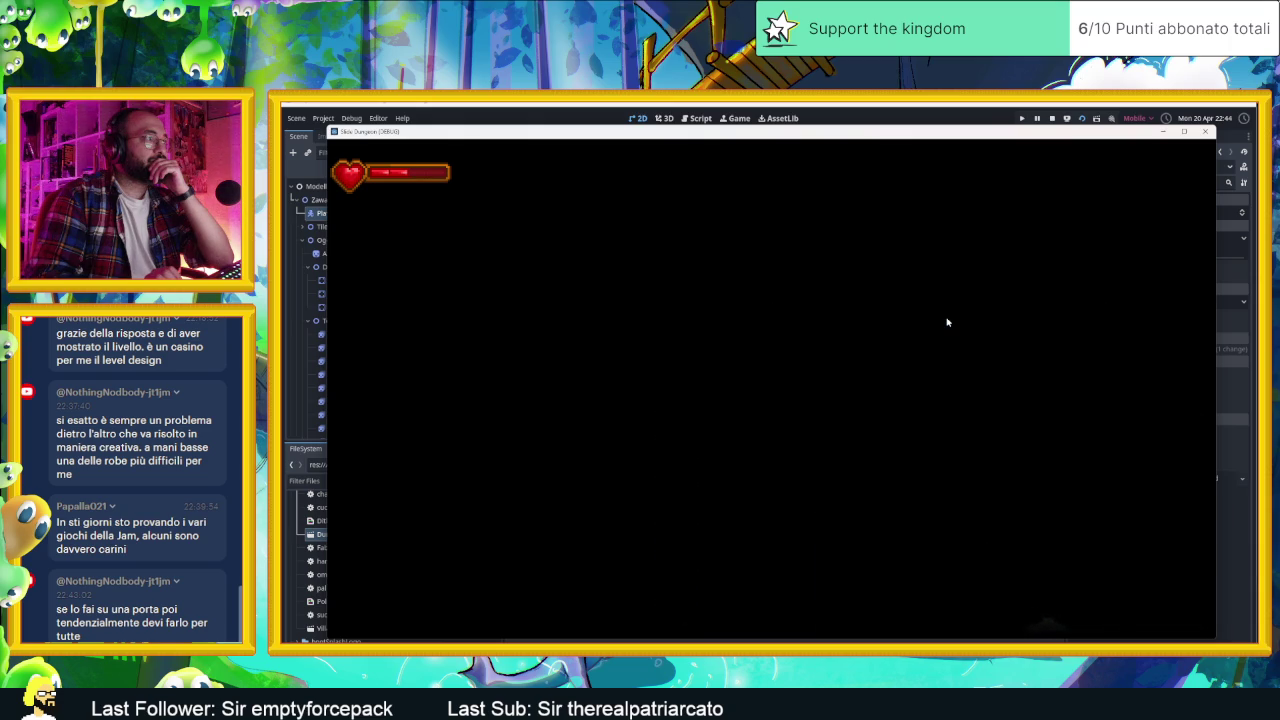
key(Down)
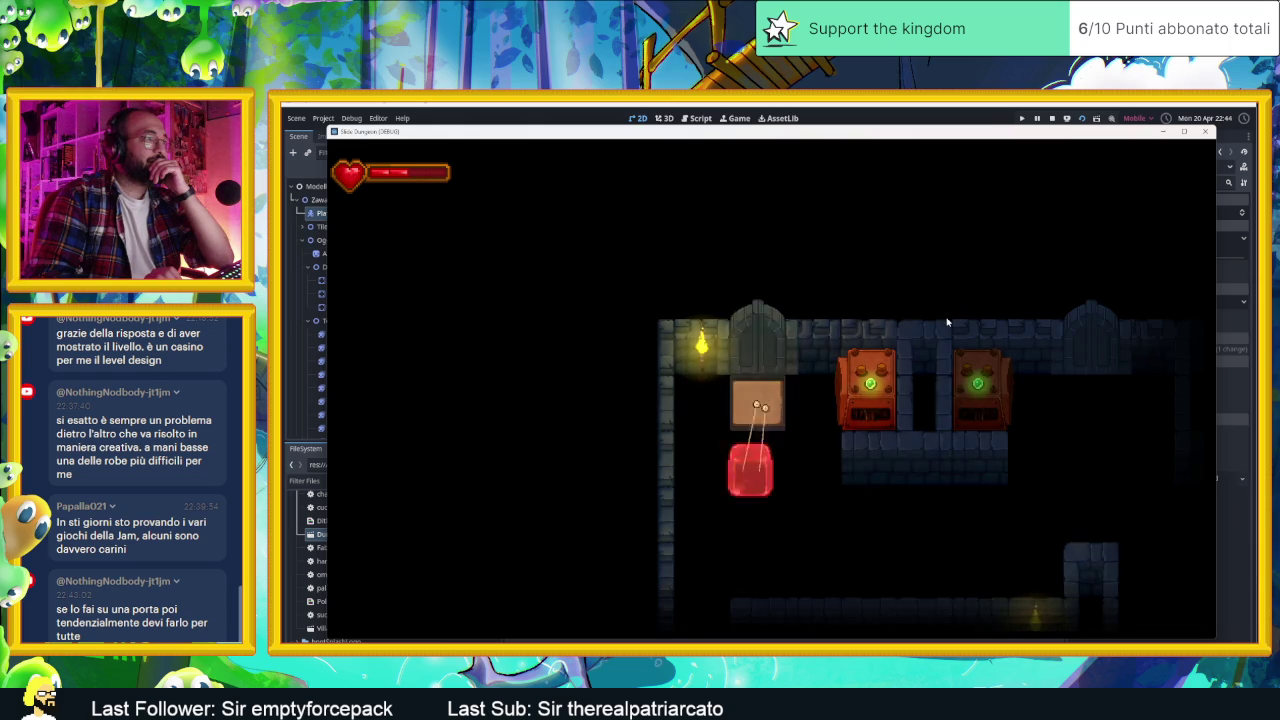
key(Right)
key(Up)
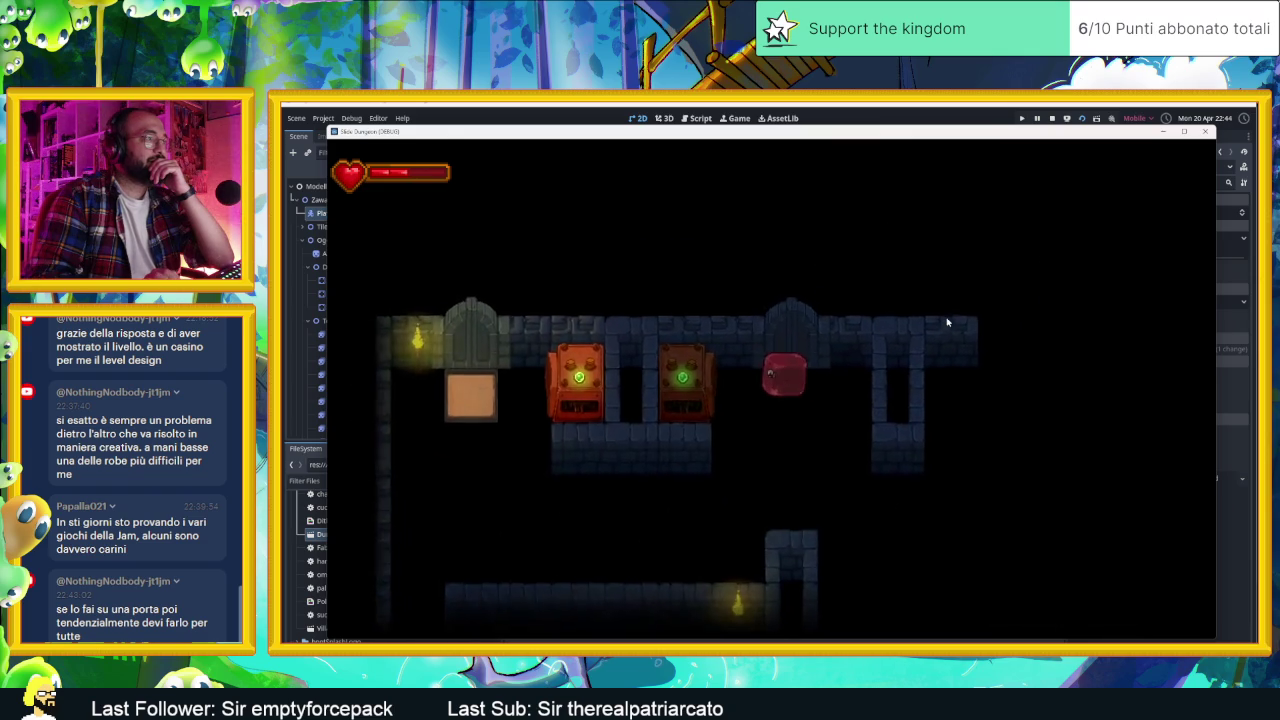
Step: Test collisions by sliding the player between the corridor, pillar and lower platform toward the door
key(Down)
key(Up)
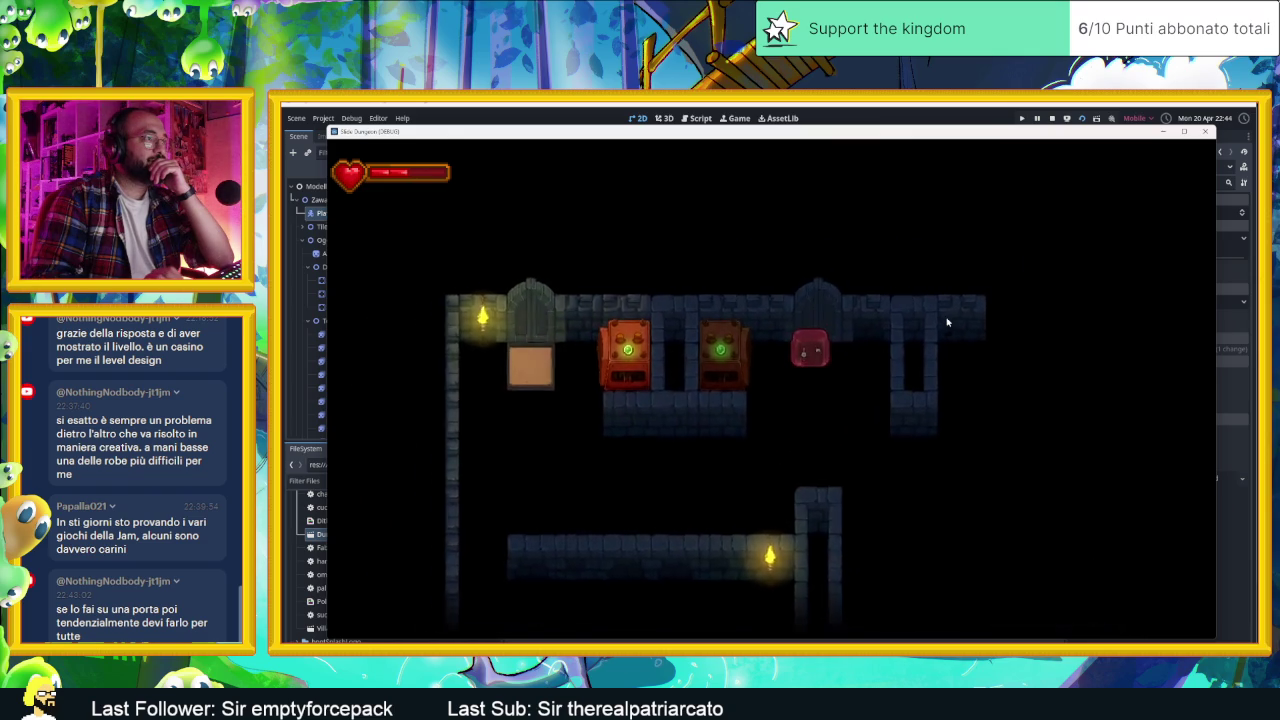
key(Down)
key(Up)
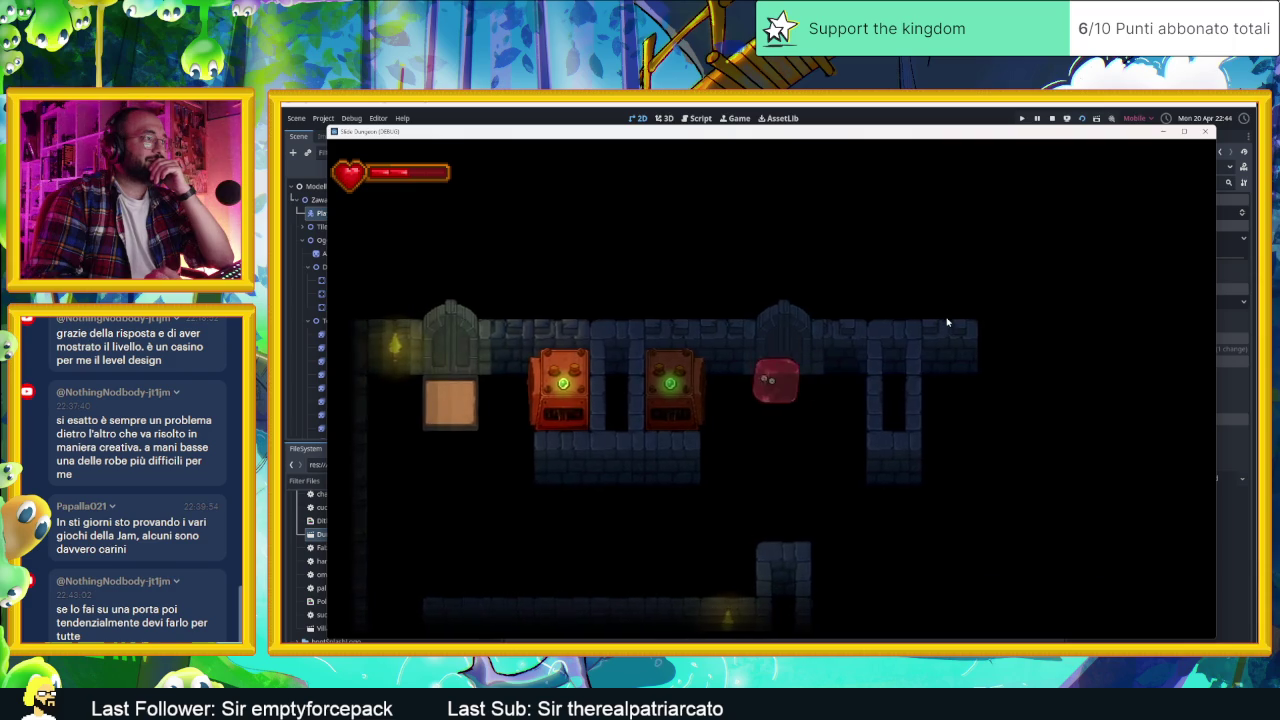
key(Down)
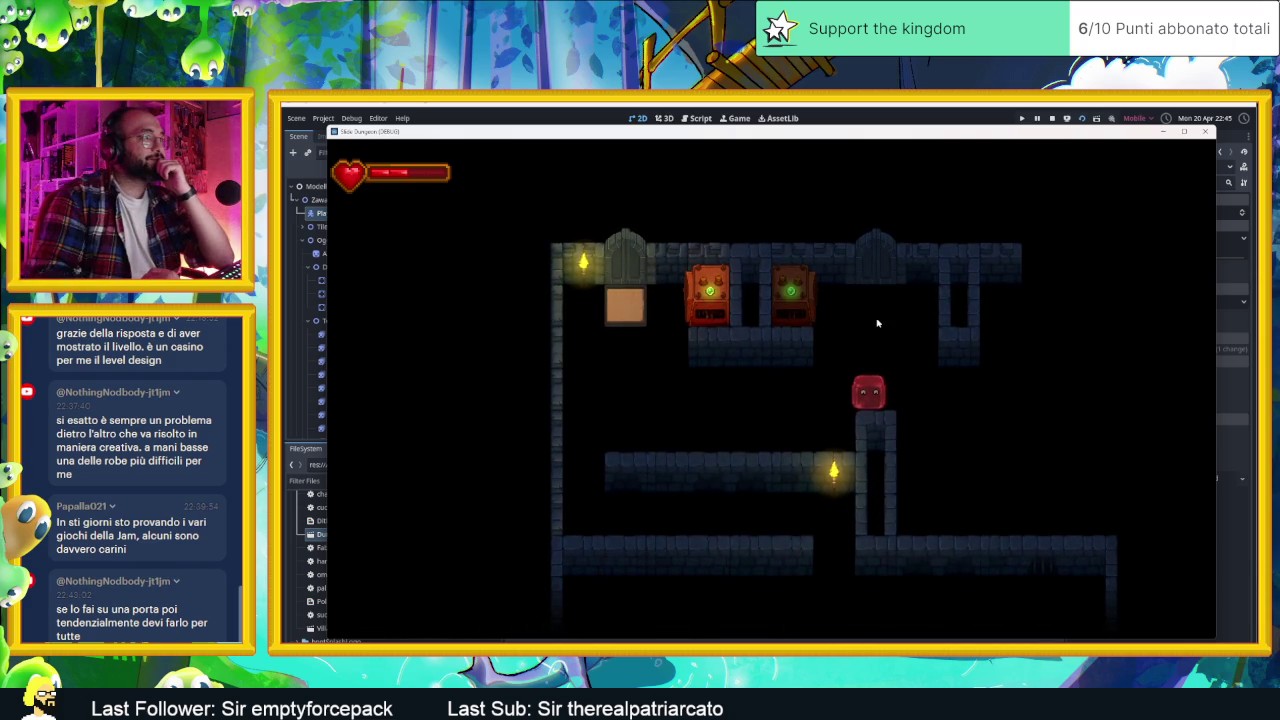
key(Left)
key(Down)
key(Up)
key(Right)
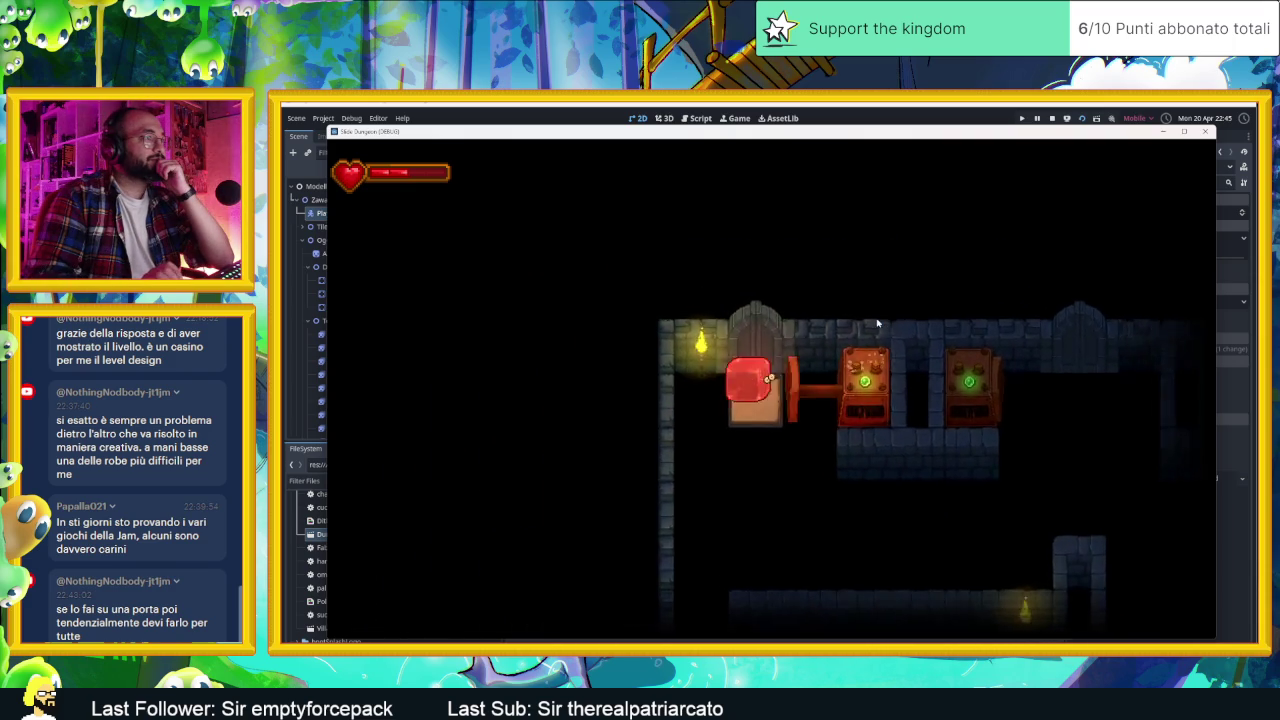
key(Down)
key(Right)
key(Up)
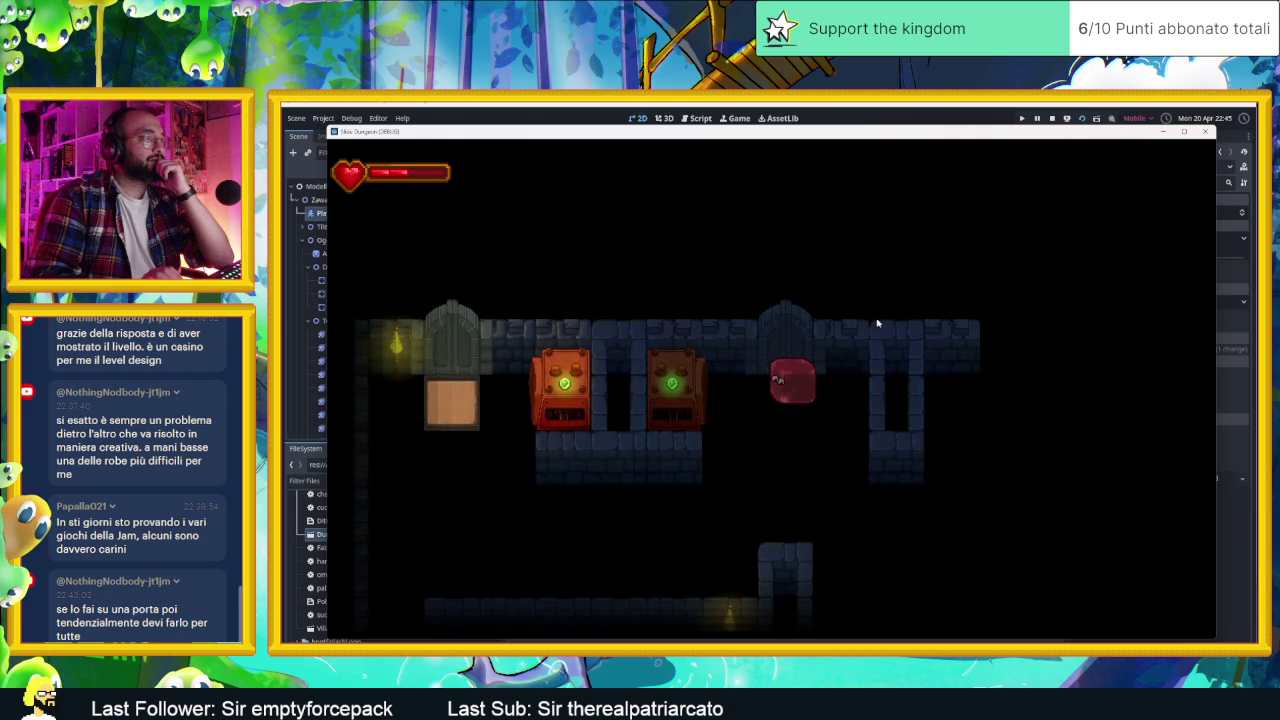
key(Down)
key(Up)
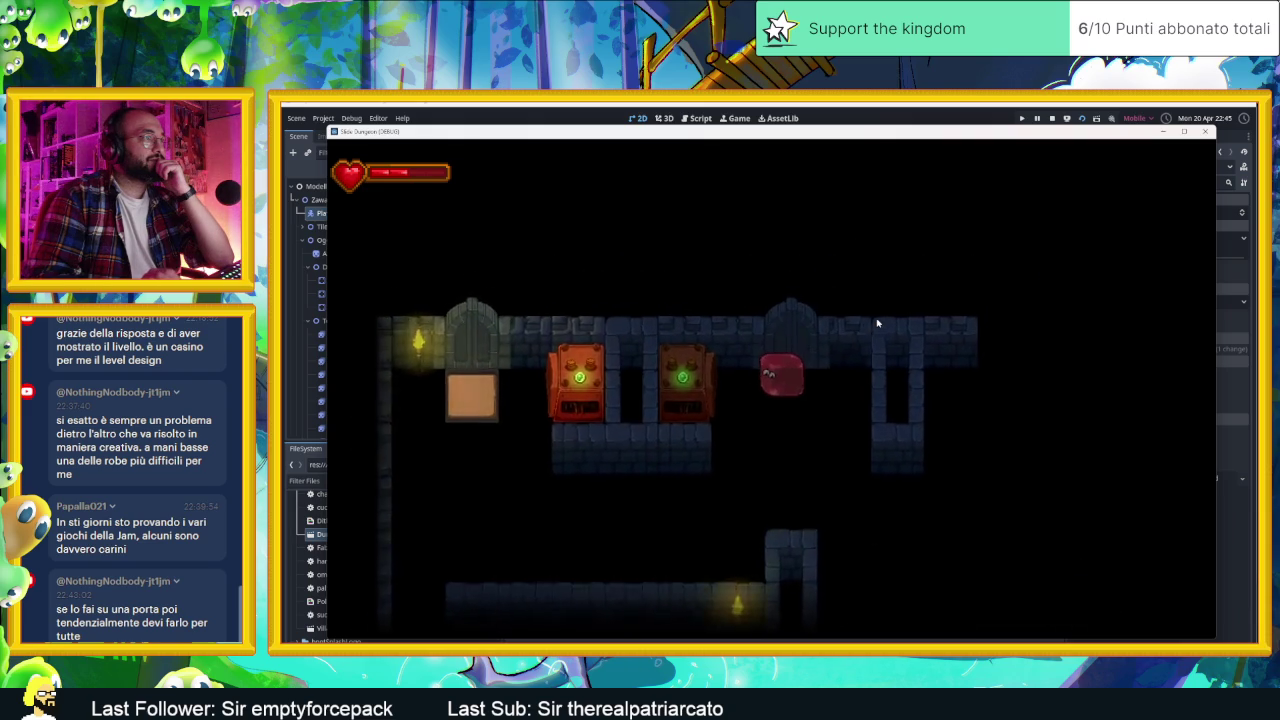
key(Down)
key(Left)
key(Down)
key(Up)
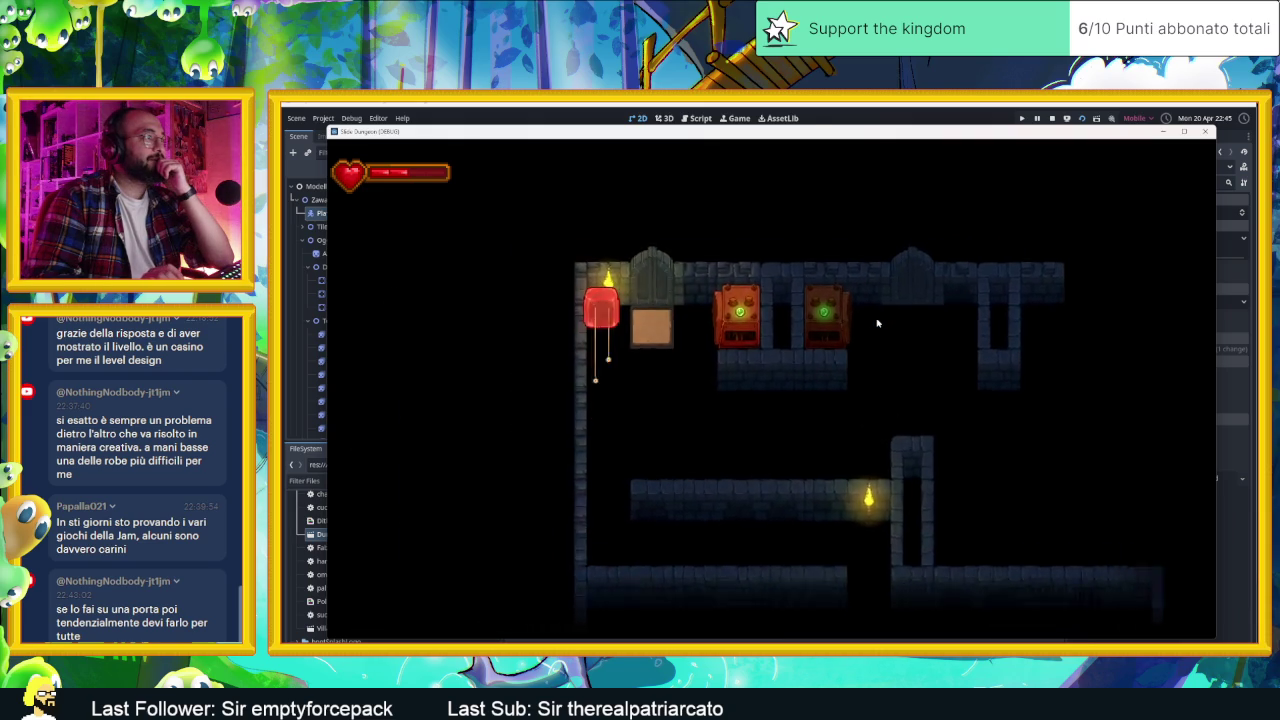
key(Right)
key(Down)
key(Right)
key(Up)
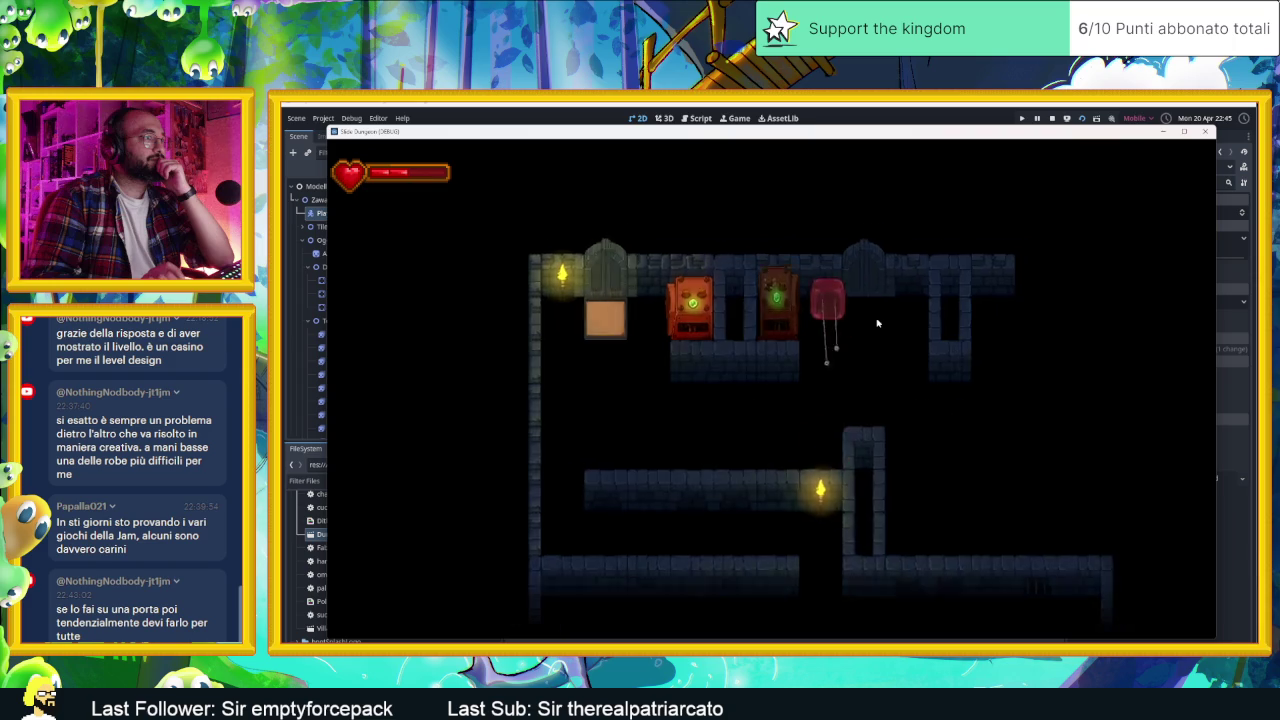
key(Right)
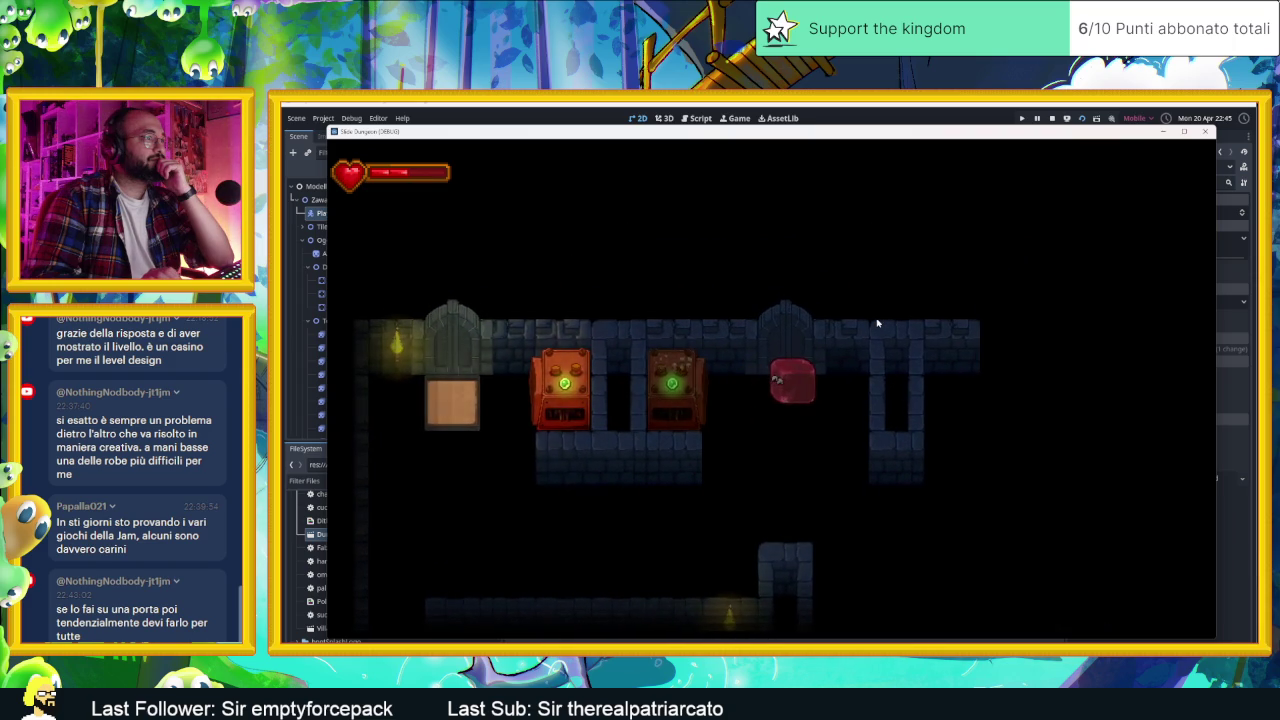
Step: Walk the player past the door, down to the lower corridor and right along it
key(Left)
key(Right)
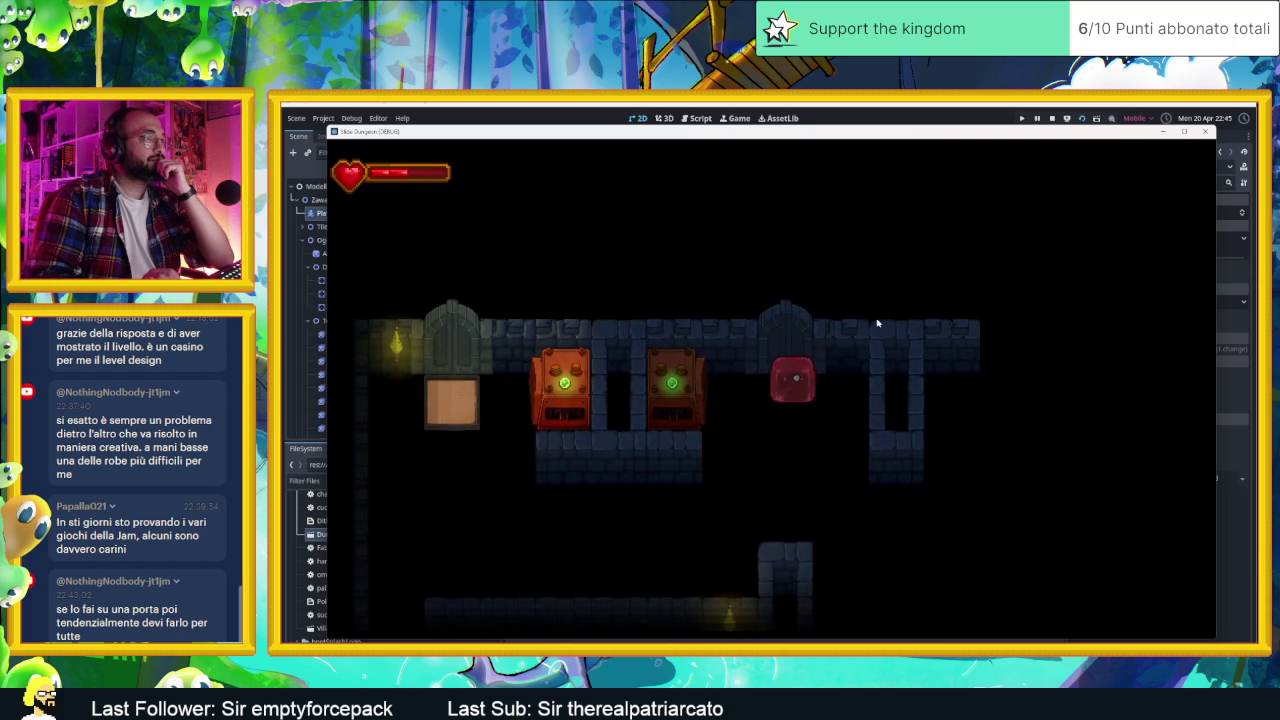
key(Down)
key(Up)
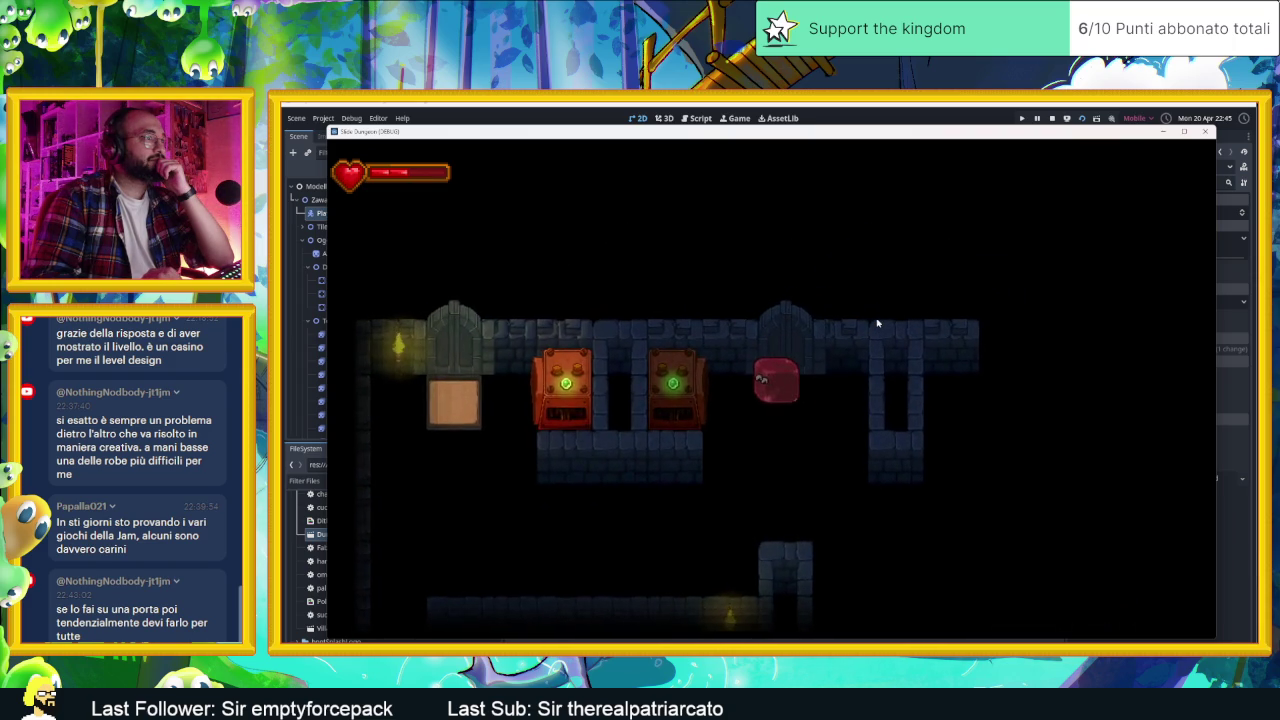
key(Down)
key(Left)
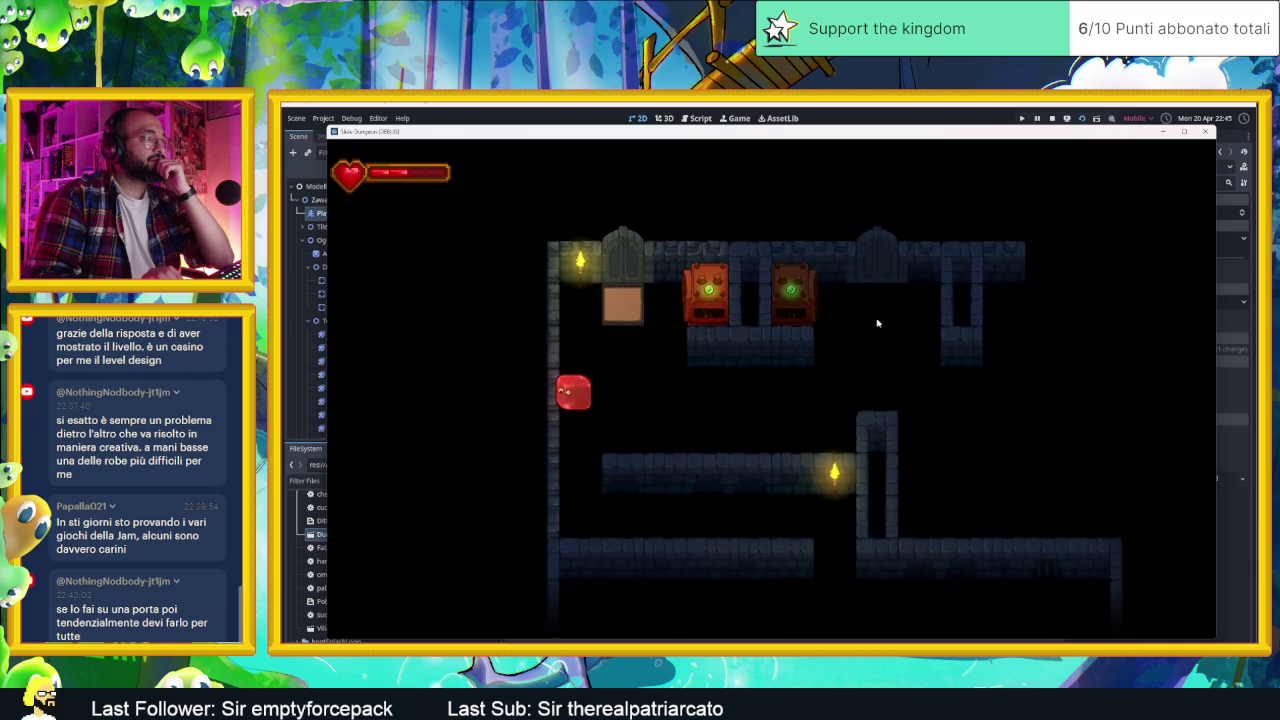
key(Down)
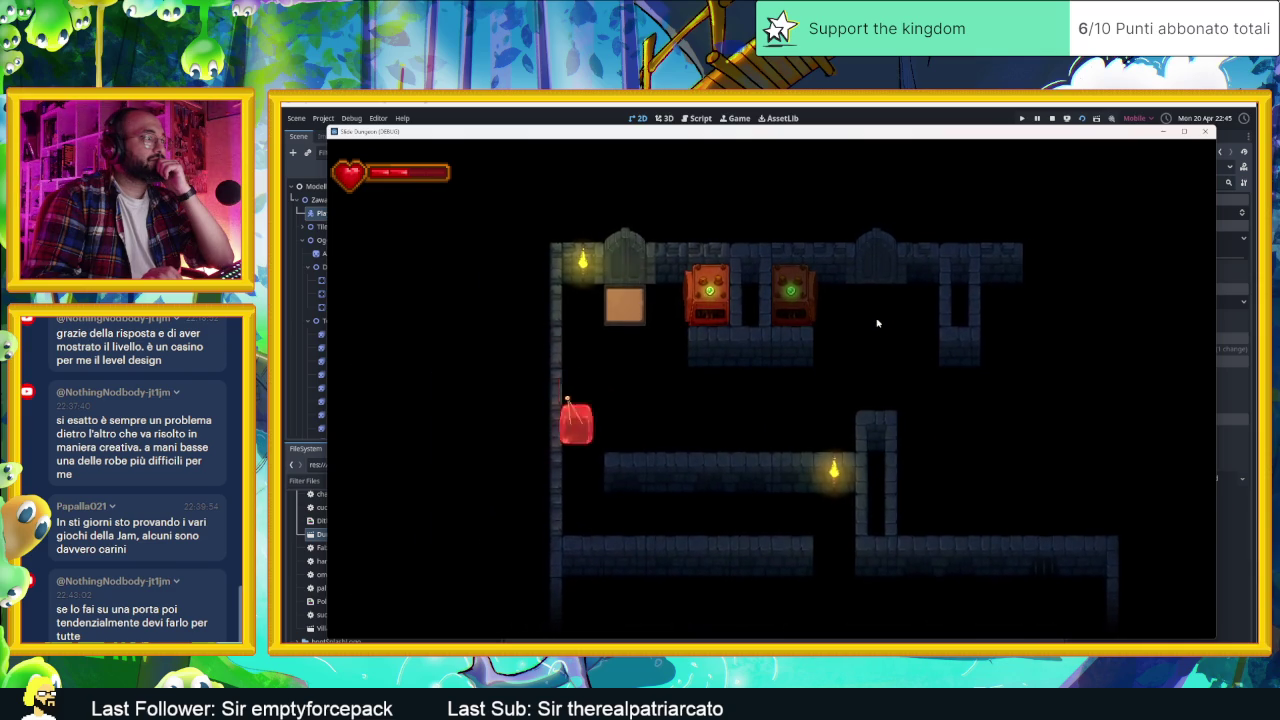
key(Right)
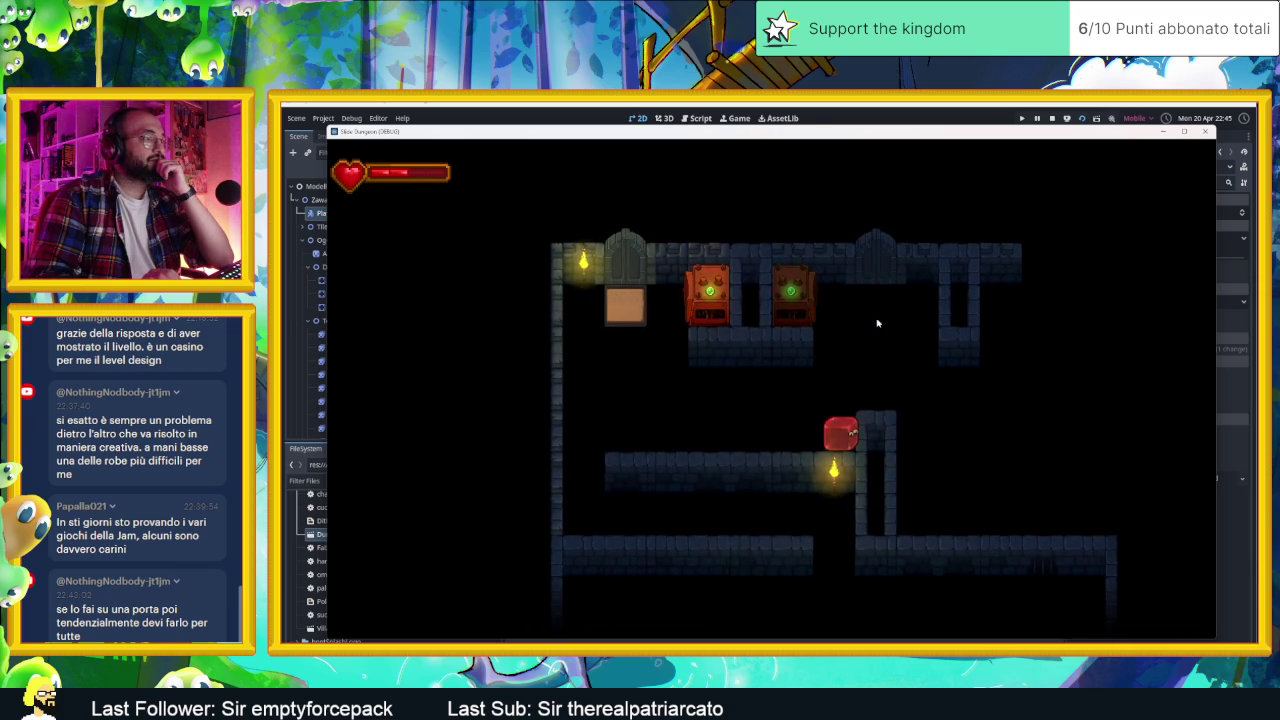
Step: Return to the top corridor, lunge at the box, walk beside the cabinets, then stop the game
key(Up)
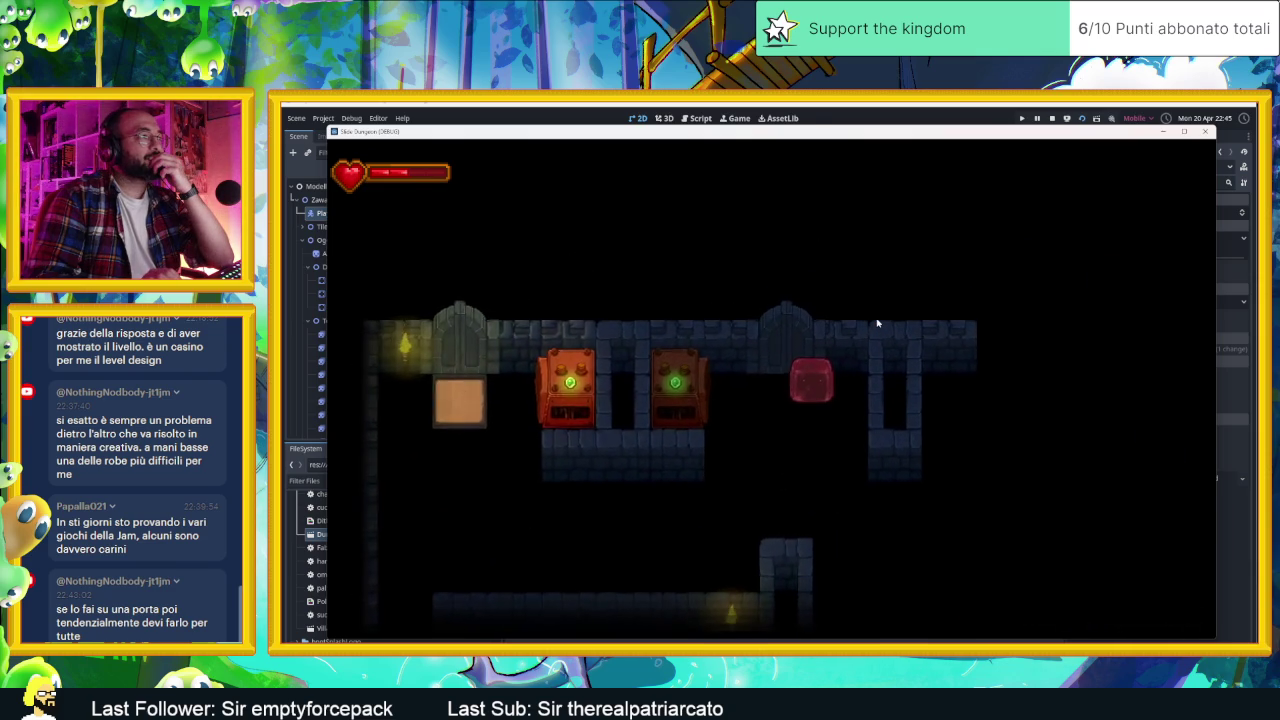
key(Left)
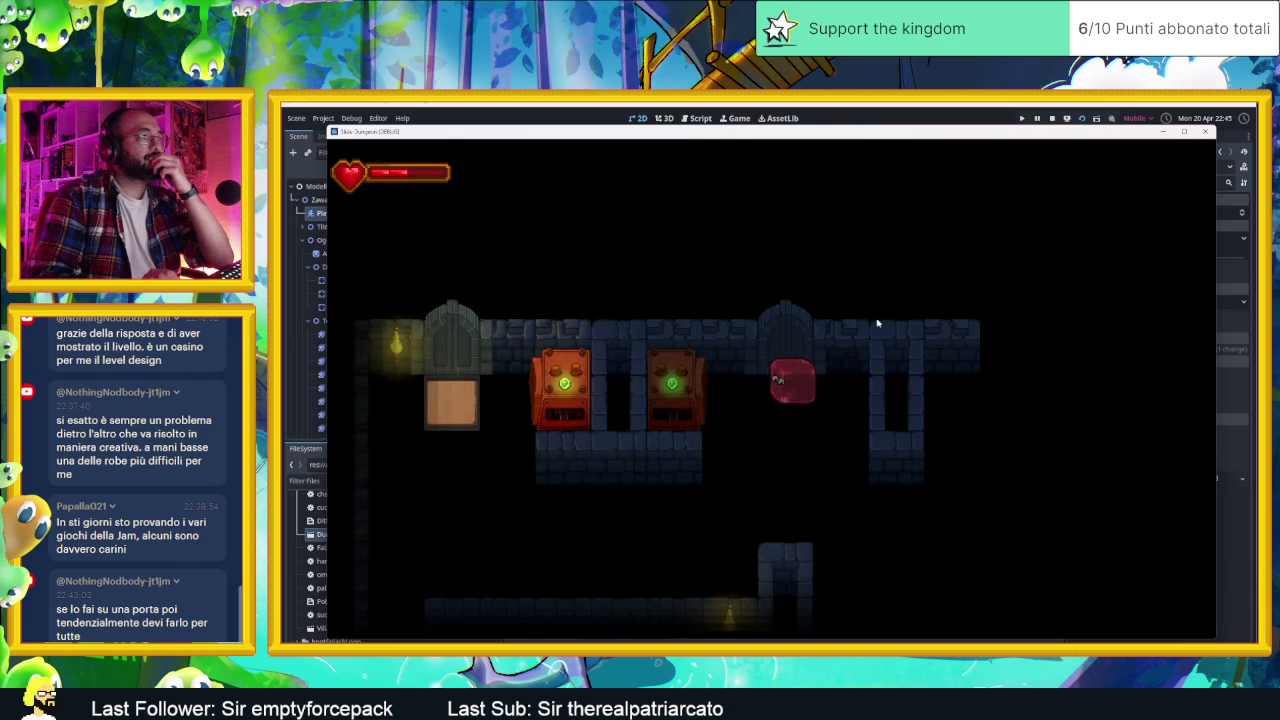
key(Left)
key(Down)
key(Left)
key(Down)
key(Up)
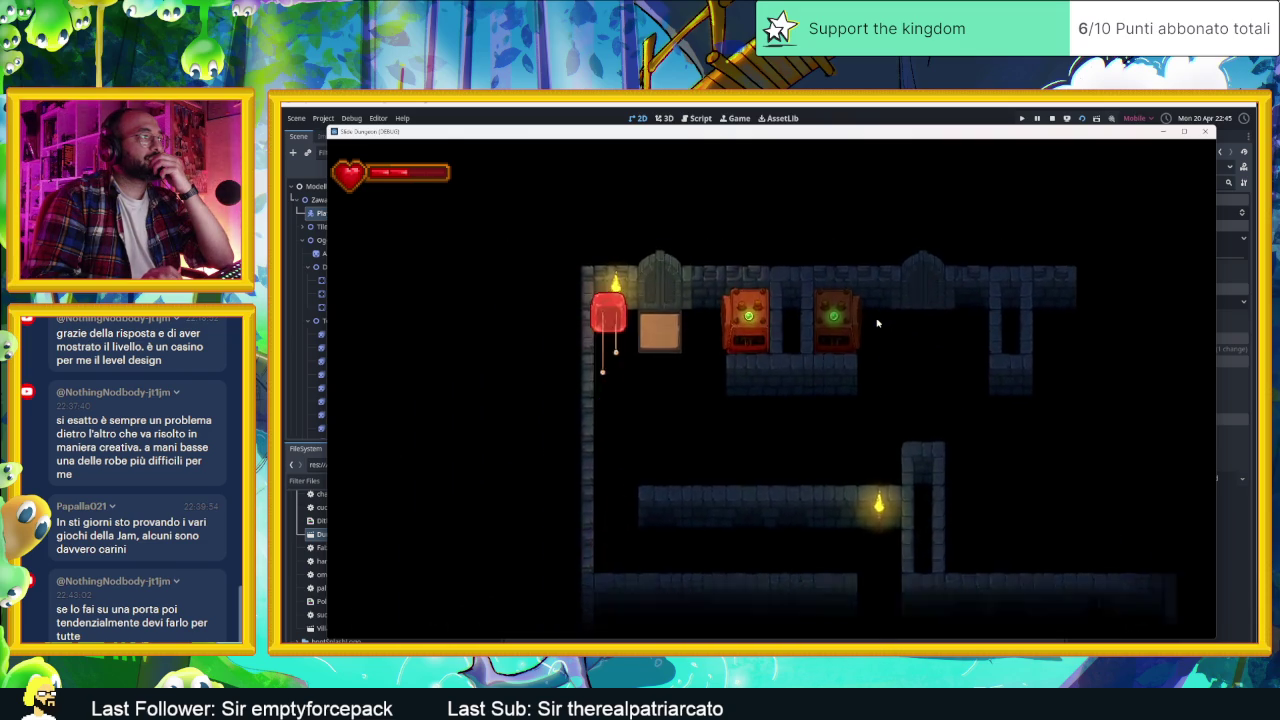
key(Right)
key(Down)
key(Right)
key(Up)
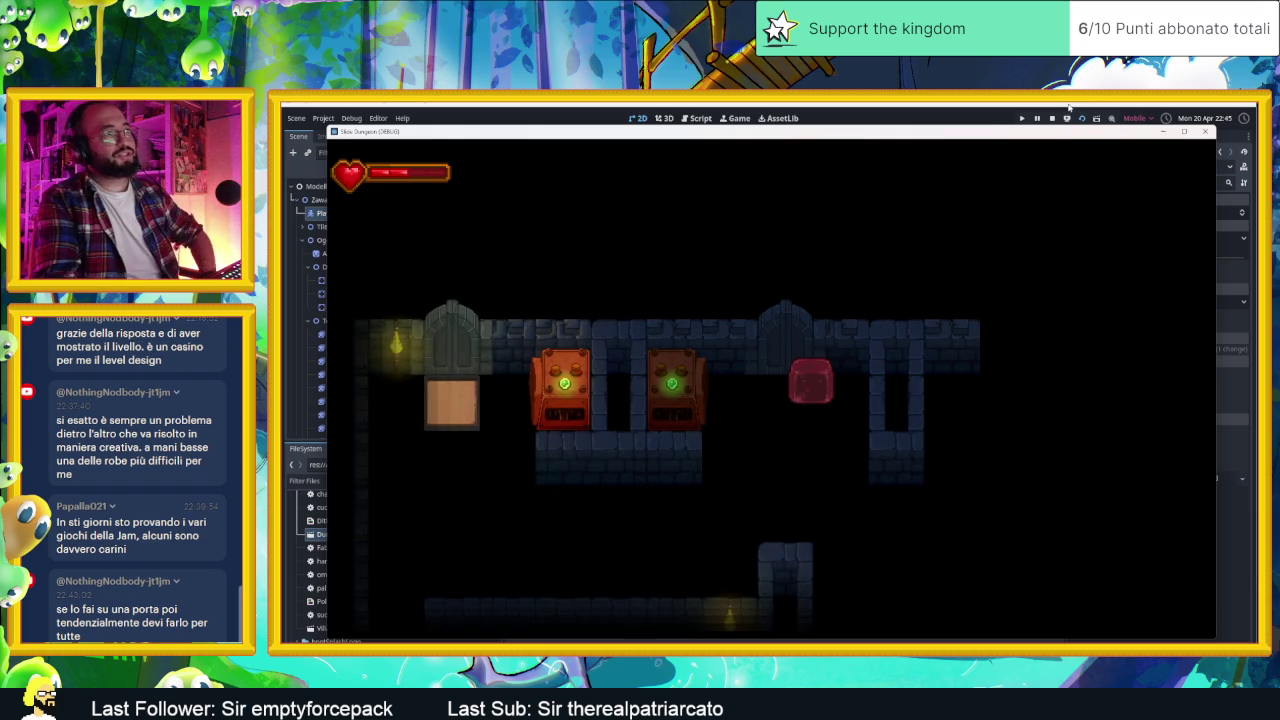
click(1050, 117)
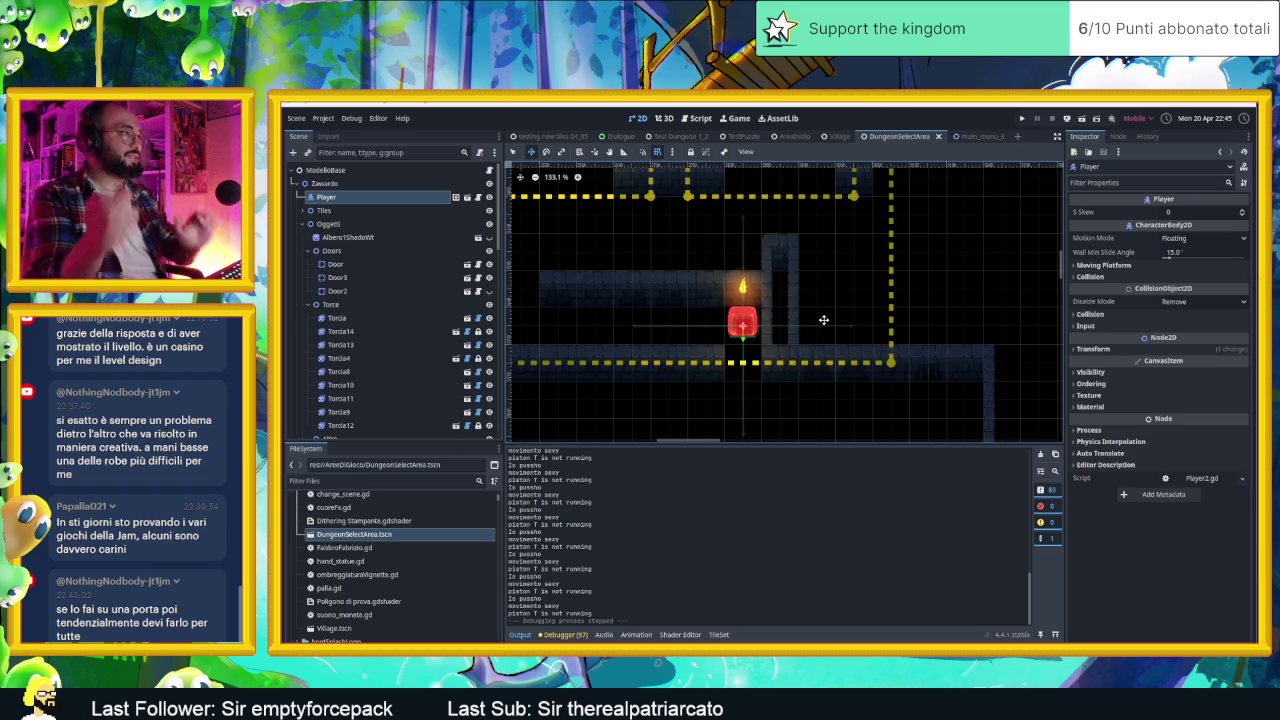
Step: Pan over the level and hide the CameraNodeContainer camera guide rectangles
scroll(824, 320, down, 6)
drag(808, 263, 834, 378)
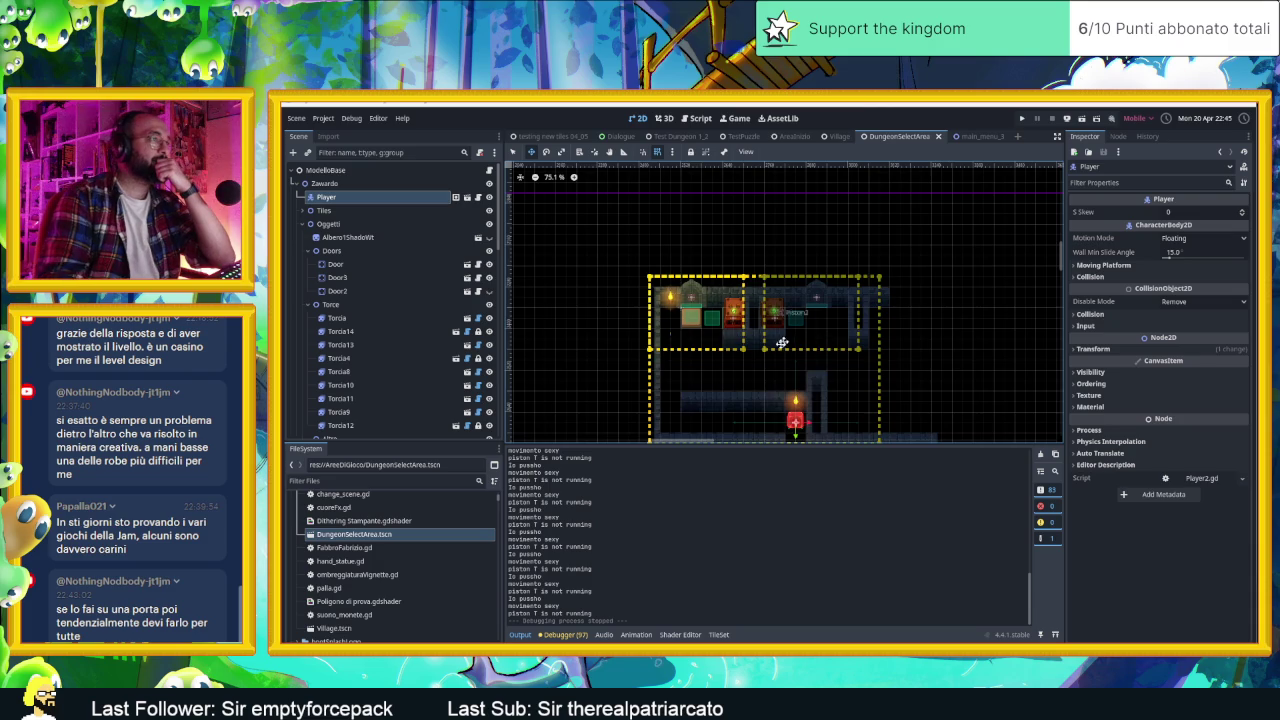
scroll(782, 343, up, 7)
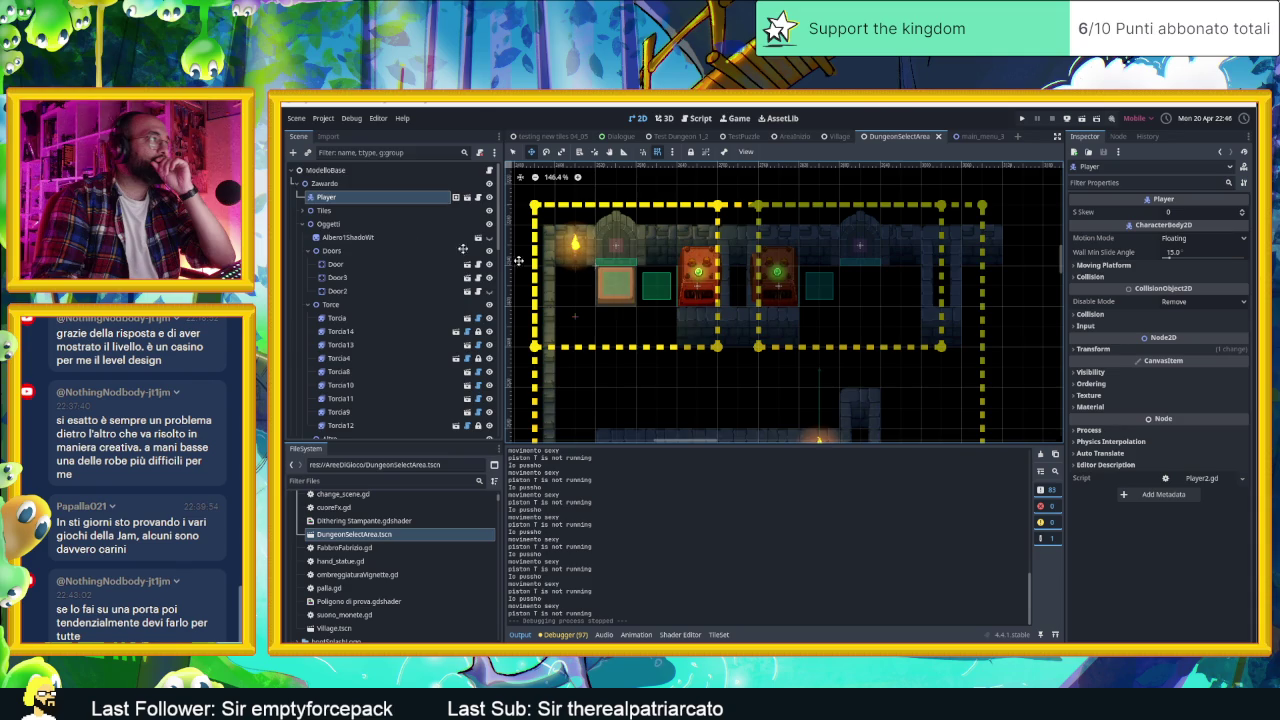
scroll(463, 400, down, 10)
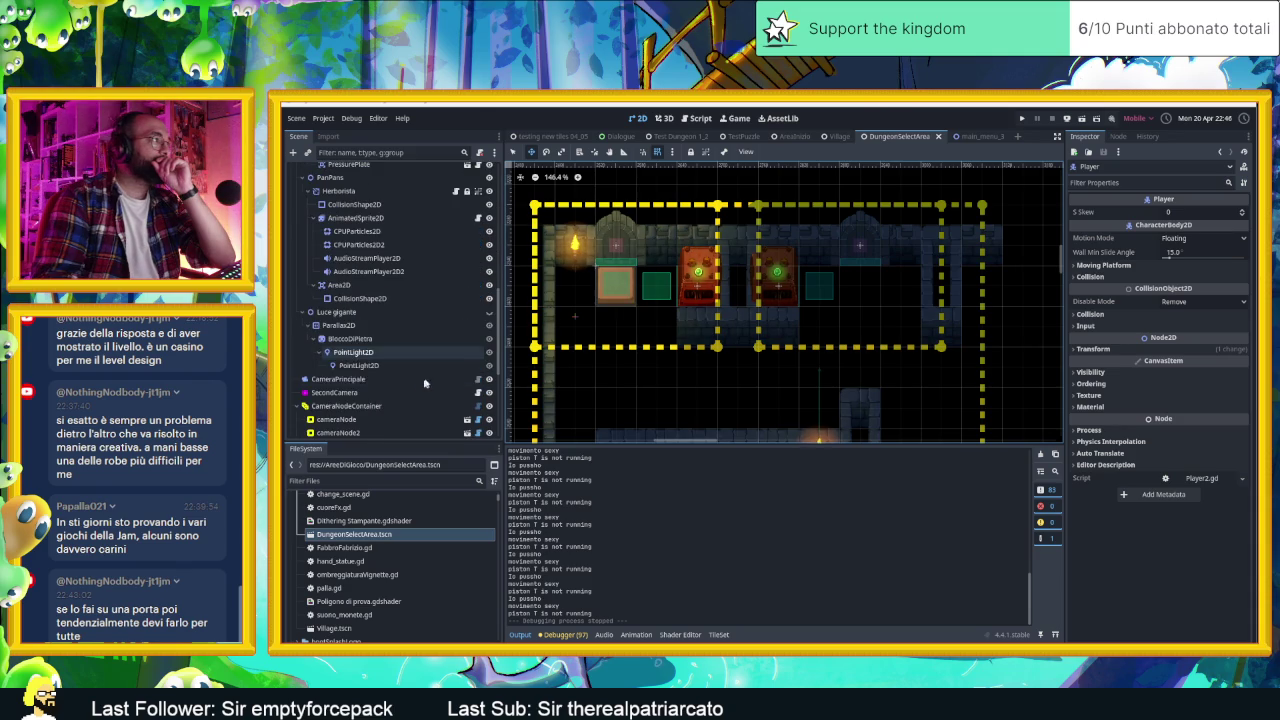
click(489, 406)
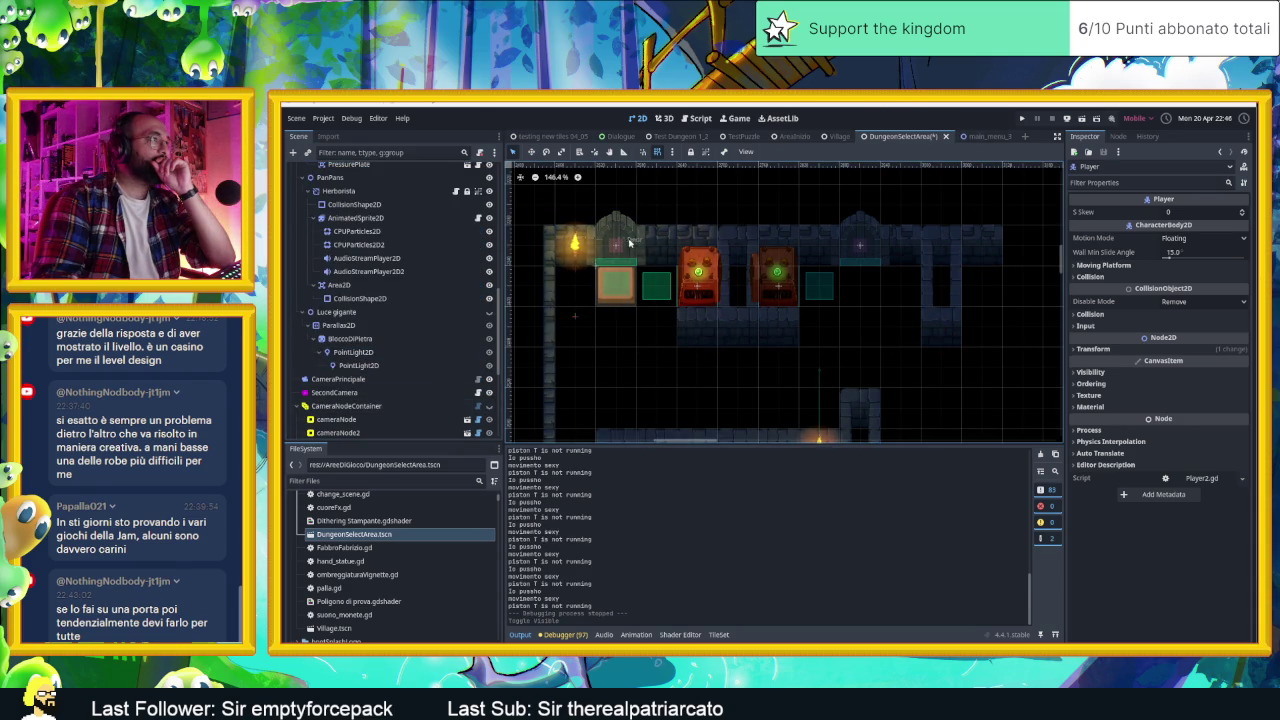
Step: Select the Torcia13 torch, then the Door and Door3 nodes, and open the door's own scene
click(621, 242)
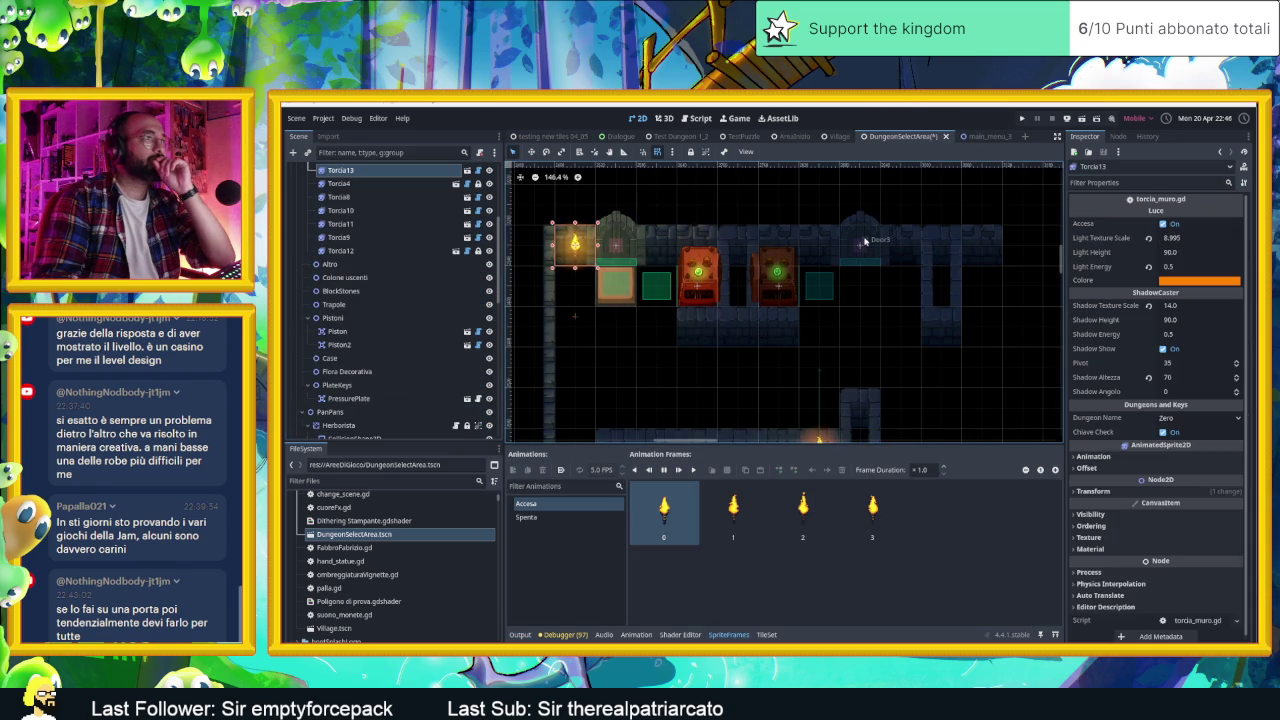
scroll(361, 268, up, 5)
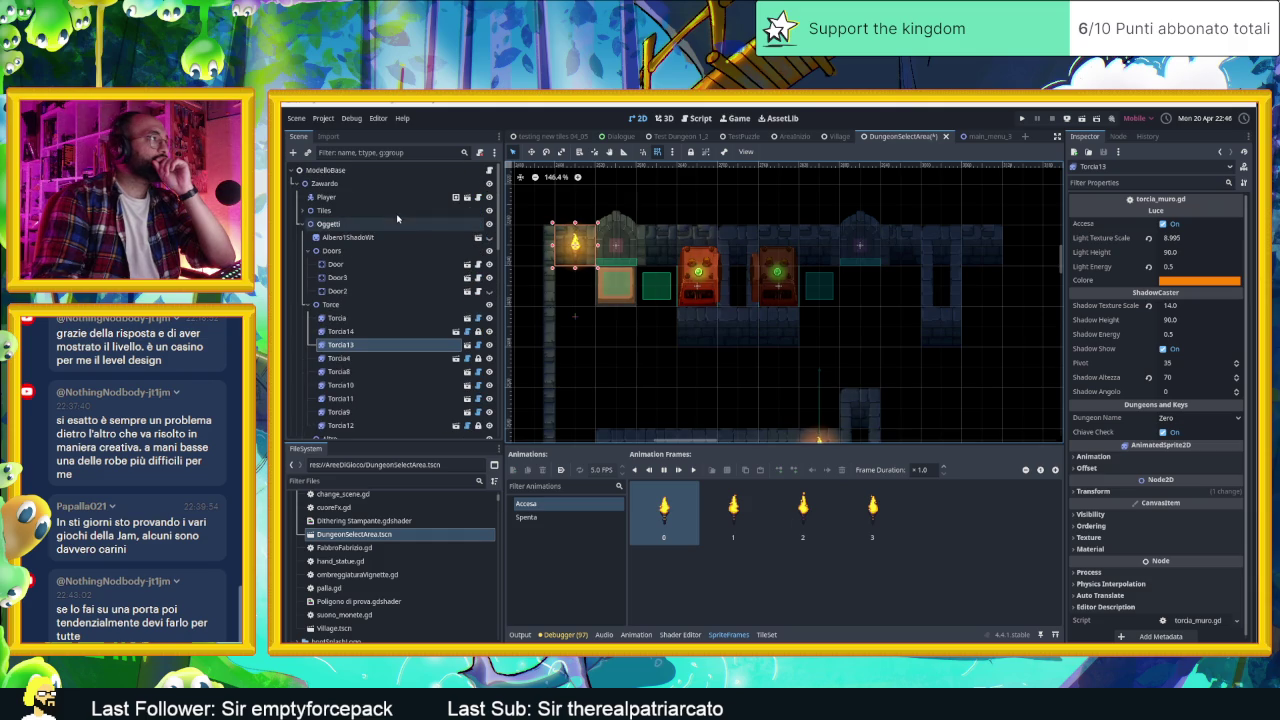
click(367, 264)
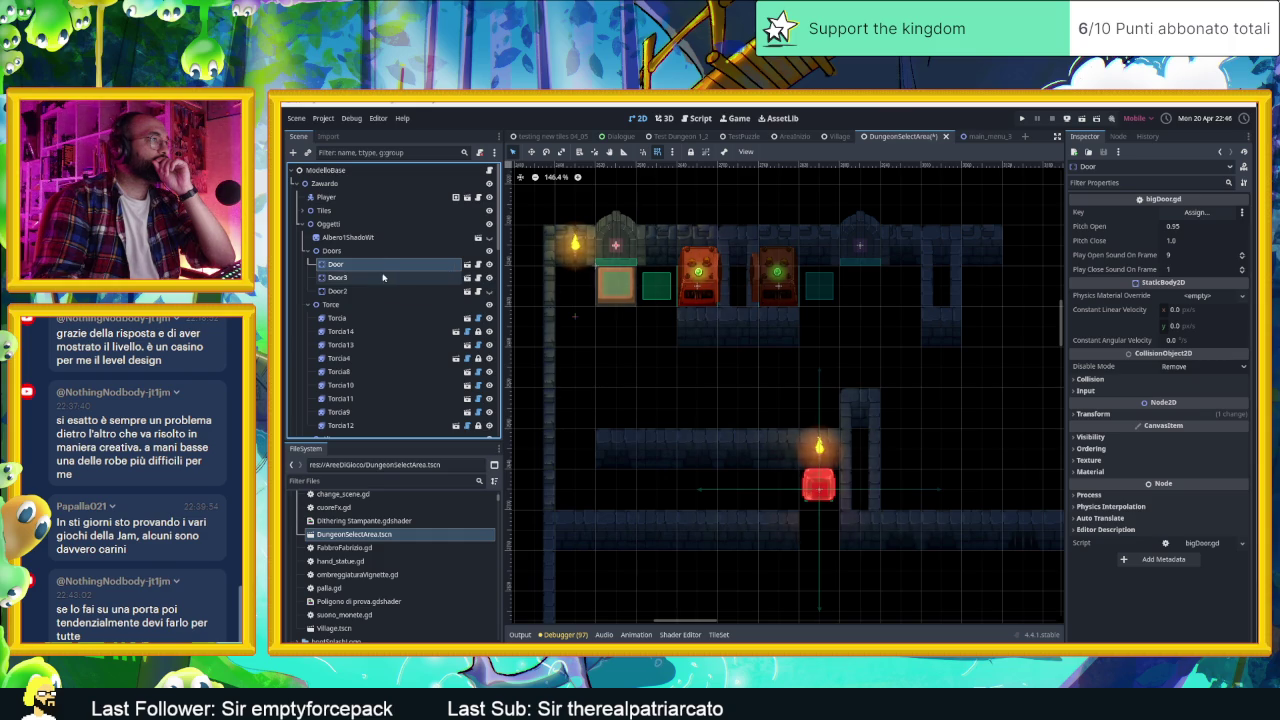
click(386, 277)
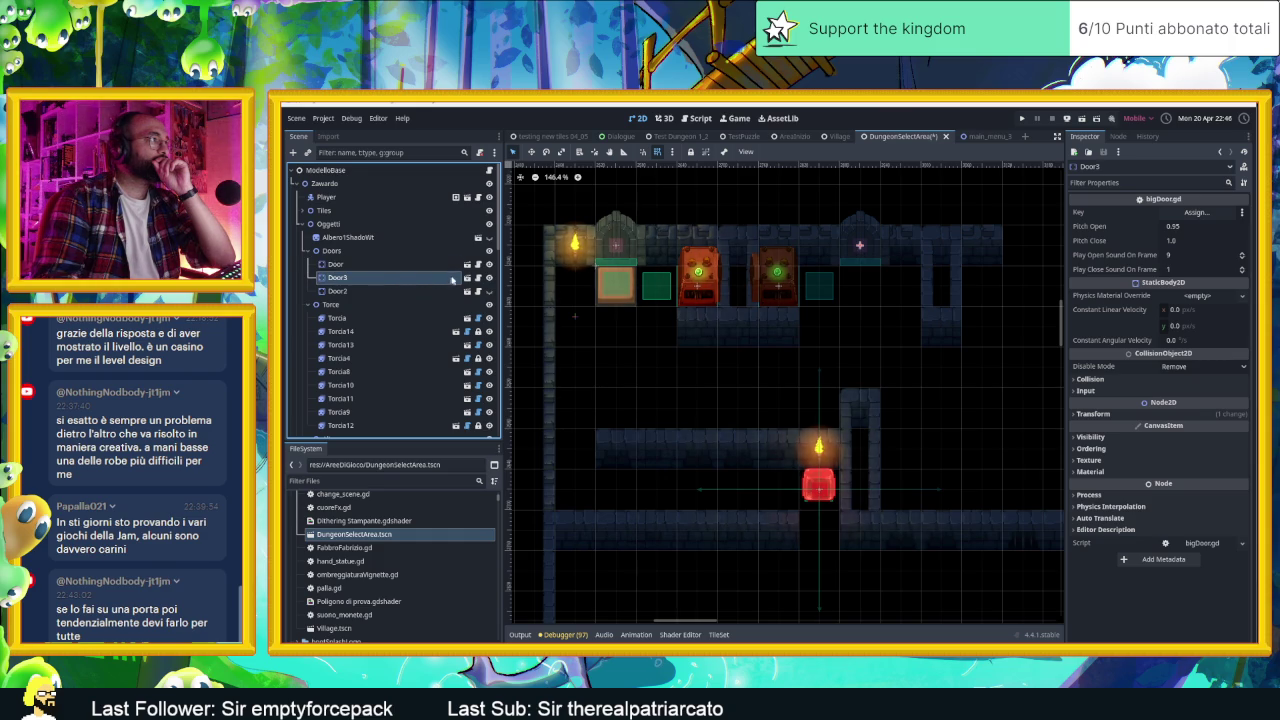
click(466, 277)
Step: Select door2's CollisionShape2D and expand its Transform section in the Inspector
scroll(767, 347, up, 6)
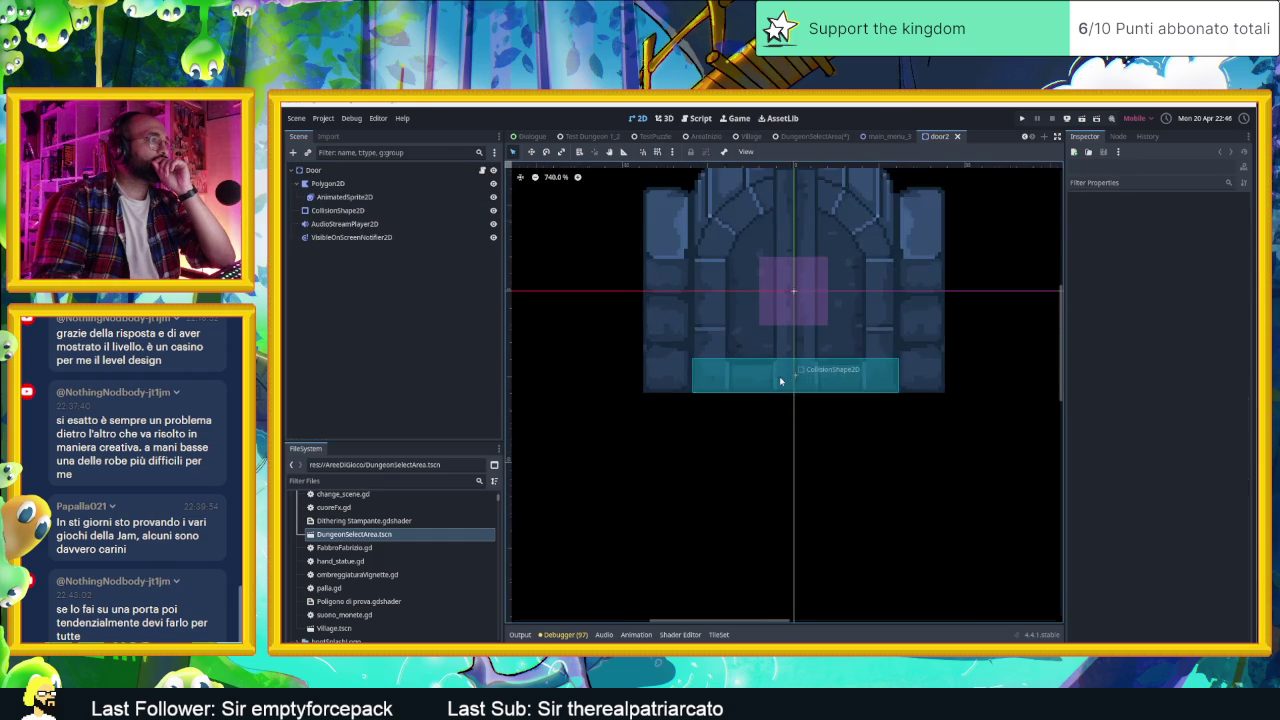
scroll(780, 381, up, 3)
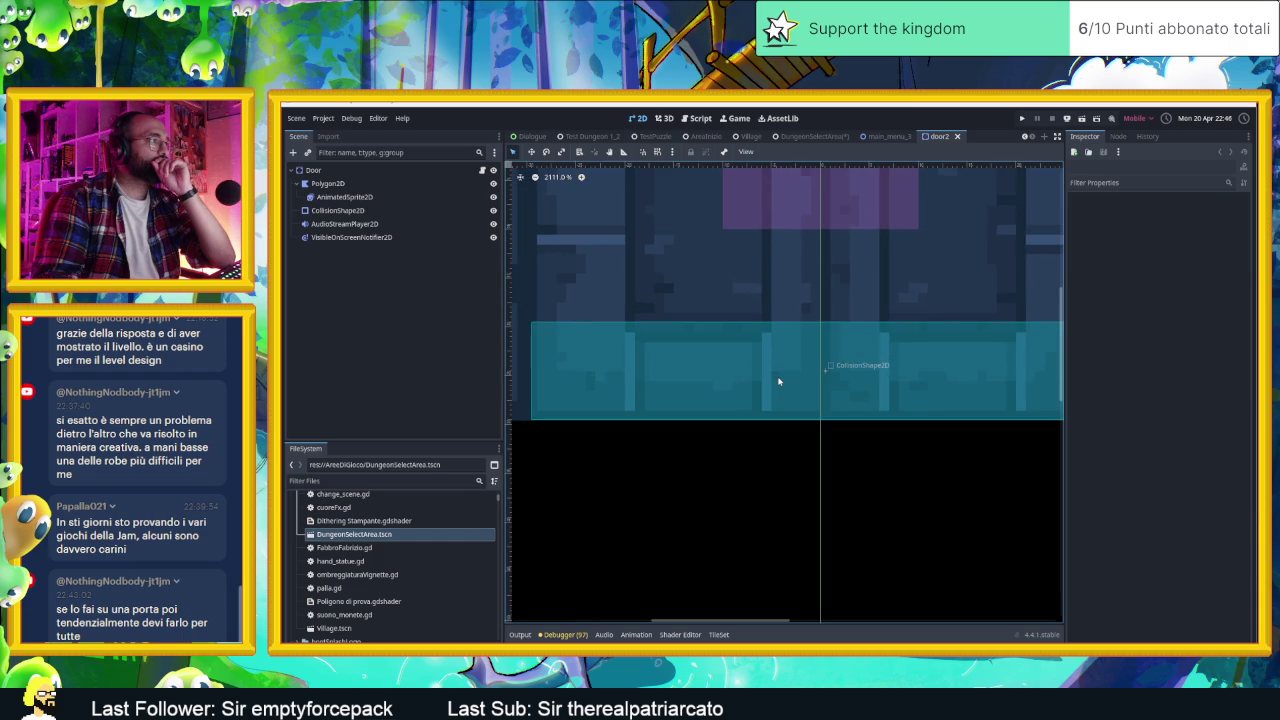
click(357, 210)
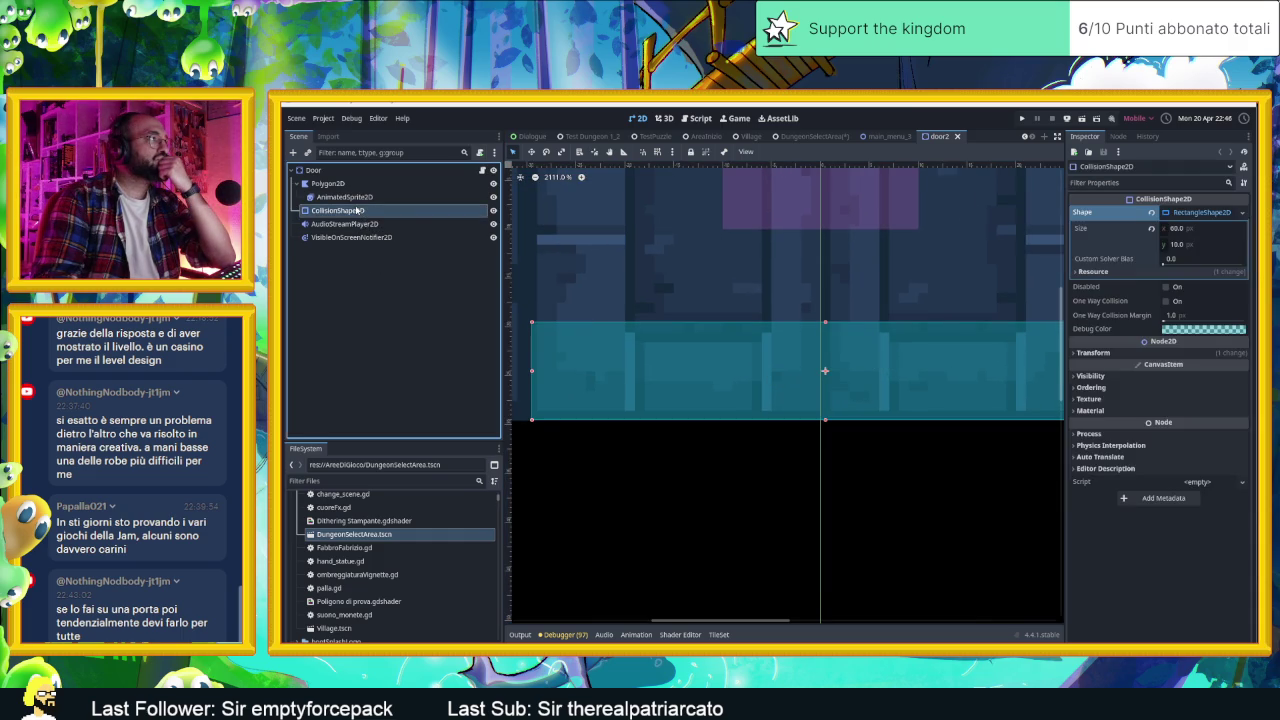
scroll(668, 312, down, 5)
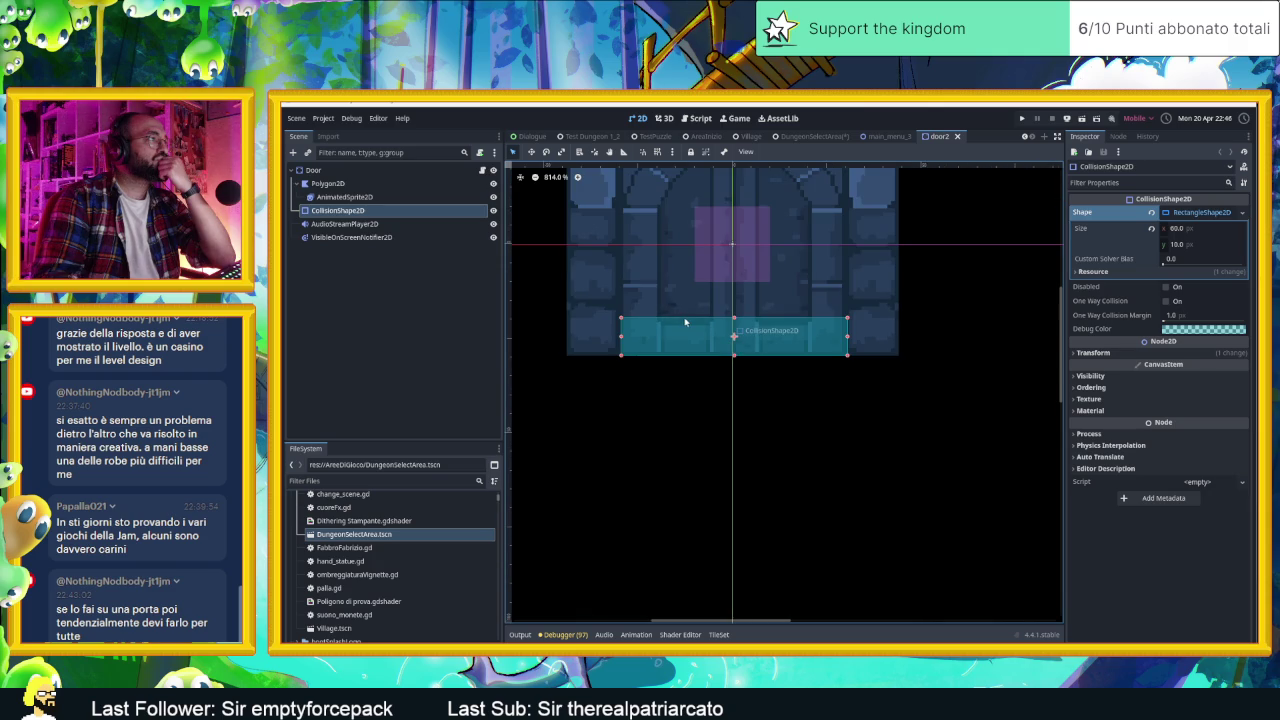
scroll(700, 340, down, 2)
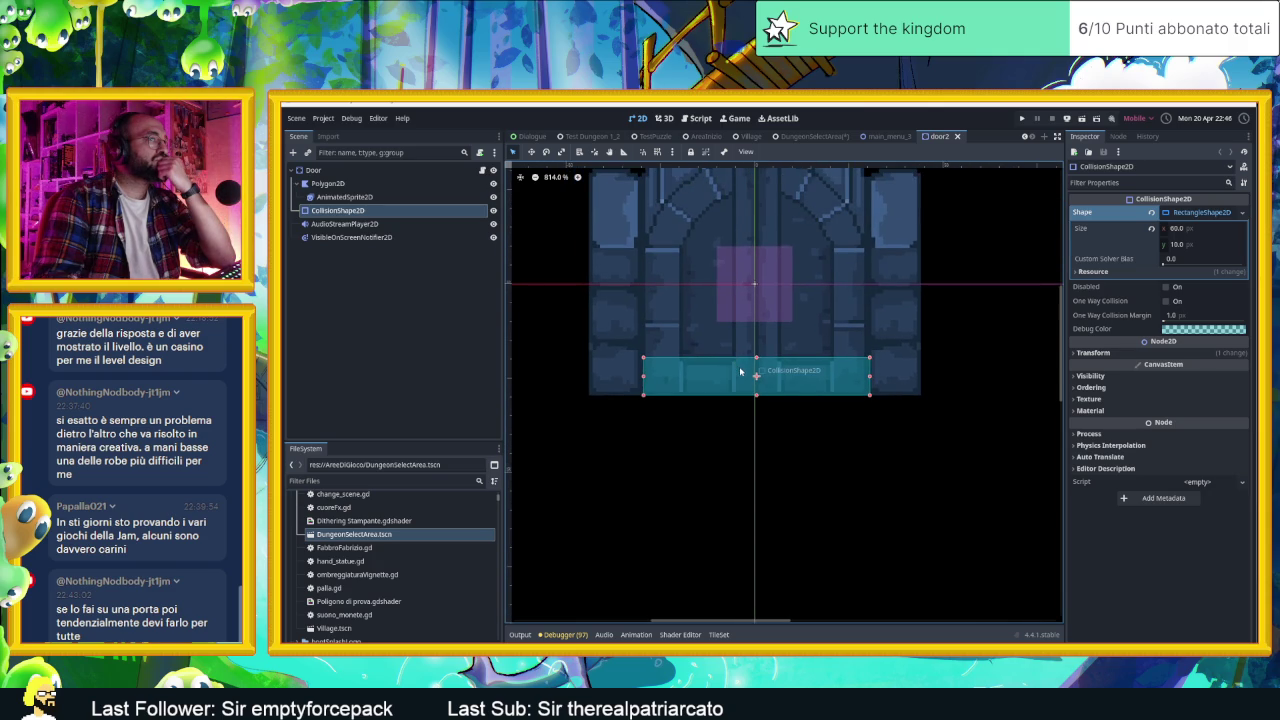
scroll(737, 375, up, 9)
scroll(737, 377, down, 14)
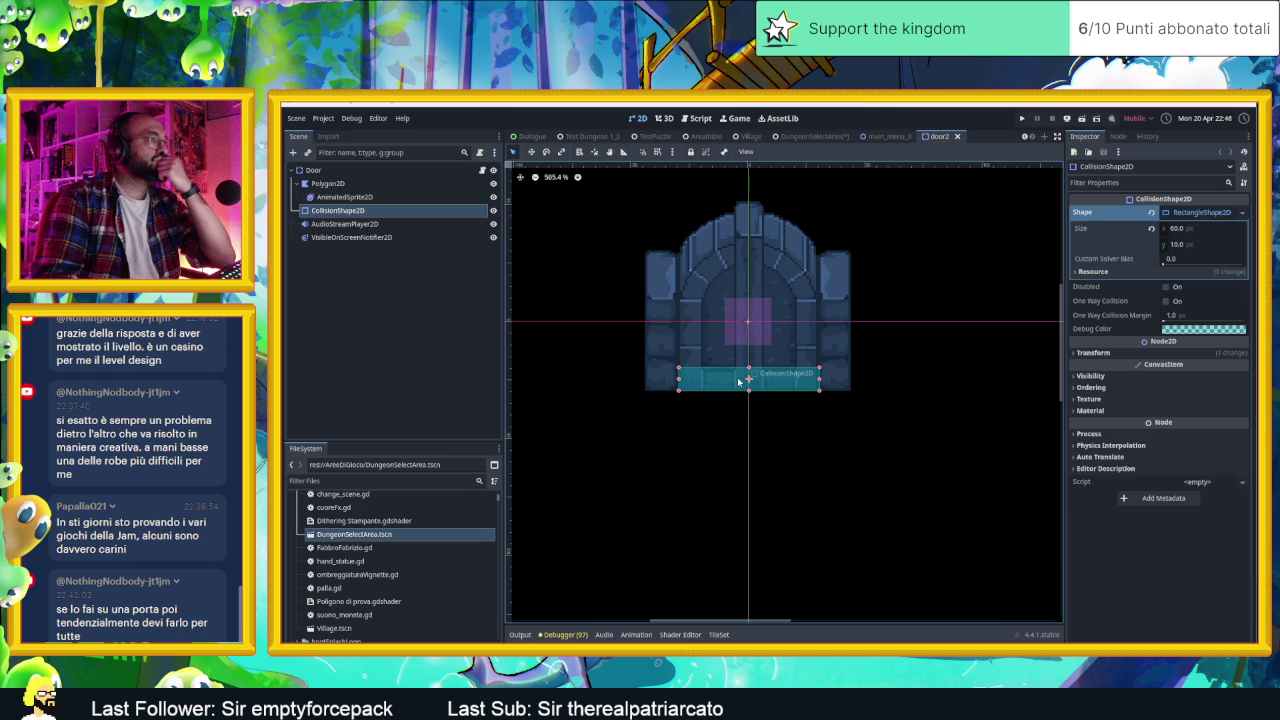
scroll(737, 380, up, 16)
scroll(703, 388, down, 3)
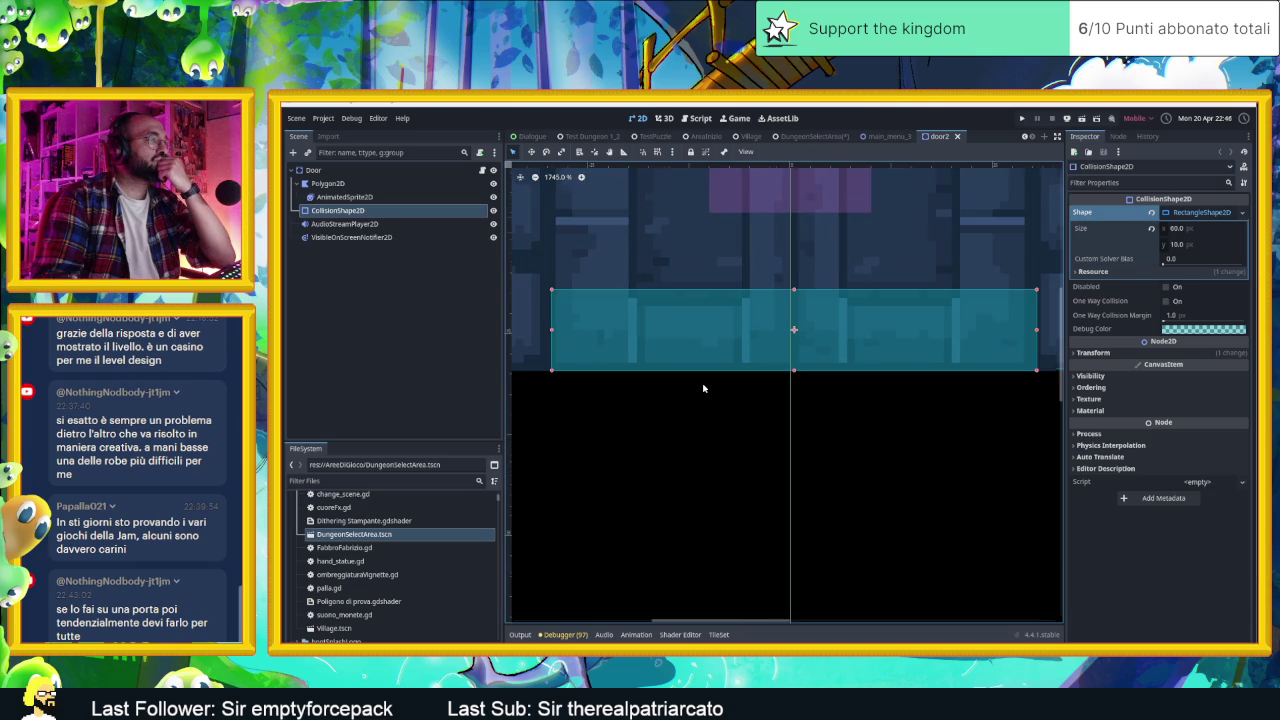
click(1118, 355)
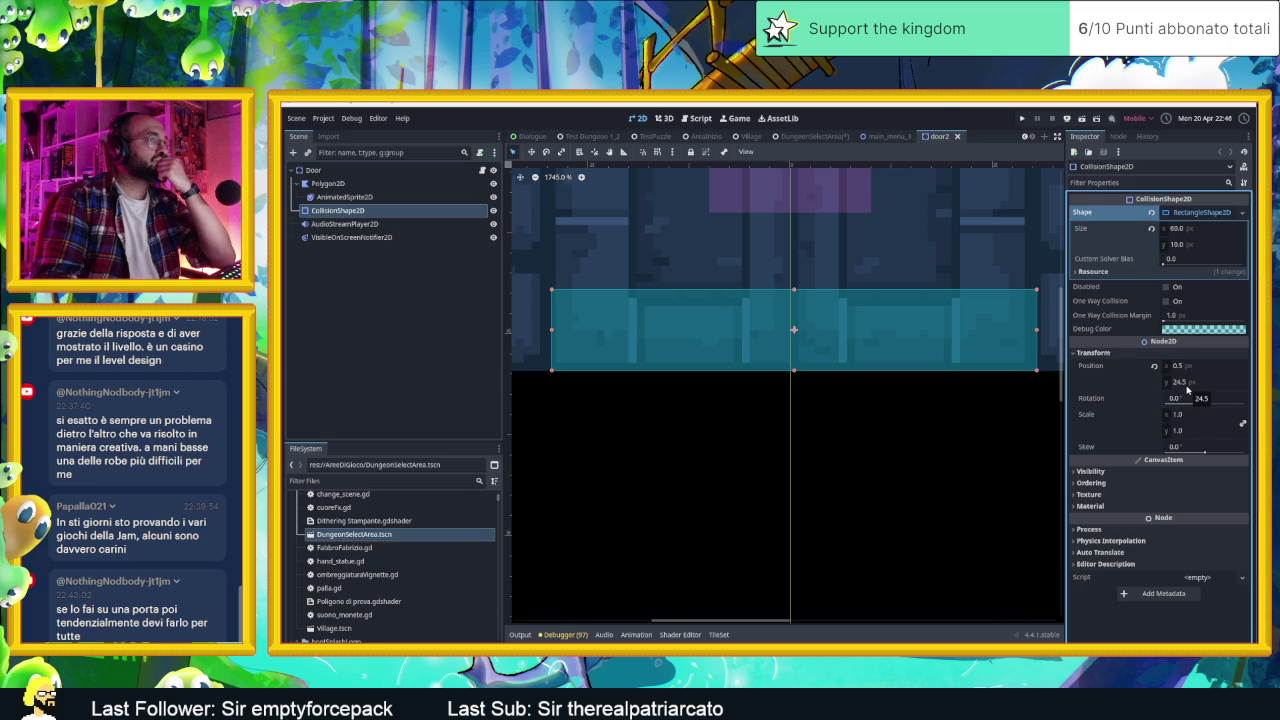
Step: Set the door collision shape's vertical position to 25 and save the door scene
click(1187, 387)
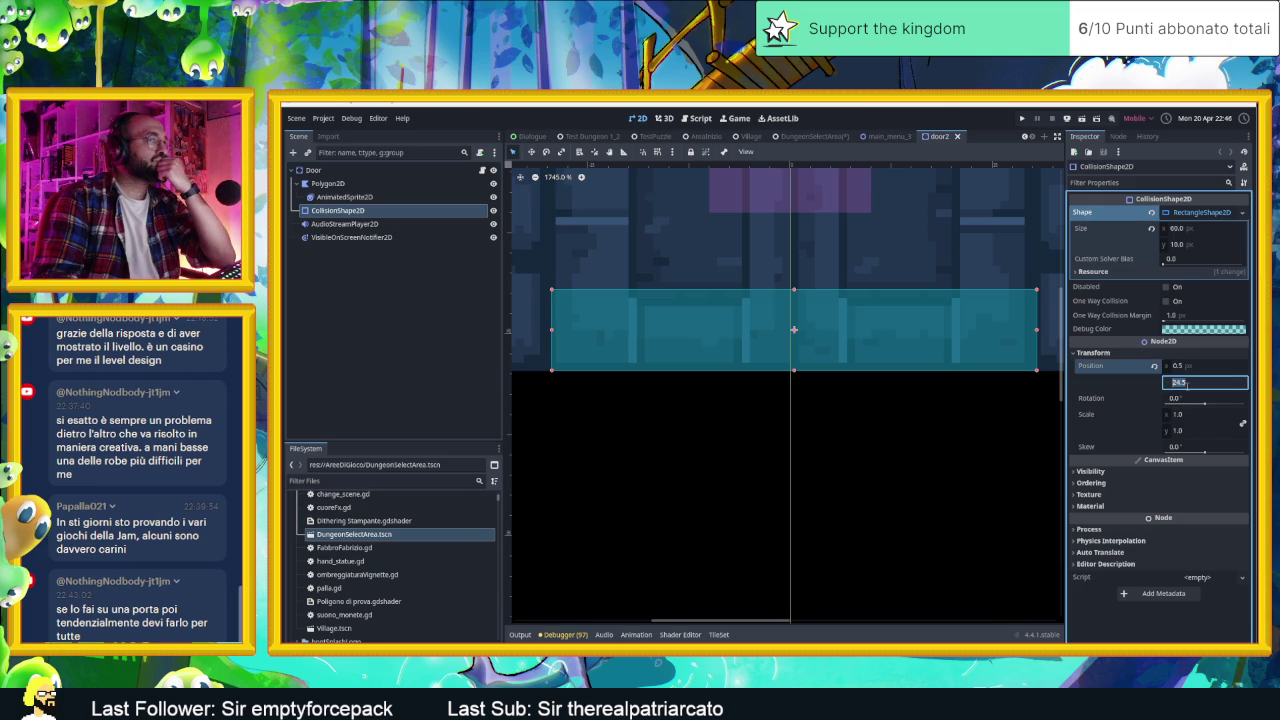
text(25)
key(Return)
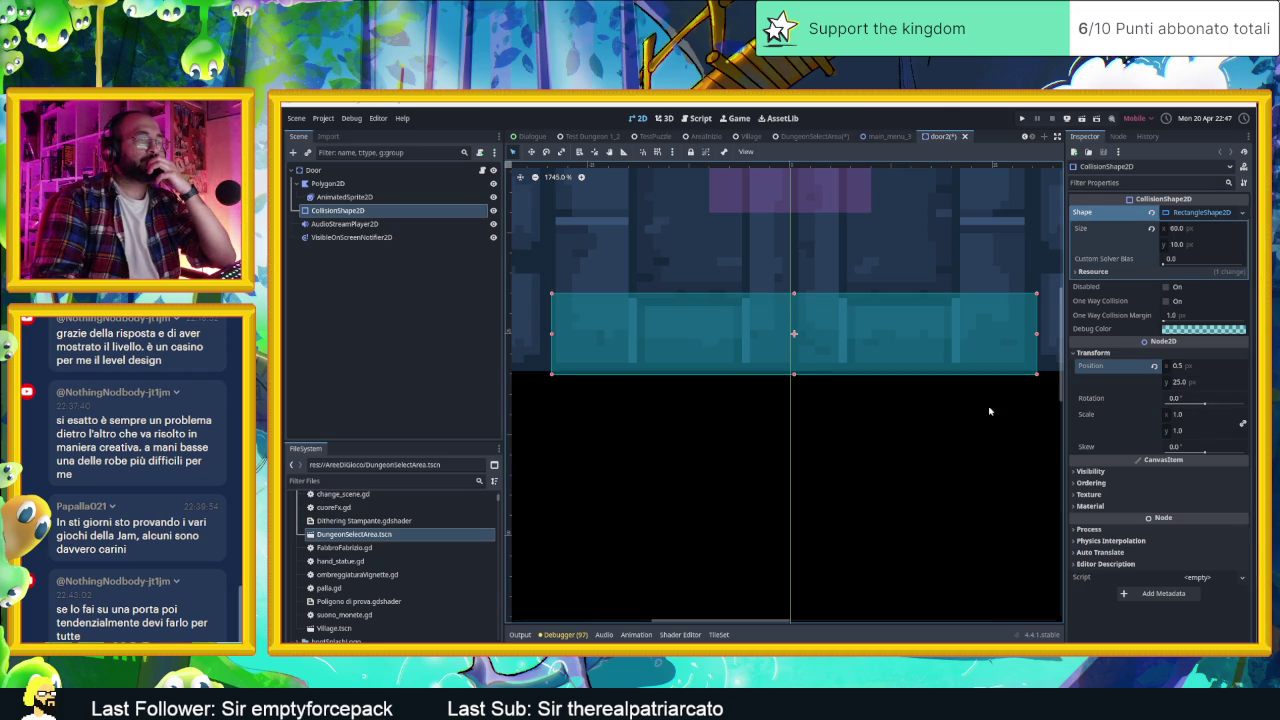
scroll(940, 398, down, 5)
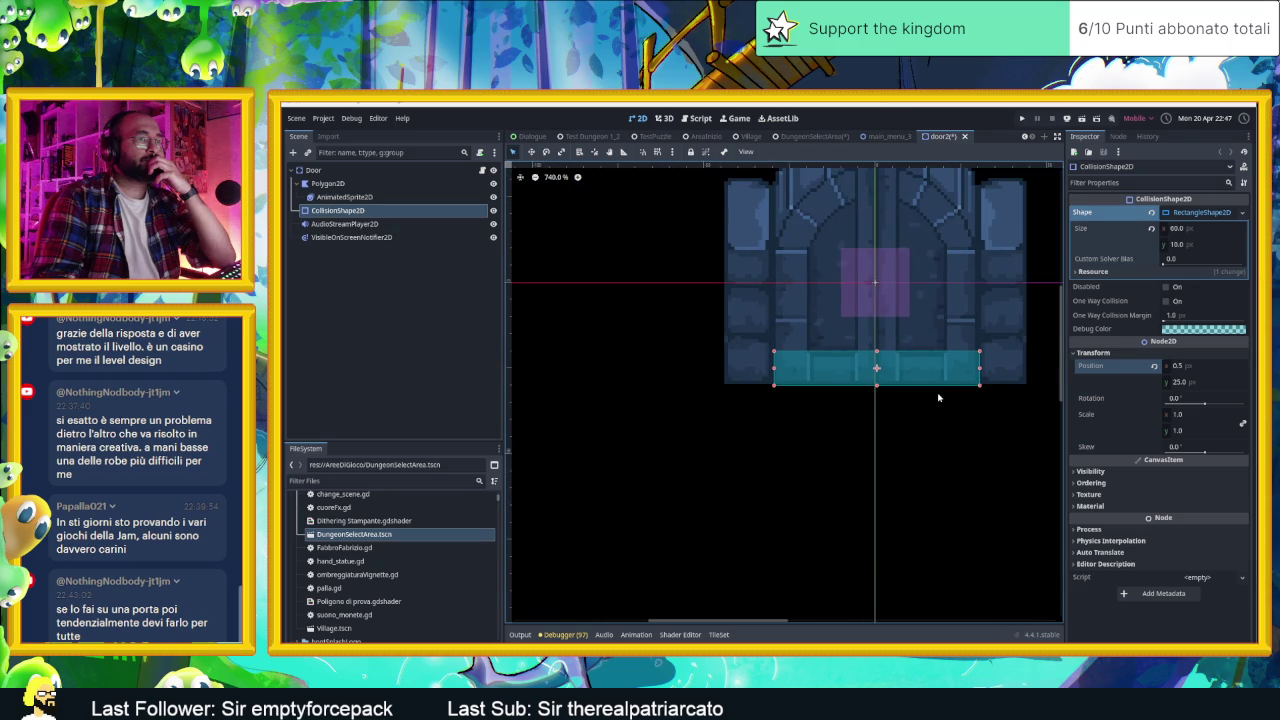
key(ctrl+s)
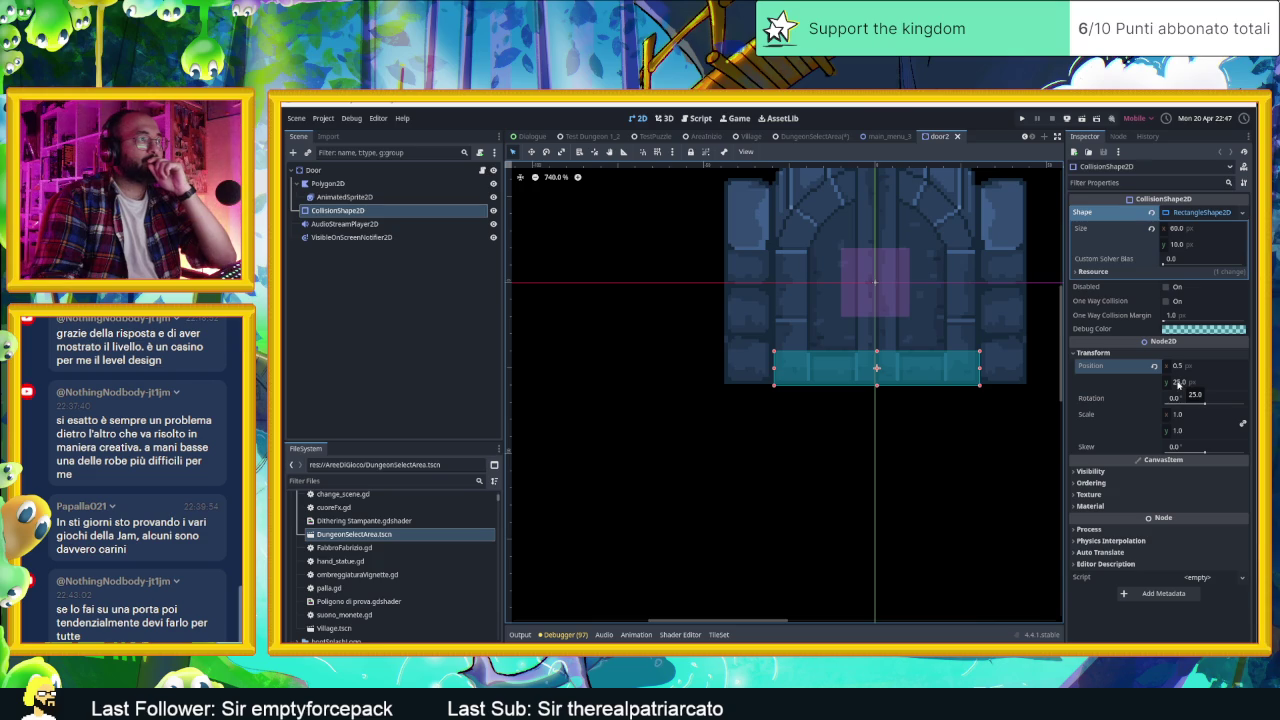
drag(929, 373, 867, 463)
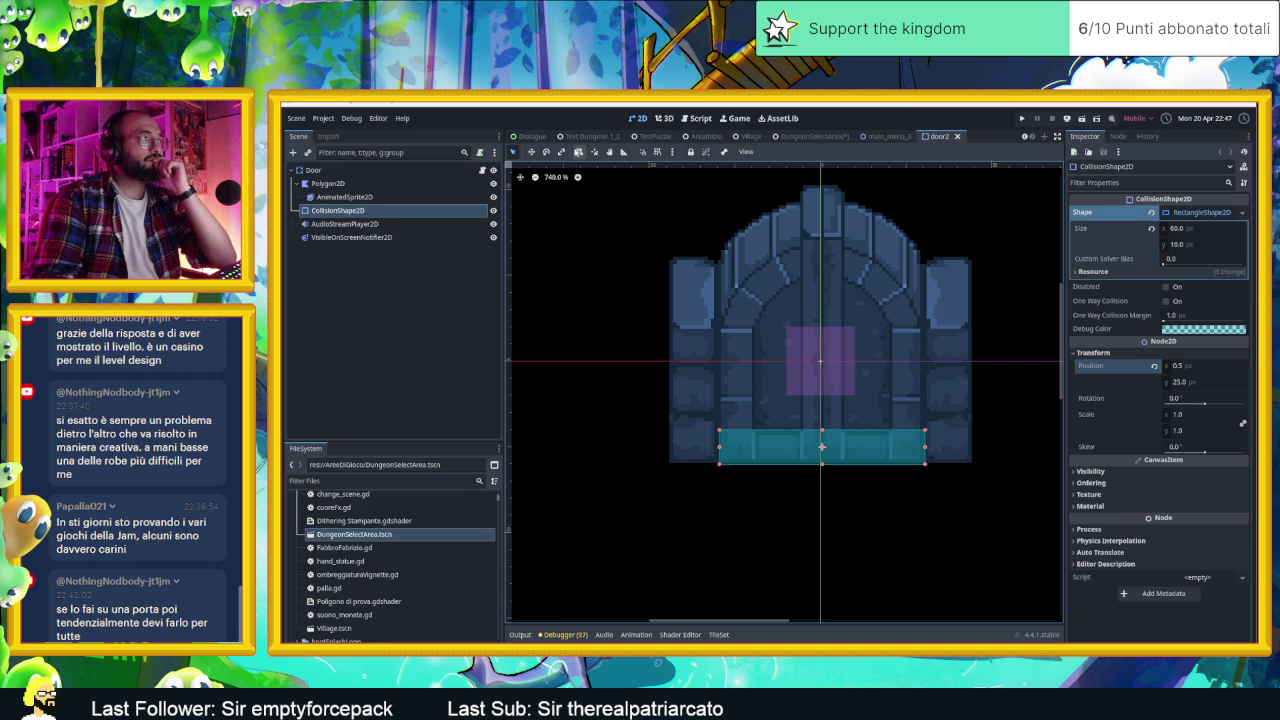
Step: Return to the DungeonSelectArea level, save and run it, and move the slime left and up
click(655, 153)
scroll(845, 460, up, 3)
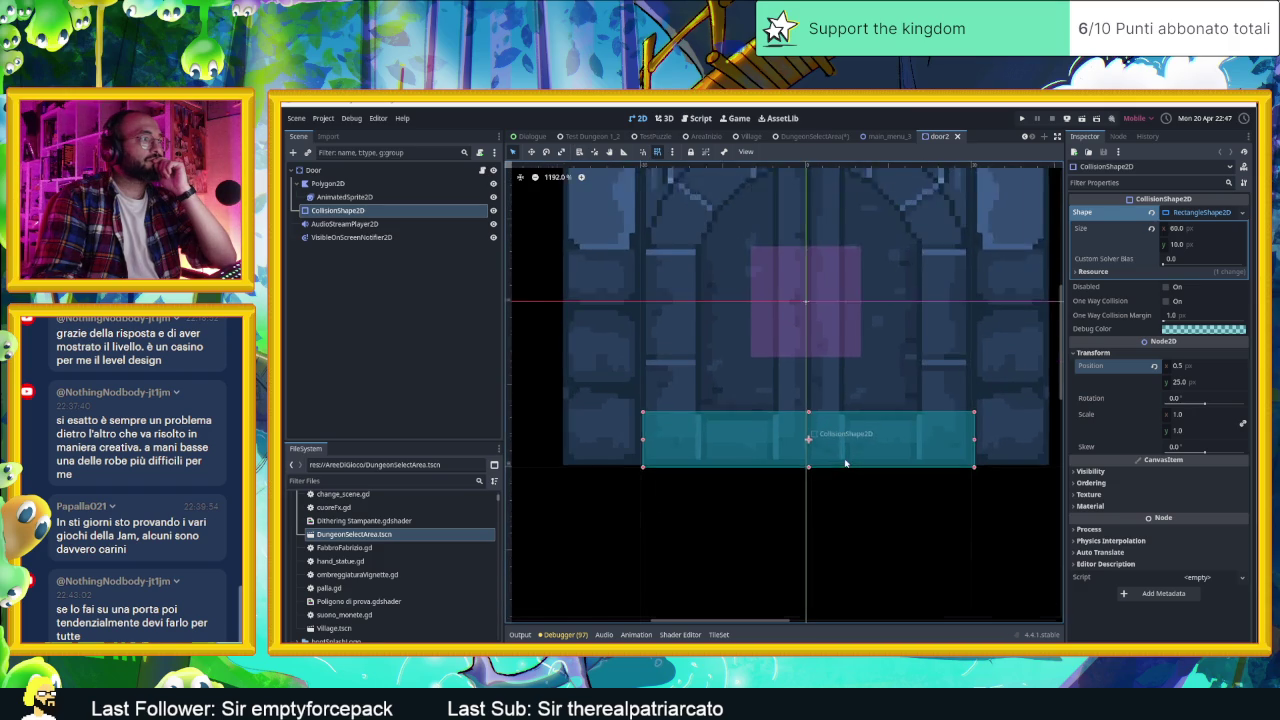
scroll(700, 515, down, 4)
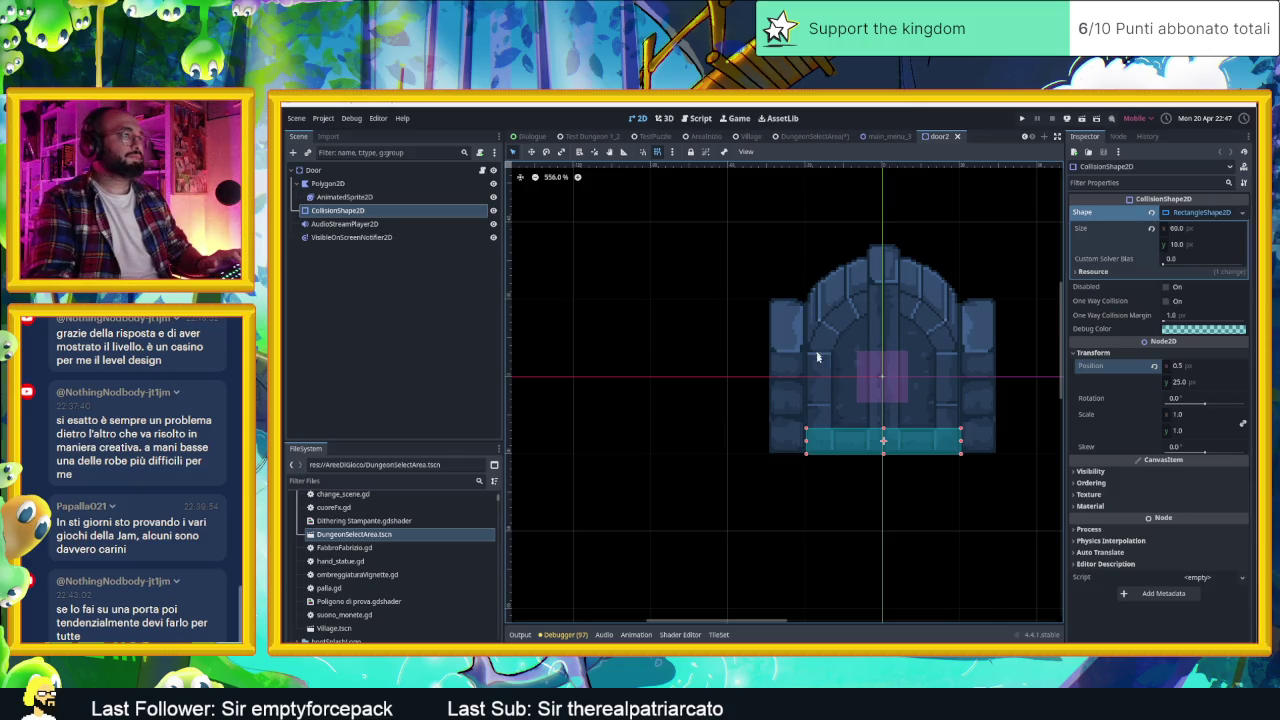
click(808, 137)
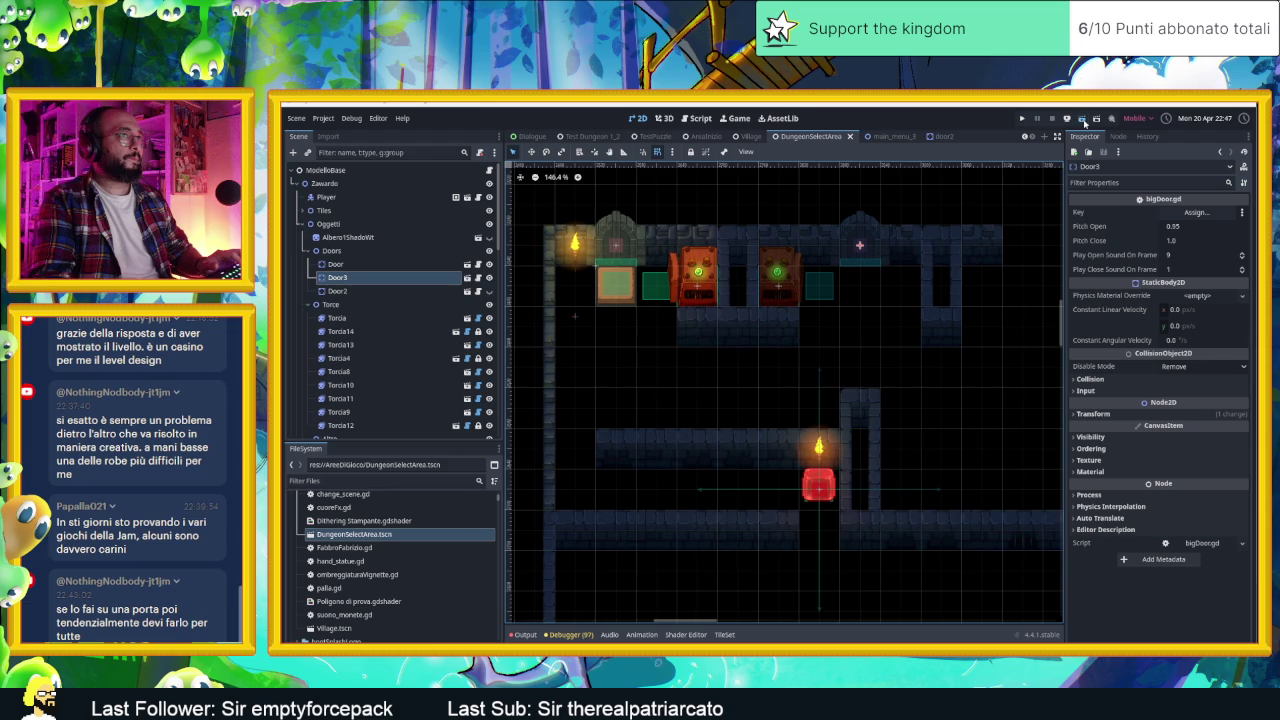
key(ctrl+s)
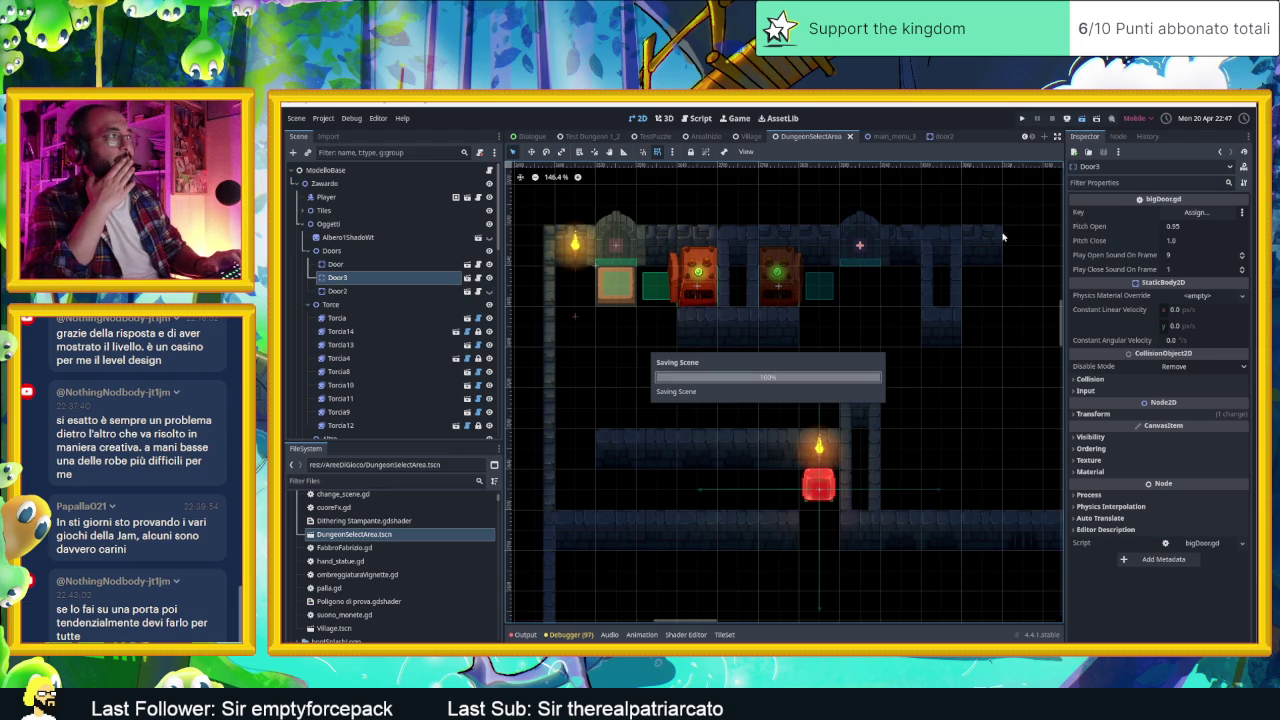
key(Left)
key(Up)
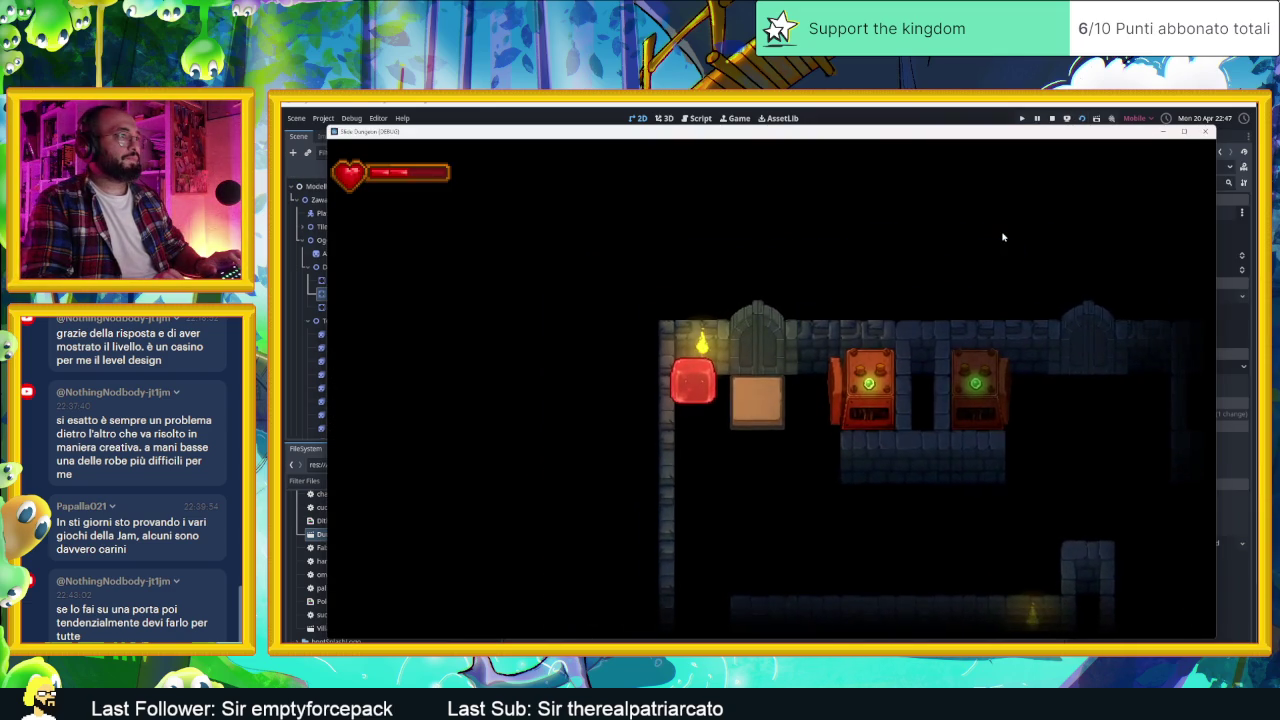
Step: Move the slime right to the door and box, then down onto the lower pillar
key(Right)
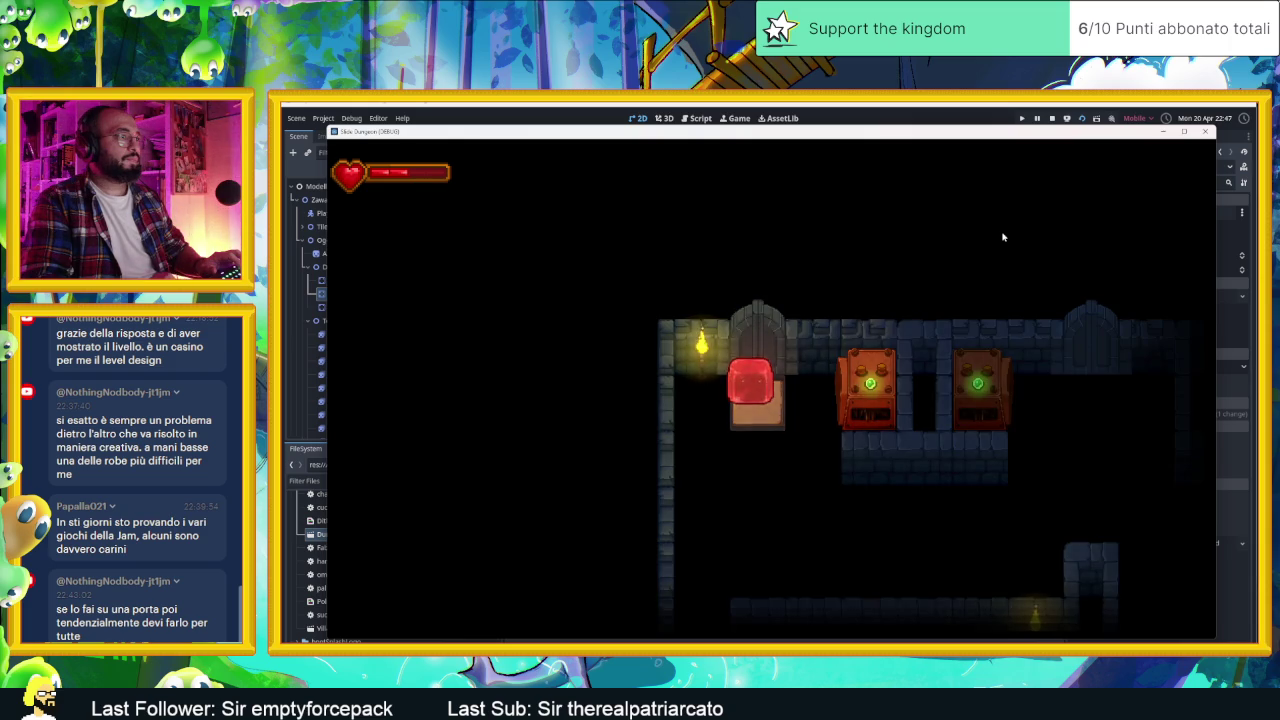
key(Down)
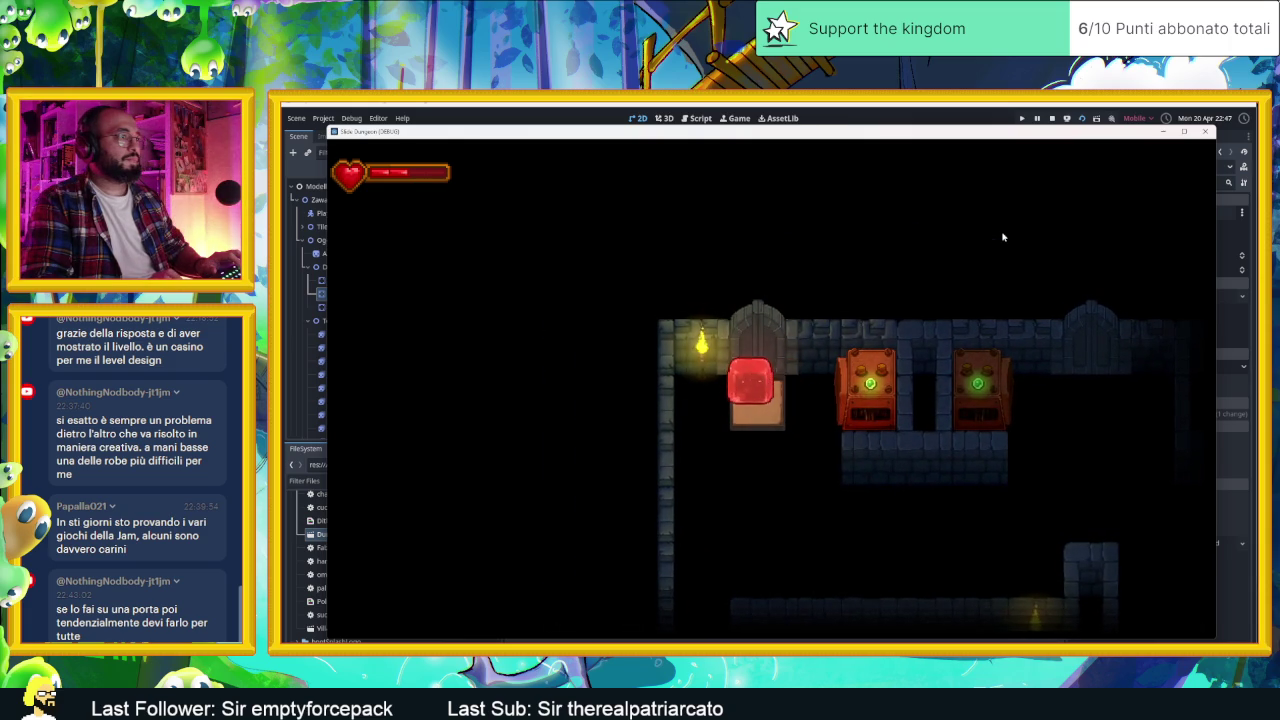
key(Down)
key(Right)
key(Up)
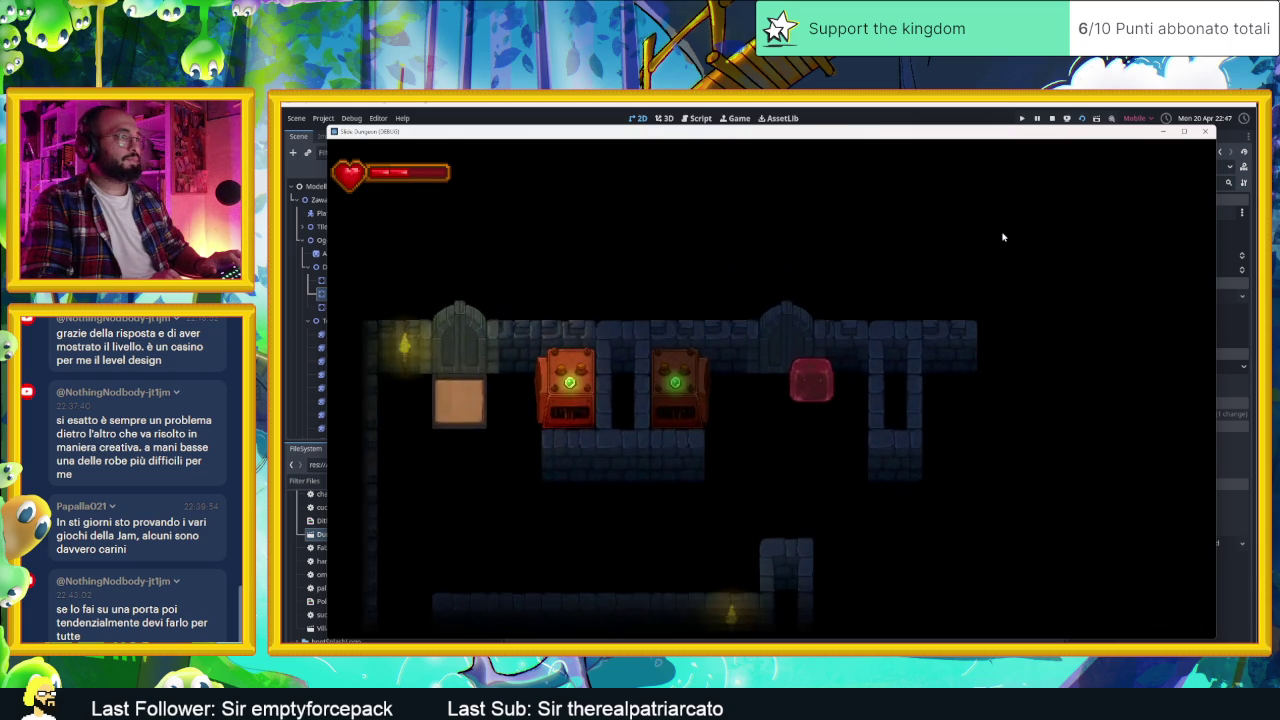
key(Left)
key(Left)
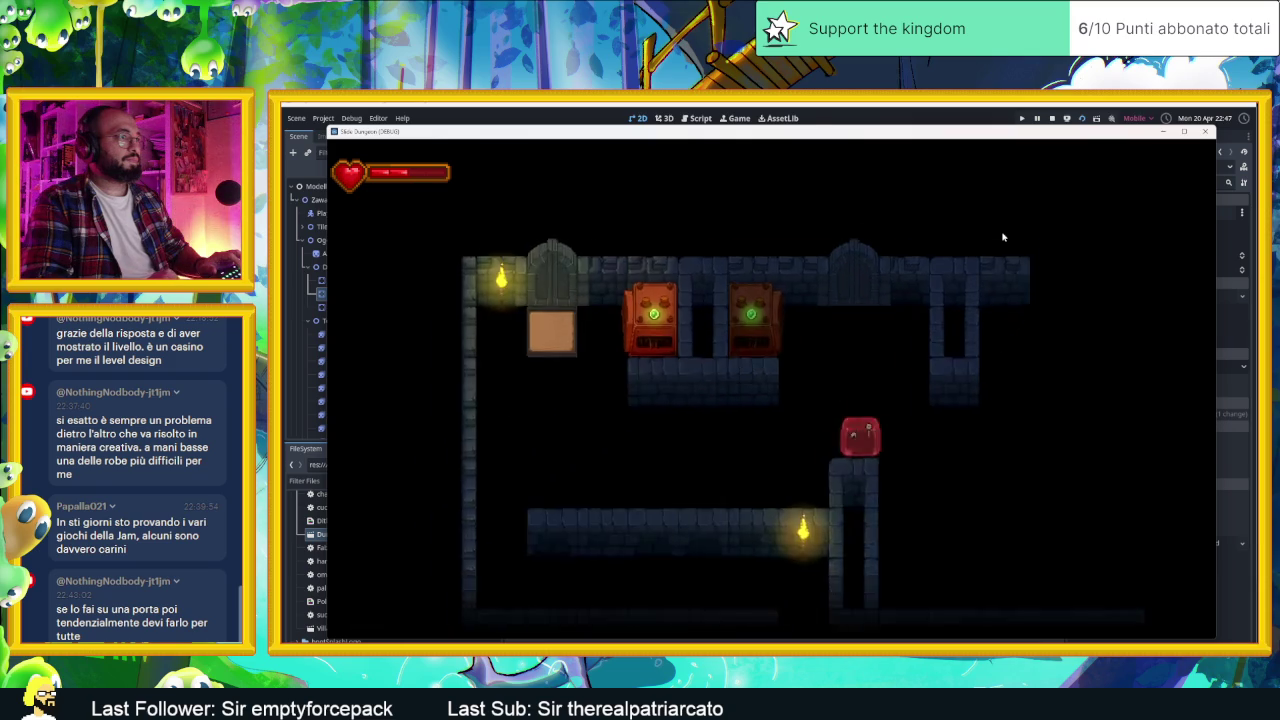
key(Left)
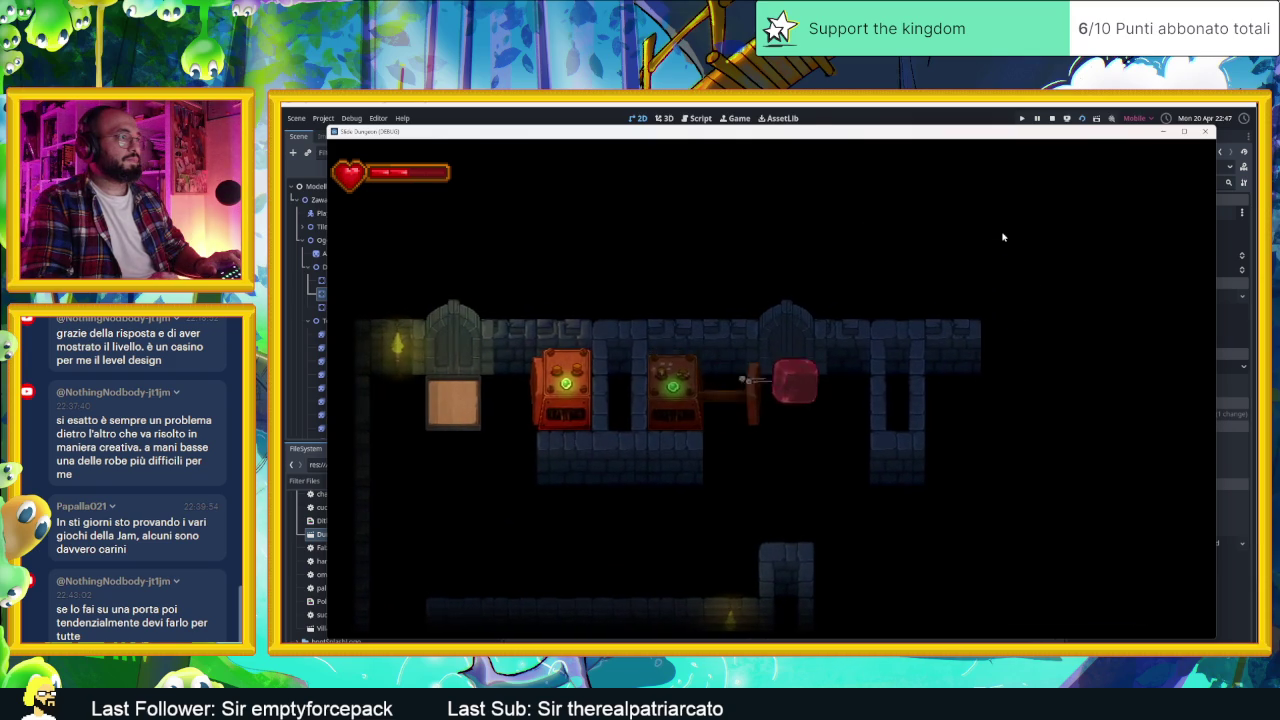
key(Down)
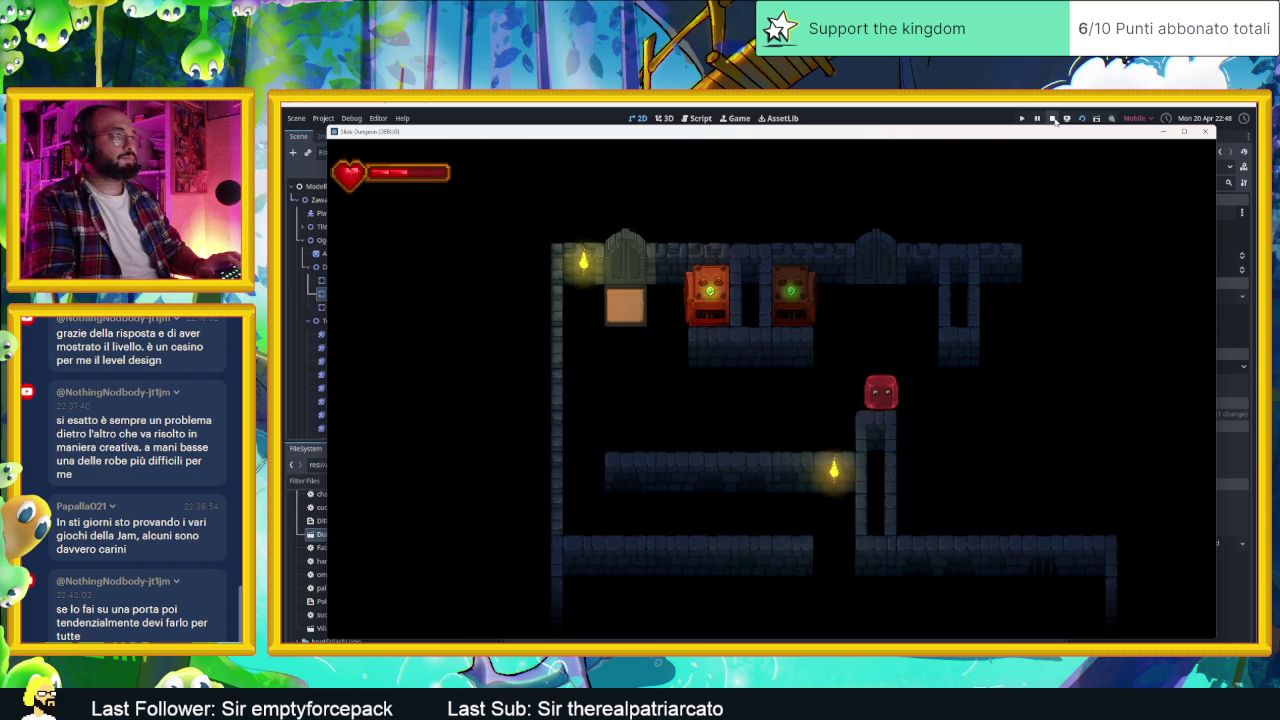
Step: Steer the slime between the upper corridor, the door and the lower wall
key(Up)
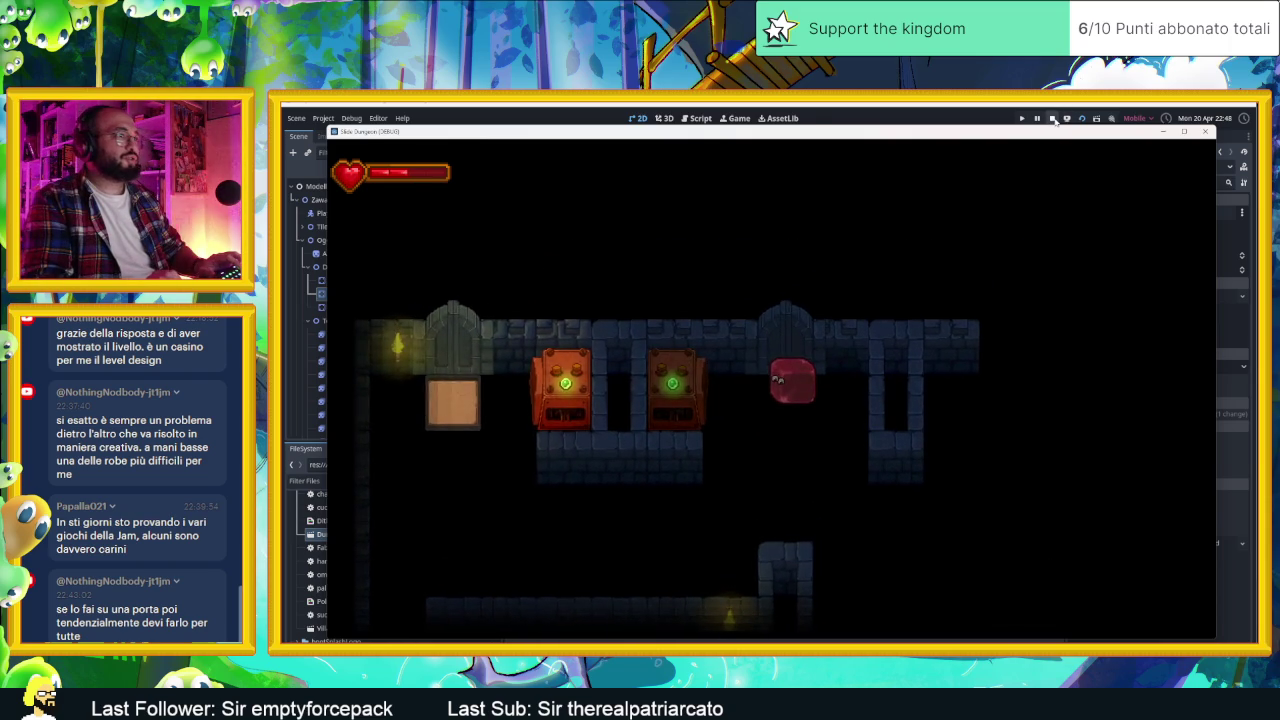
key(Down)
key(Left)
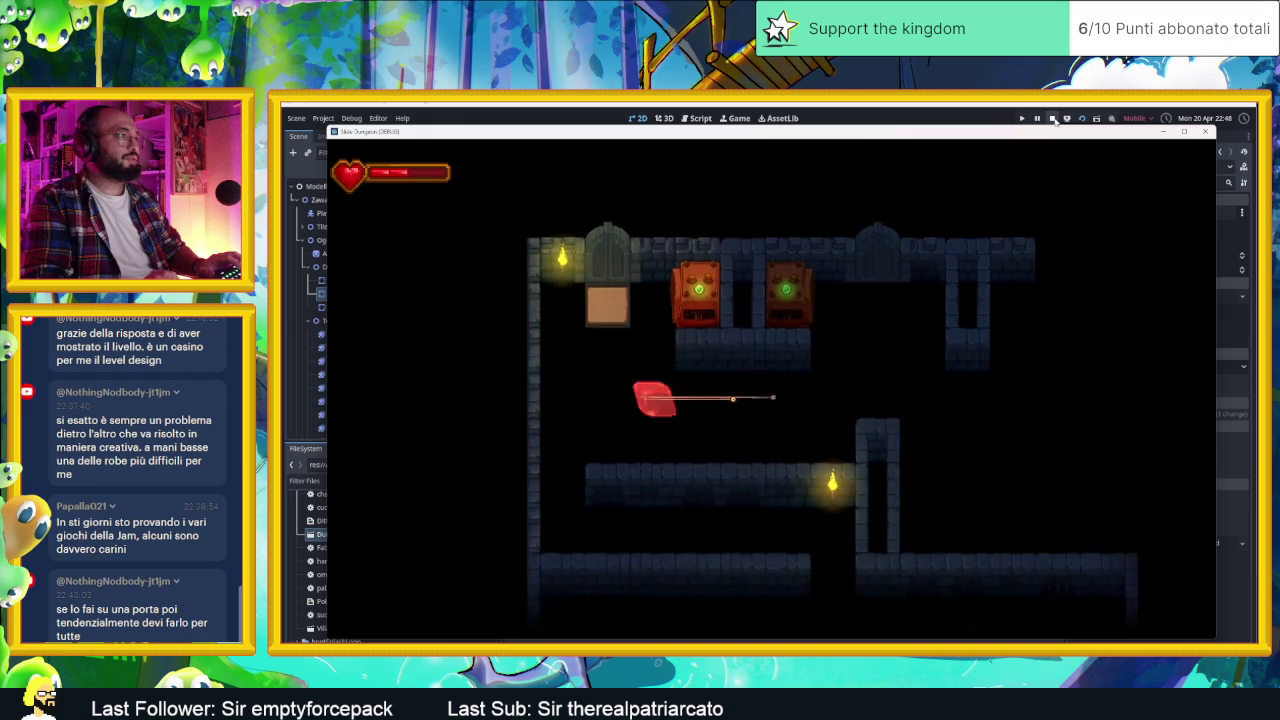
key(Up)
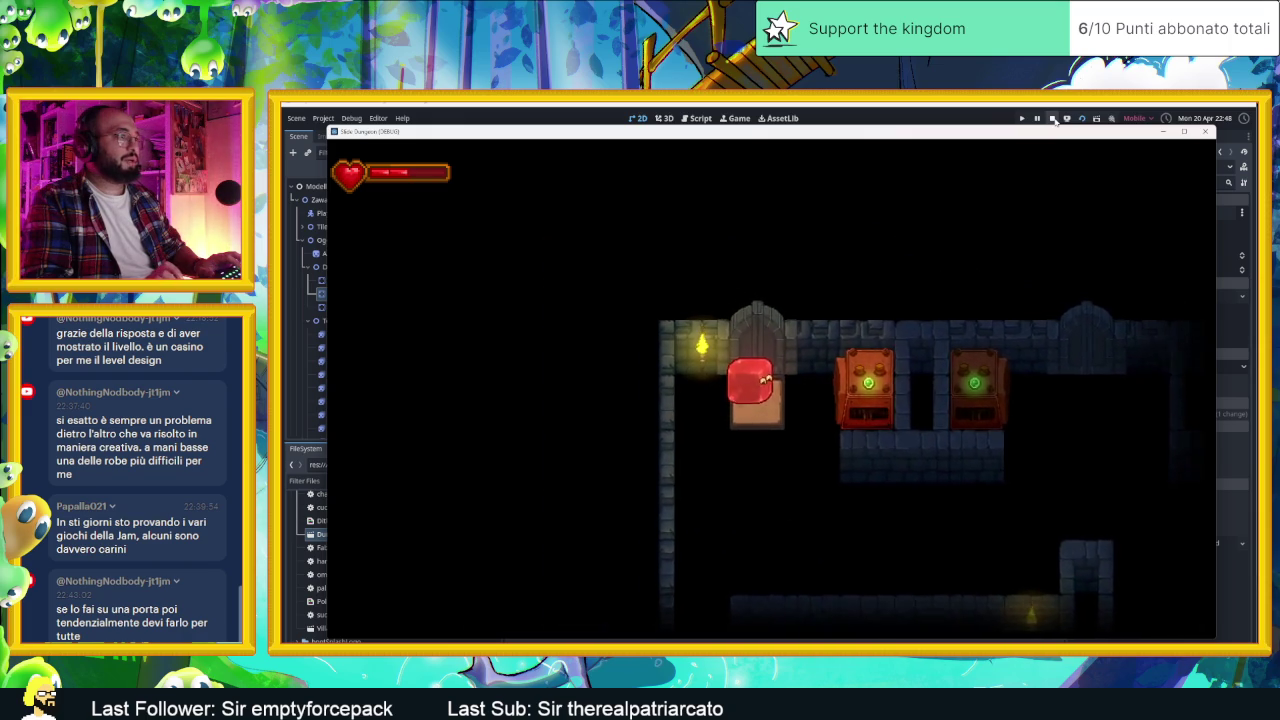
key(Down)
key(Up)
key(Right)
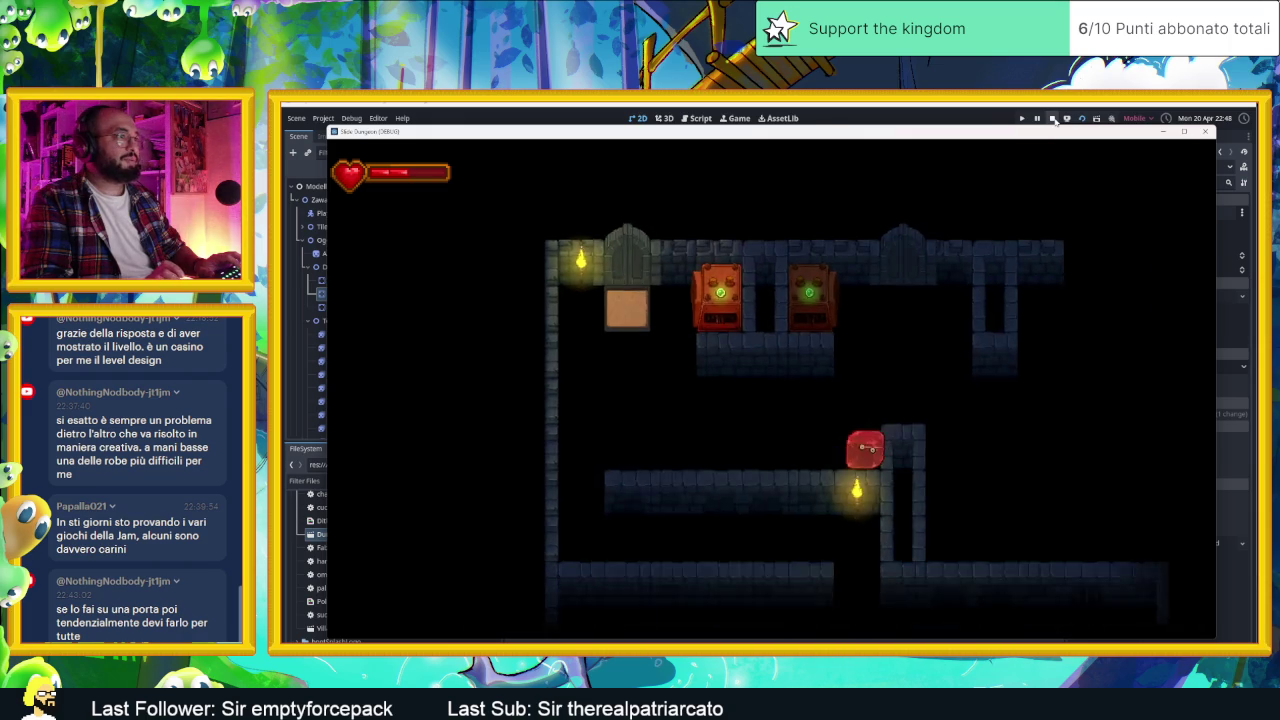
key(Up)
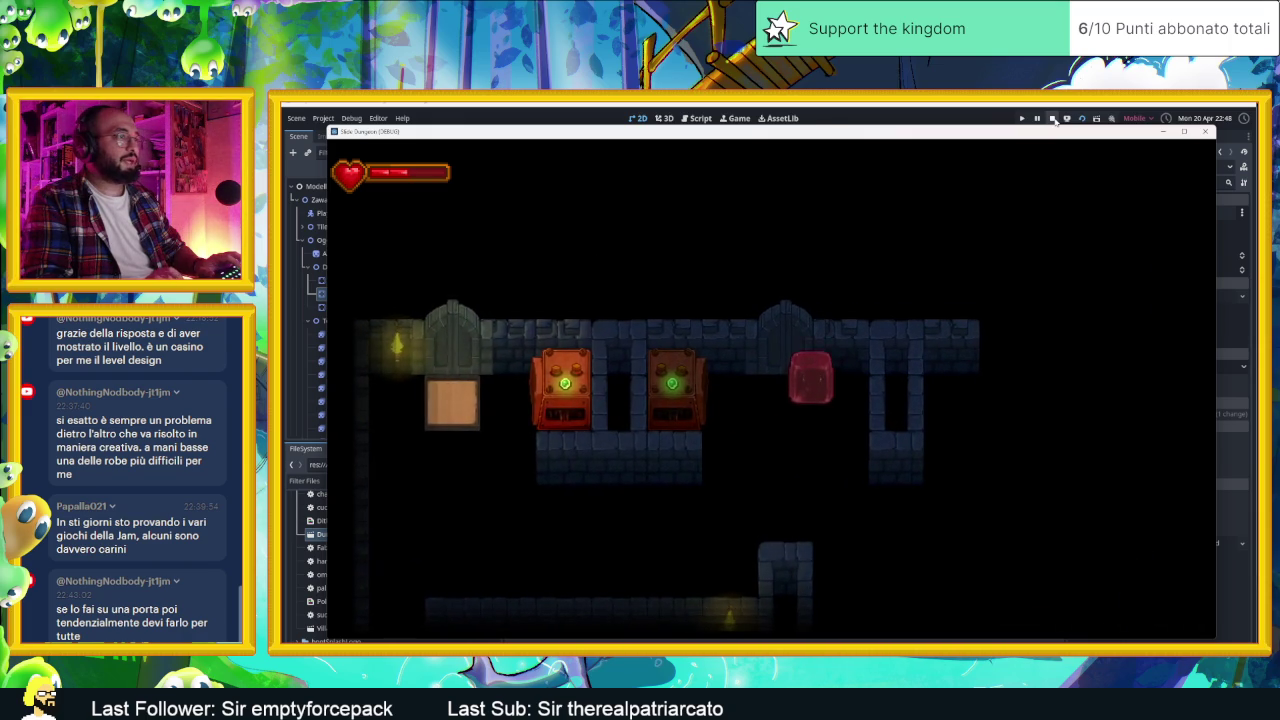
key(Down)
key(Up)
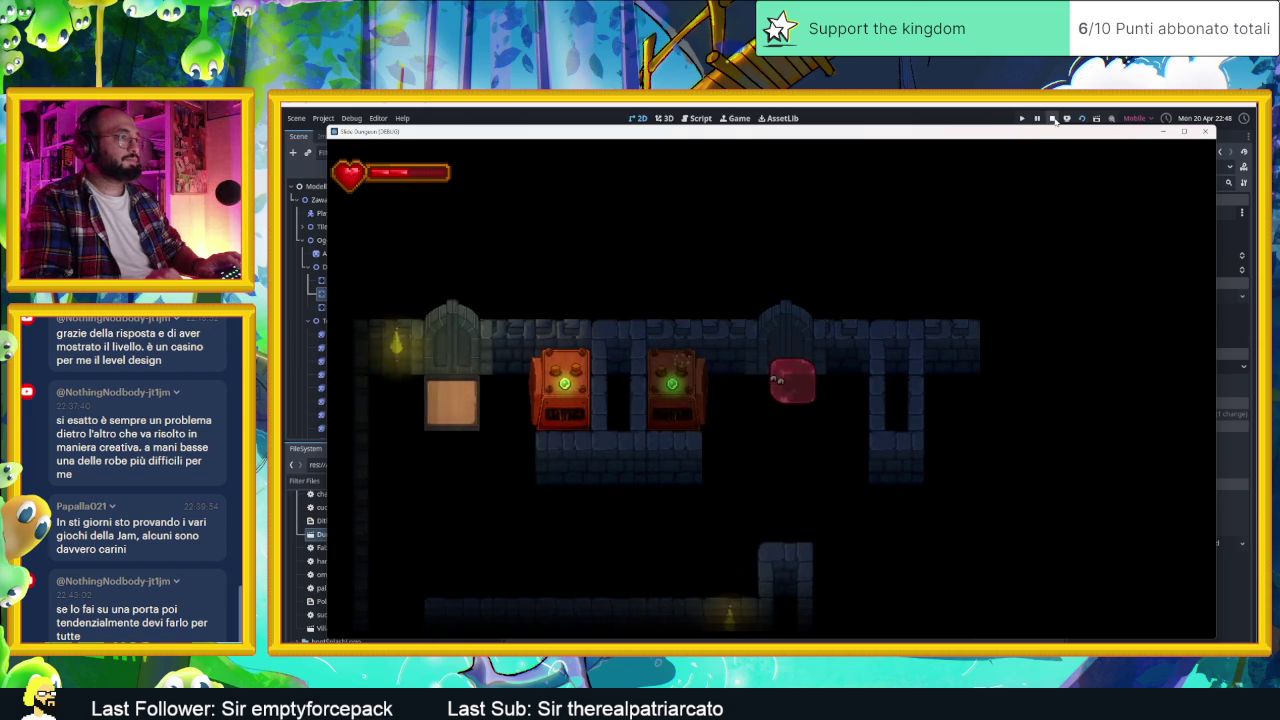
Step: Slide the slime to the top-left room and lower pillar, then stop the game
key(Right)
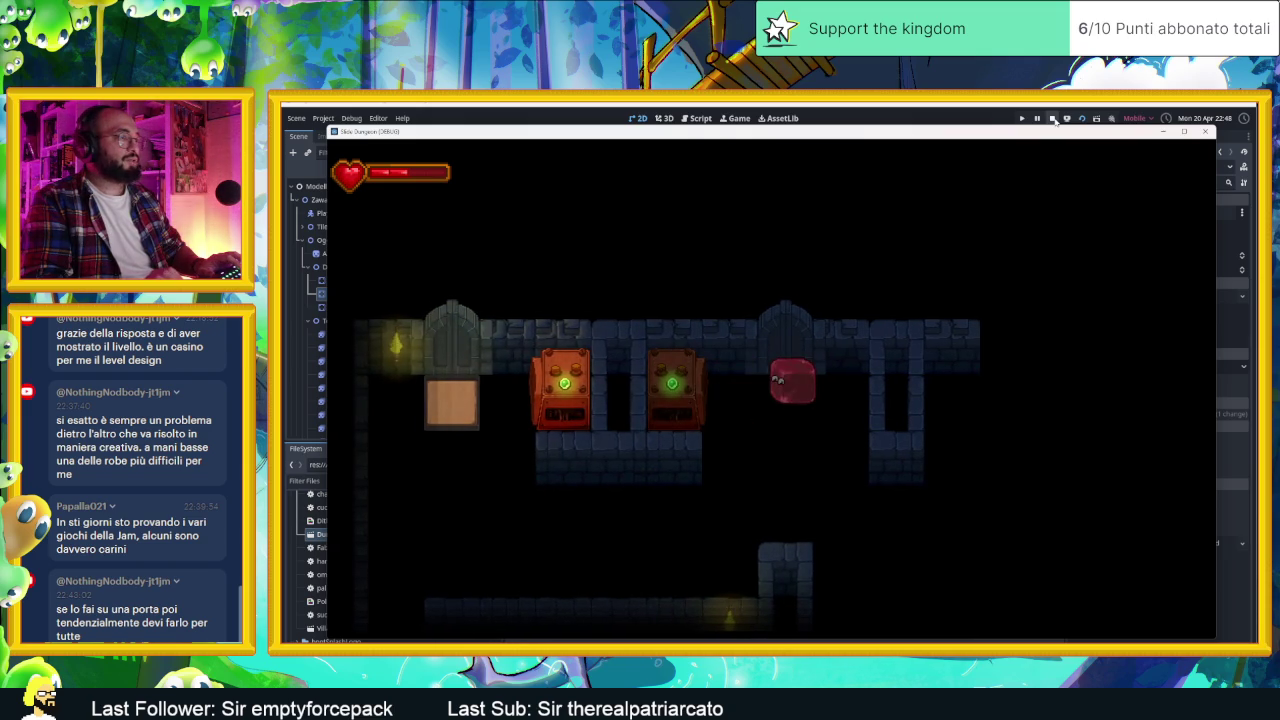
key(Down)
key(Left)
key(Down)
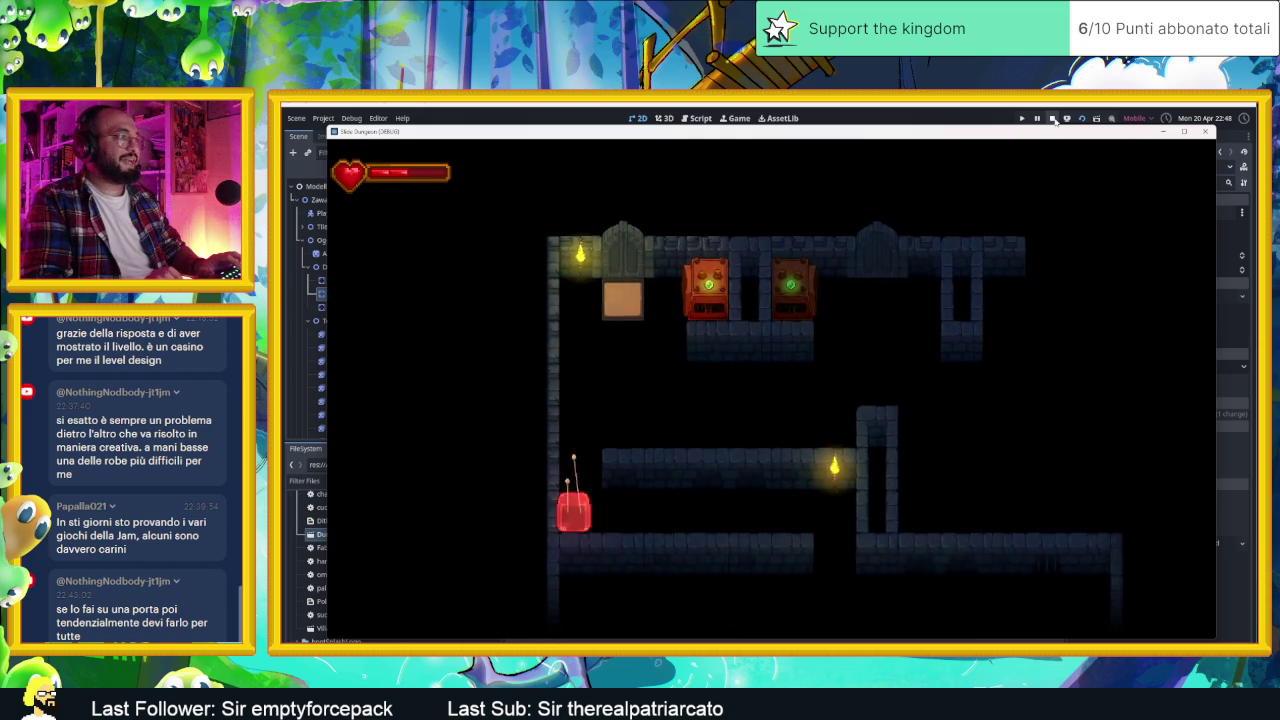
key(Up)
key(Down)
key(Right)
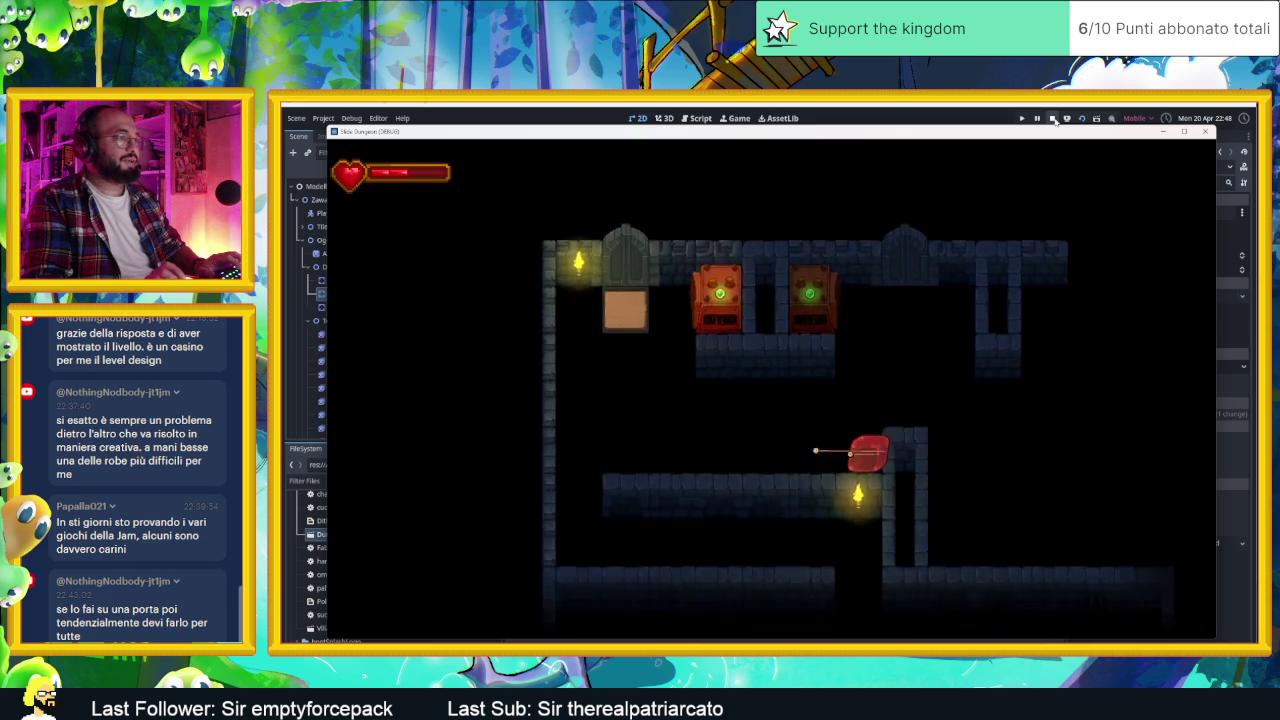
key(Up)
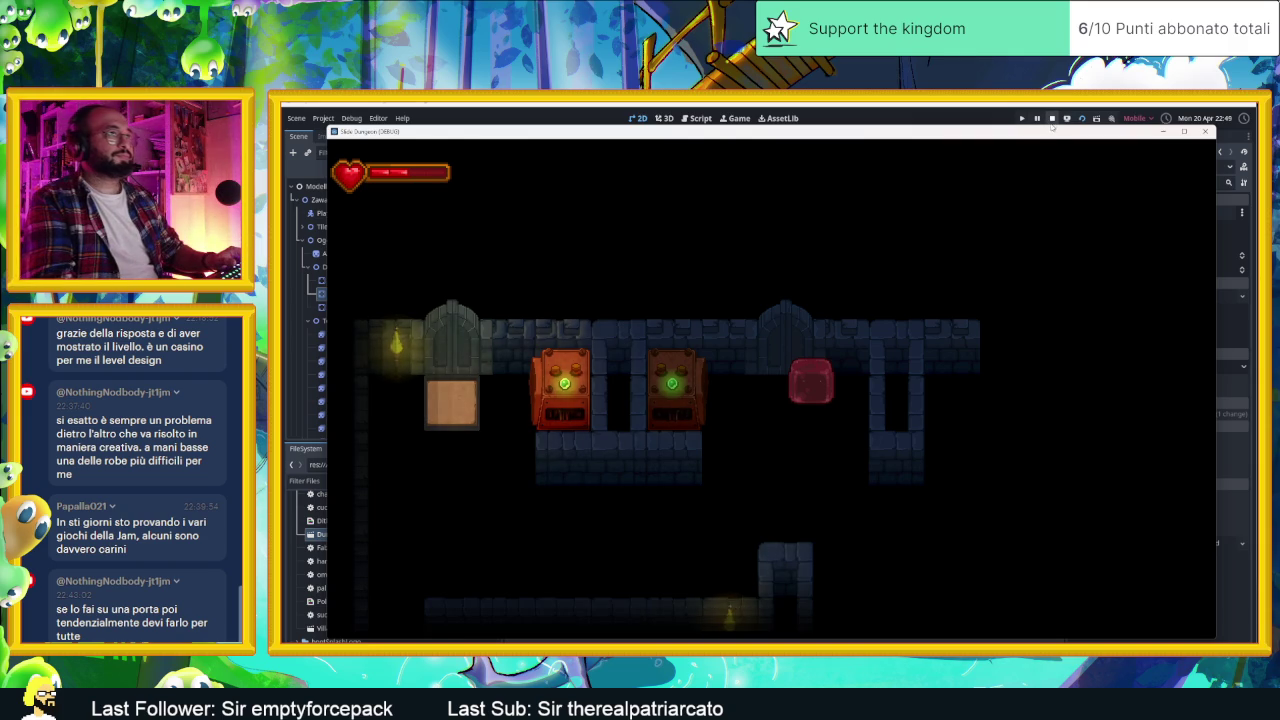
click(1052, 118)
scroll(690, 300, up, 3)
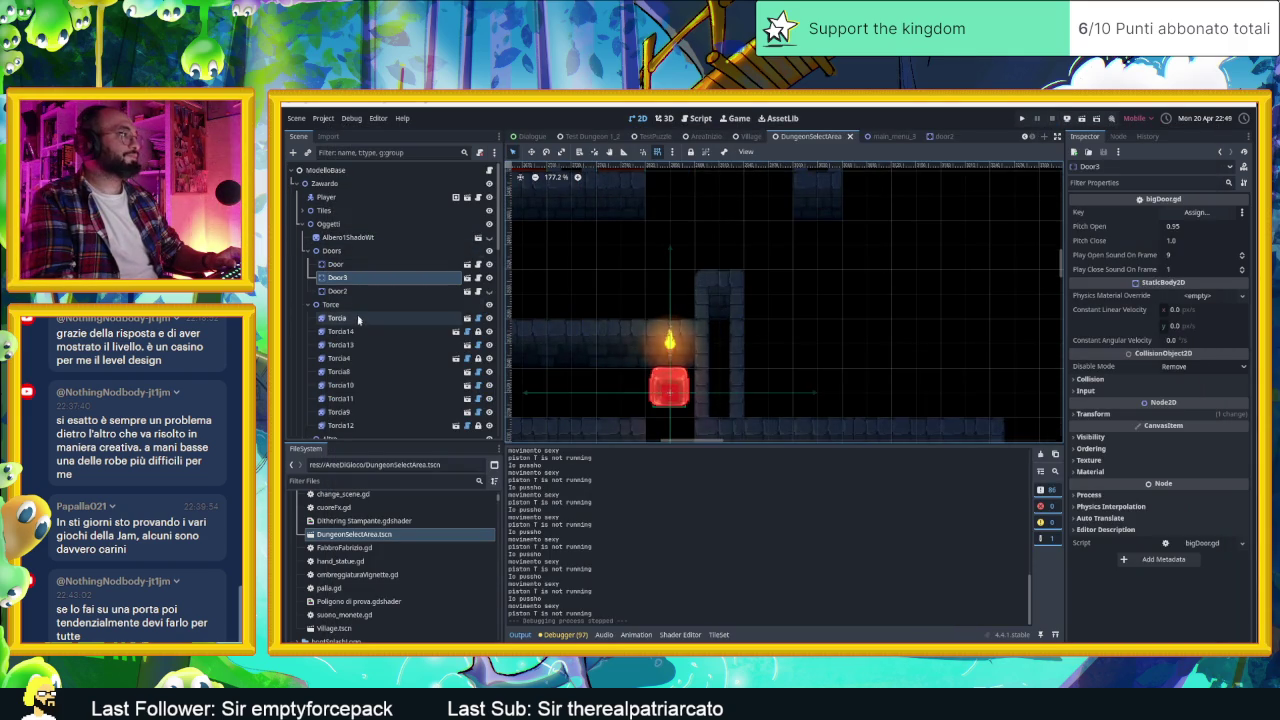
Step: Expand the Tiles node in the Scene dock to reveal the Pavimento and Muri layers
scroll(365, 340, down, 5)
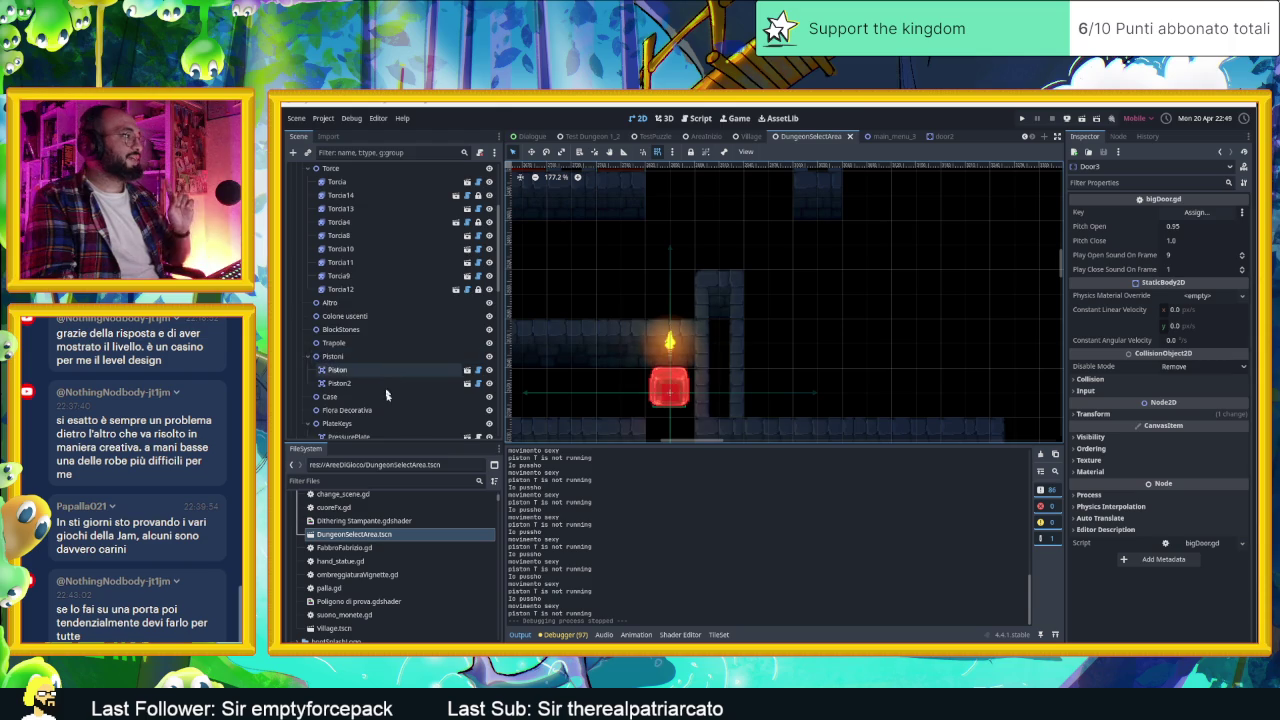
scroll(386, 396, down, 1)
scroll(371, 381, down, 4)
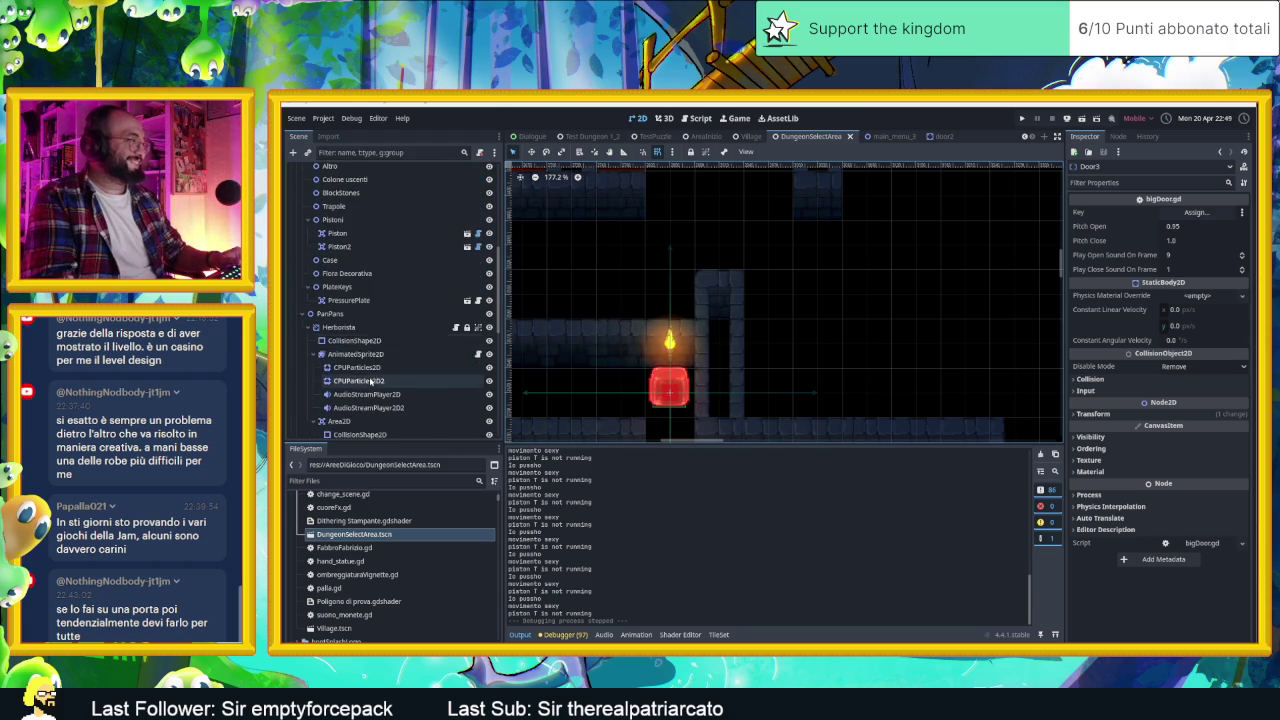
scroll(370, 383, down, 1)
scroll(362, 320, up, 10)
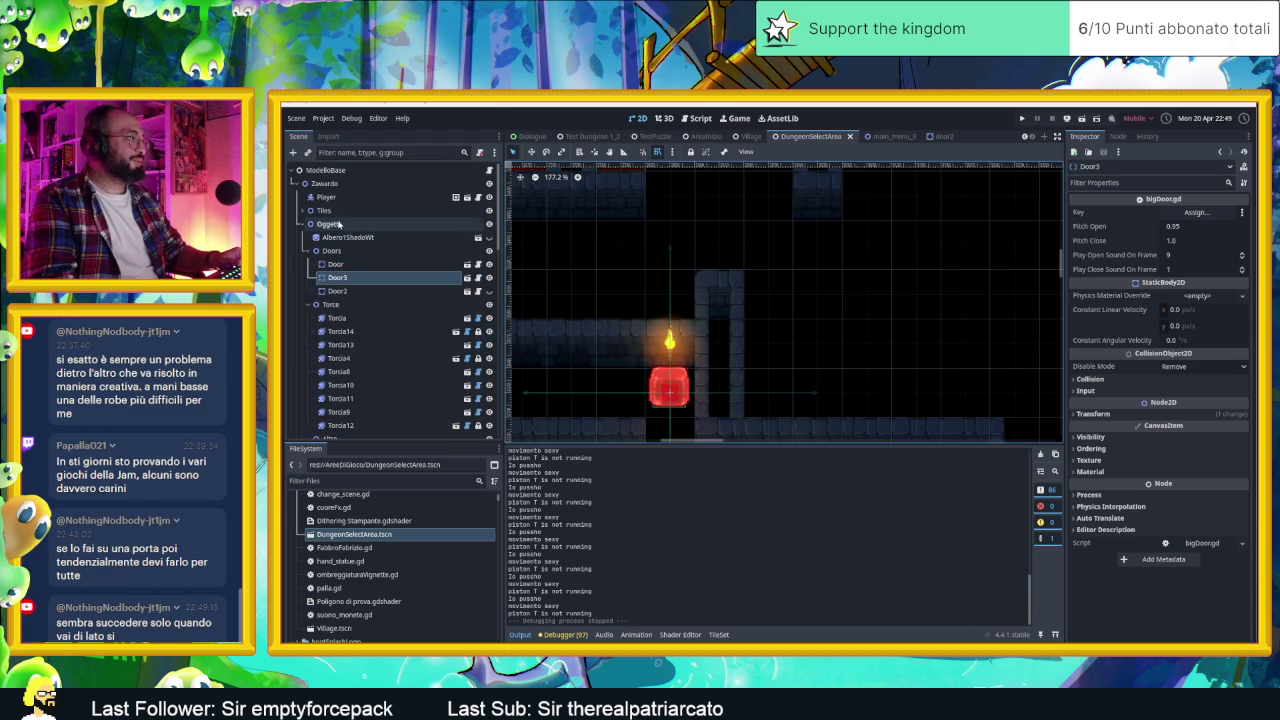
click(324, 210)
click(310, 210)
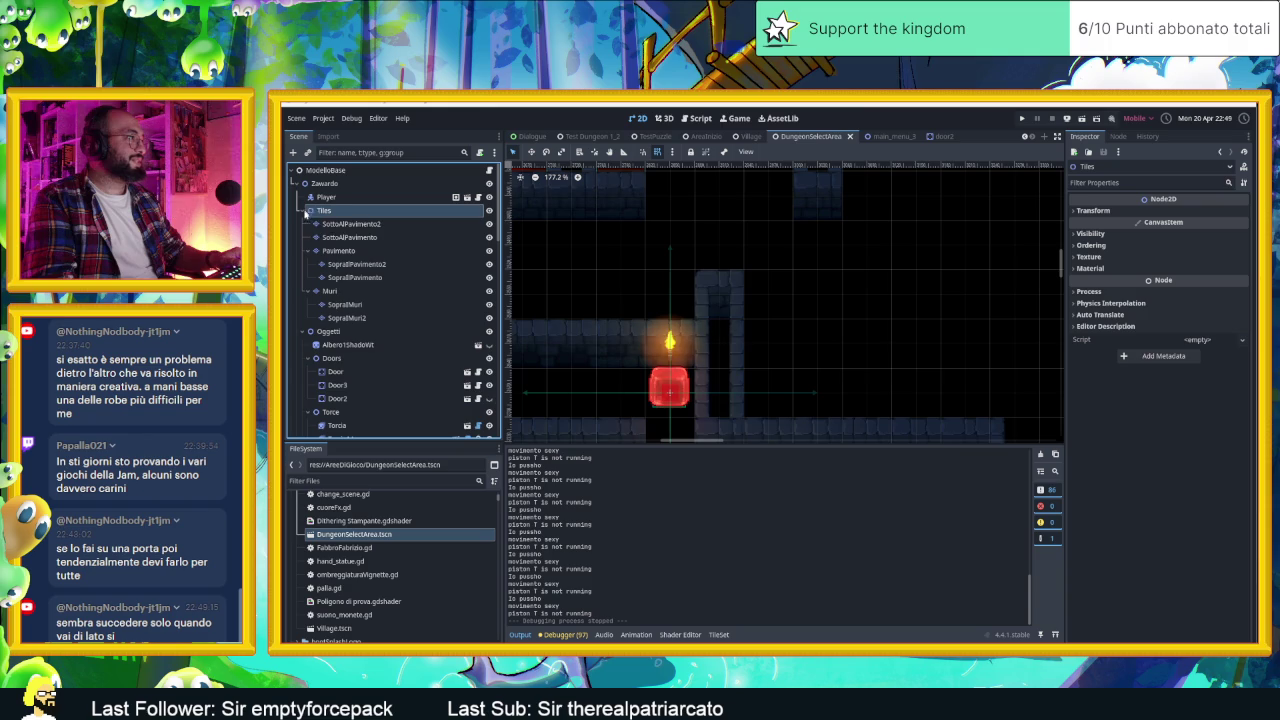
Step: On the Muri layer, paint a wall tile and an alternative wall tile onto the map
click(332, 290)
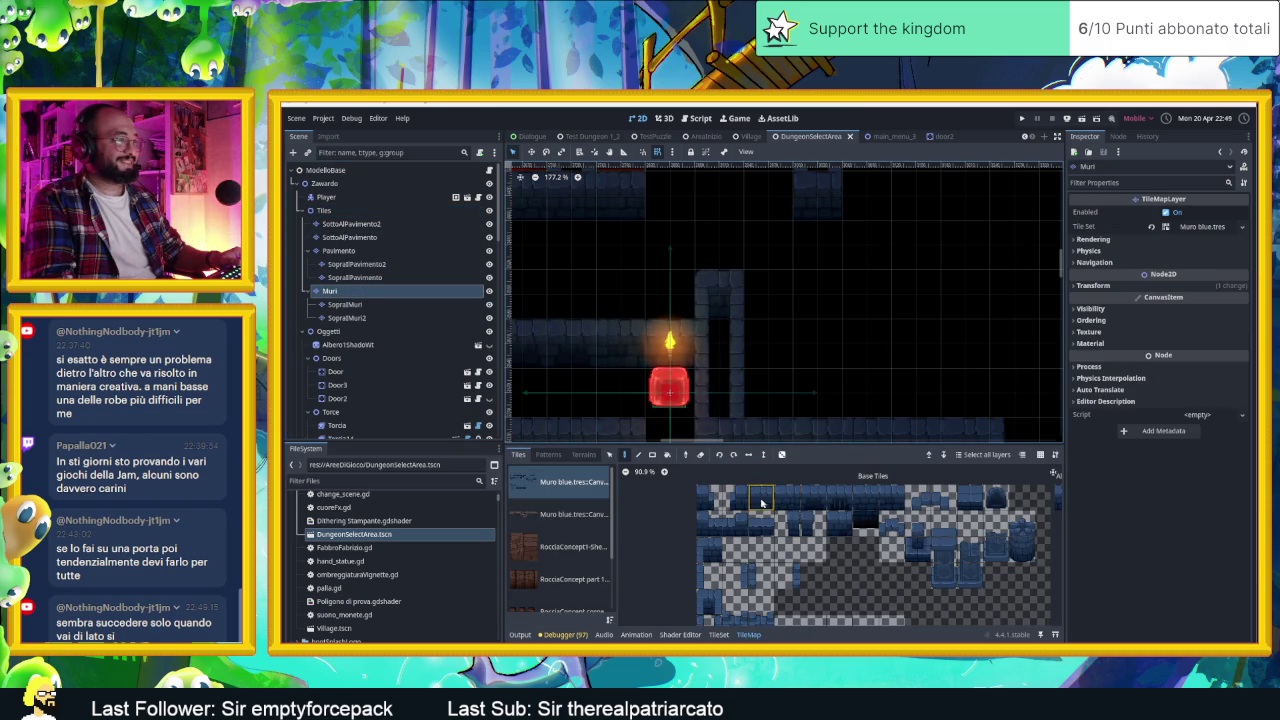
click(709, 549)
click(720, 295)
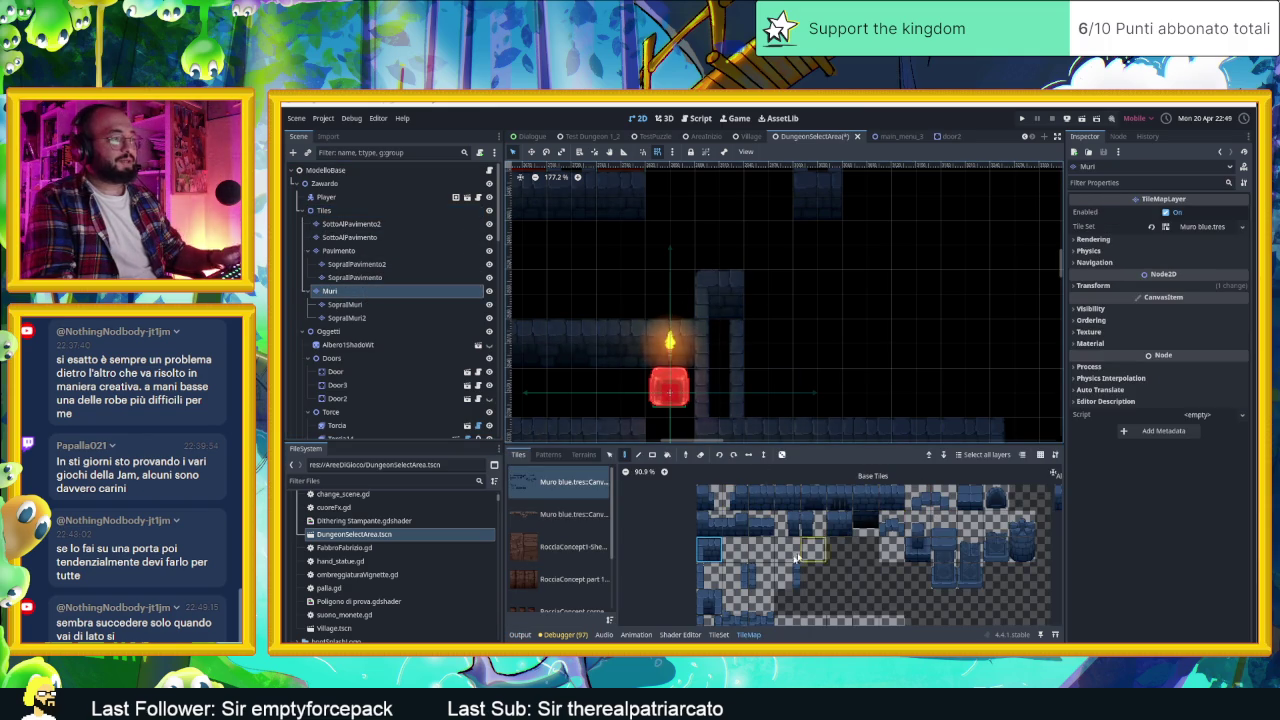
scroll(940, 555, right, 2)
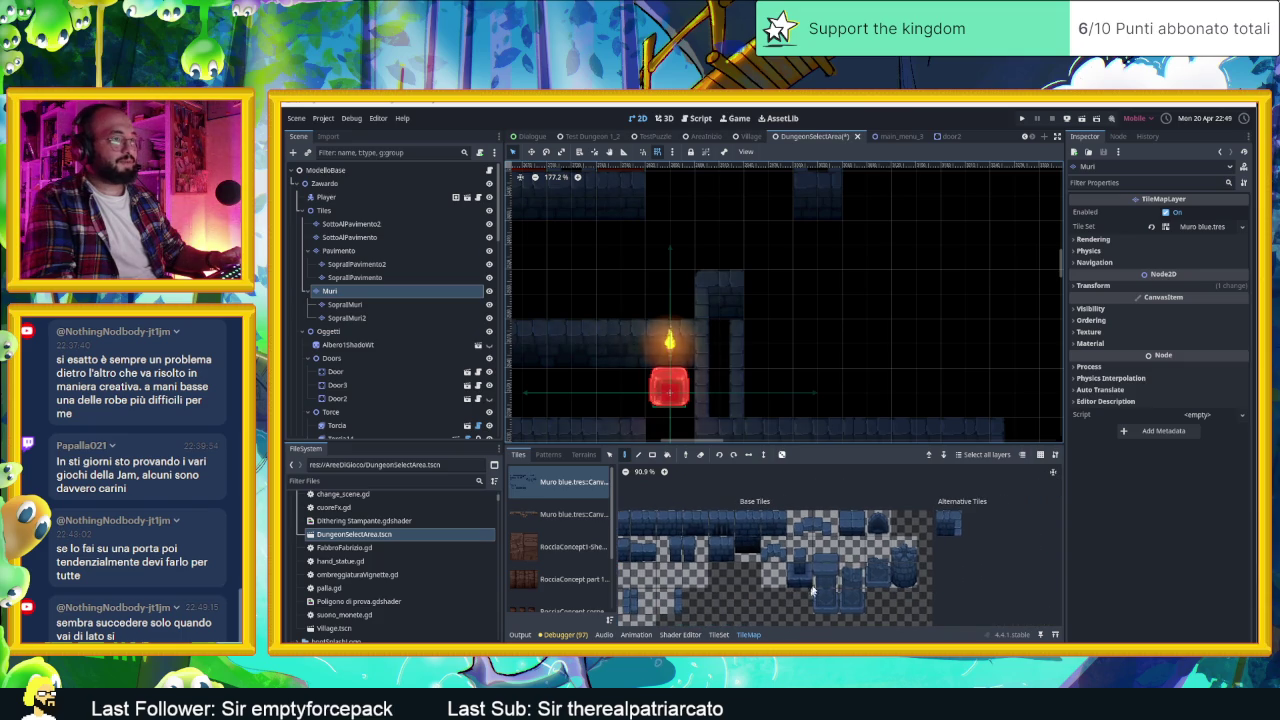
click(946, 523)
click(750, 360)
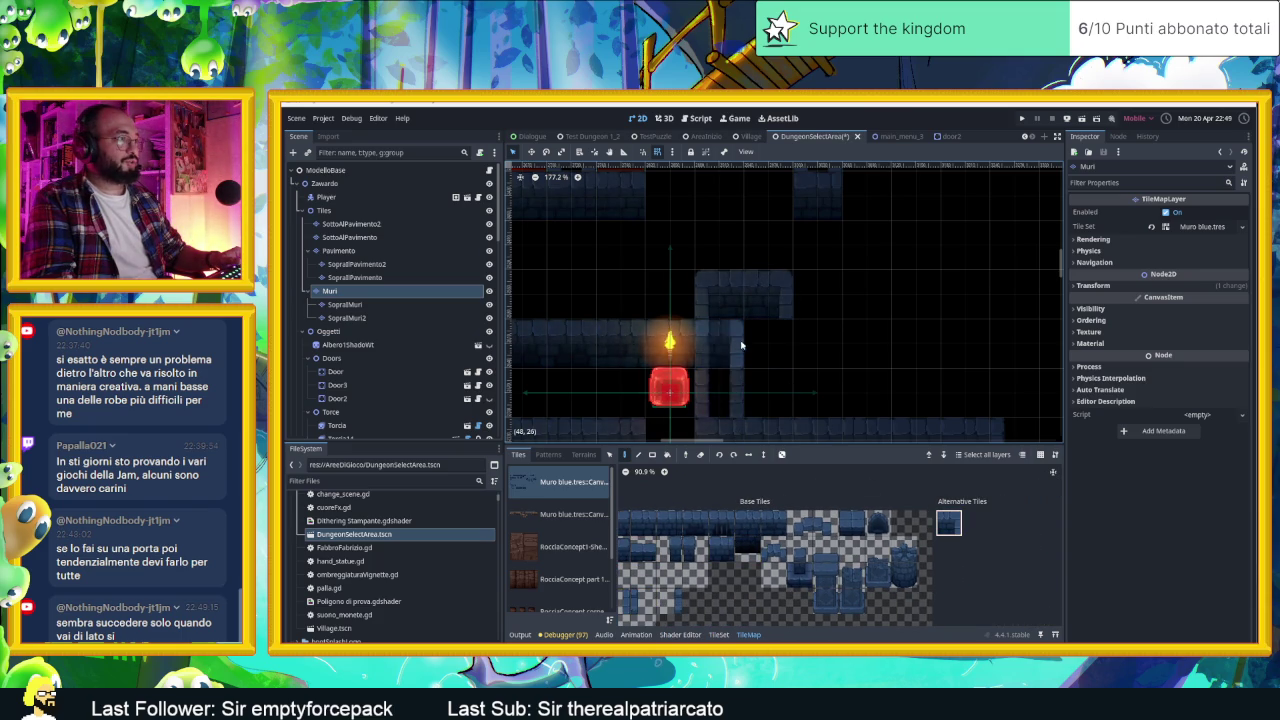
Step: Pick other wall tiles from the atlas and paint them beside the lower corridor
scroll(659, 522, up, 2)
click(659, 522)
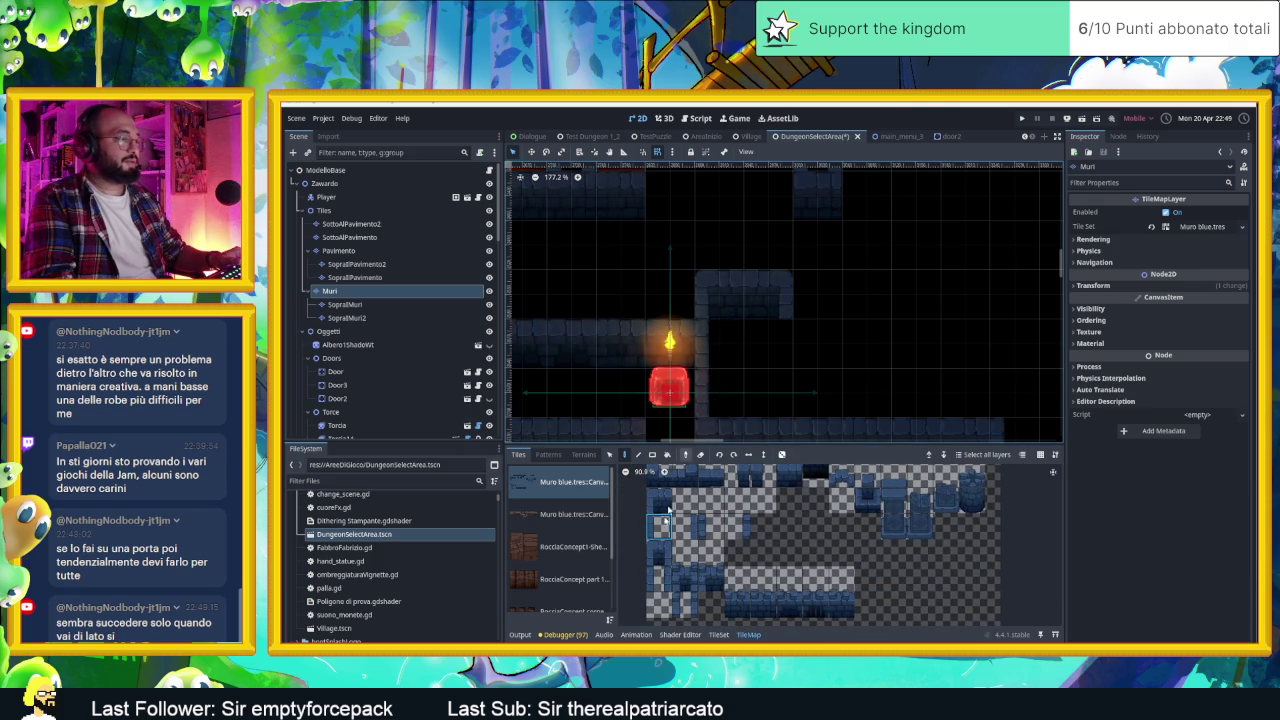
click(690, 522)
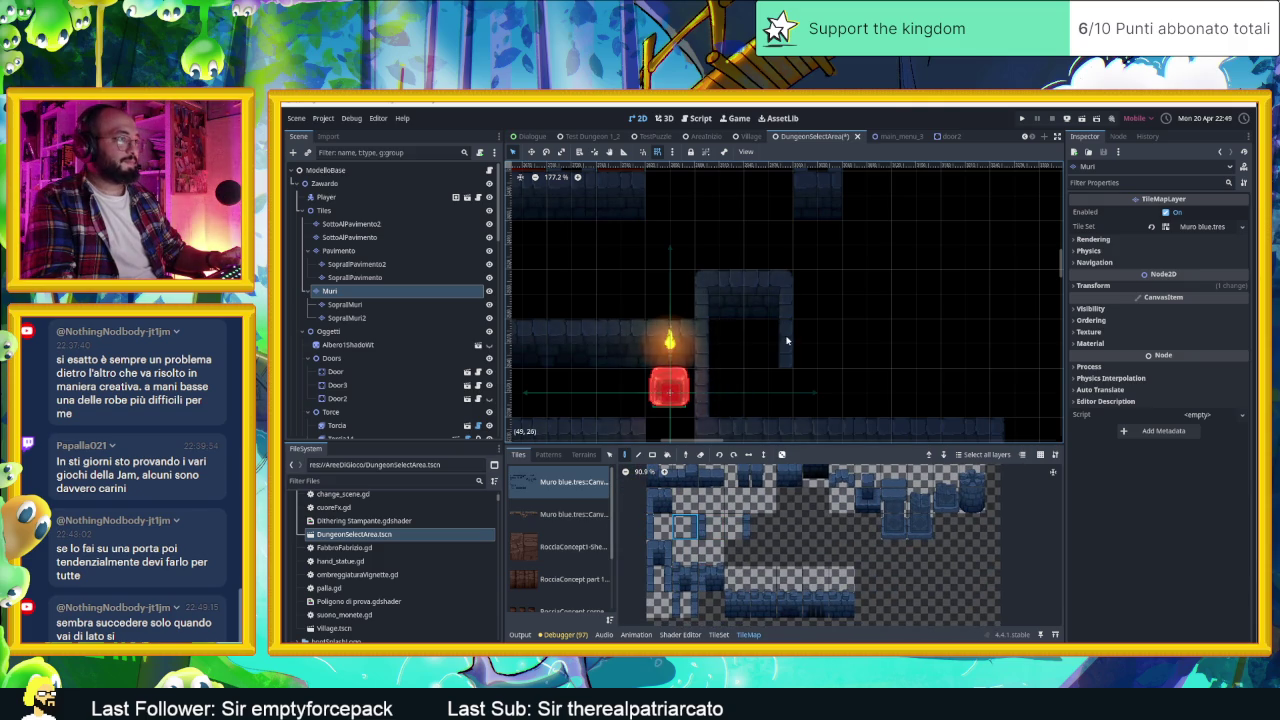
scroll(832, 400, up, 3)
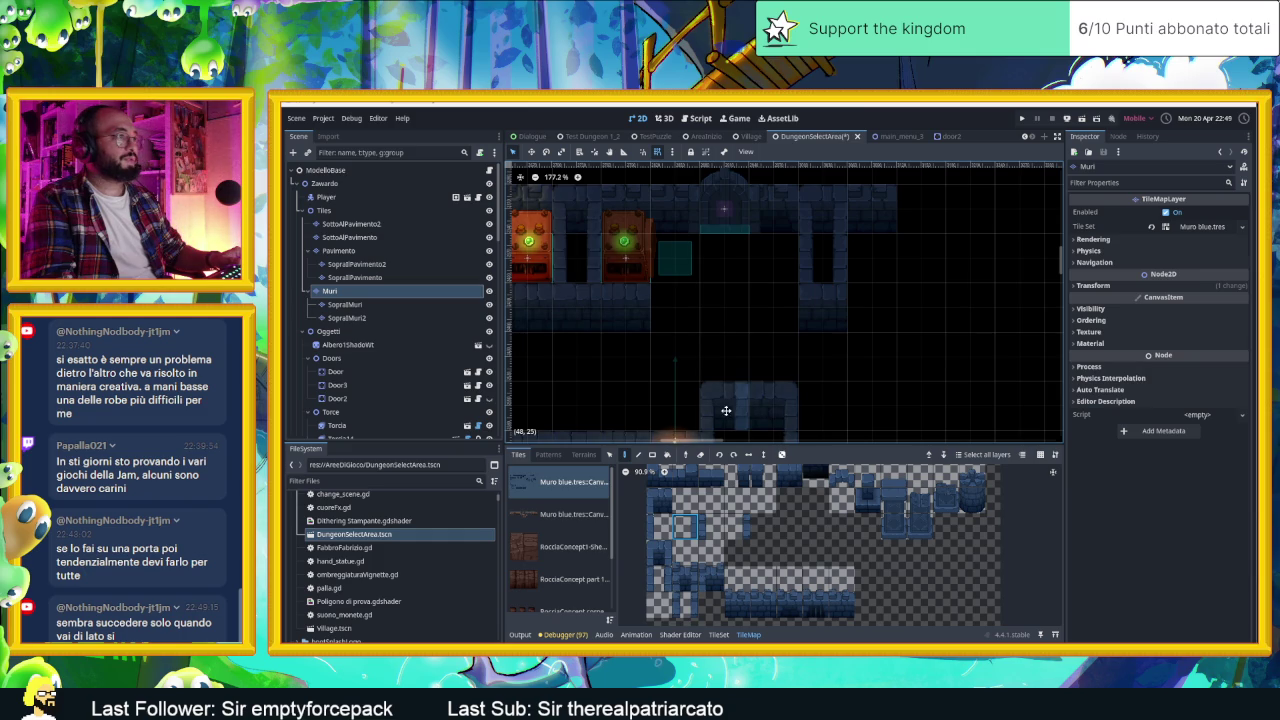
scroll(727, 400, down, 1)
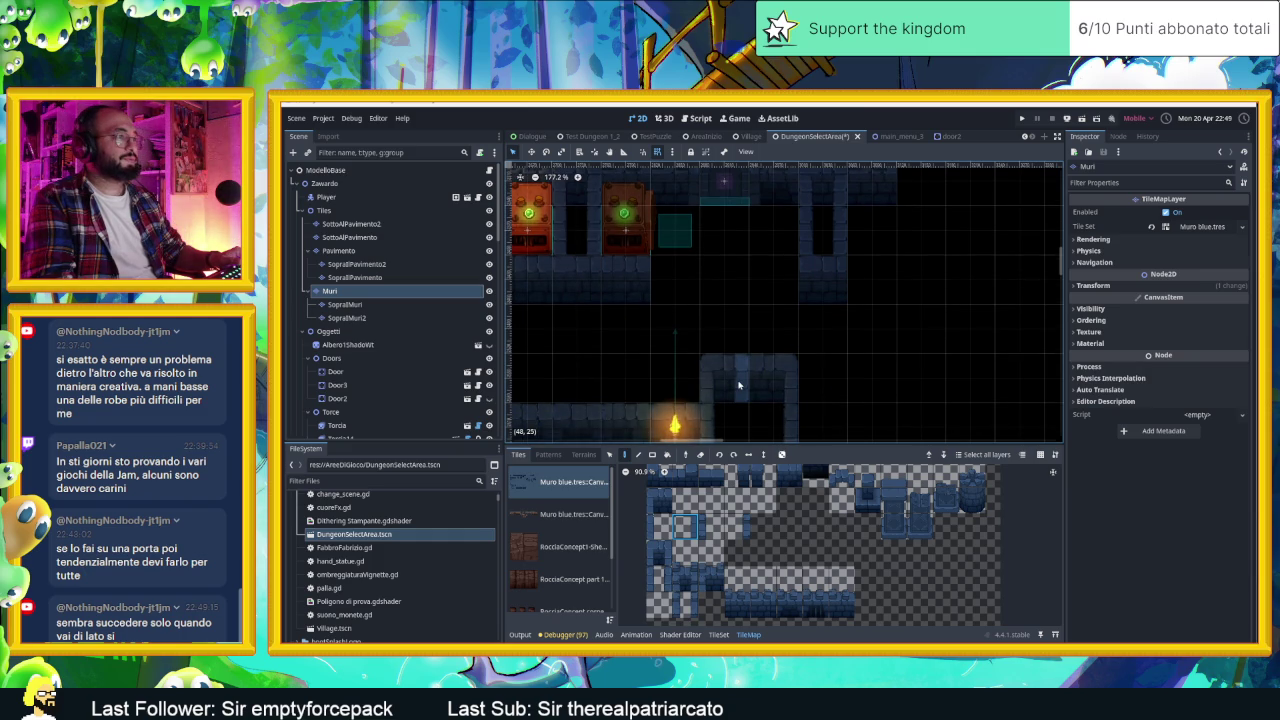
click(659, 553)
click(724, 378)
click(774, 378)
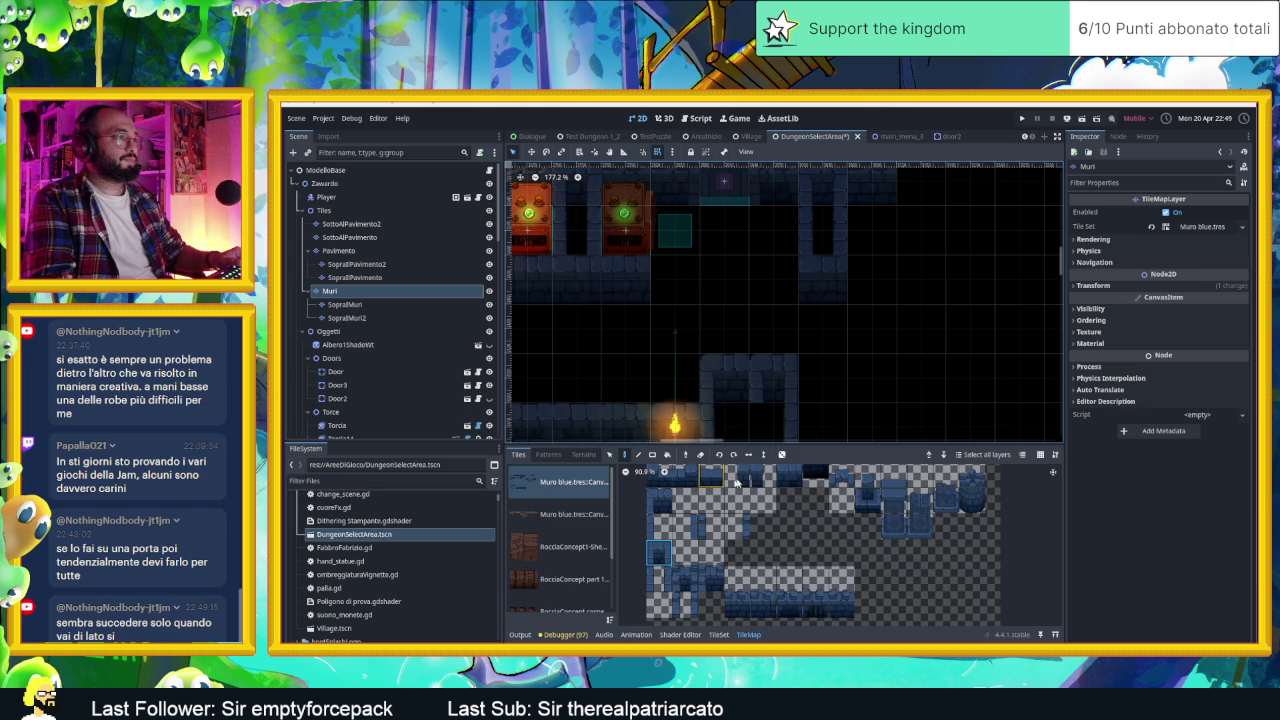
Step: Choose another wall tile, select the SopraIMuri layer, then save and run the scene
click(666, 507)
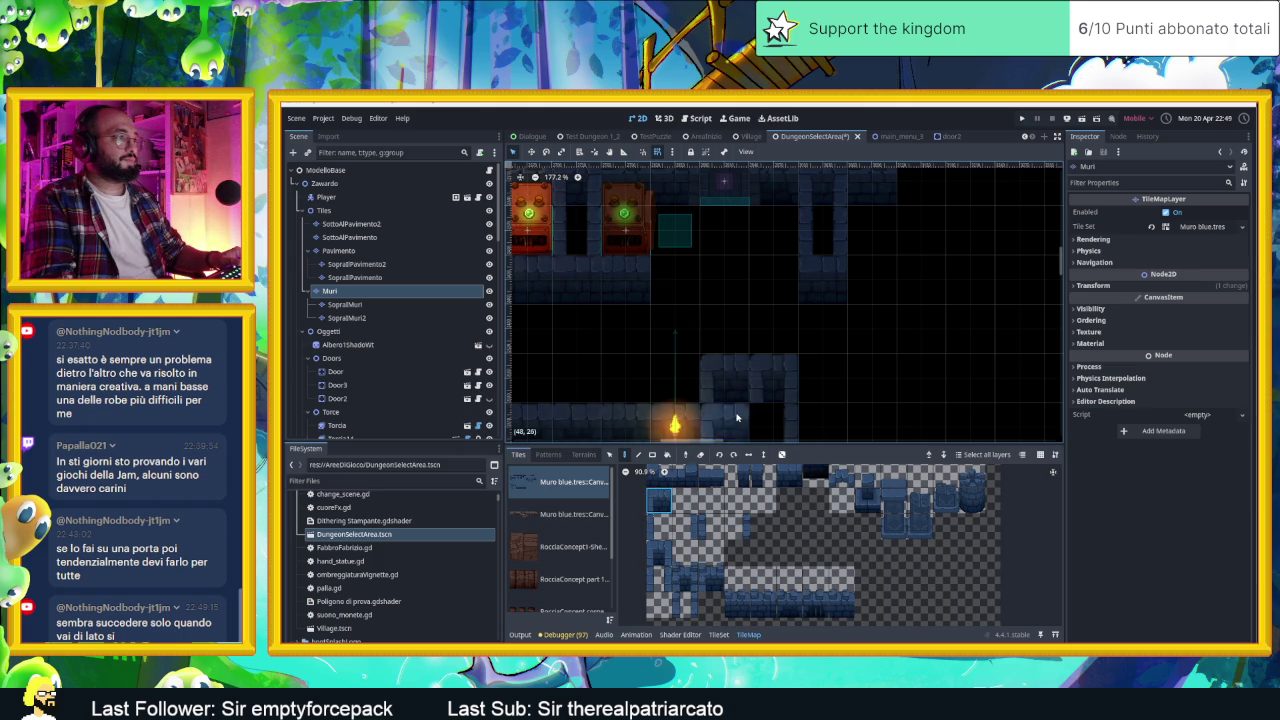
scroll(760, 330, down, 3)
scroll(850, 380, down, 2)
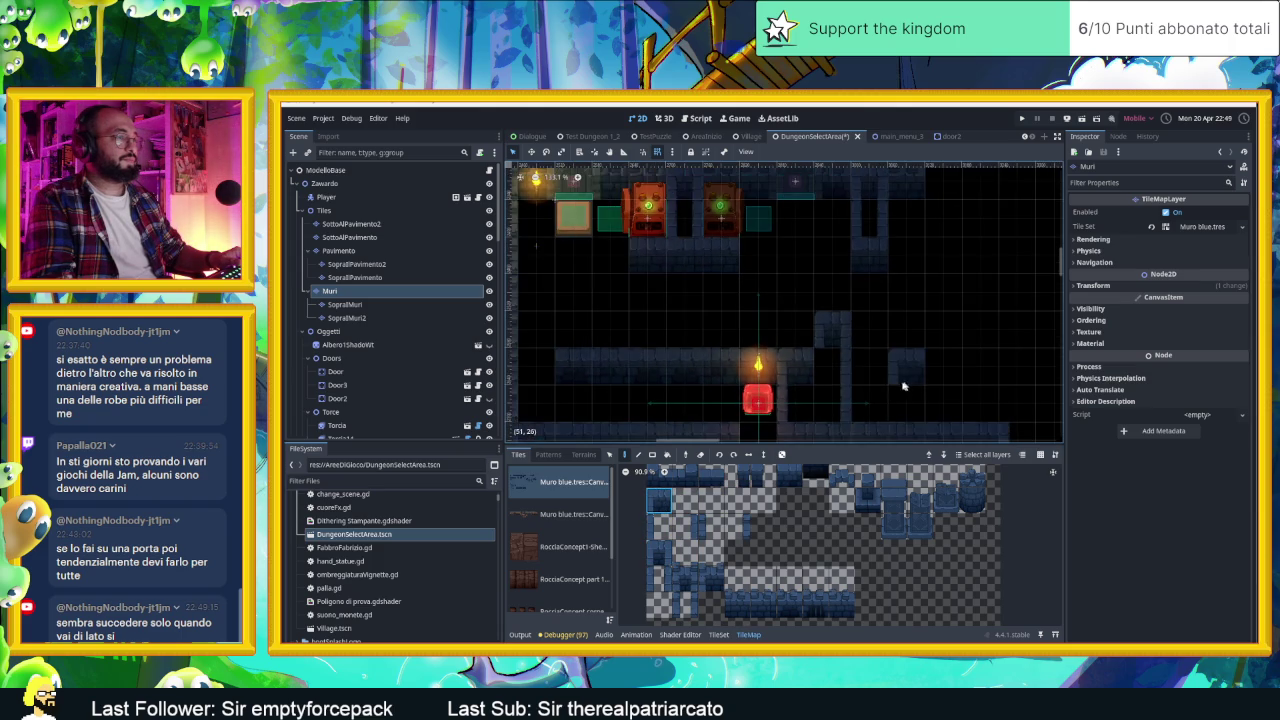
scroll(850, 420, down, 1)
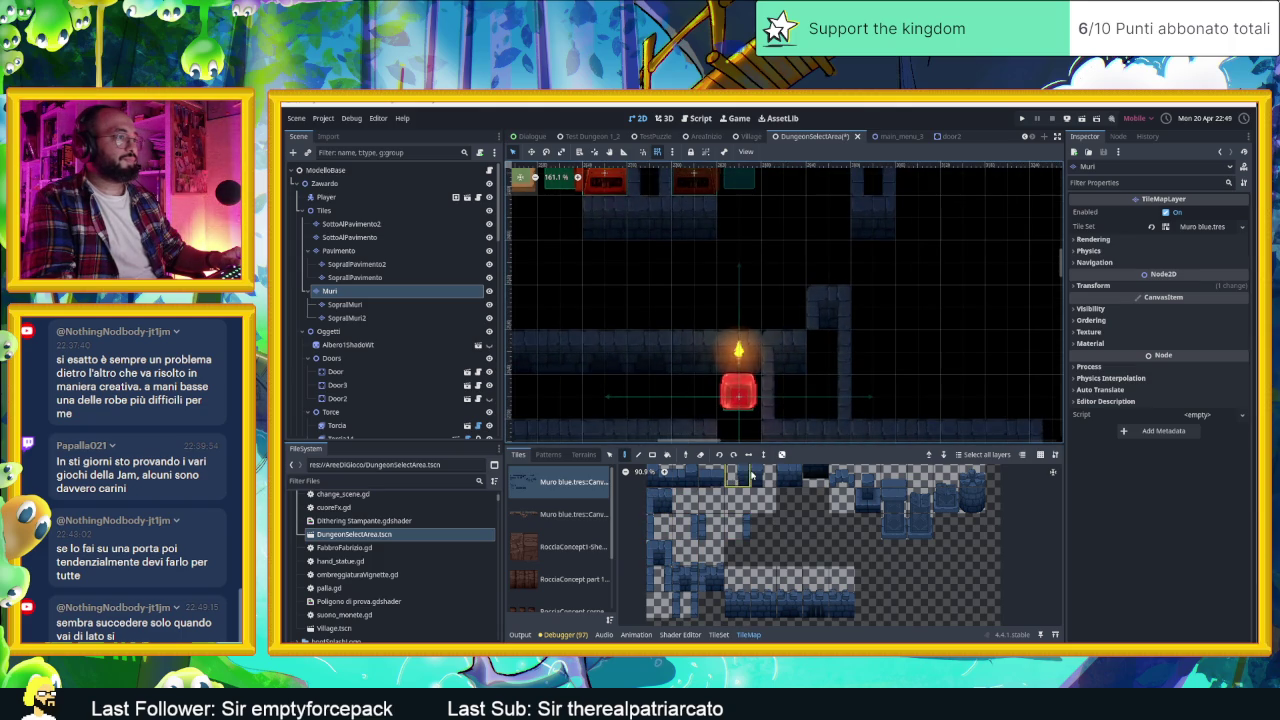
click(760, 478)
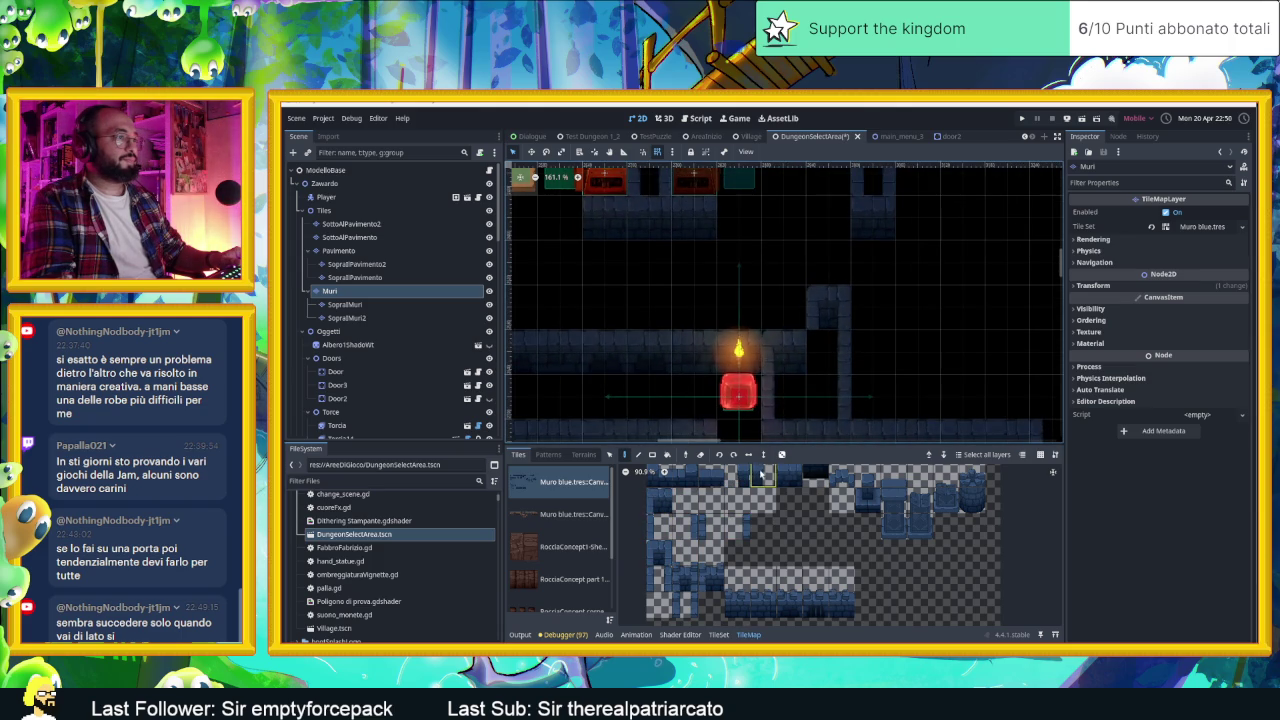
click(385, 304)
scroll(948, 366, up, 3)
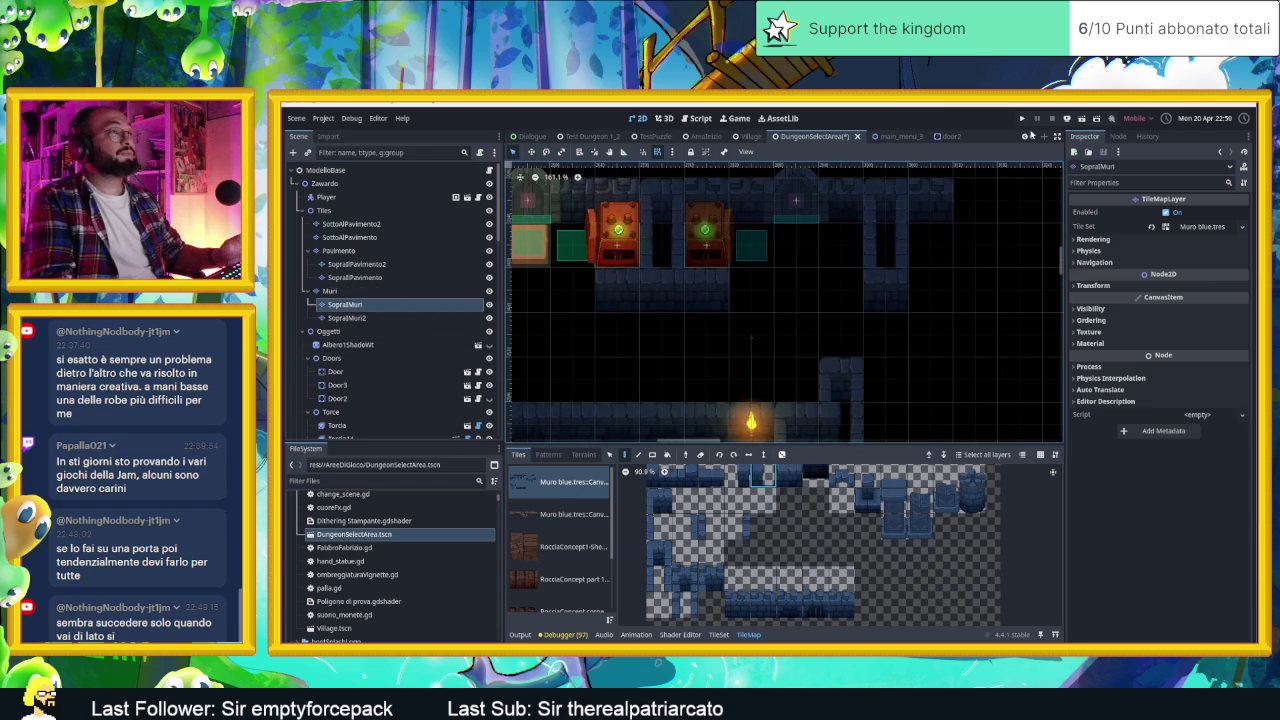
click(1081, 119)
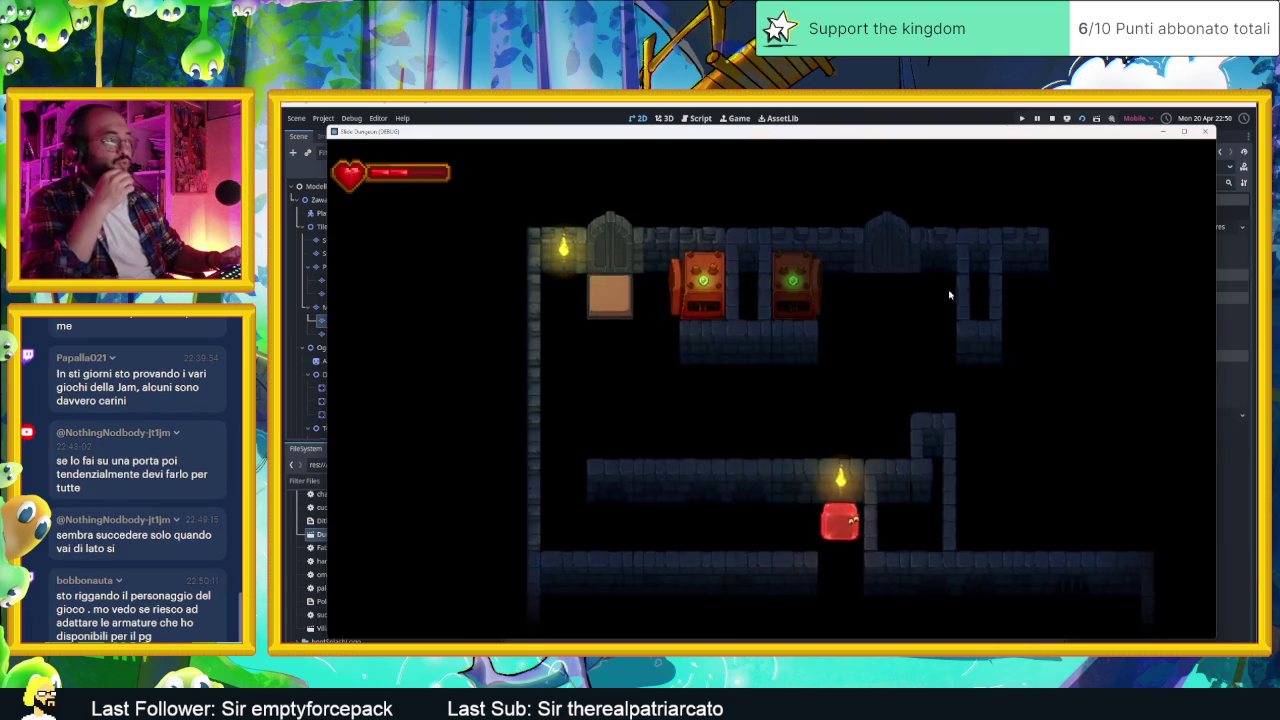
Step: Guide the slime to the top room, top door, middle corridor and left wall, then stop the game
key(Left)
key(Up)
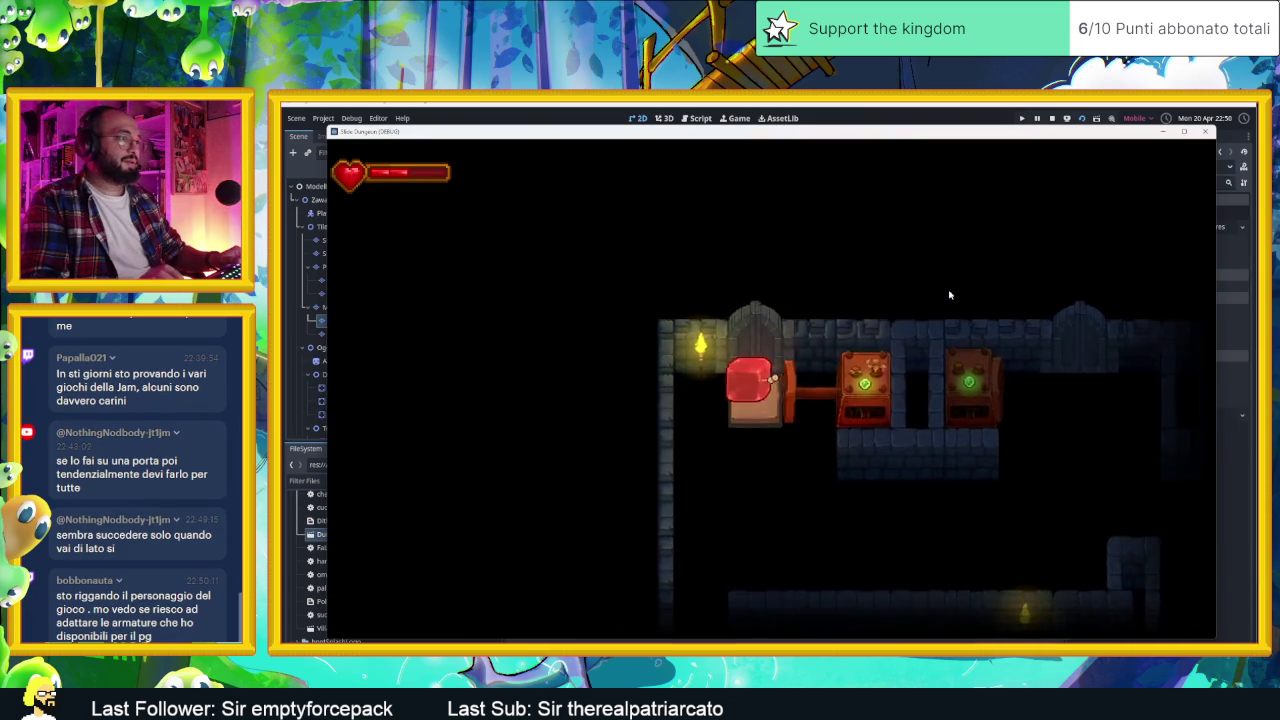
key(Down)
key(Right)
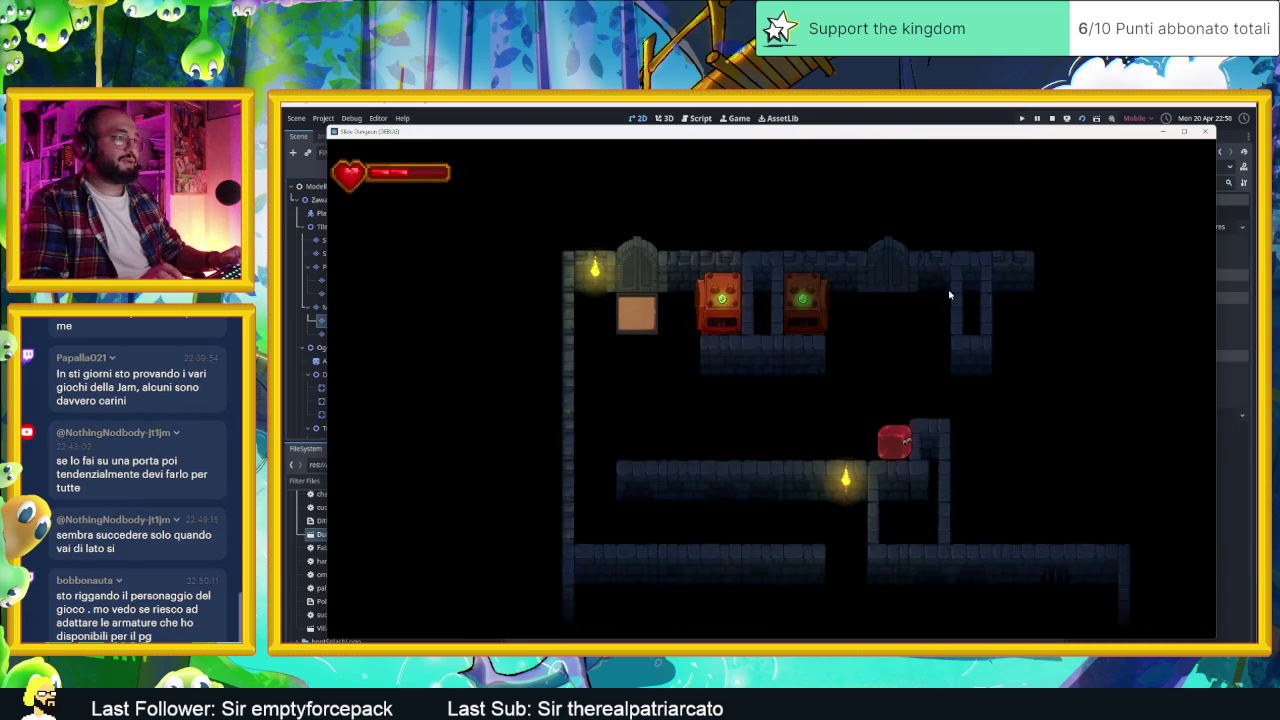
key(Up)
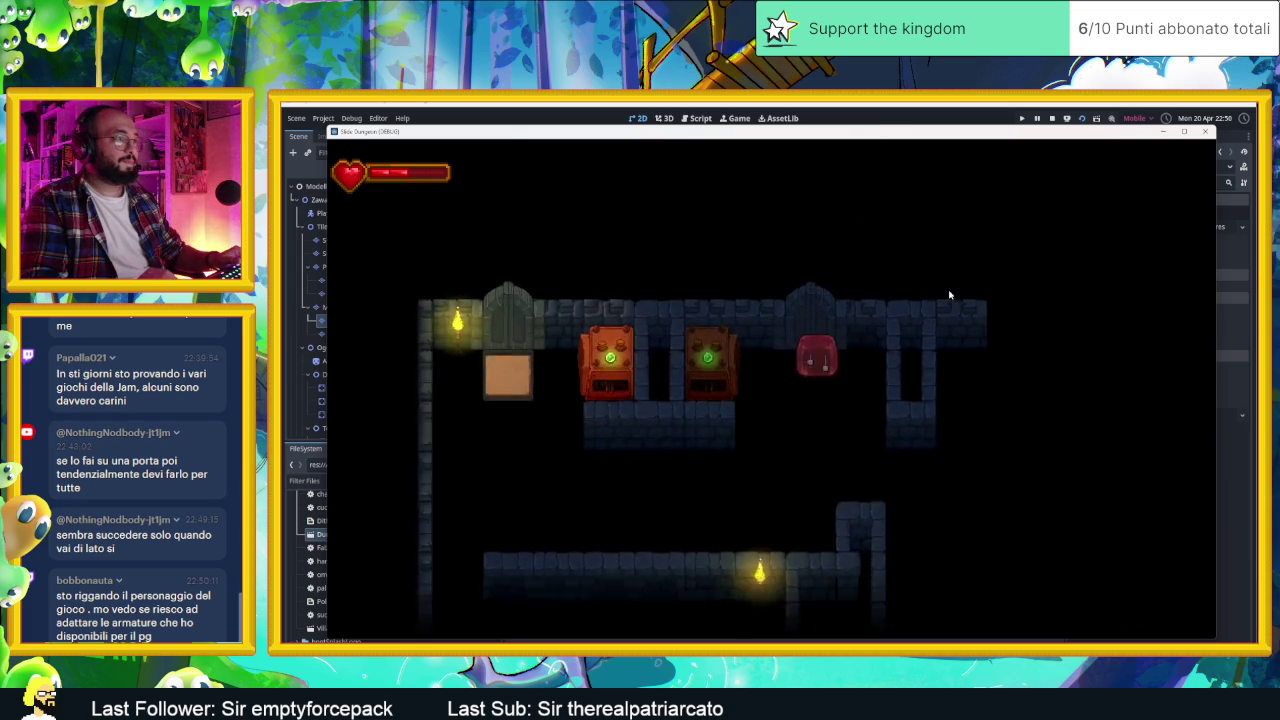
key(Down)
key(Up)
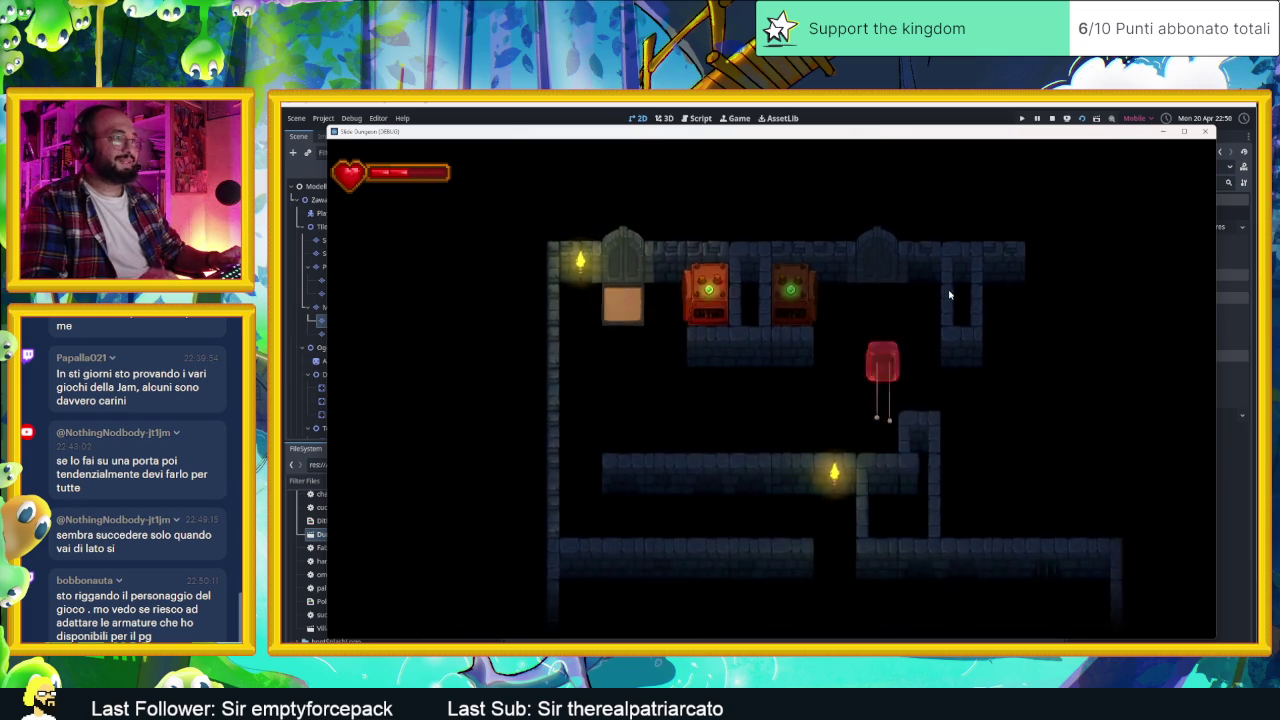
key(Left)
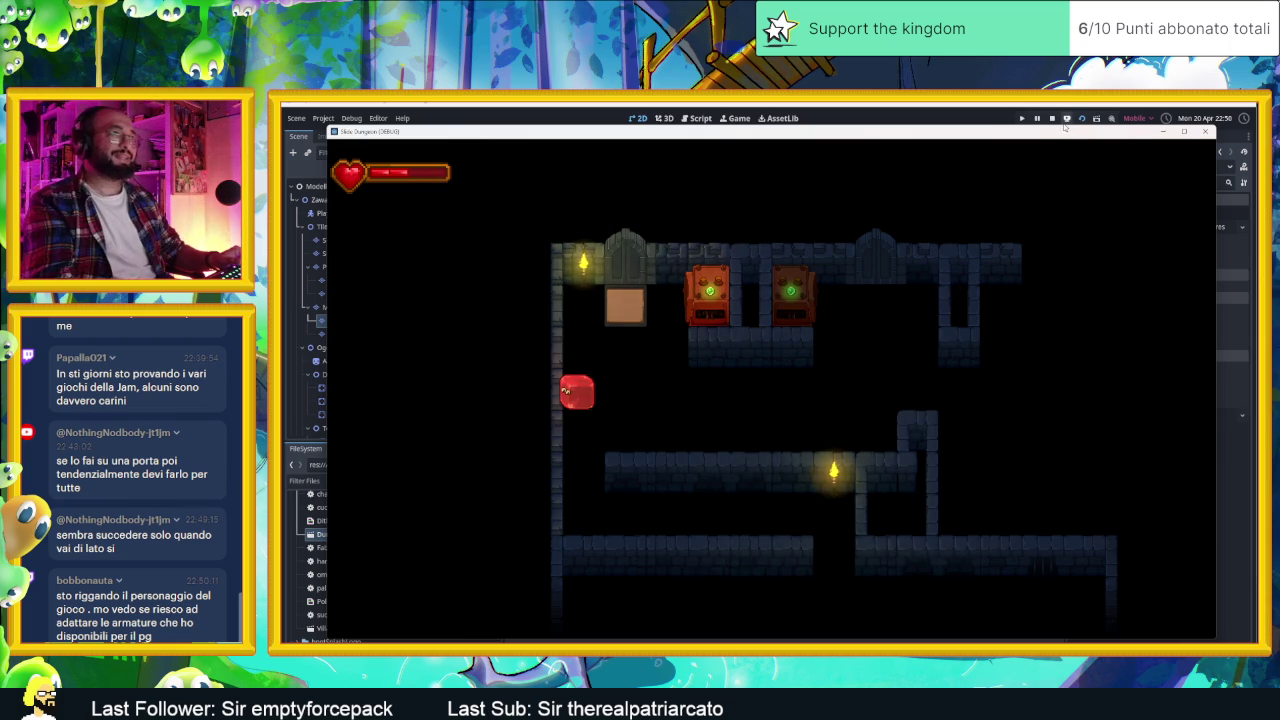
click(1052, 118)
drag(667, 274, 845, 332)
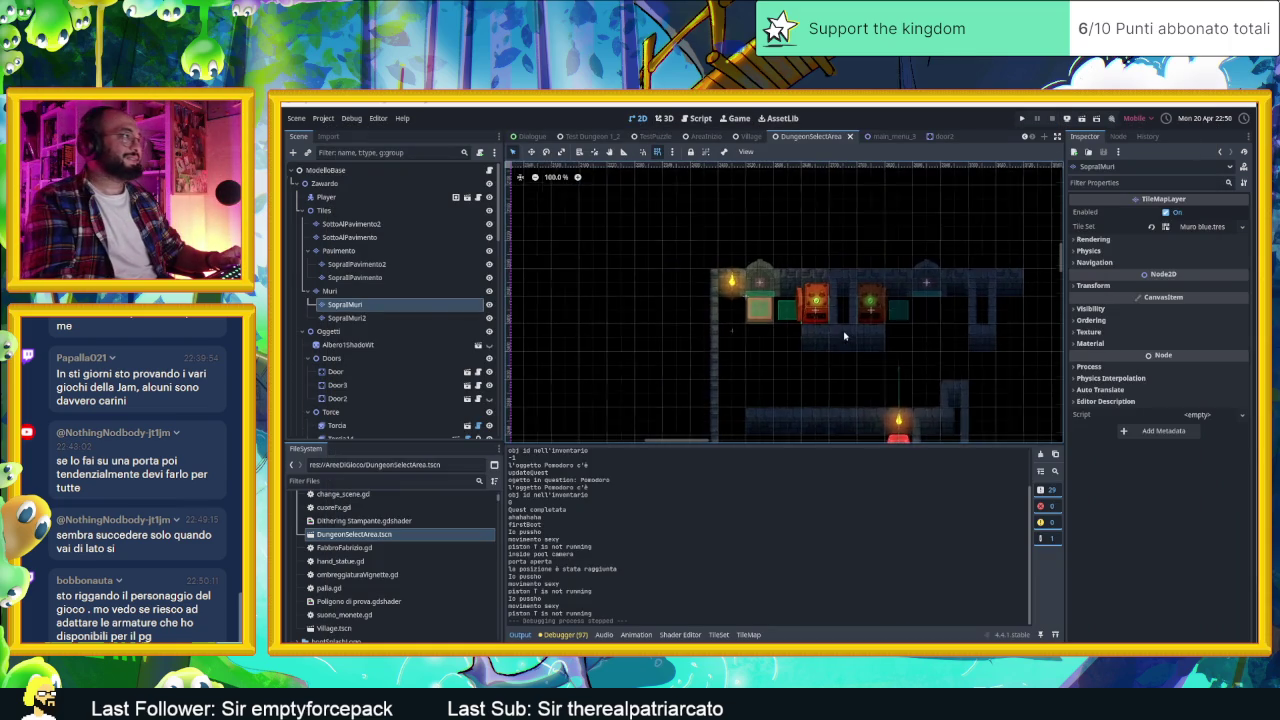
Step: On the Pavimento layer, choose the Matonelle Full Random terrain
click(340, 250)
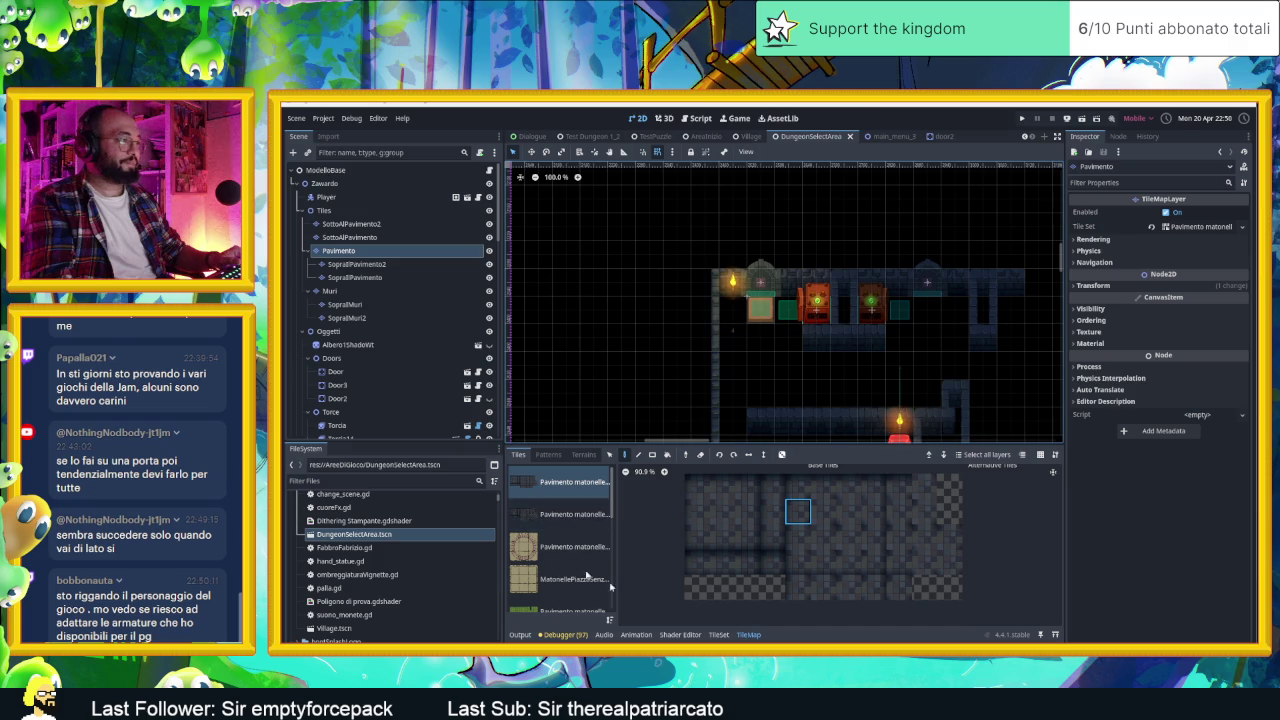
scroll(577, 545, down, 1)
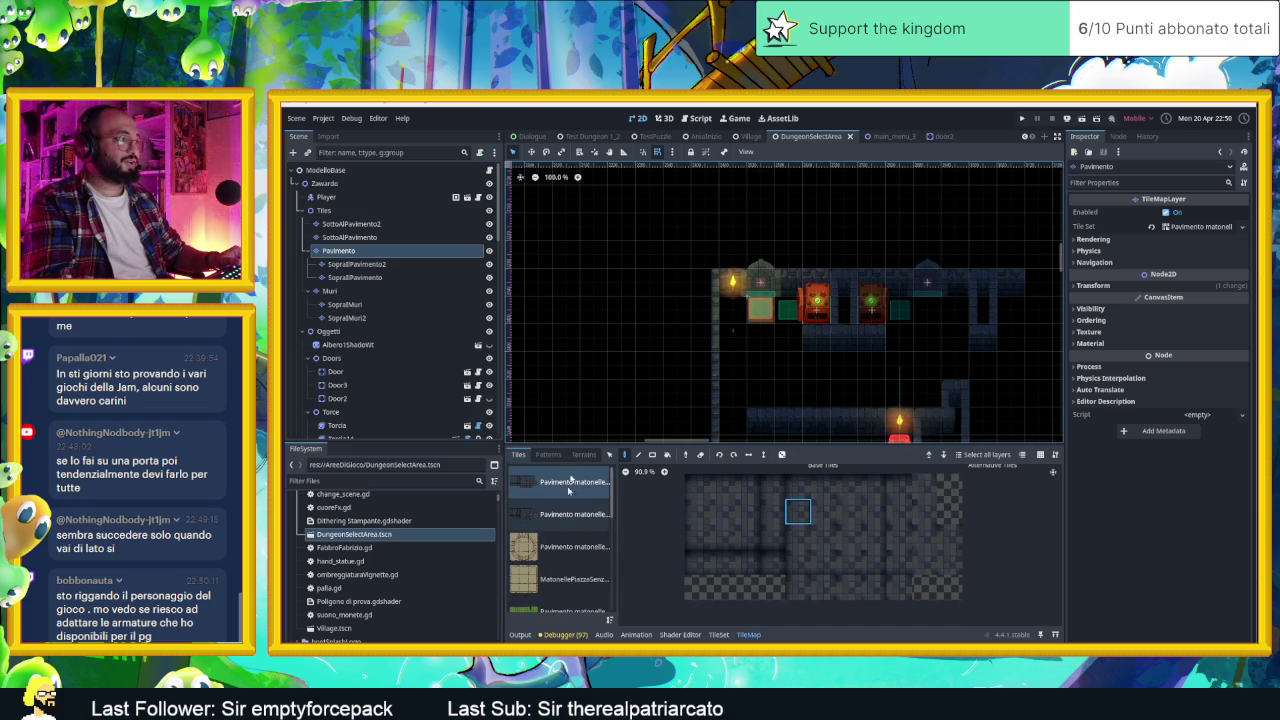
click(583, 454)
click(567, 533)
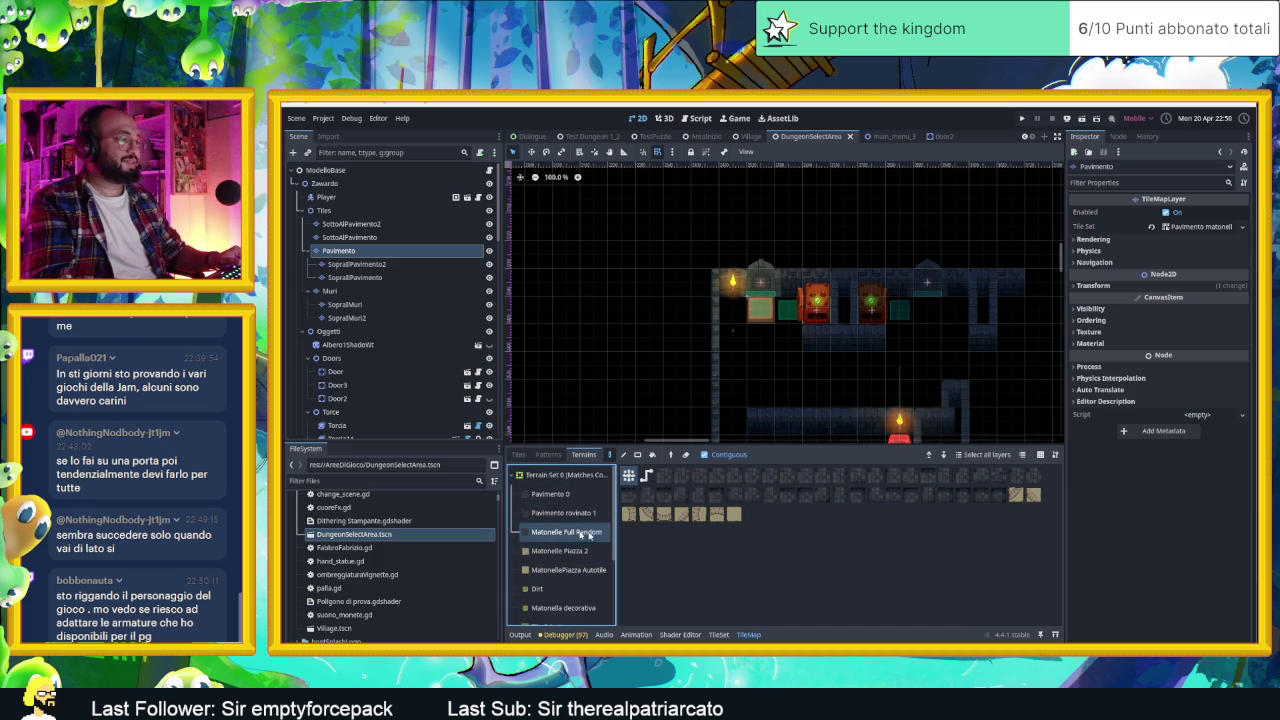
Step: Paint the top-left room floor and a lower corridor strip, then return to the Select tool
click(735, 312)
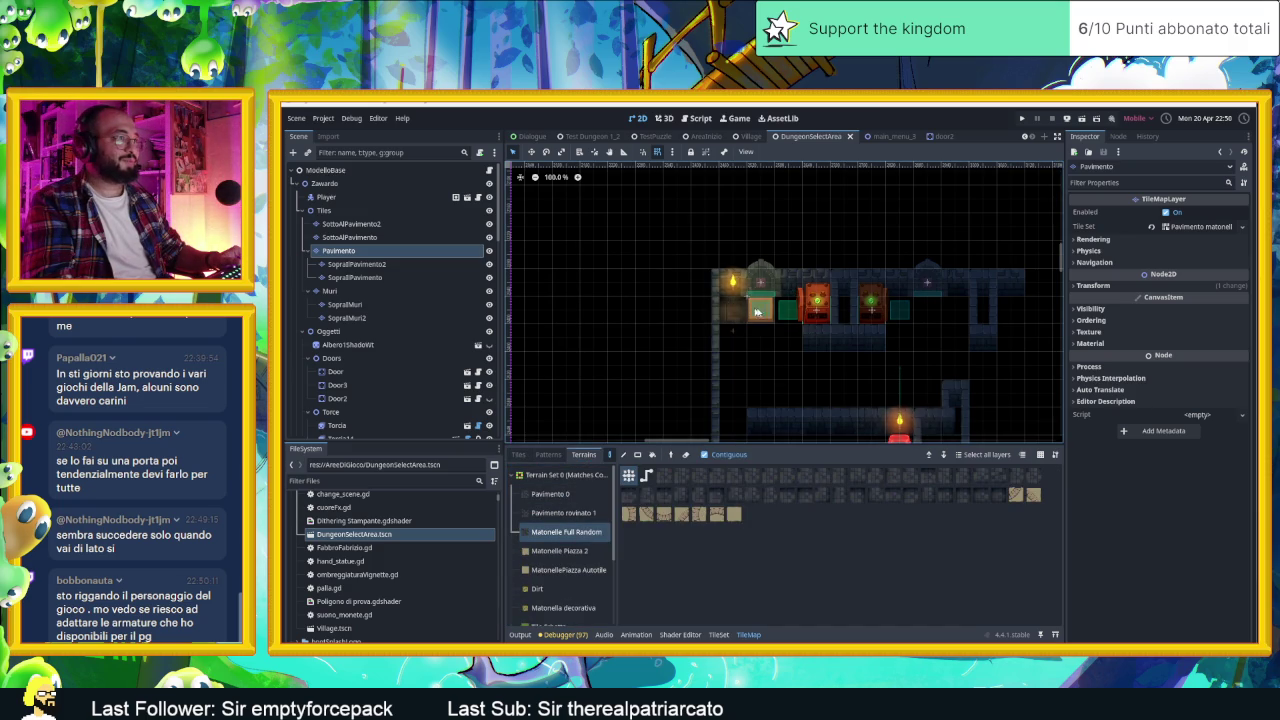
click(812, 313)
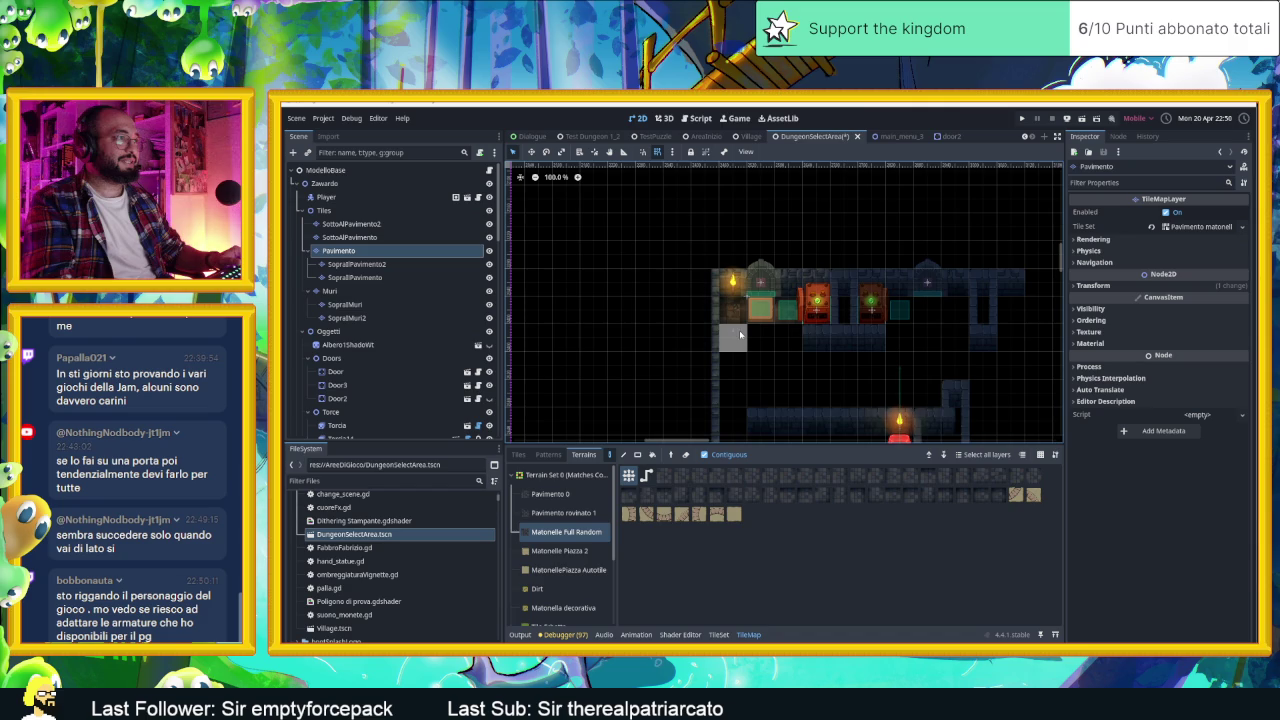
mouse_move(741, 336)
mouse_down()
mouse_move(795, 342)
mouse_move(741, 369)
mouse_move(765, 398)
mouse_move(930, 395)
mouse_move(895, 374)
mouse_up()
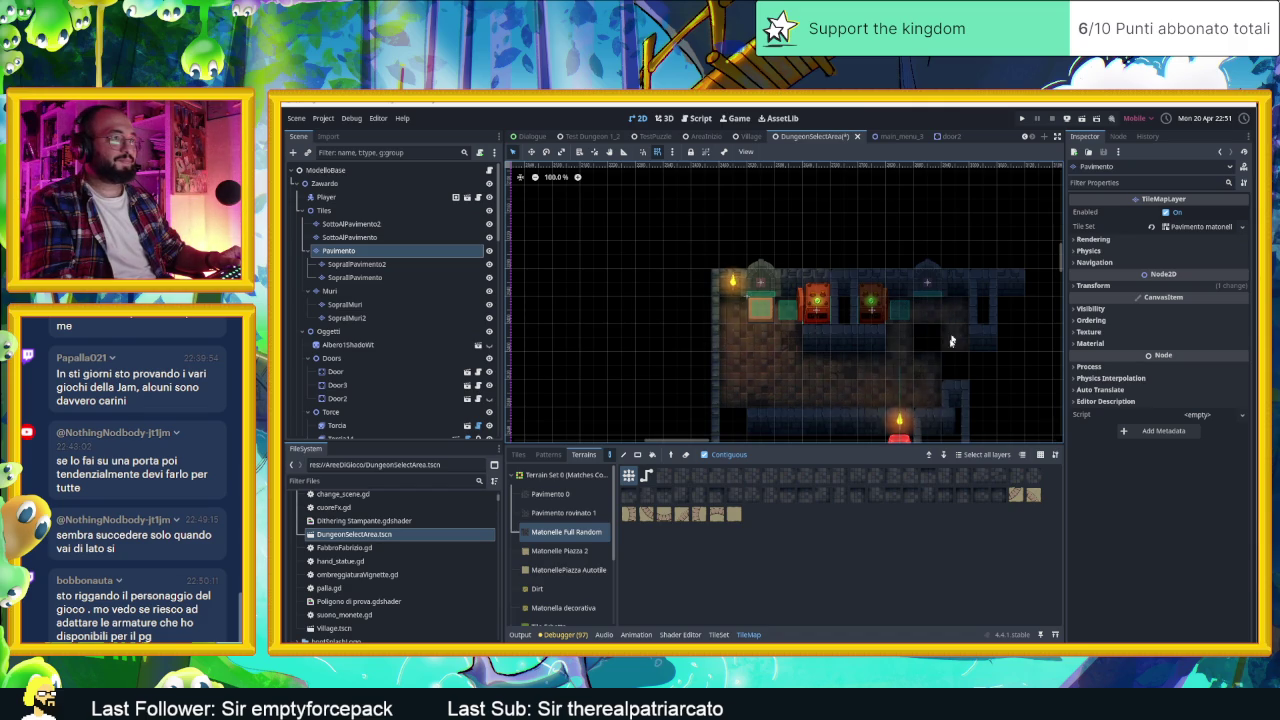
scroll(930, 345, down, 3)
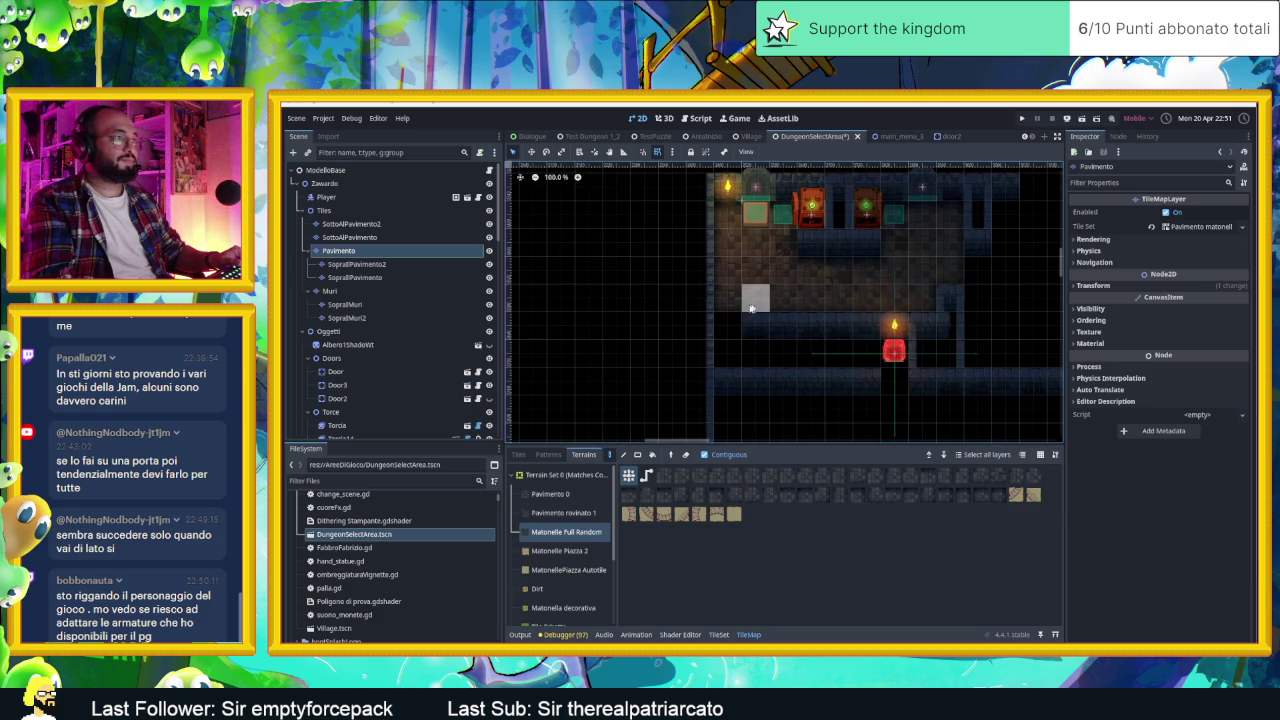
drag(728, 338, 870, 354)
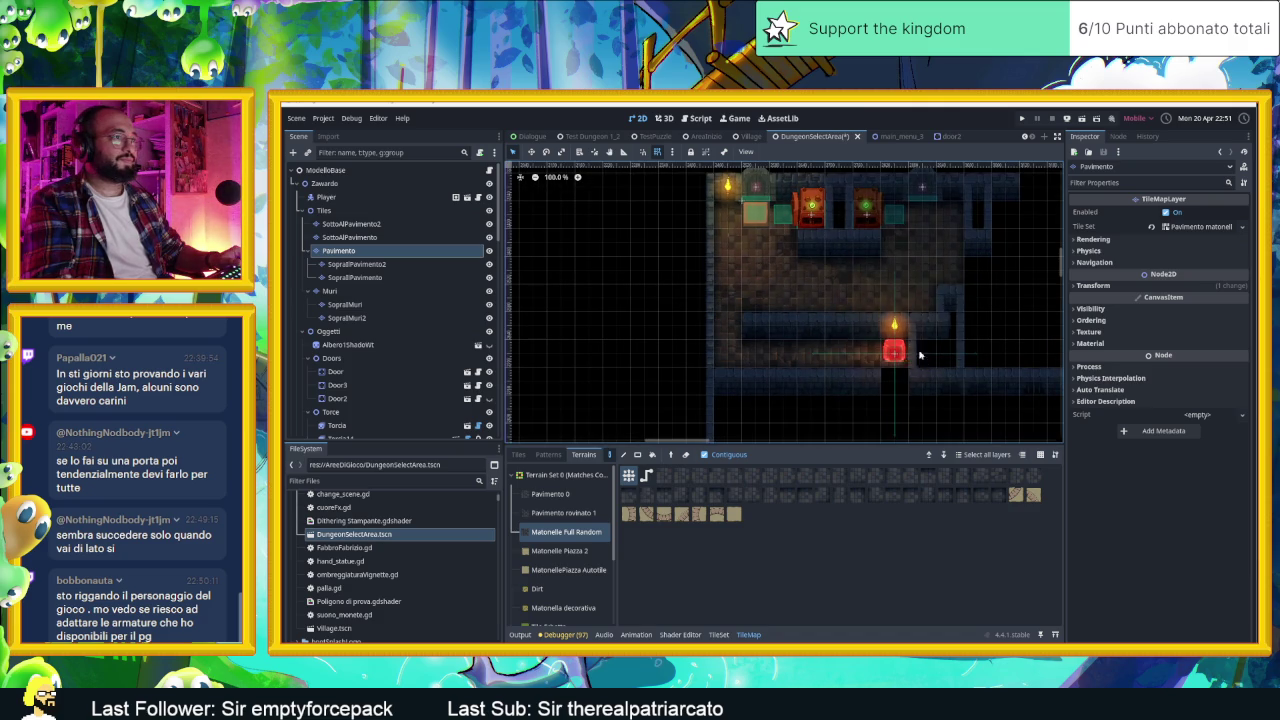
scroll(940, 334, up, 2)
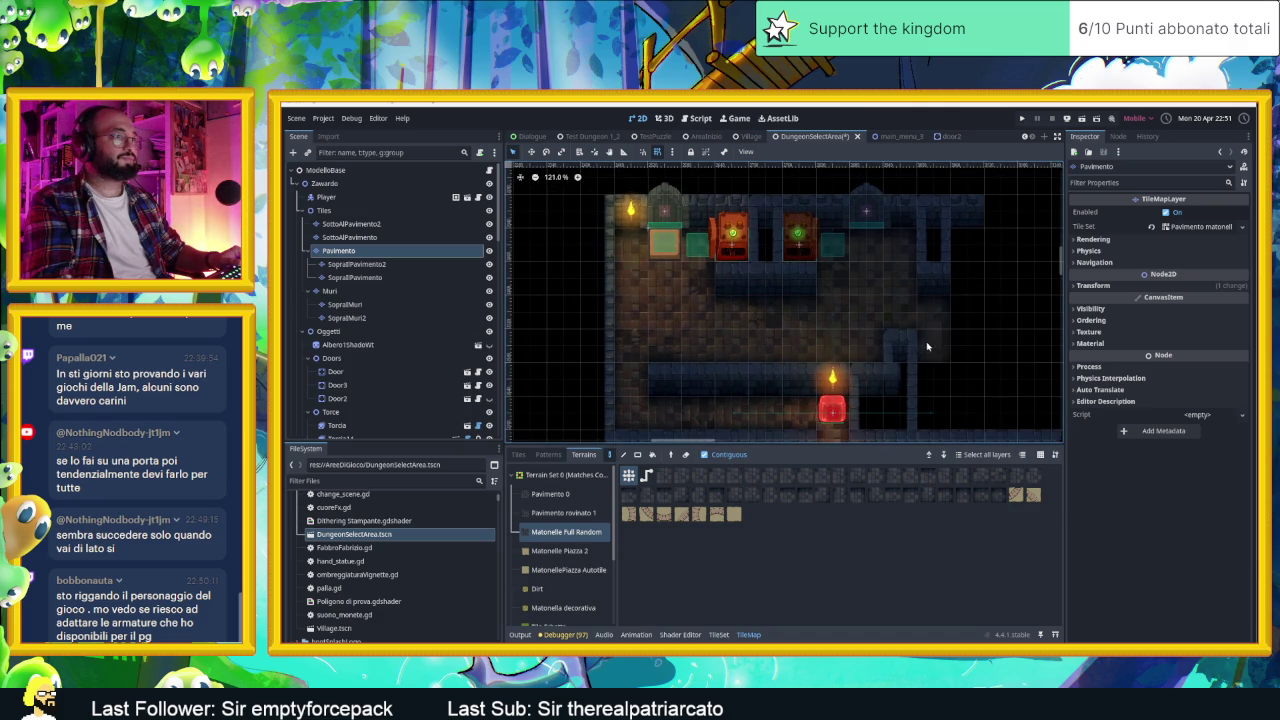
scroll(650, 280, up, 2)
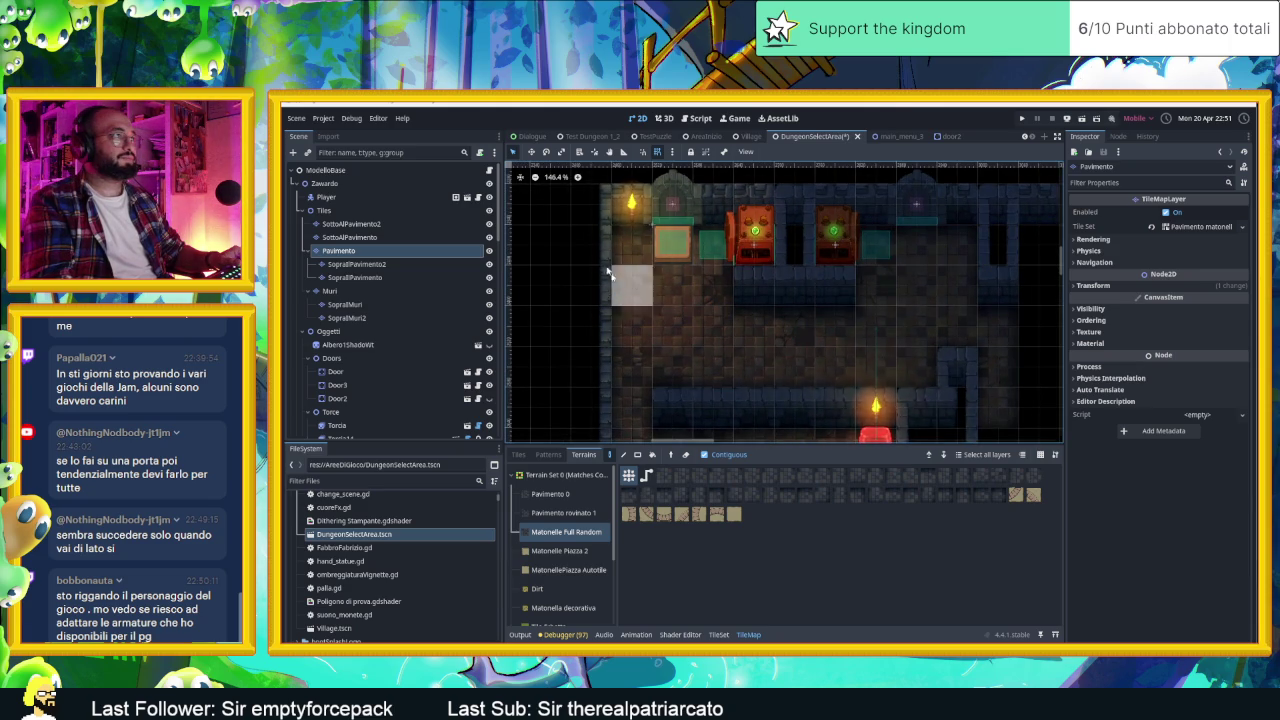
click(513, 152)
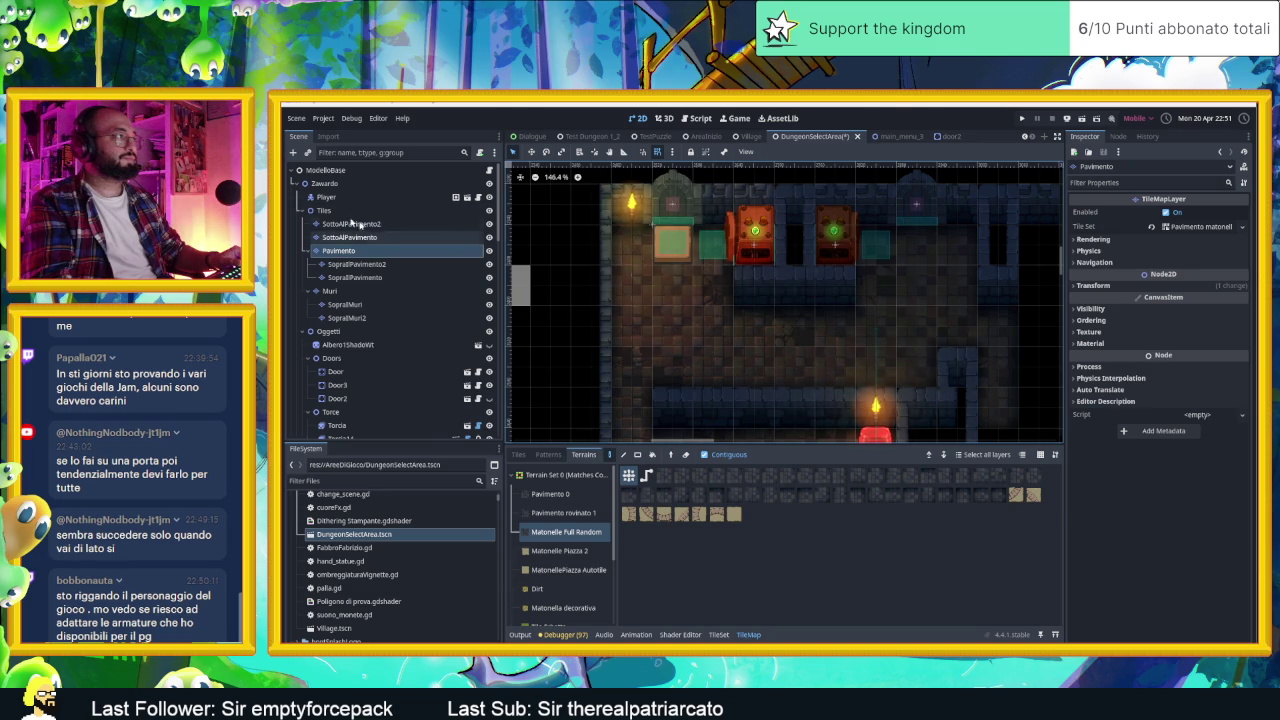
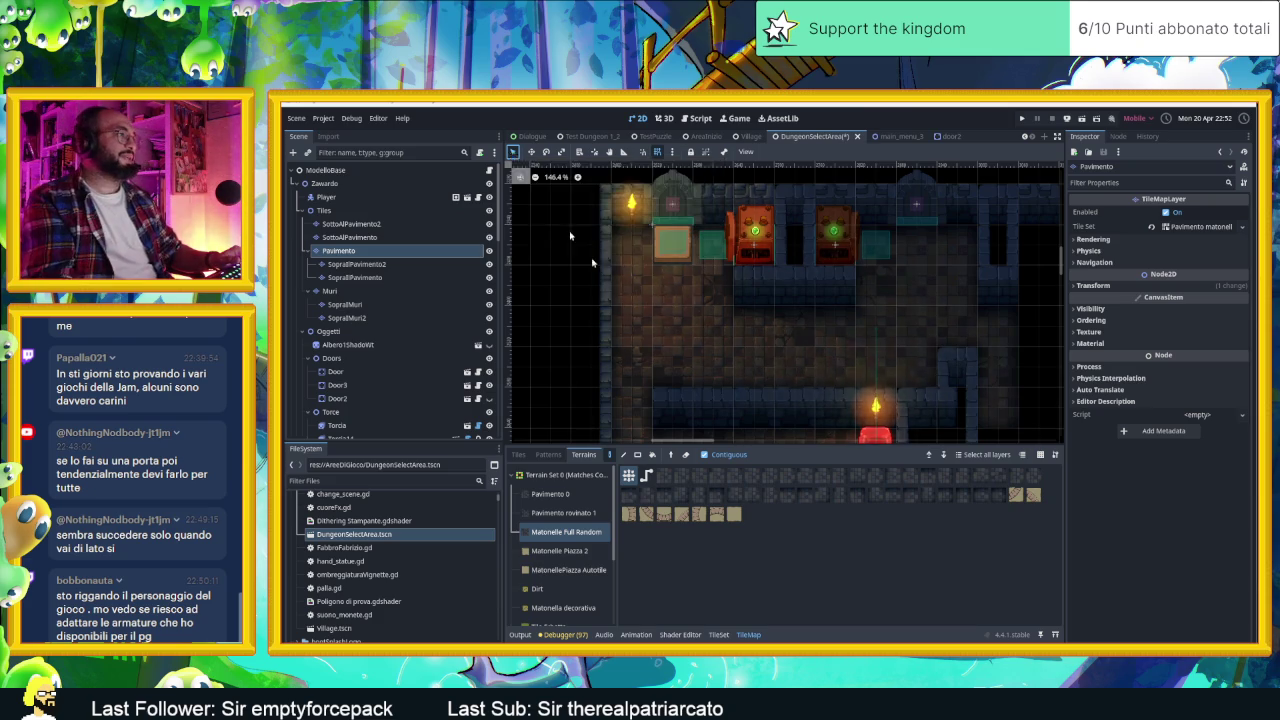
Step: Save the DungeonSelectArea scene with Ctrl+S, then select the Door node in the Scene dock
click(324, 183)
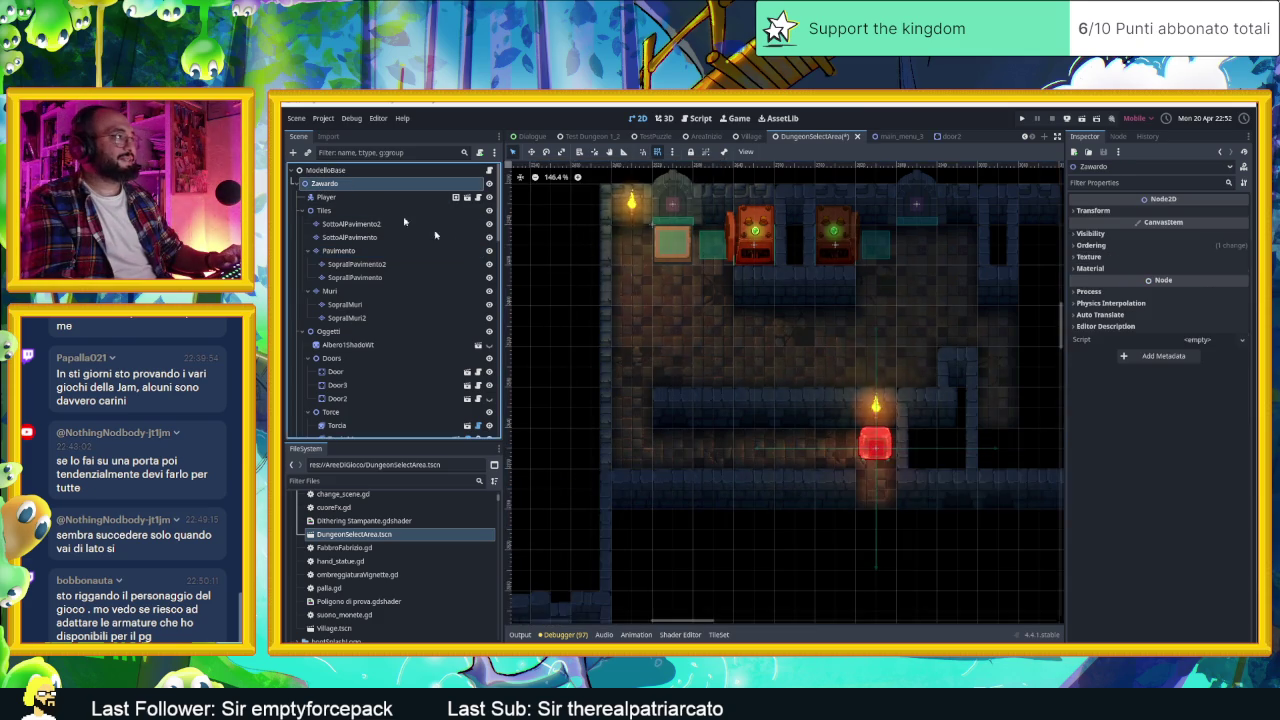
key(ctrl+s)
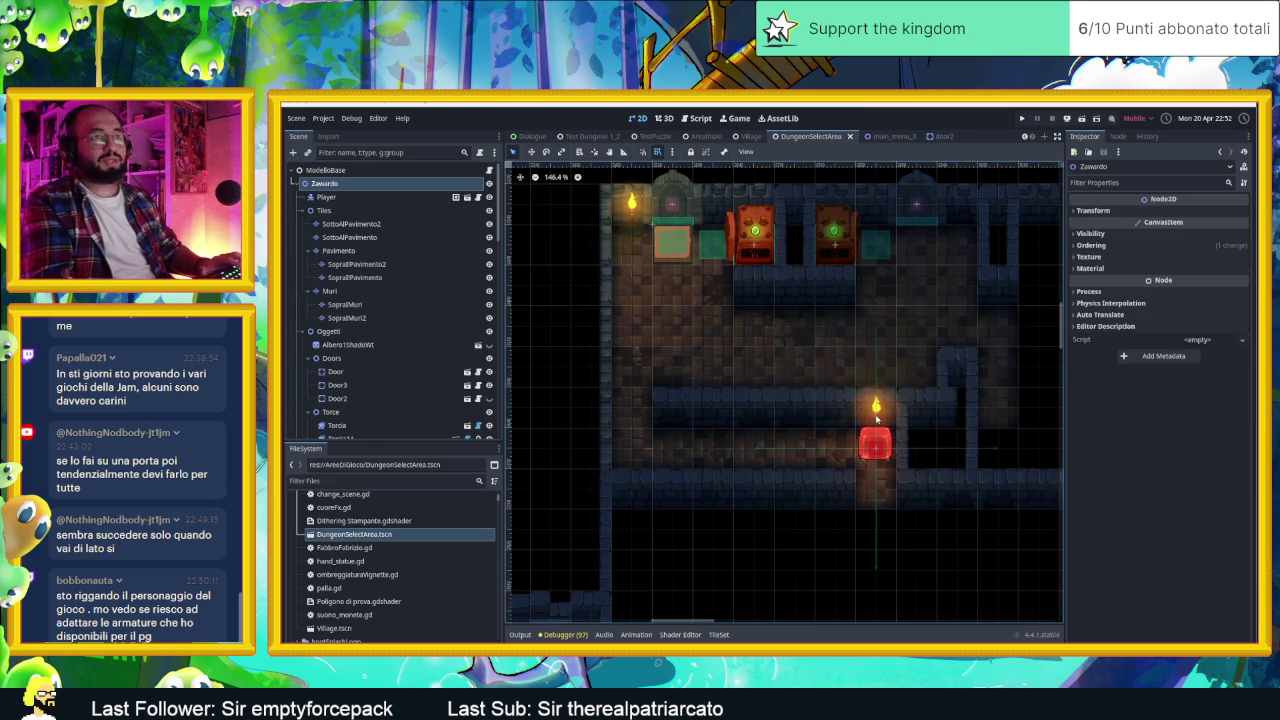
drag(924, 410, 896, 514)
scroll(878, 481, up, 3)
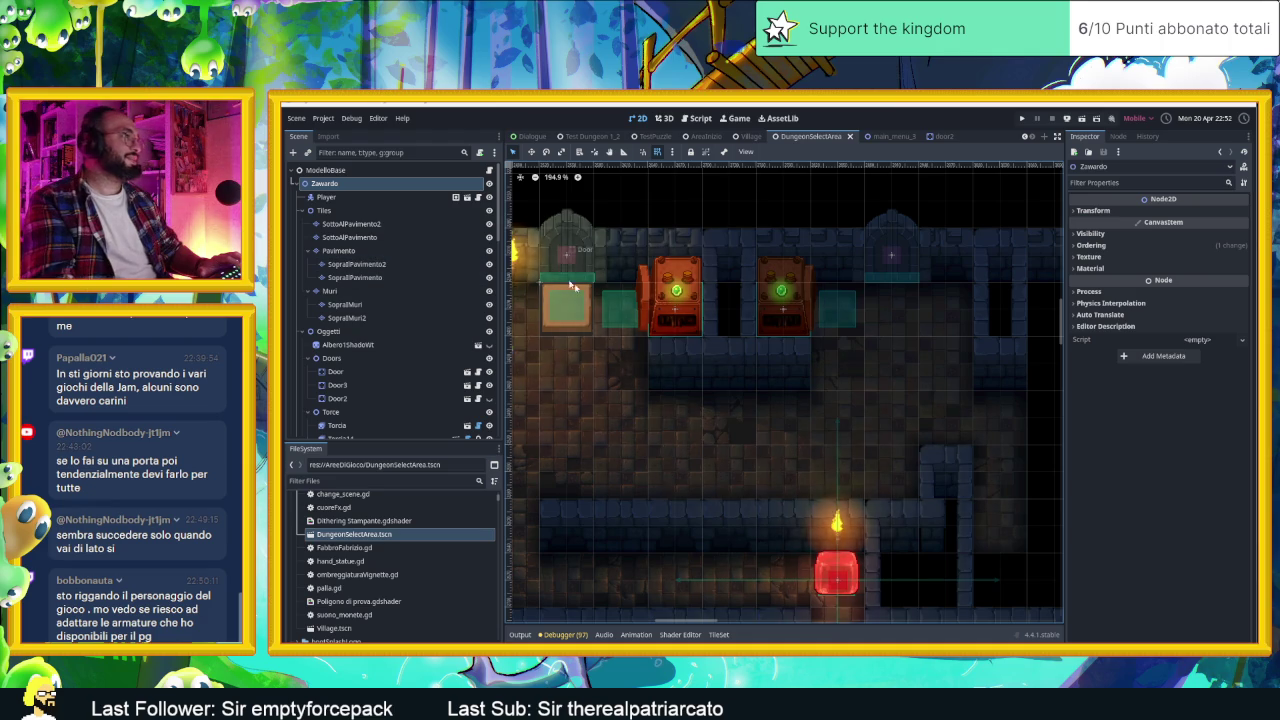
scroll(990, 492, down, 5)
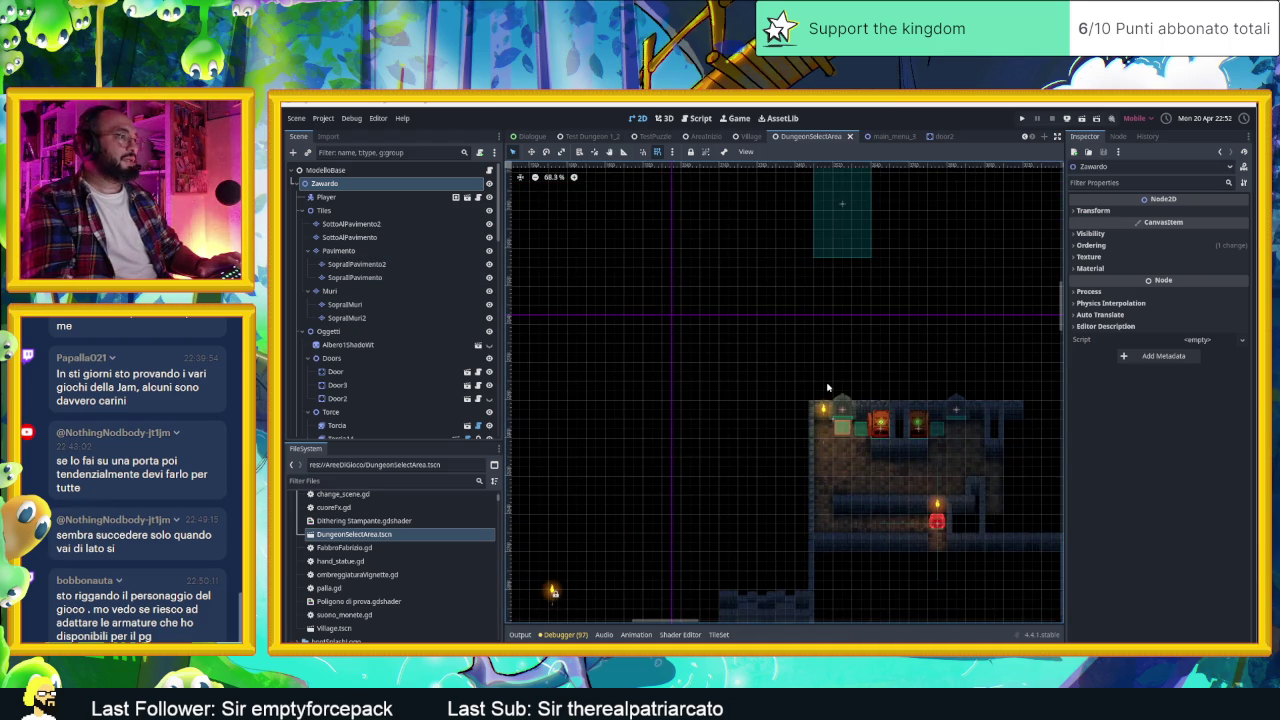
click(359, 376)
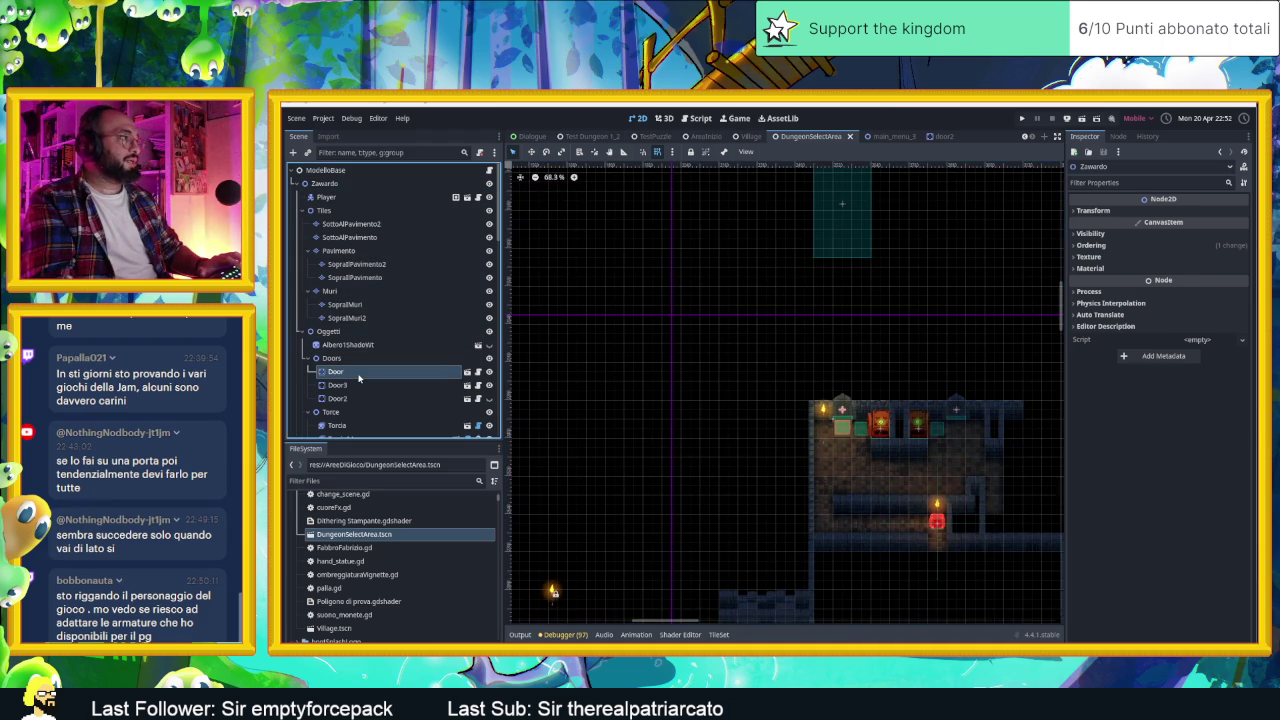
Step: Clear the PressurePlate key from the old Door2 node
click(416, 399)
click(1153, 213)
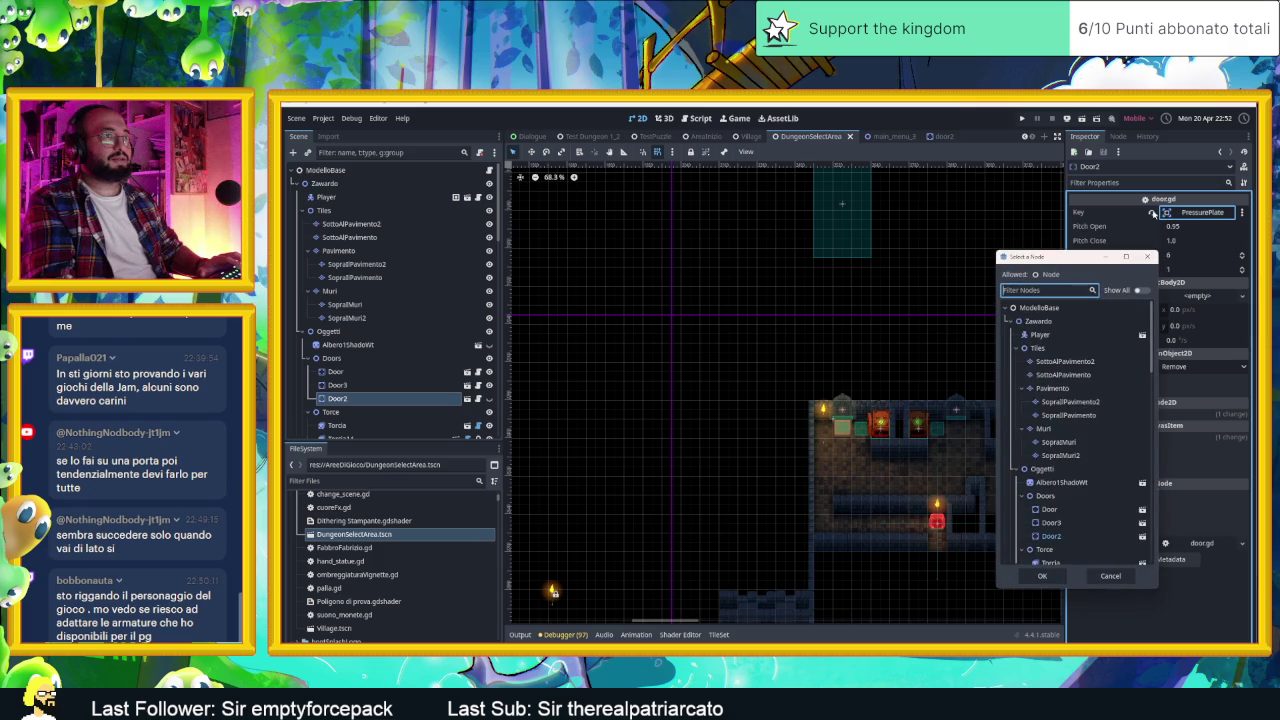
click(1147, 257)
click(1151, 213)
scroll(668, 357, up, 5)
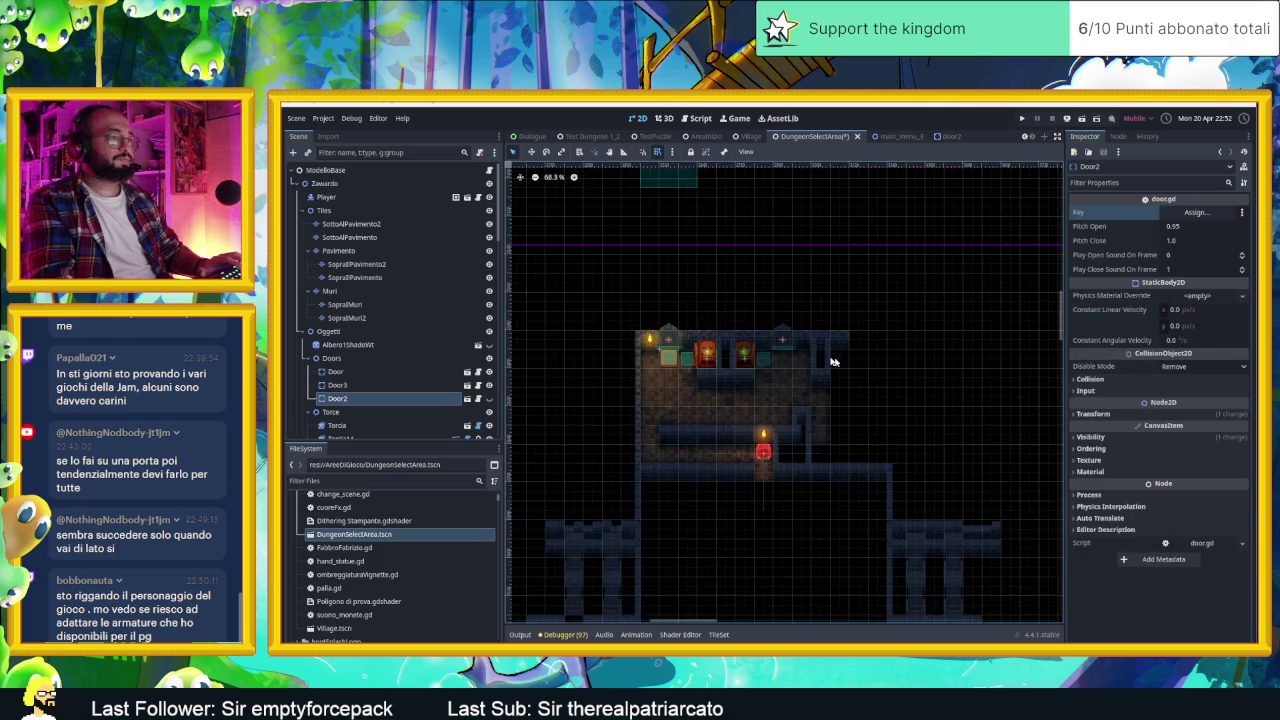
scroll(668, 357, up, 5)
click(668, 311)
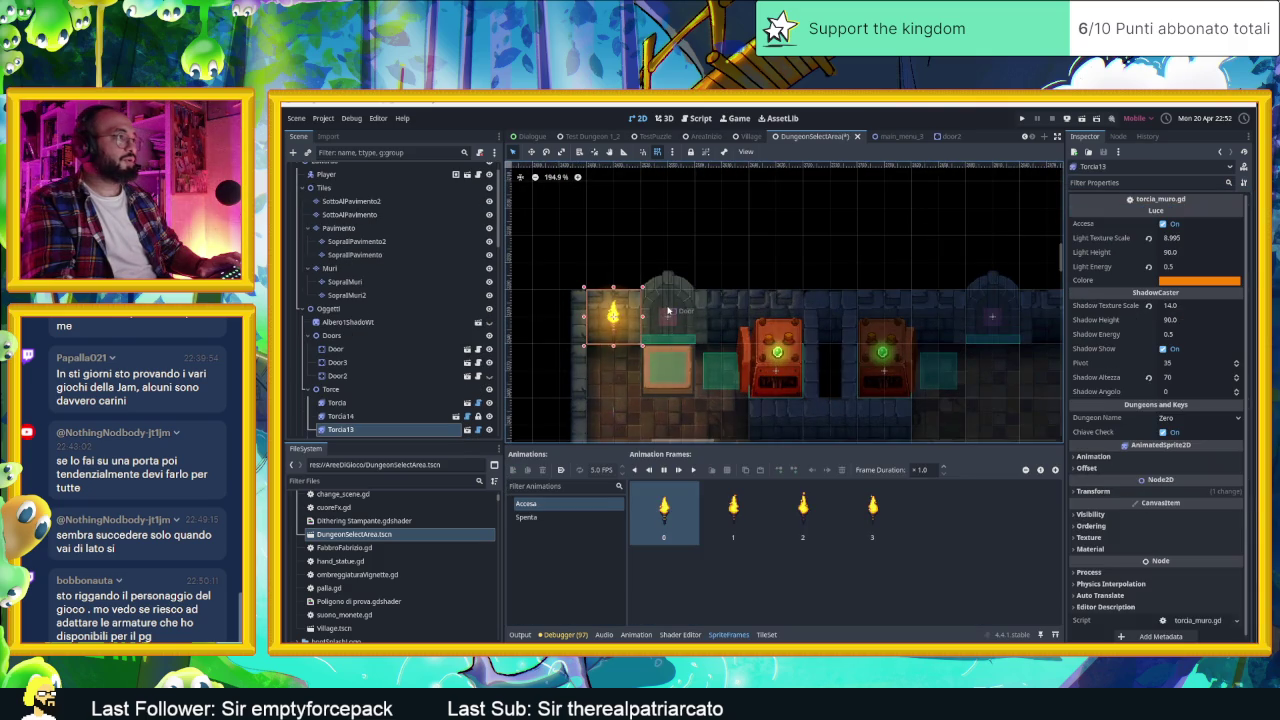
Step: Delete the old Door2 node and rename Door3 to Door2
click(369, 349)
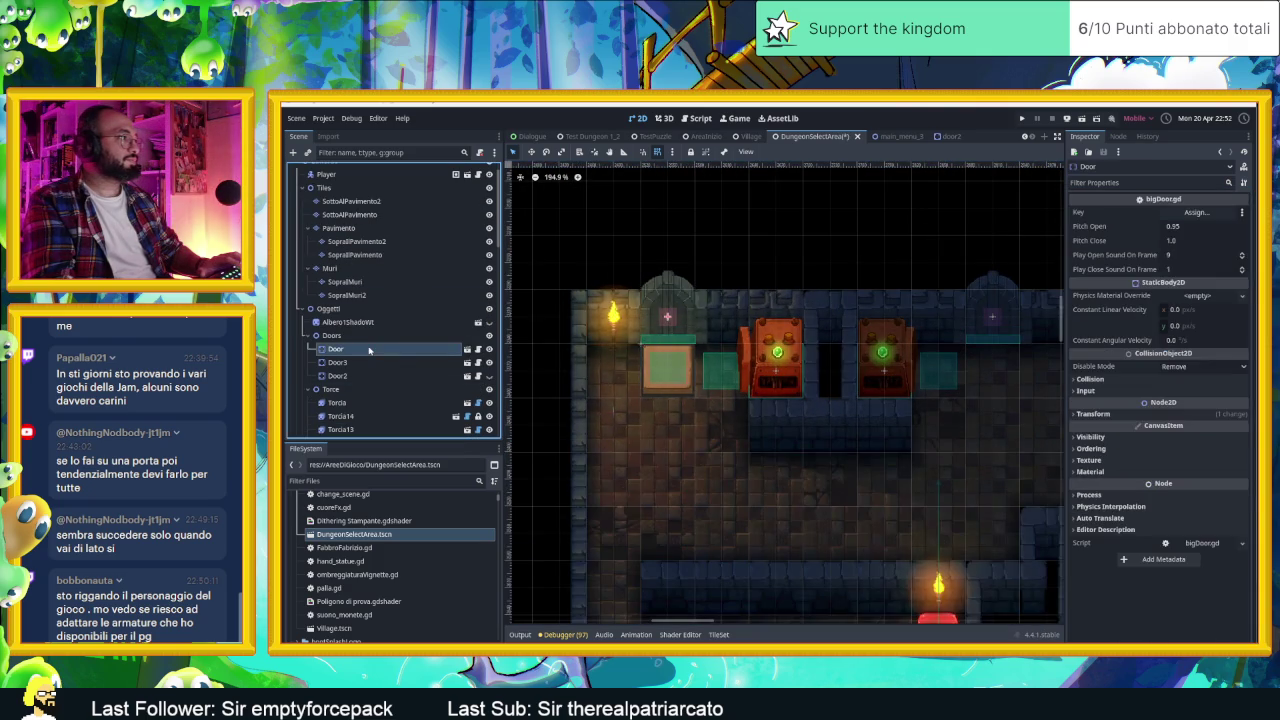
click(372, 364)
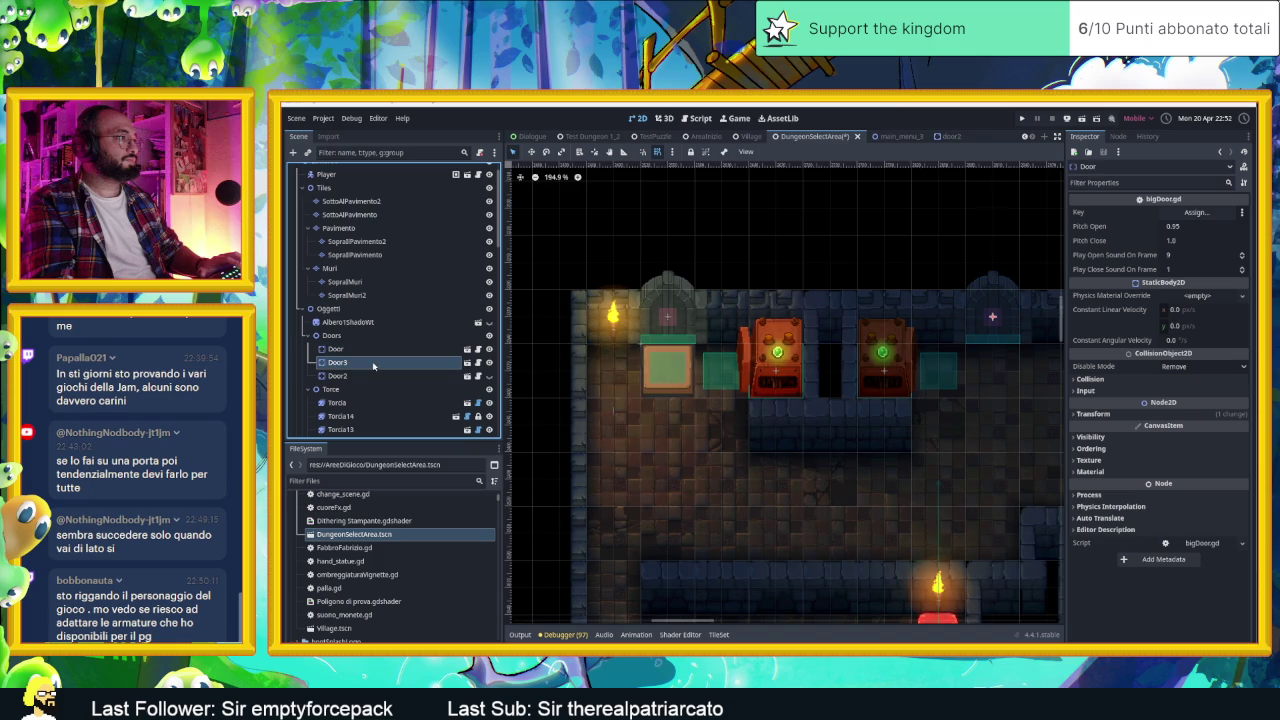
right_click(376, 376)
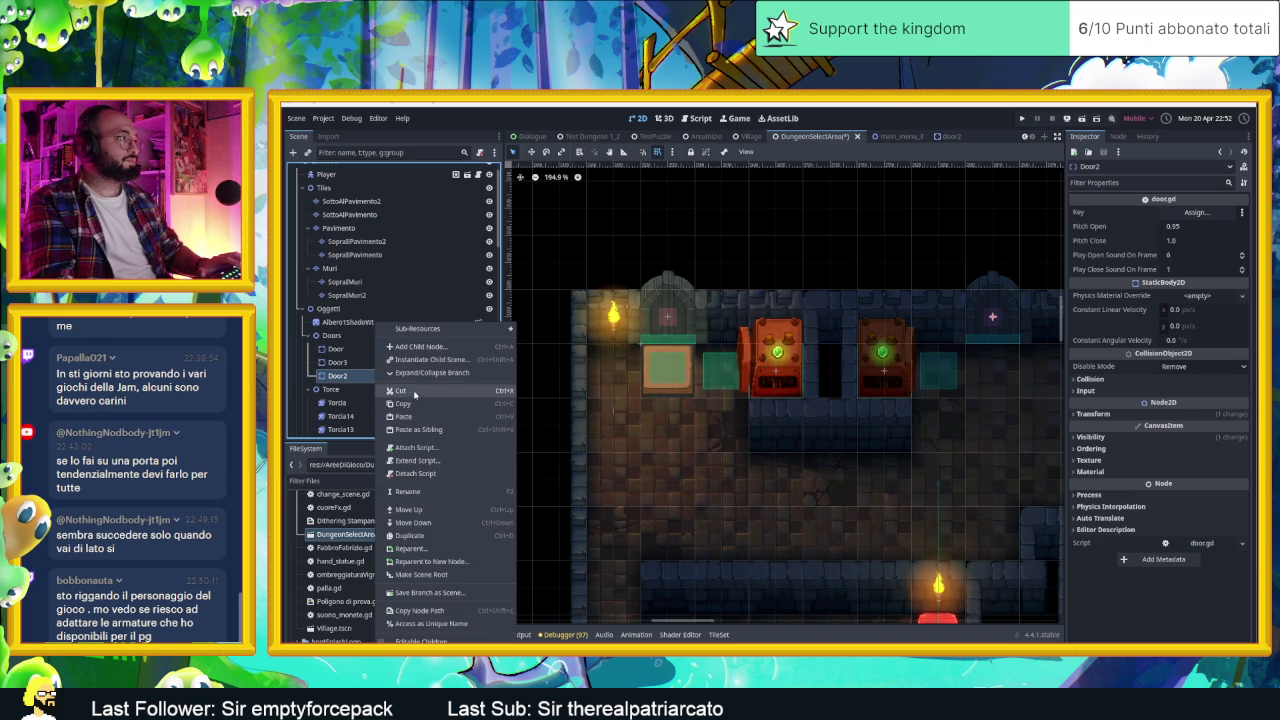
click(410, 391)
double_click(352, 362)
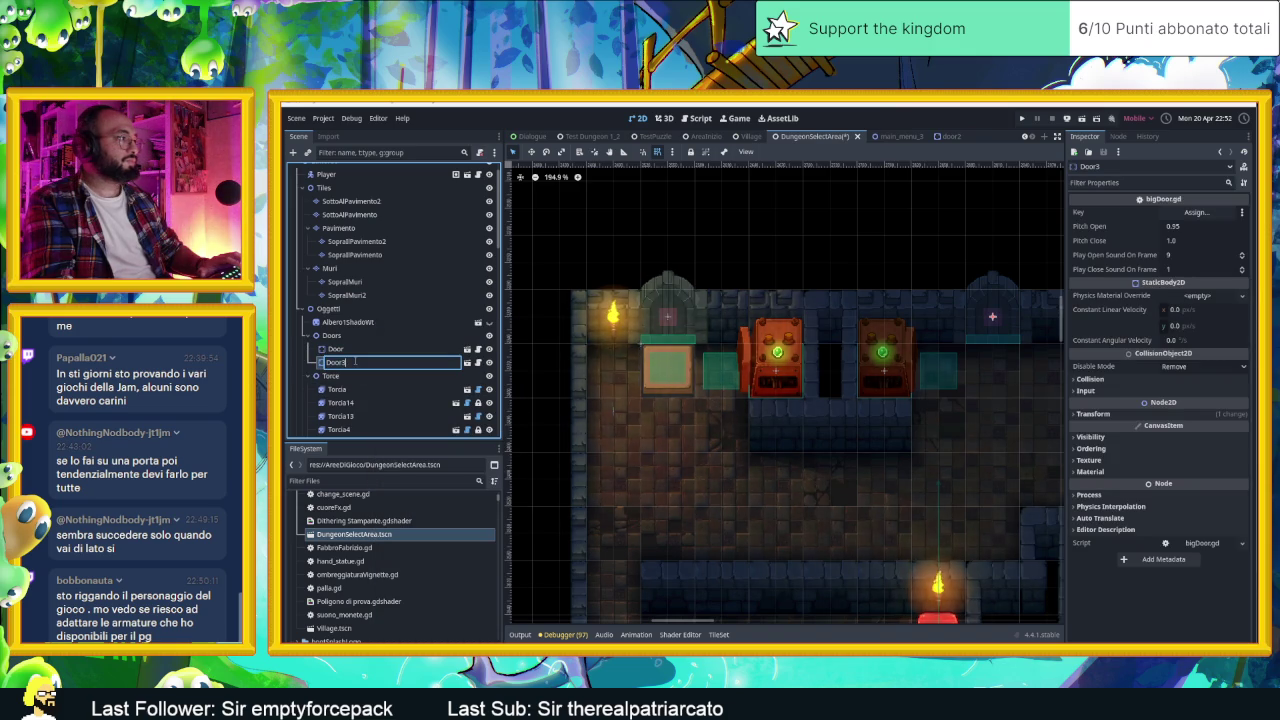
text(Door2)
key(Return)
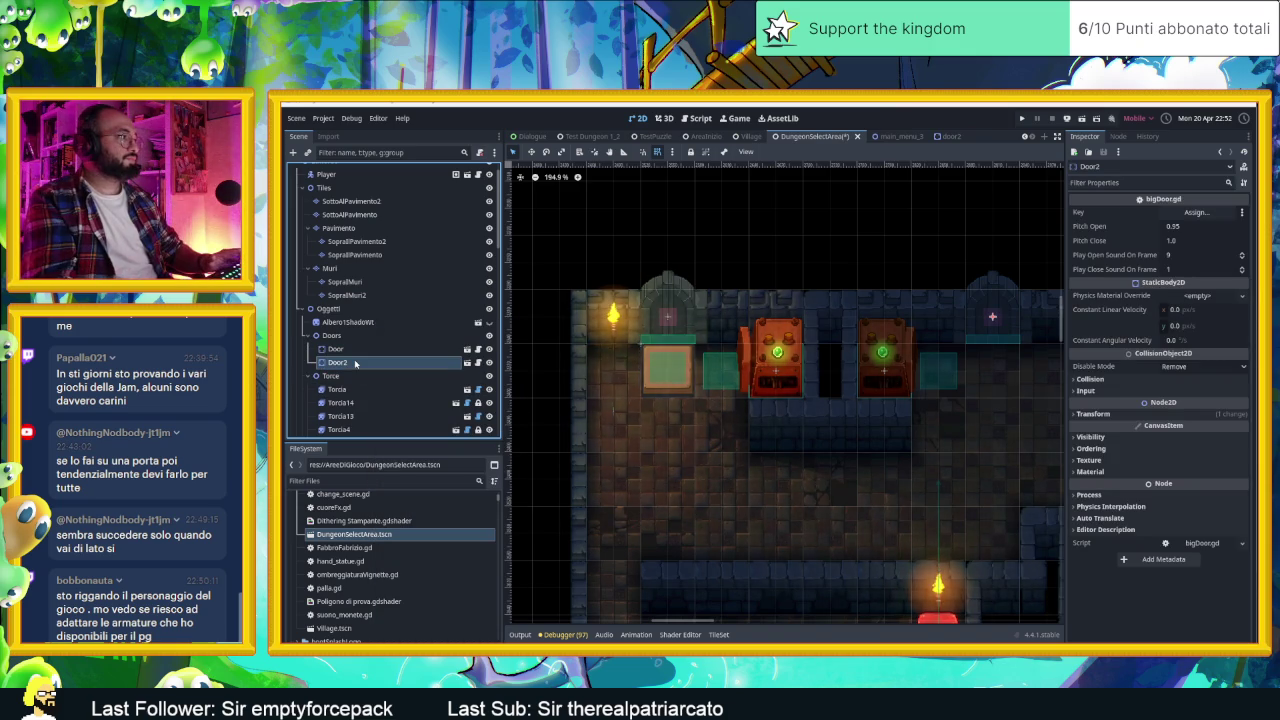
click(350, 349)
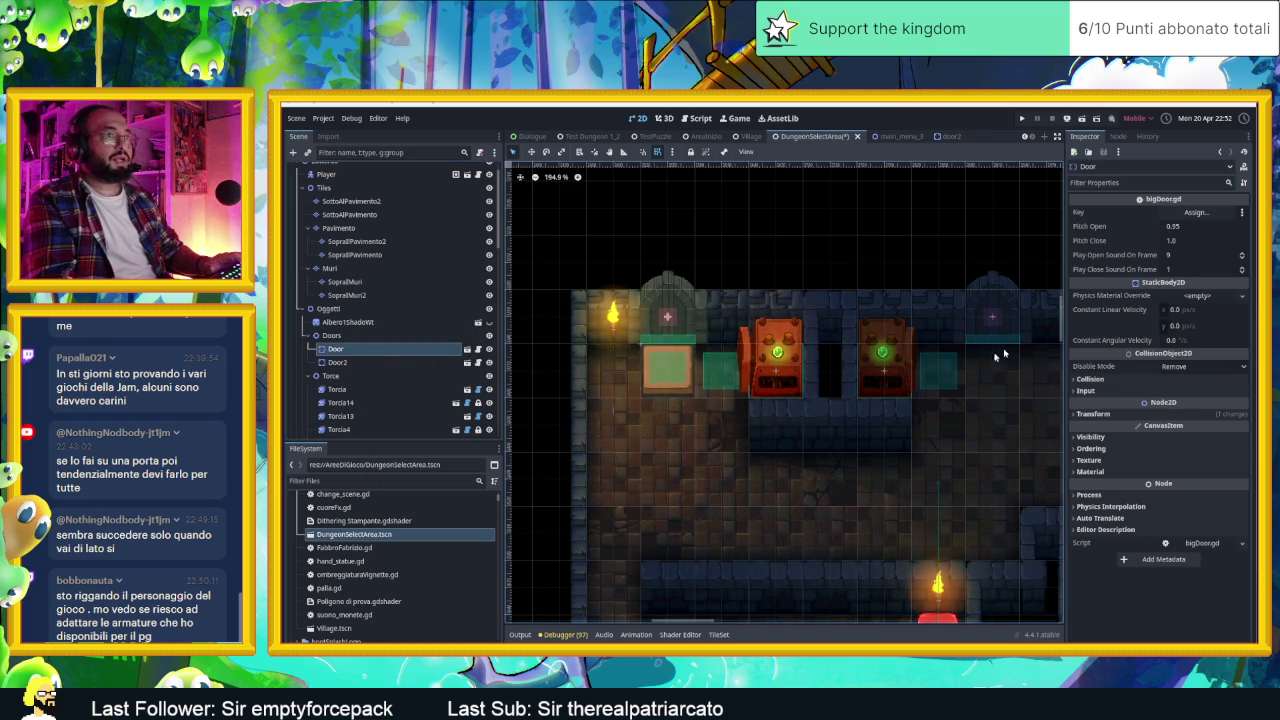
Step: Assign PressurePlate as the Door's key
click(1195, 212)
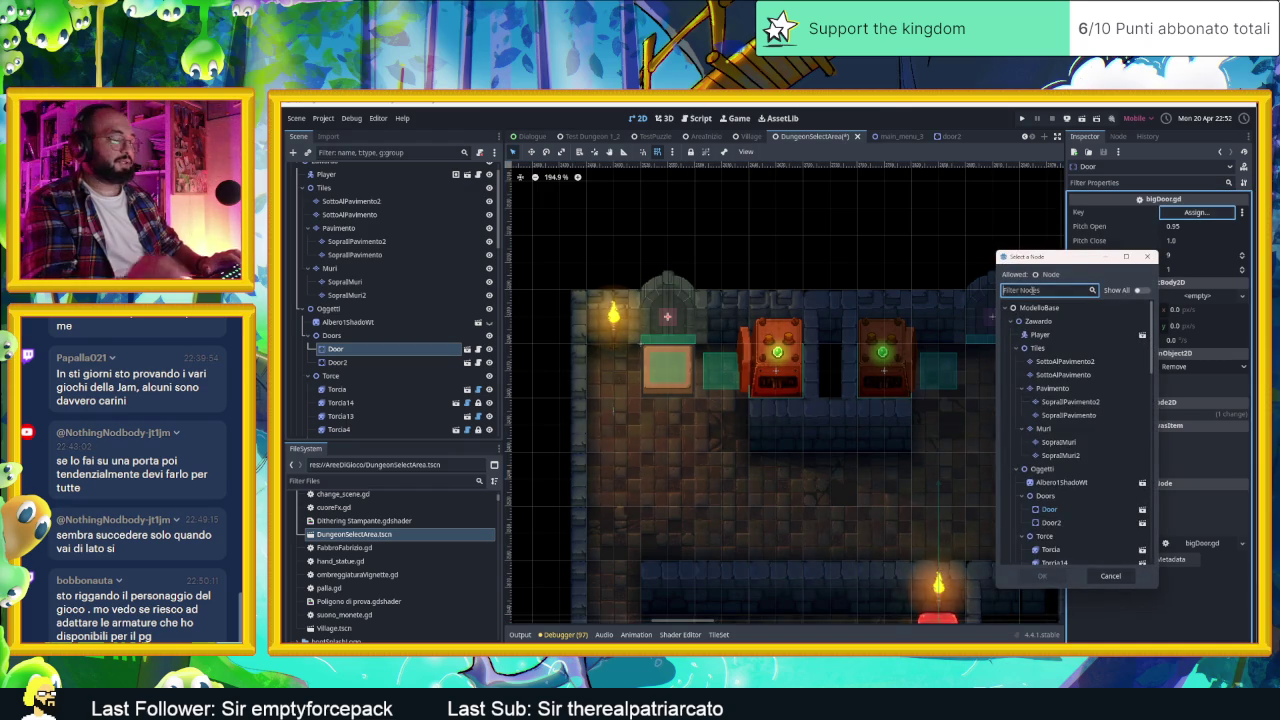
text(press)
double_click(1068, 366)
click(672, 362)
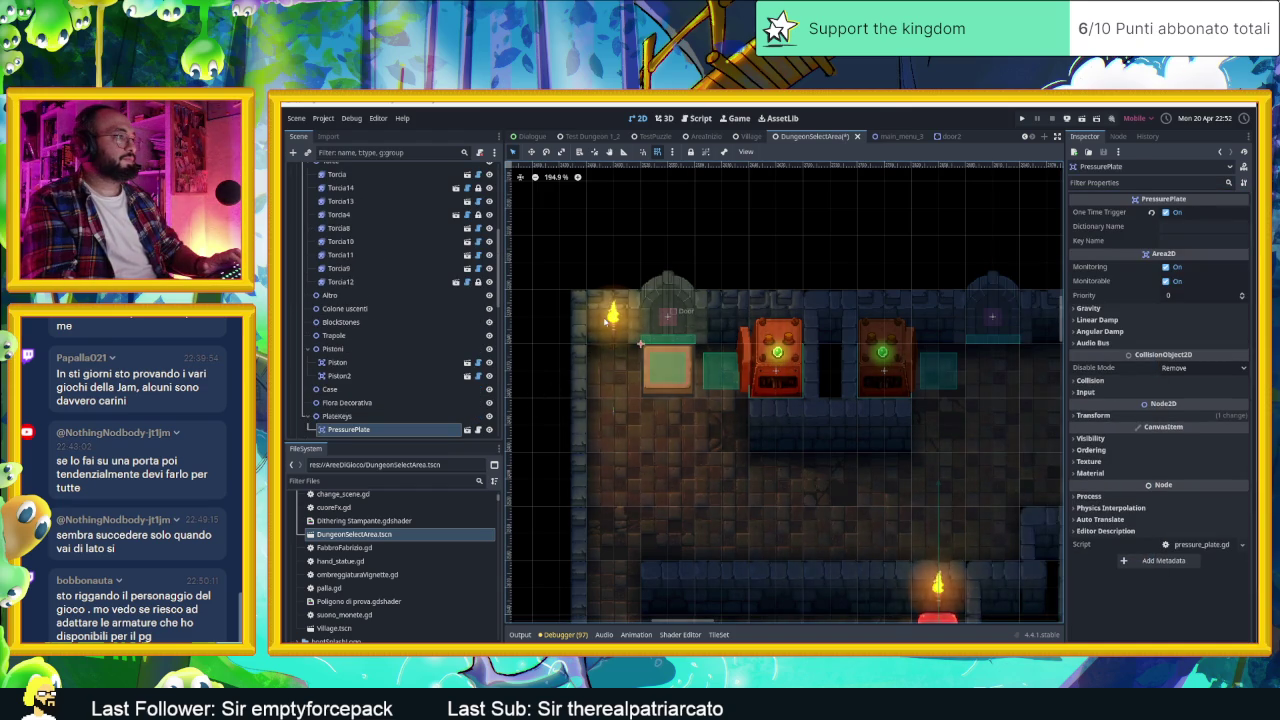
Step: Lock the Torcia13 torch so it cannot be moved
click(606, 320)
click(488, 201)
click(488, 201)
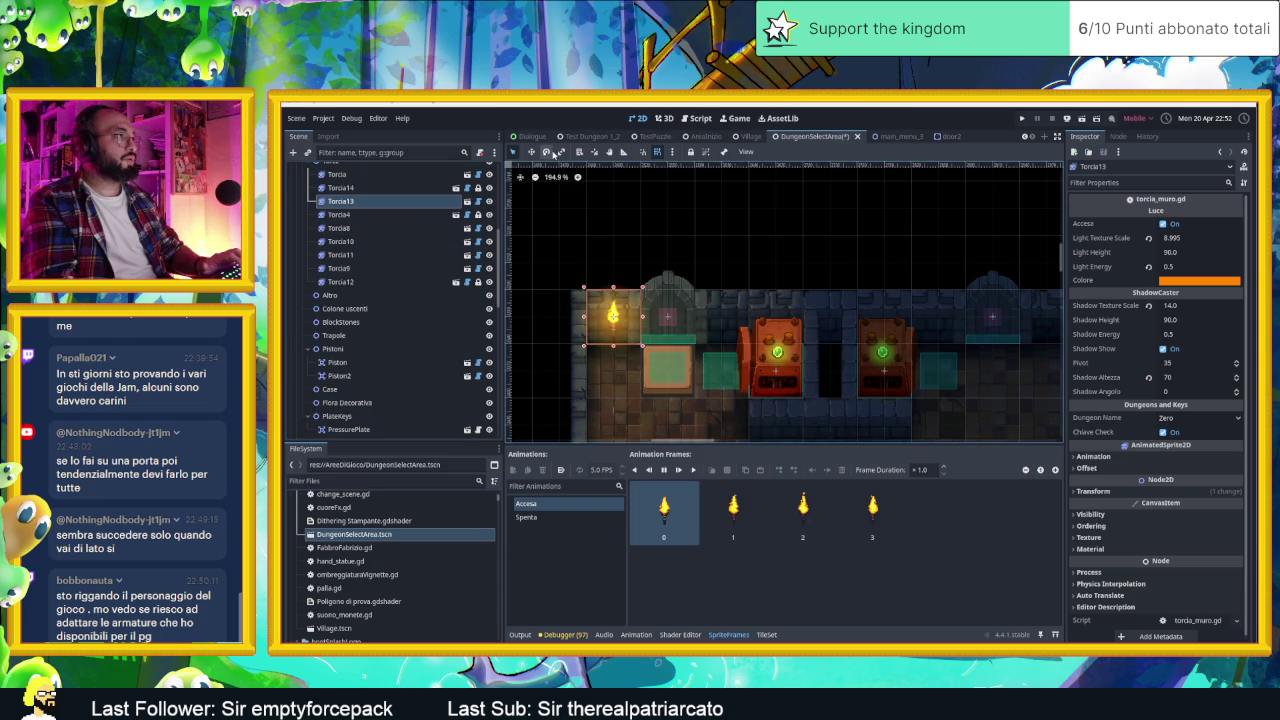
click(694, 151)
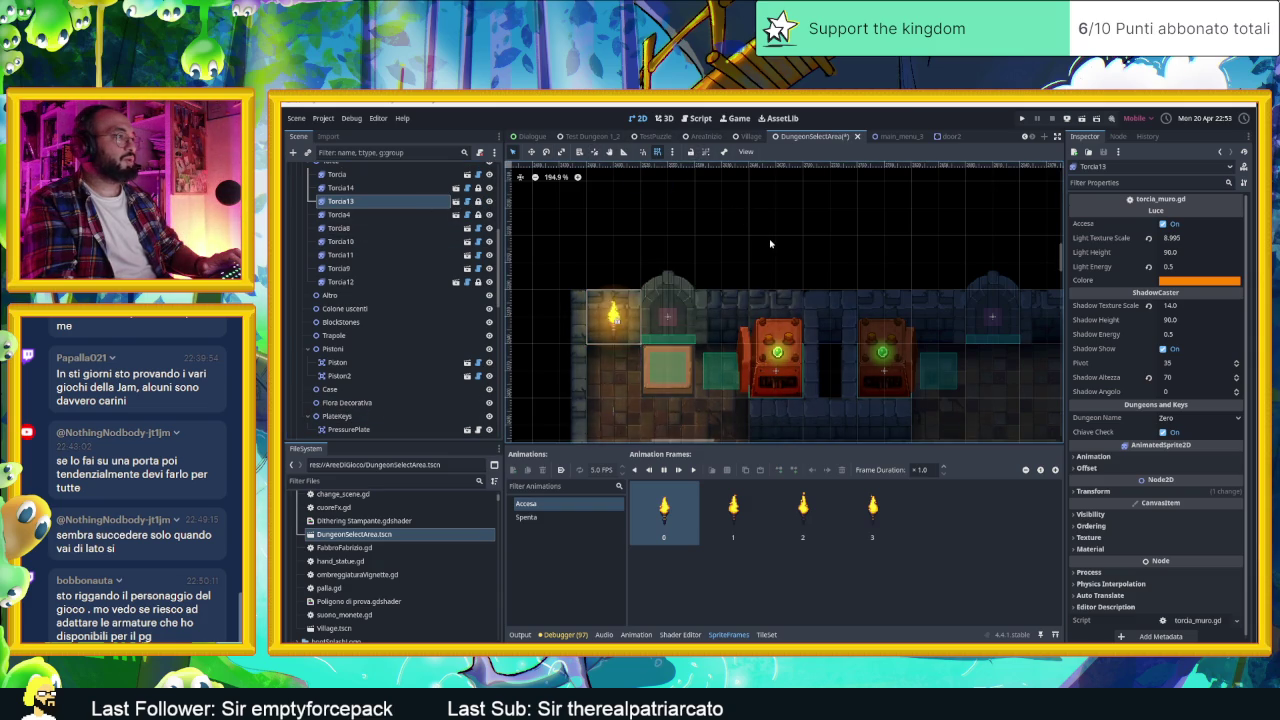
Step: Duplicate PressurePlate and move the copy 360 px to the right
click(669, 251)
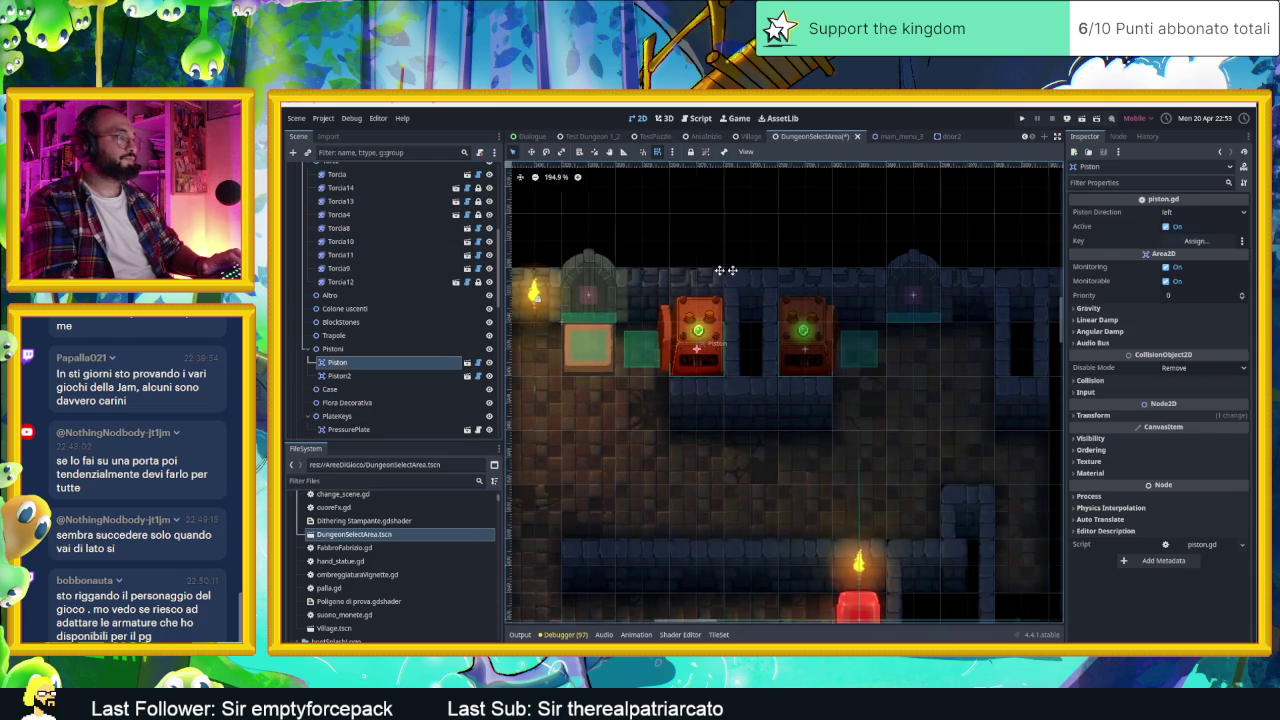
click(673, 351)
key(ctrl+d)
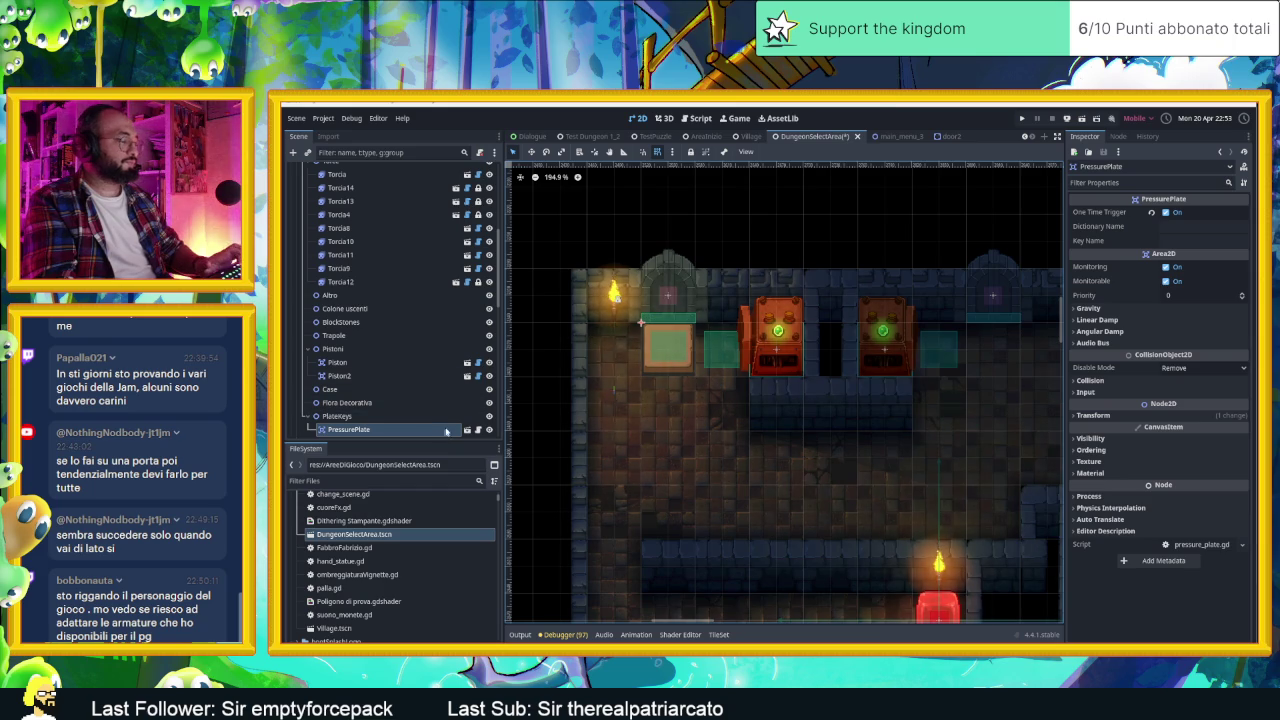
mouse_move(682, 358)
mouse_down()
mouse_move(1003, 358)
mouse_move(813, 366)
mouse_move(860, 358)
mouse_up()
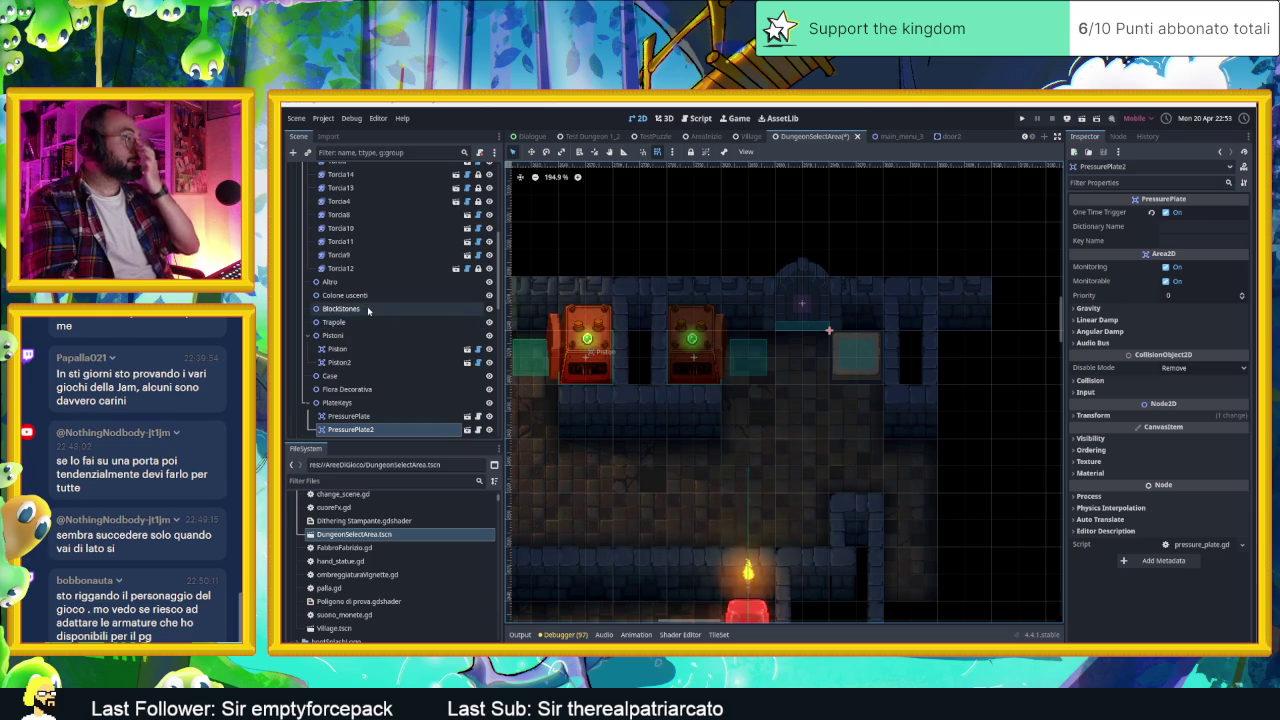
Step: Assign PressurePlate2 as Door2's key through the node picker filtered for 'pressure'
scroll(368, 312, up, 5)
scroll(368, 312, up, 2)
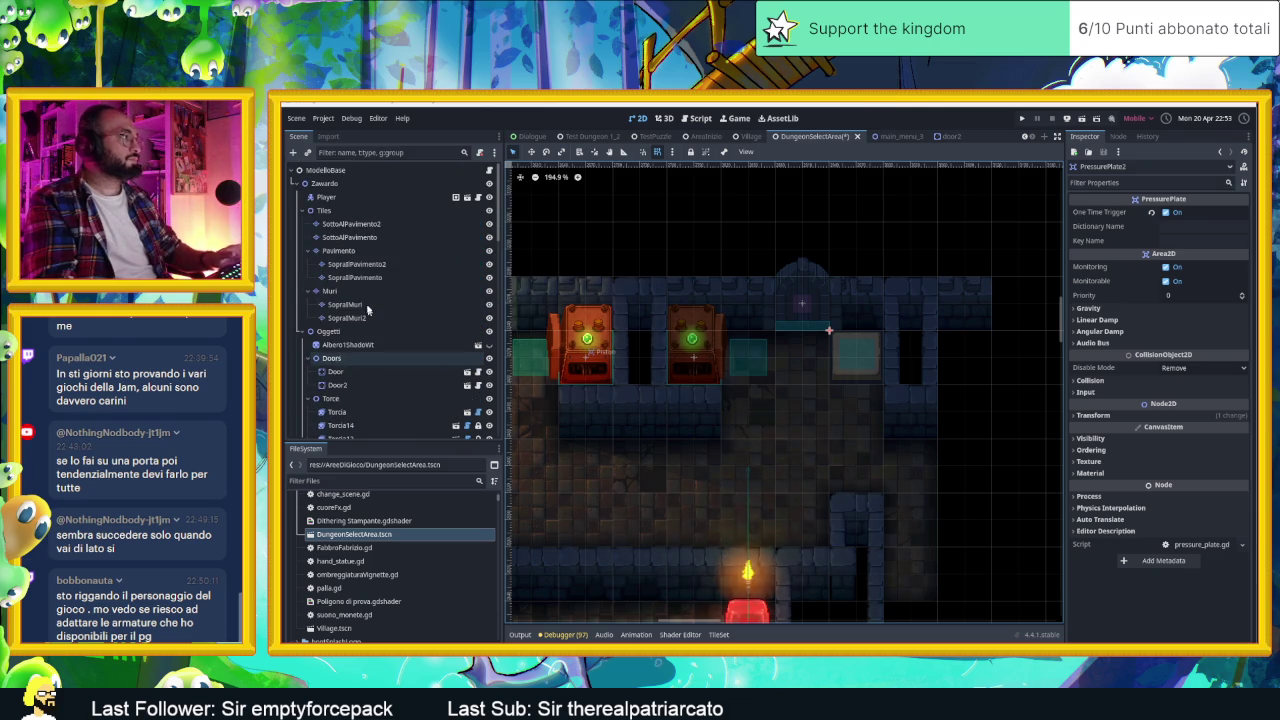
click(818, 305)
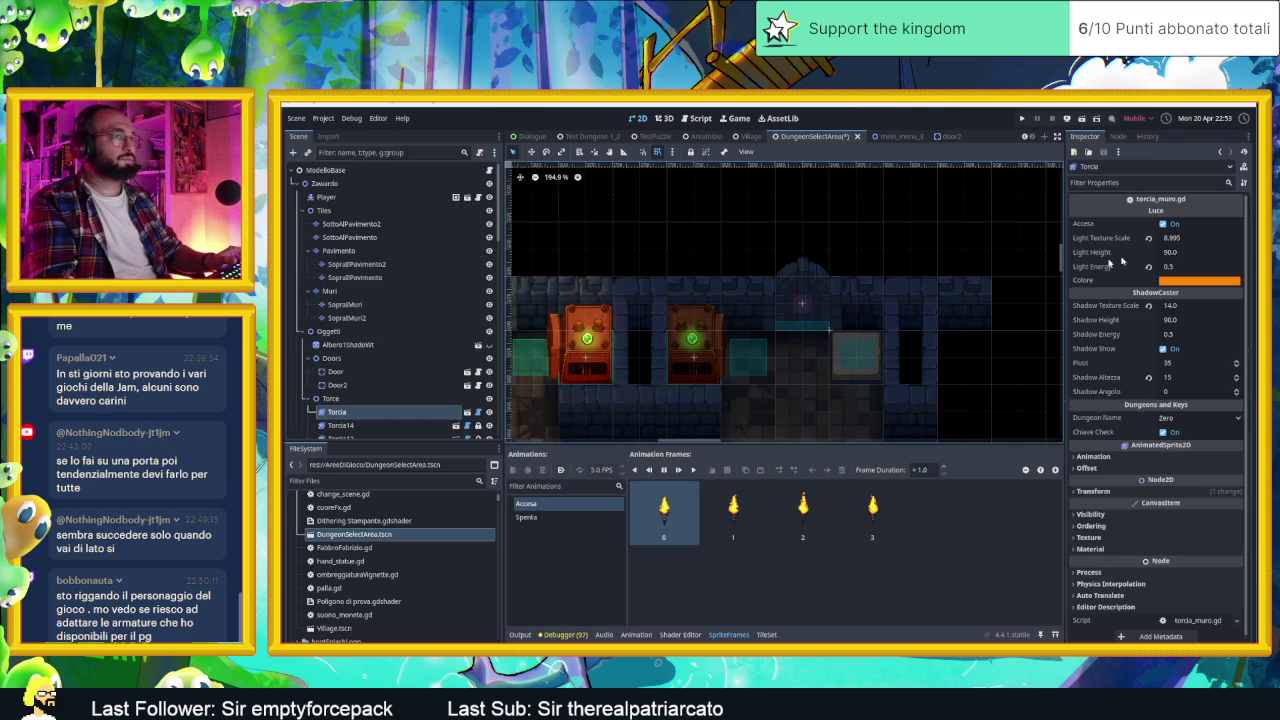
scroll(802, 311, down, 5)
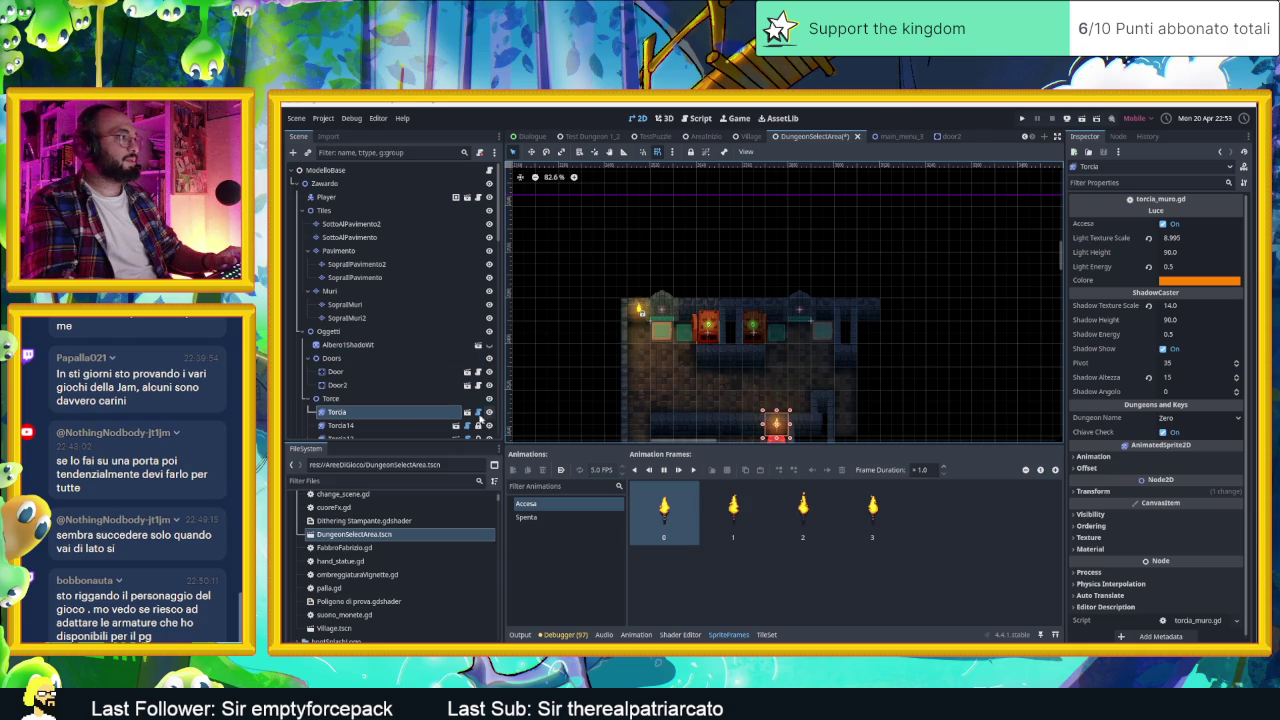
scroll(846, 328, up, 5)
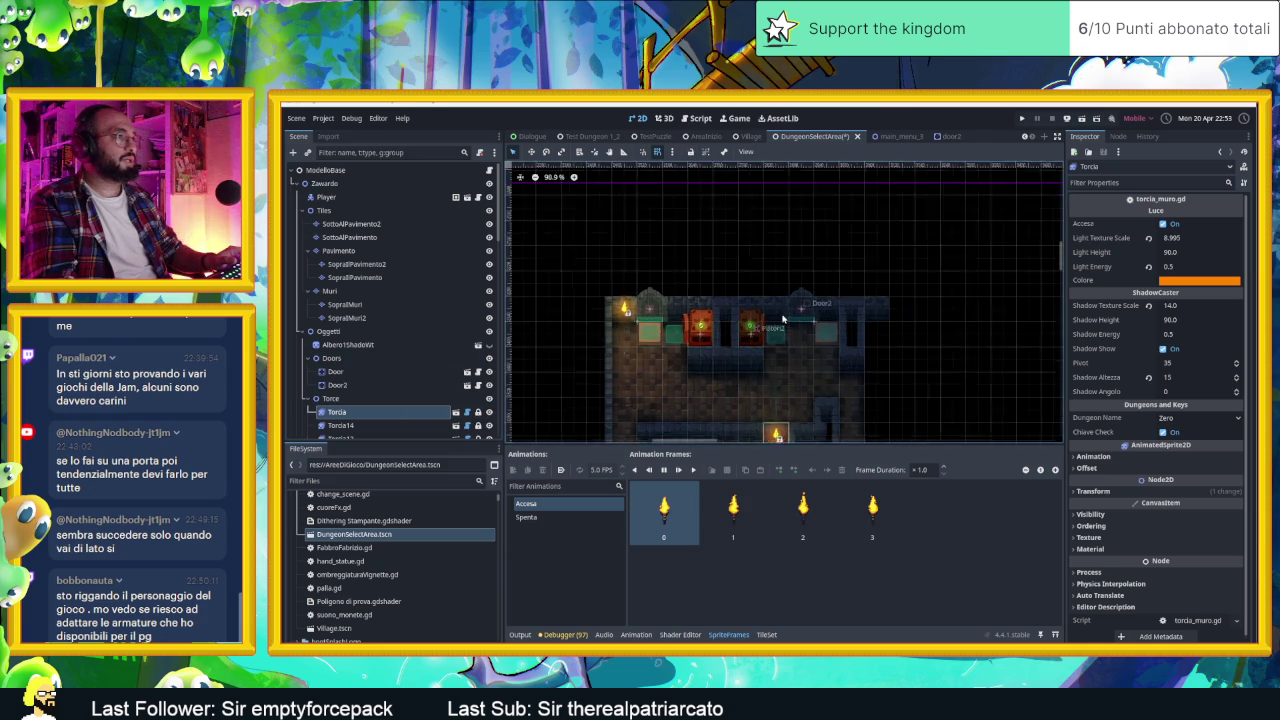
scroll(846, 328, up, 1)
click(803, 293)
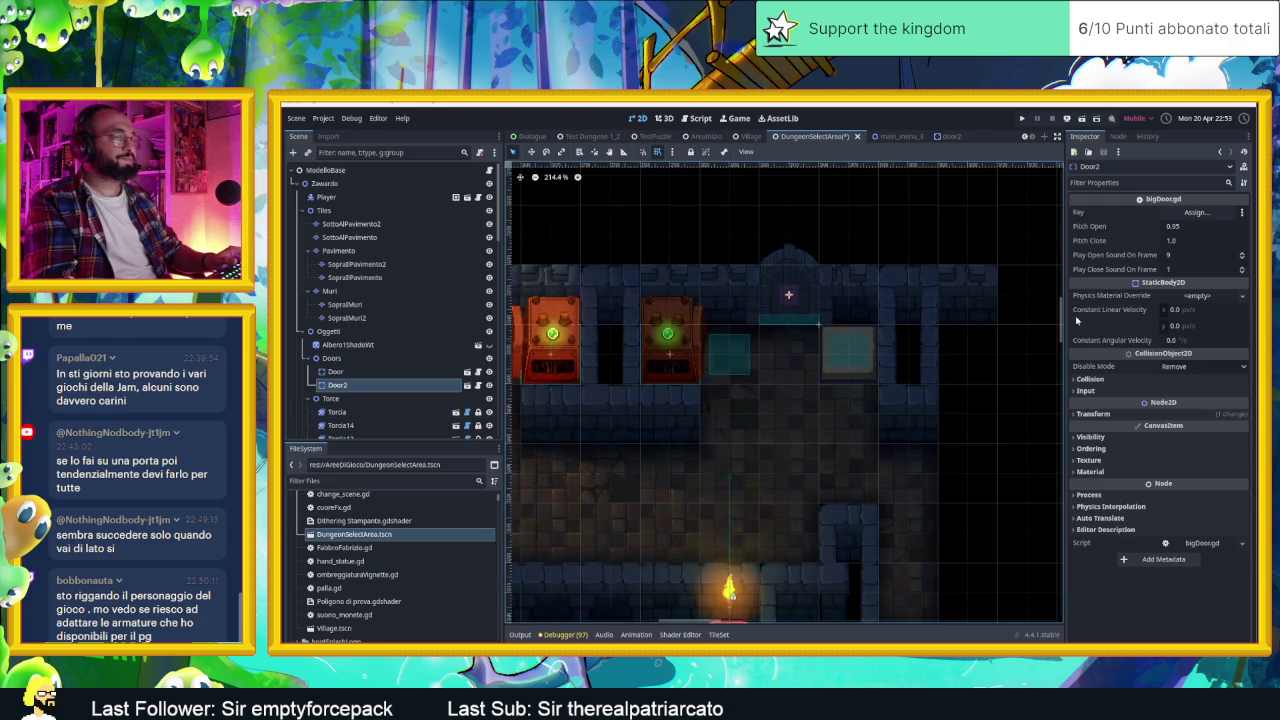
click(1196, 212)
text(pressu)
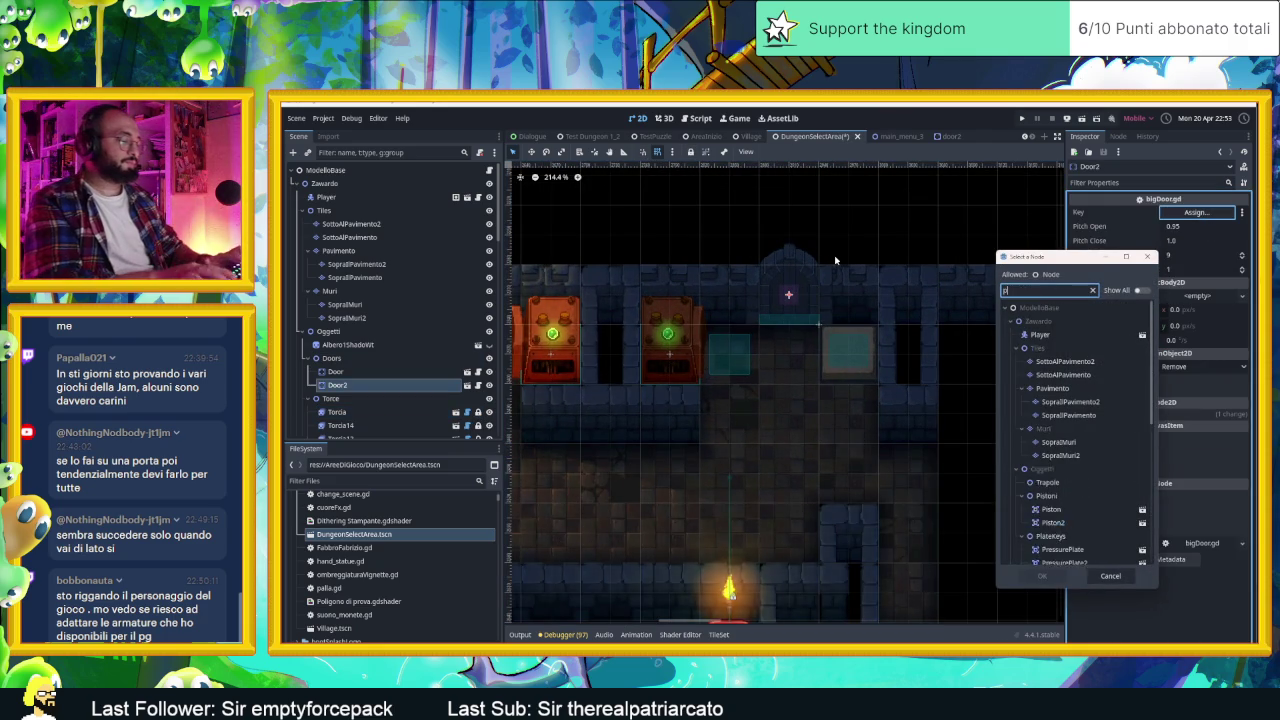
text(re)
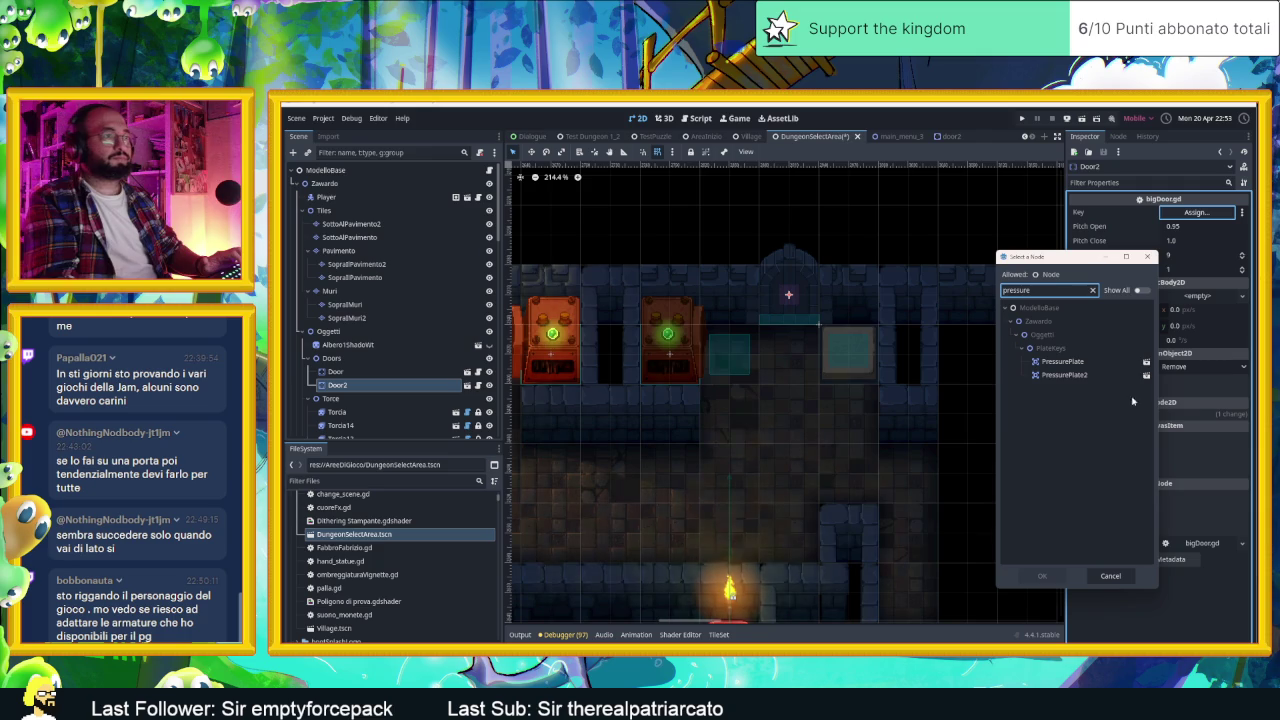
click(1115, 375)
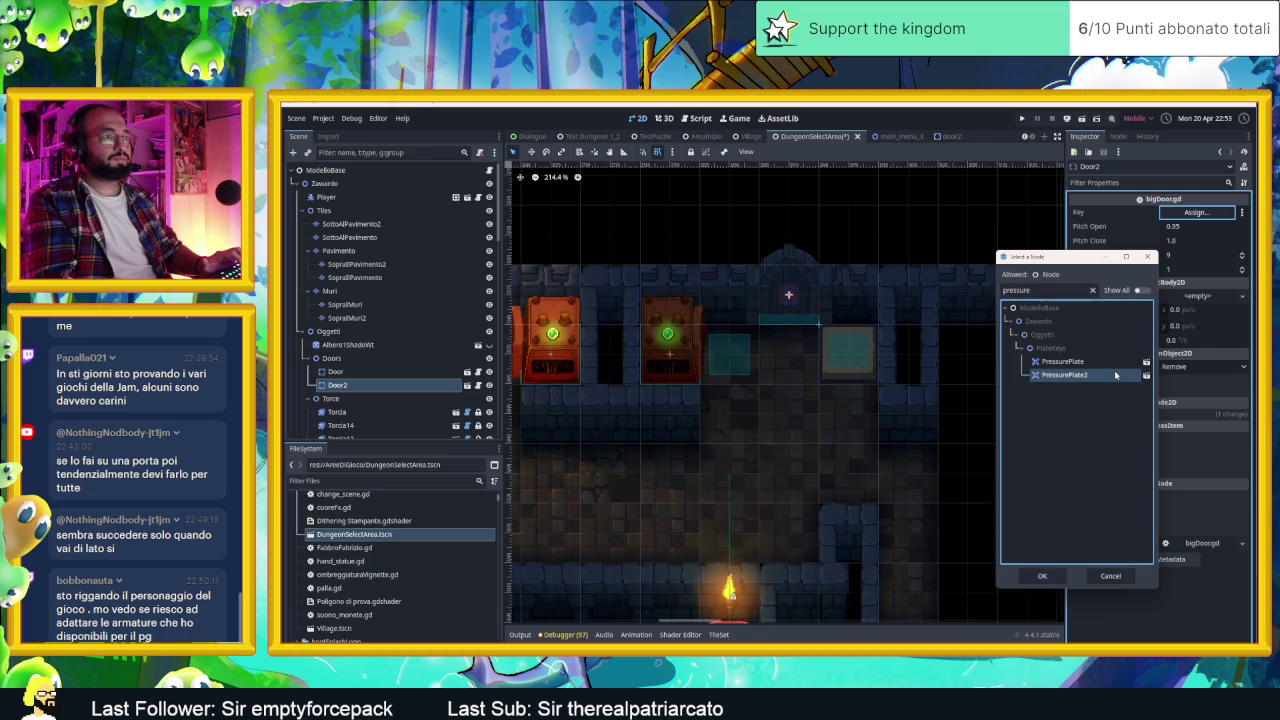
double_click(1115, 375)
Step: Check PressurePlate2's settings and save the dungeon scene
click(848, 356)
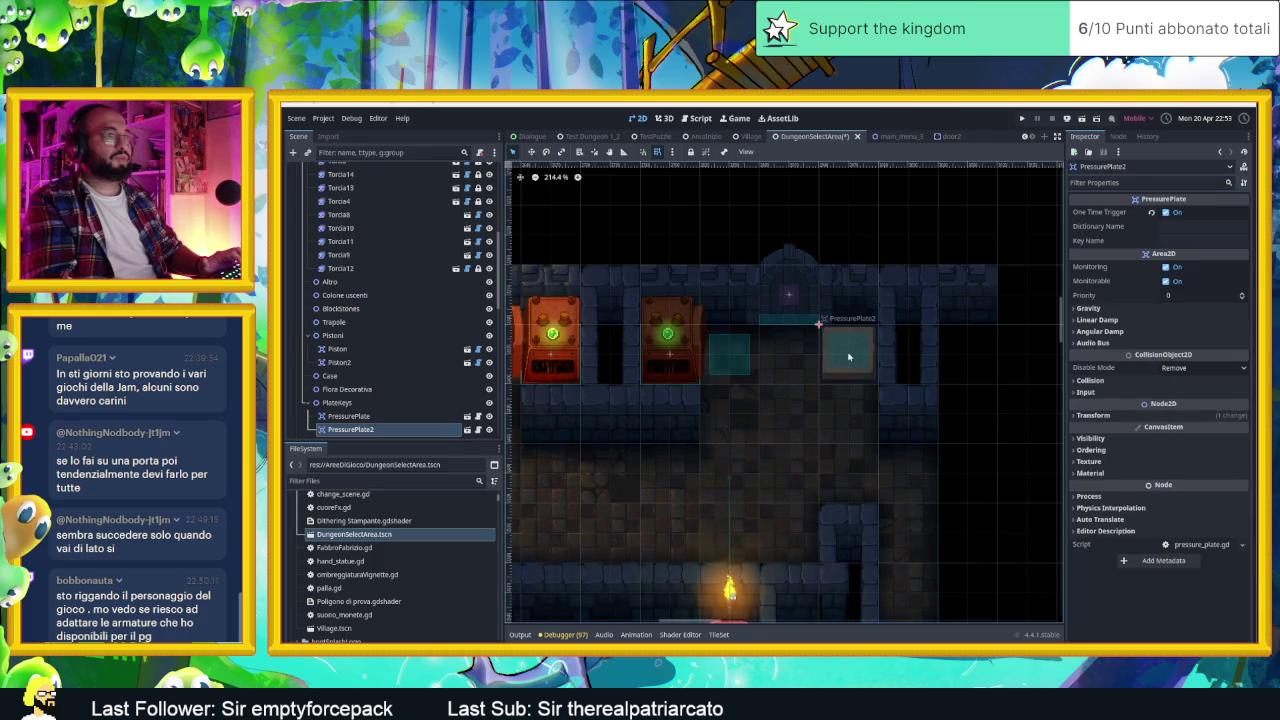
scroll(826, 300, down, 2)
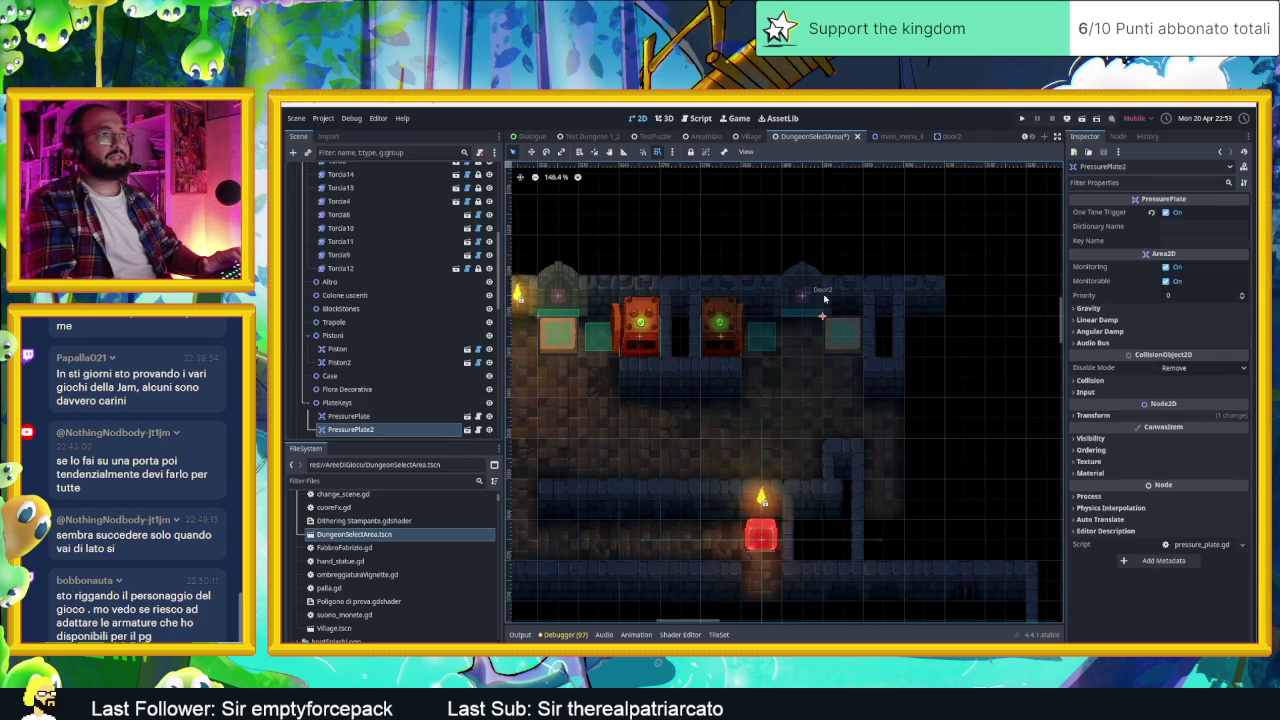
key(ctrl+s)
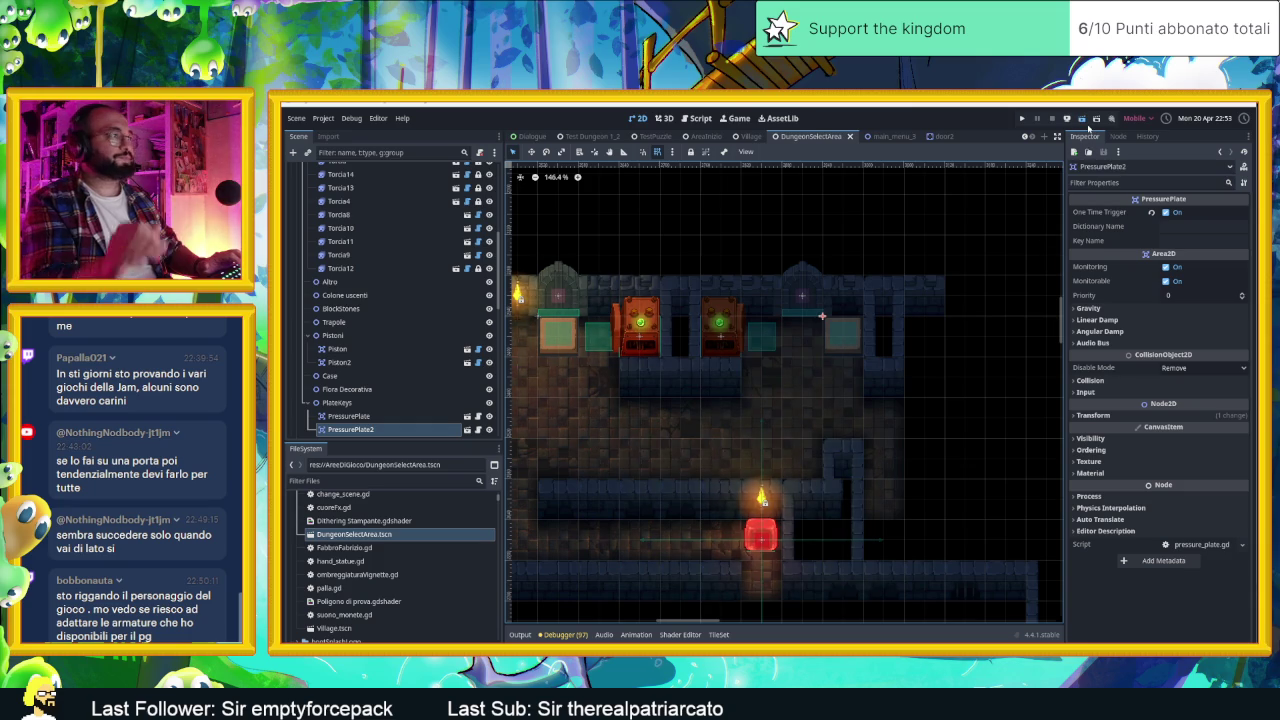
Step: Playtest the dungeon, walking left and up through the opened gate to the end screen, then close the game
key(ctrl+s)
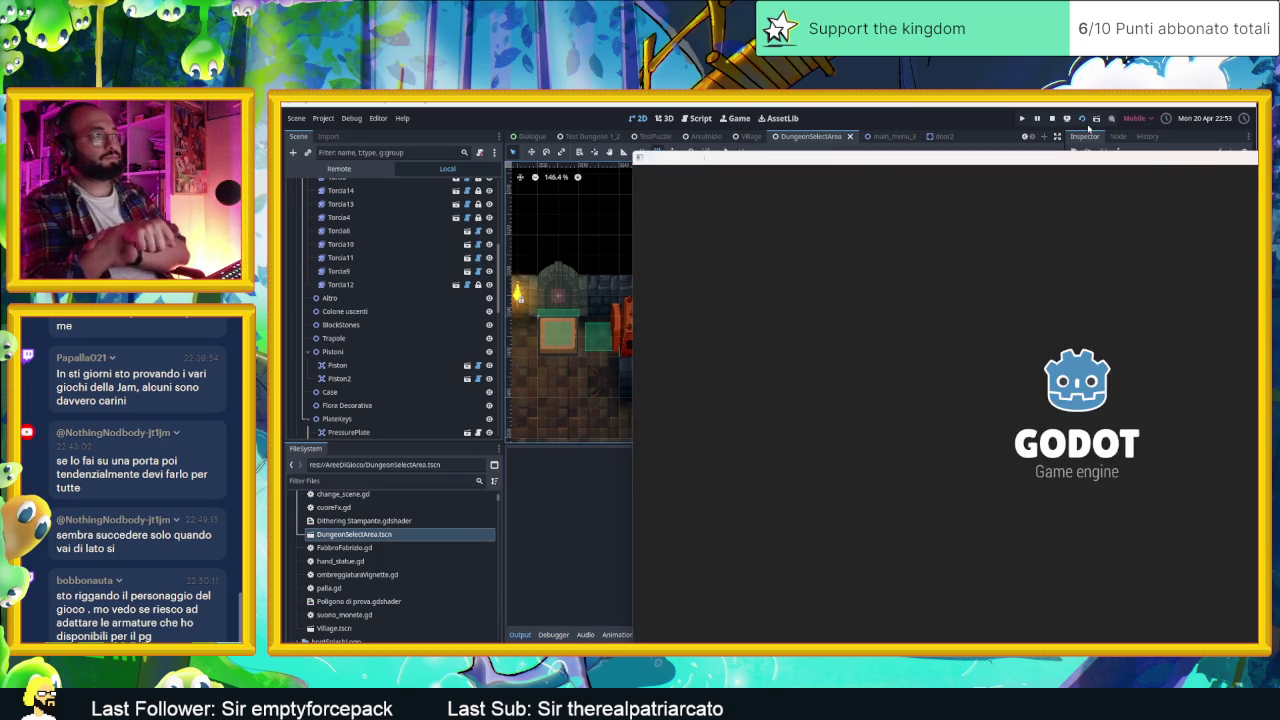
key(Left)
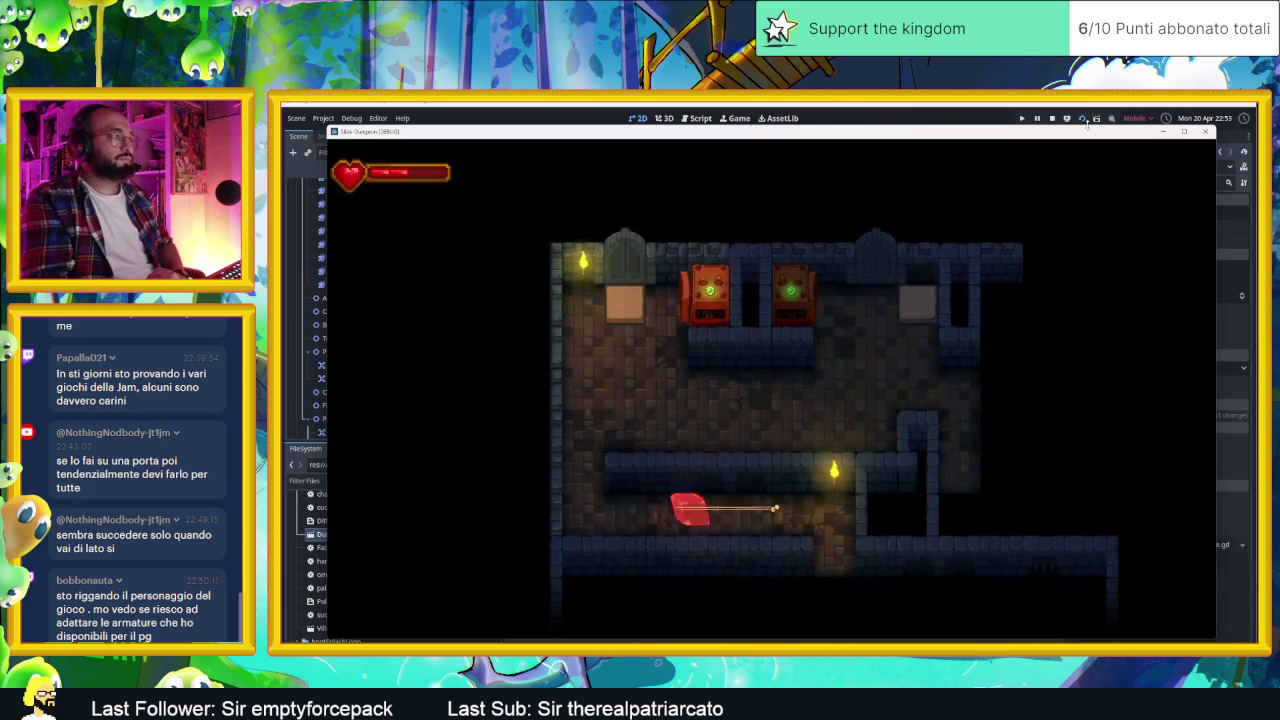
key(Up)
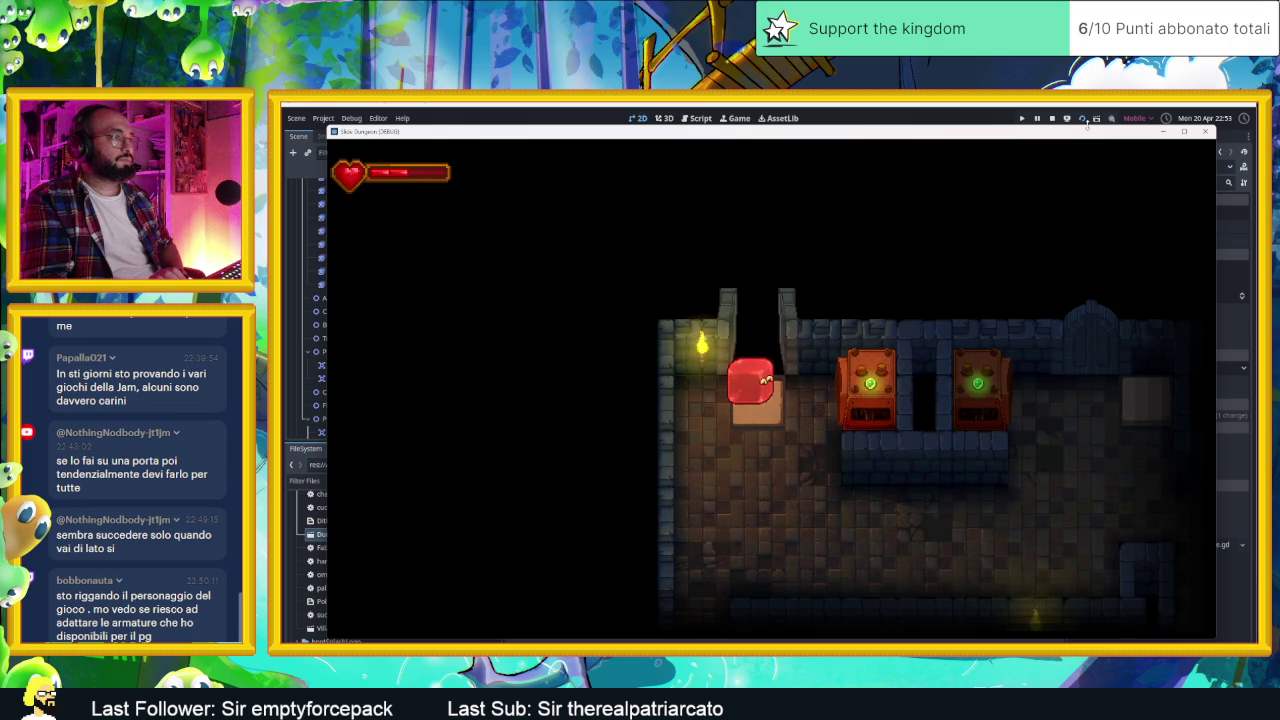
key(Up)
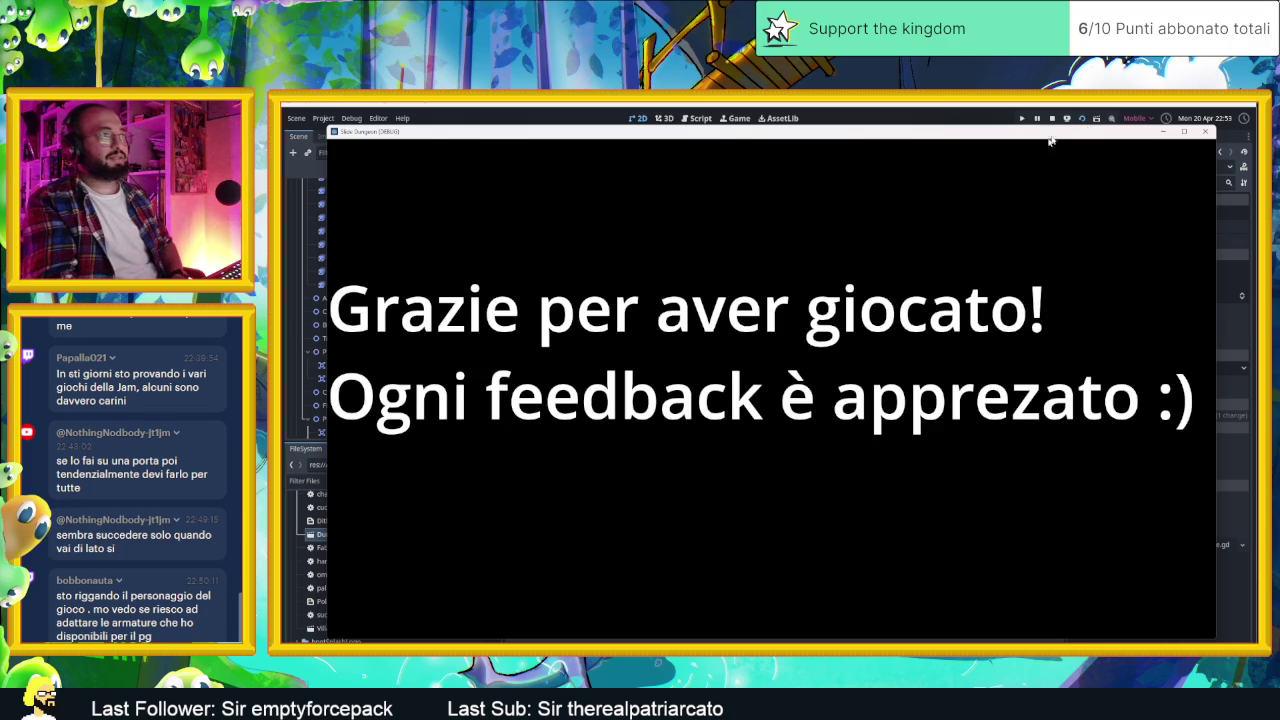
click(1052, 118)
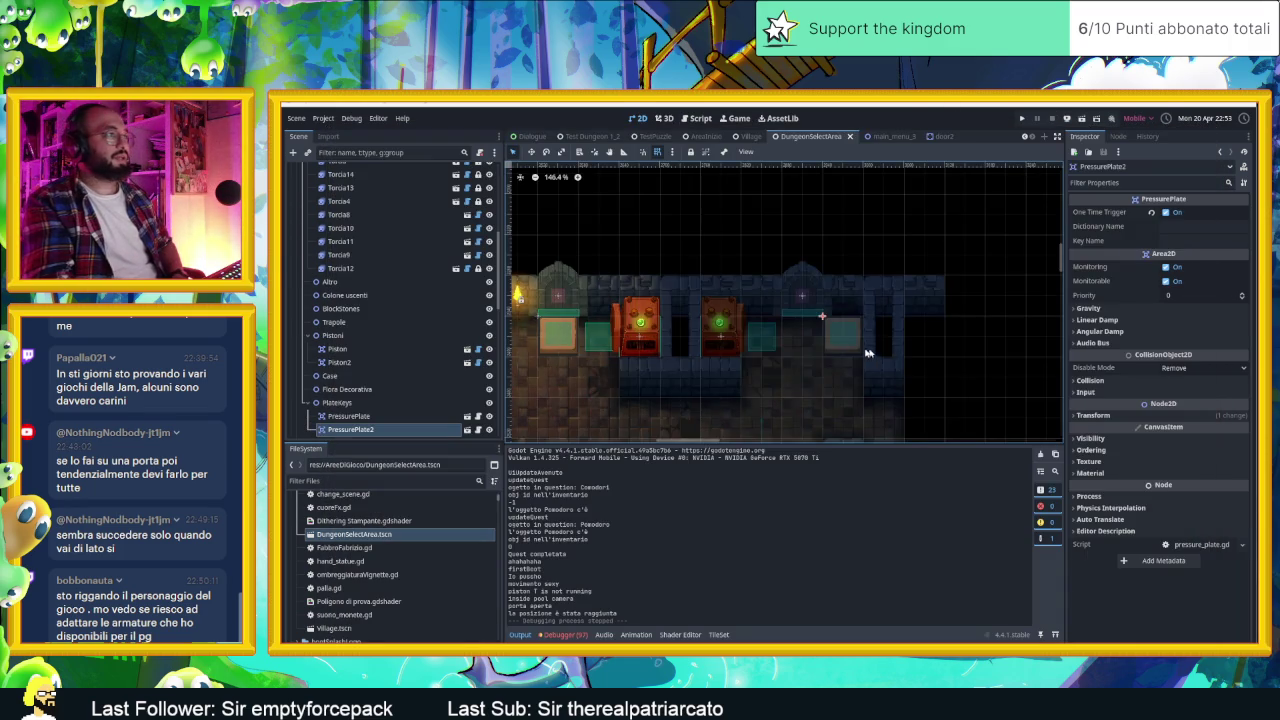
Step: Move ChangeScene 450 px down and place its duplicate ChangeScene2 just below the corridor torch
scroll(784, 333, down, 2)
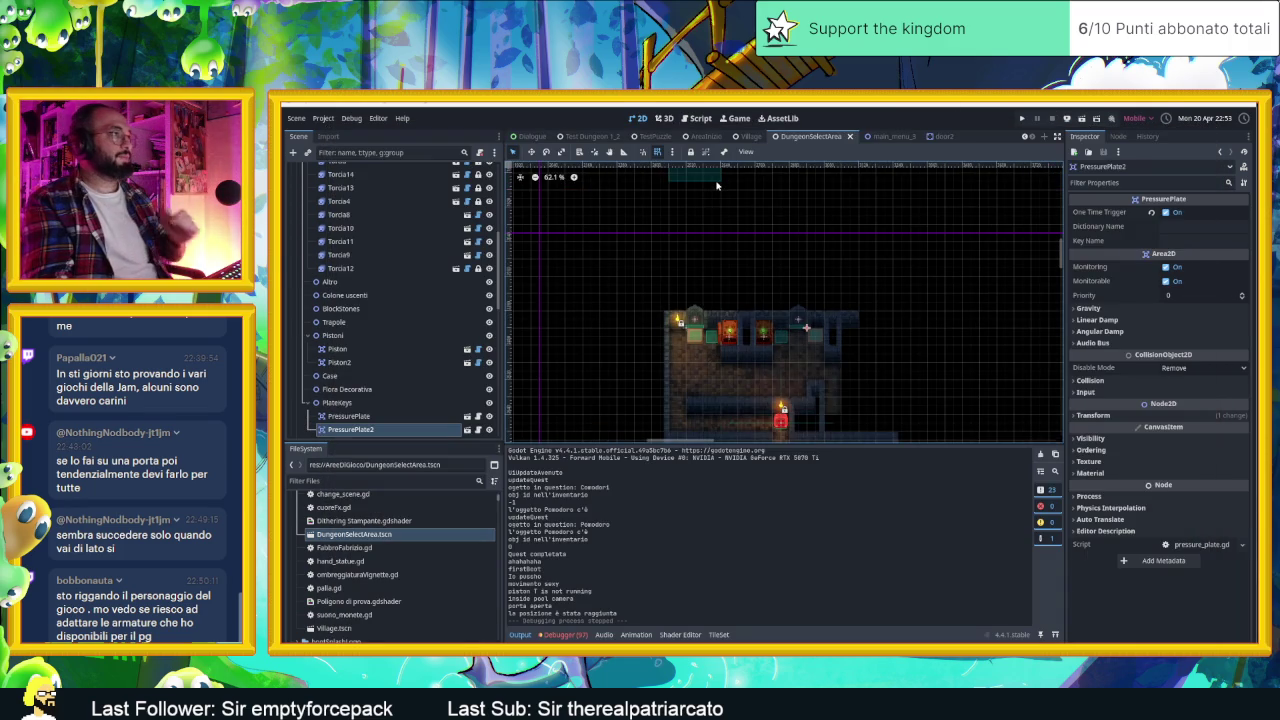
click(775, 242)
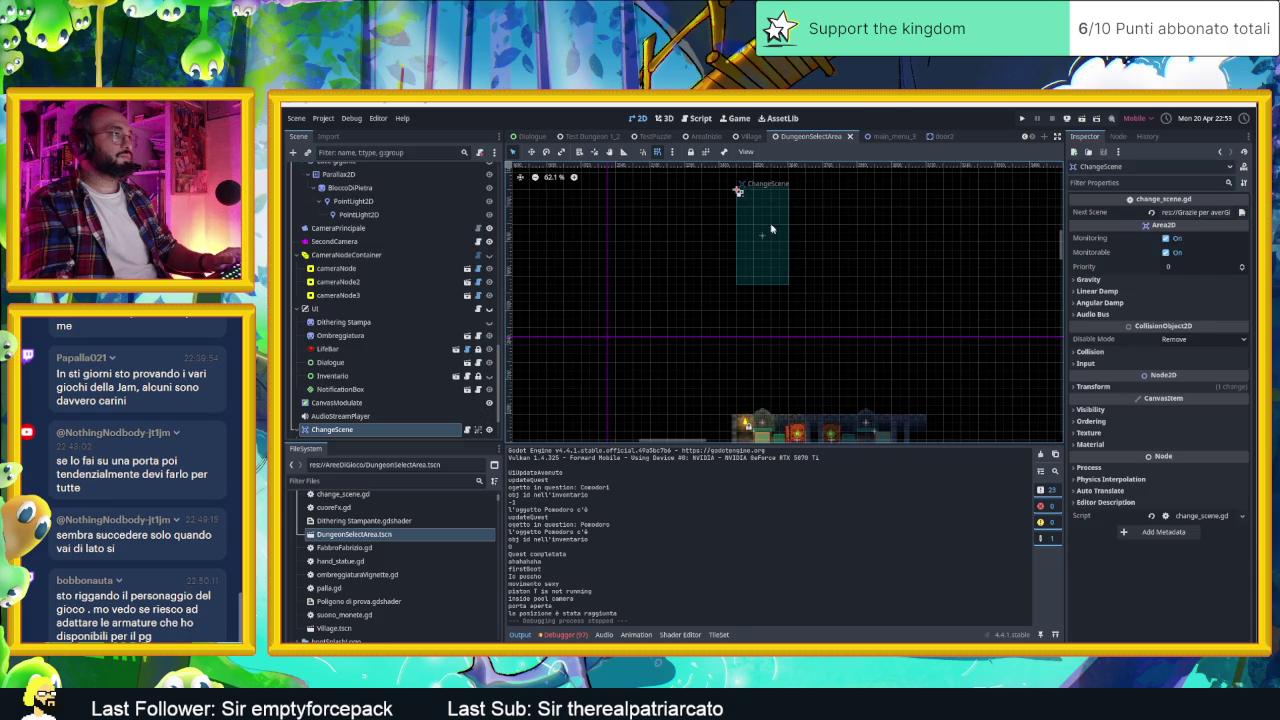
drag(770, 228, 771, 349)
scroll(832, 300, down, 3)
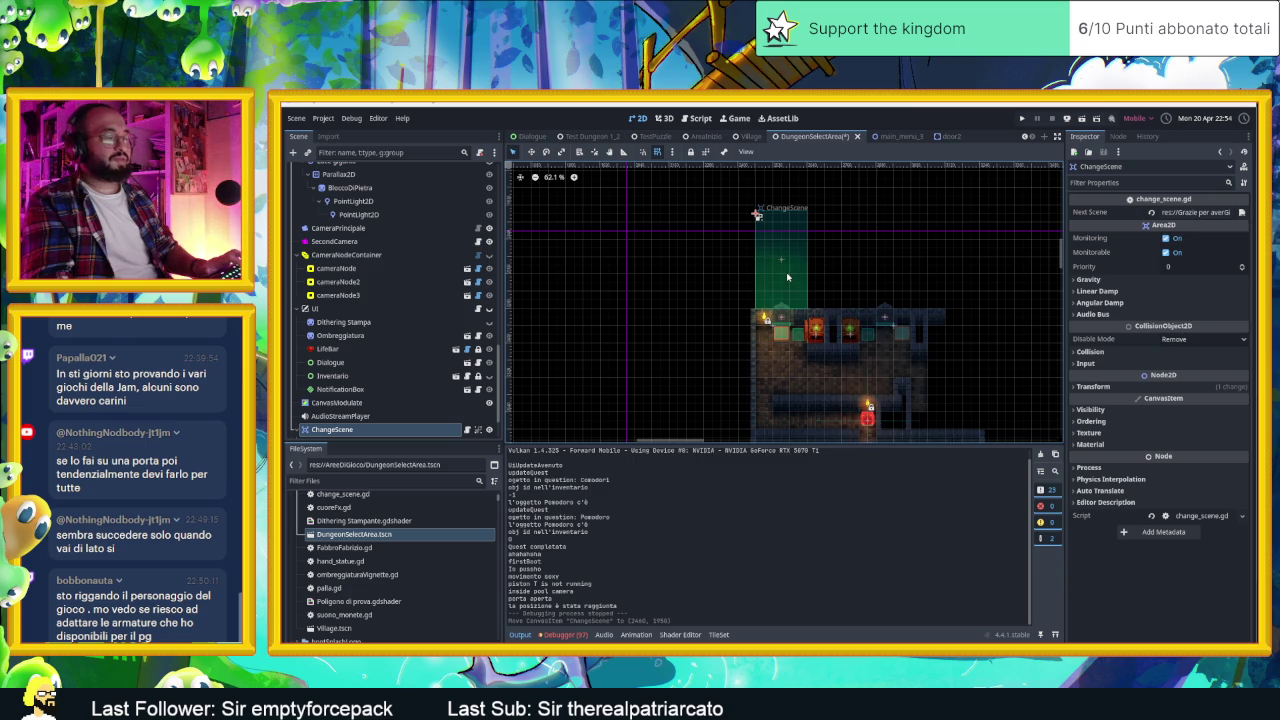
key(ctrl+d)
drag(787, 277, 617, 347)
scroll(644, 186, down, 3)
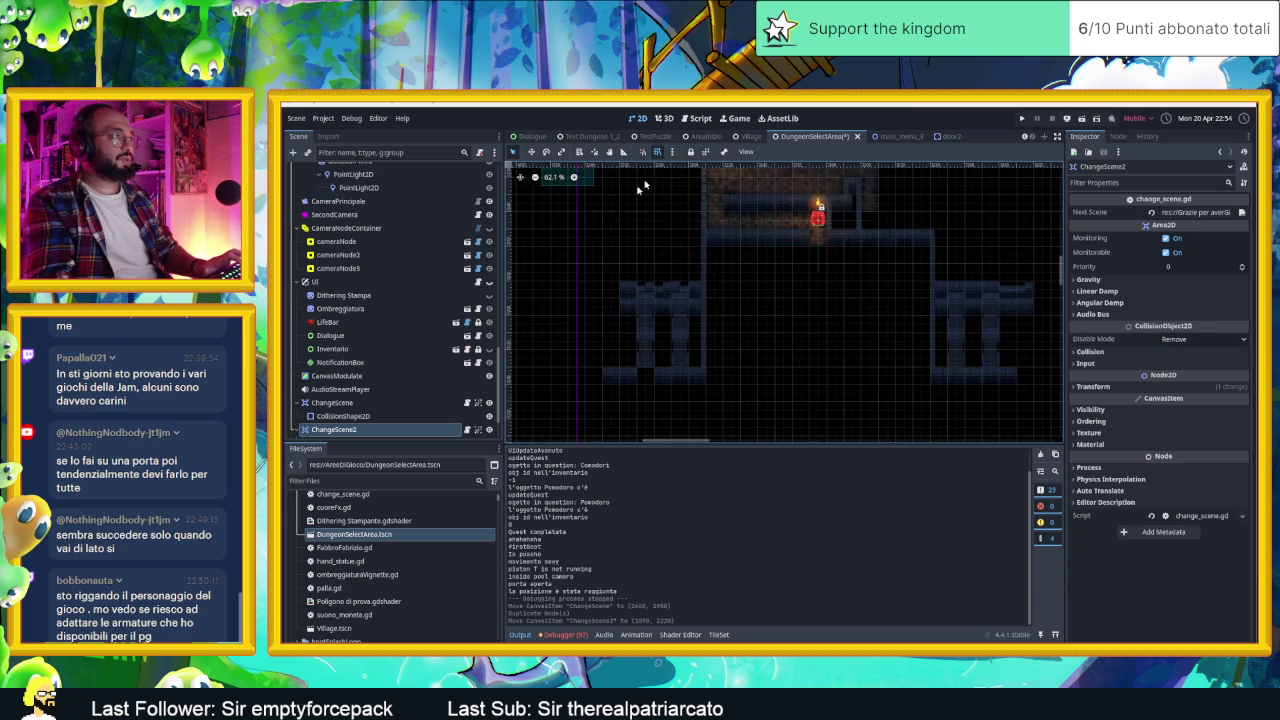
mouse_move(583, 179)
mouse_down()
mouse_move(729, 294)
mouse_move(789, 246)
mouse_move(830, 300)
mouse_up()
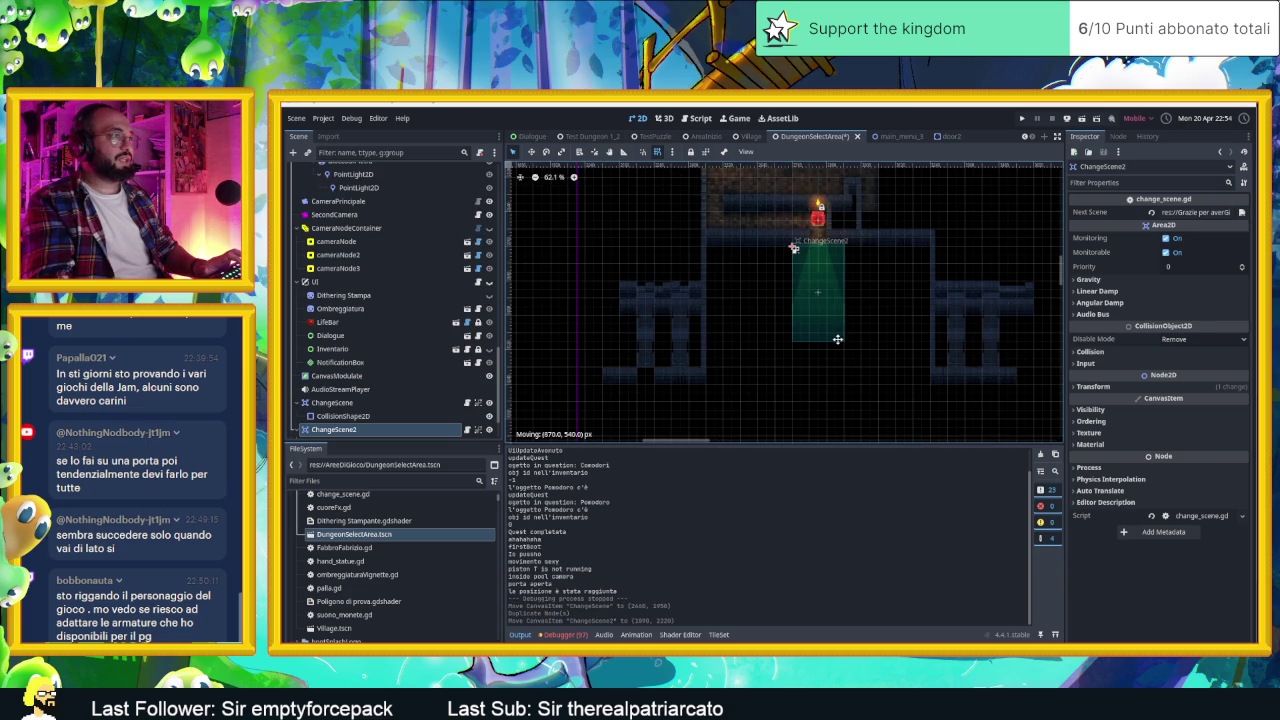
scroll(830, 300, up, 5)
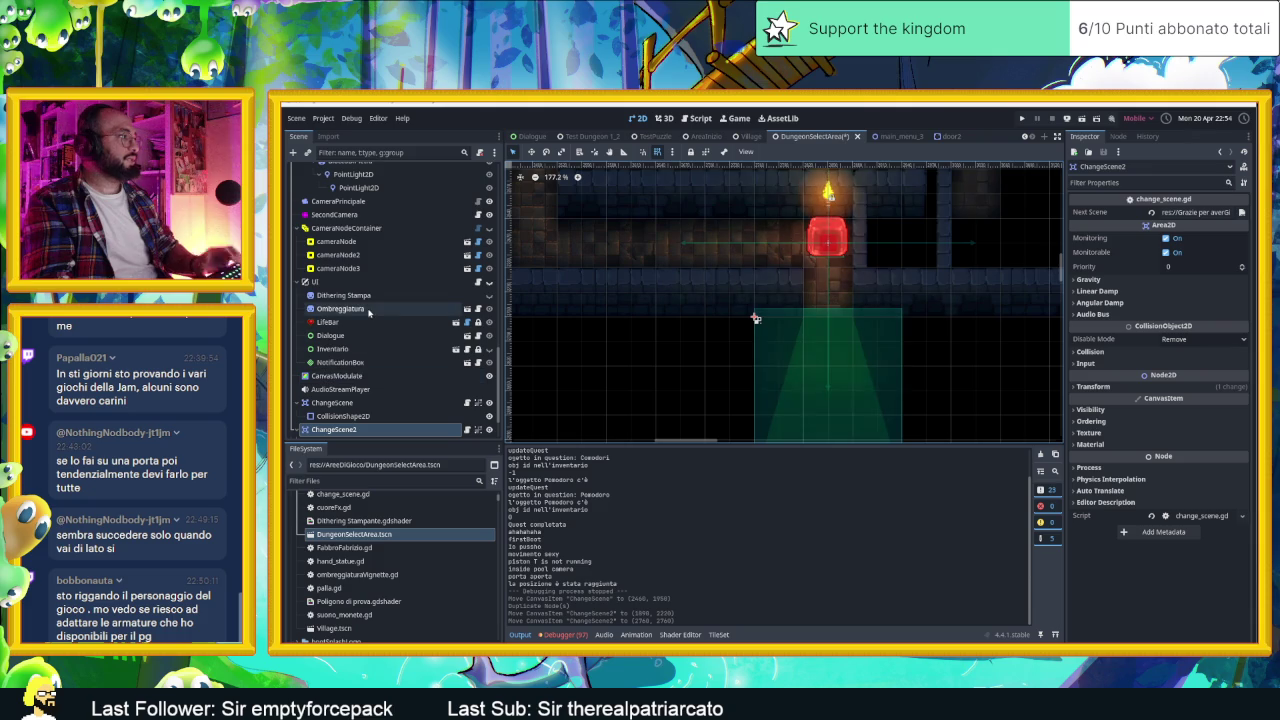
scroll(367, 287, up, 10)
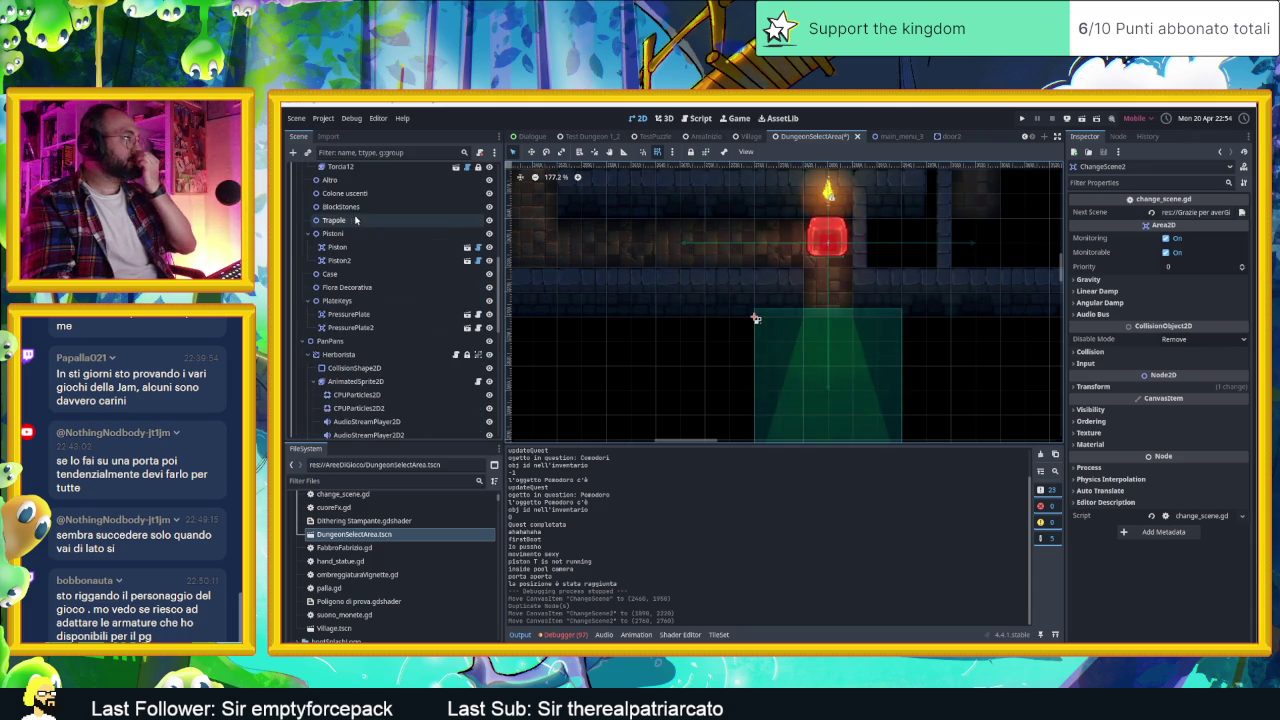
scroll(367, 250, up, 5)
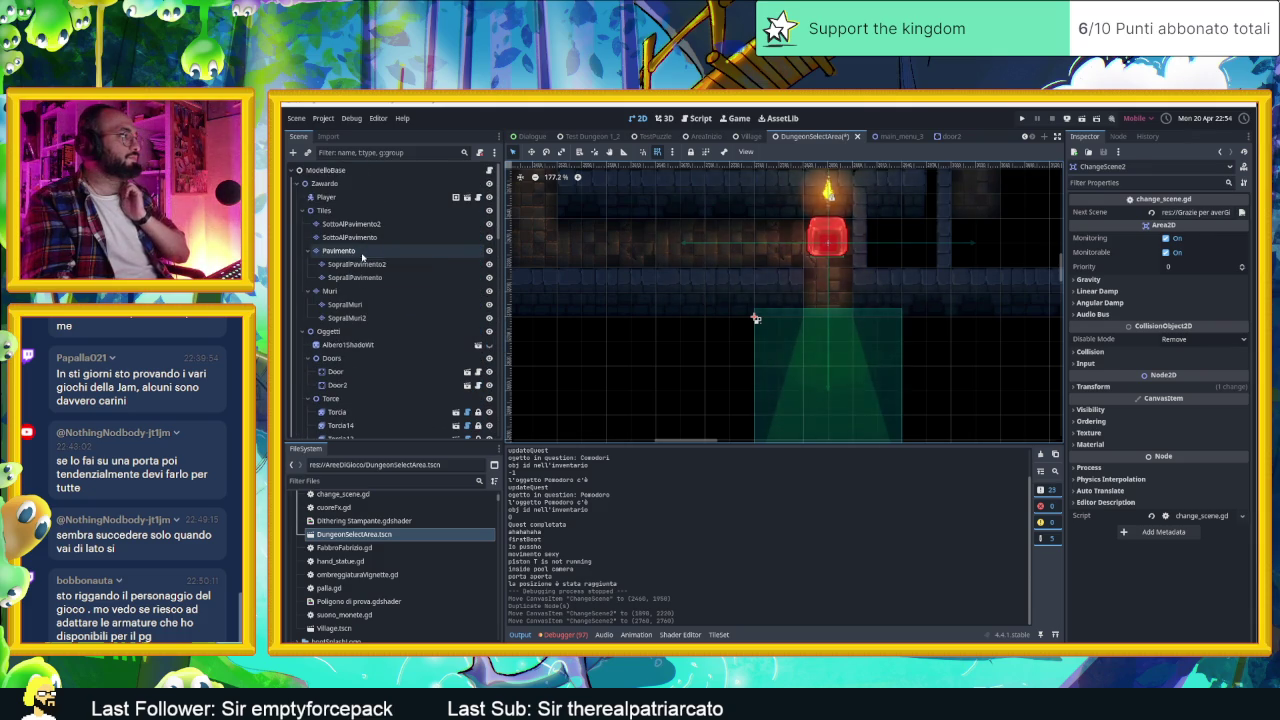
Step: Select the Muri wall layer and choose the Muro blue.tres tile source in its TileSet
click(362, 254)
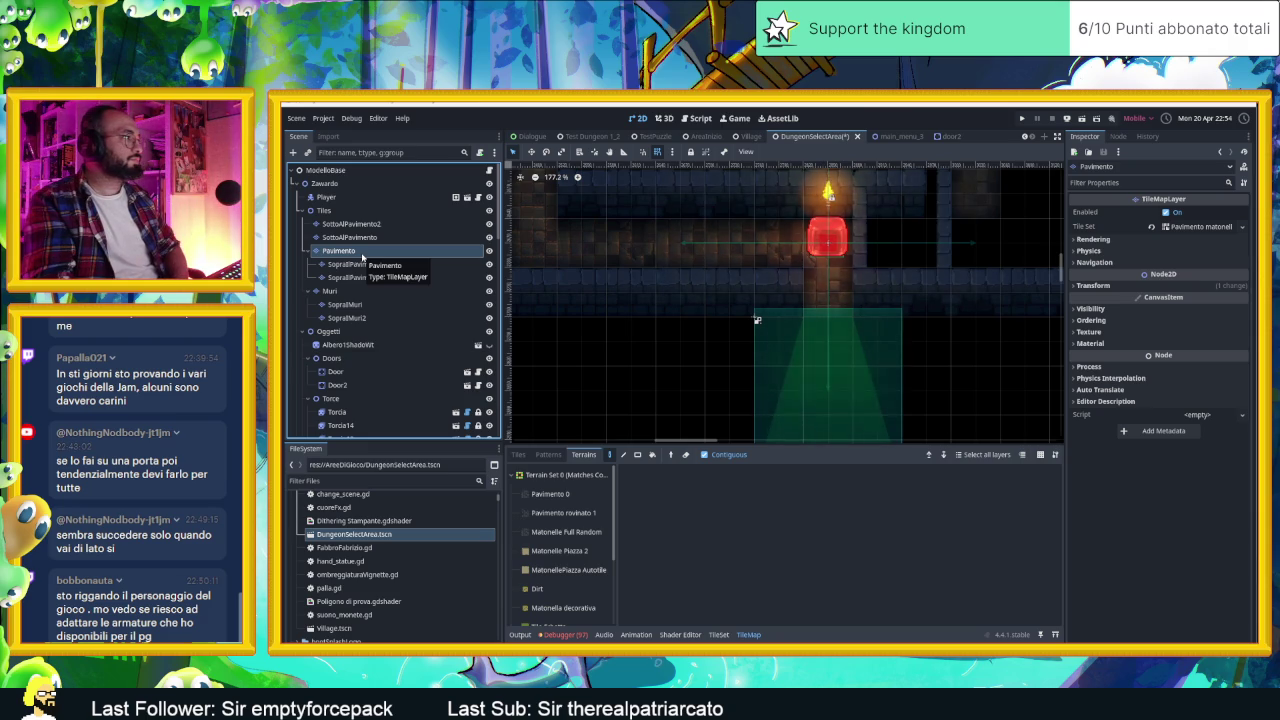
double_click(362, 254)
click(350, 290)
click(351, 292)
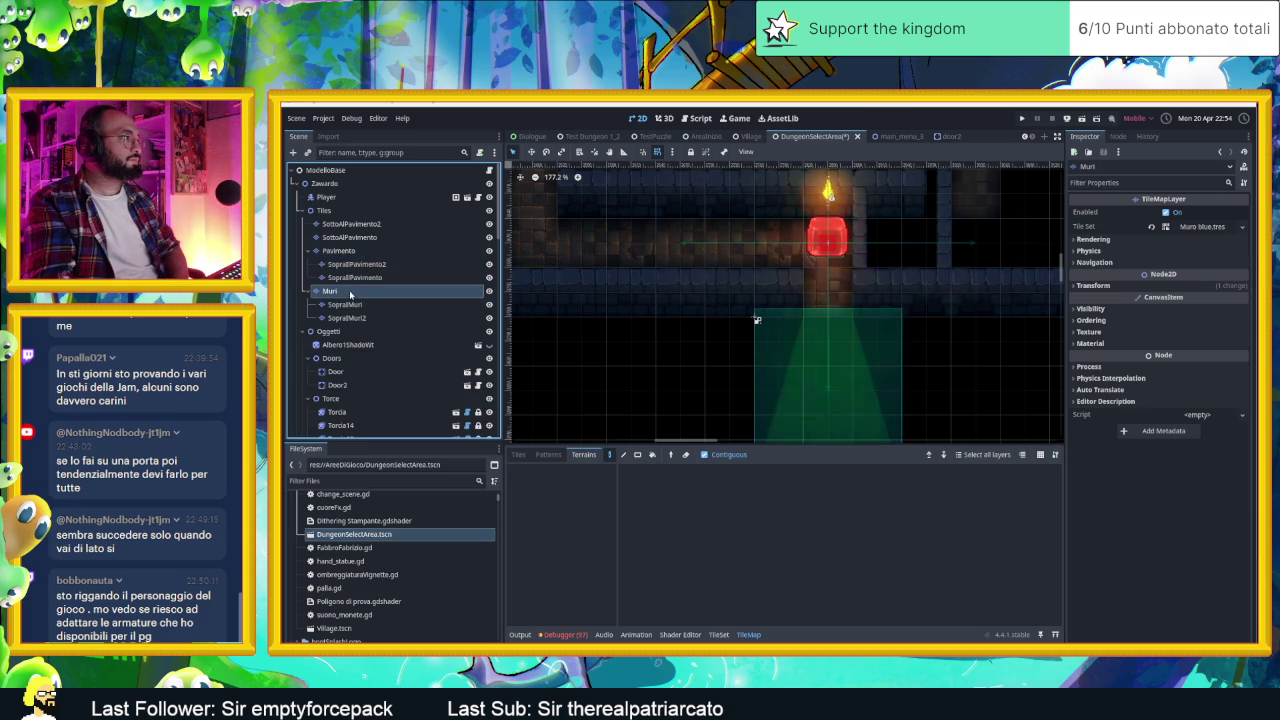
click(719, 634)
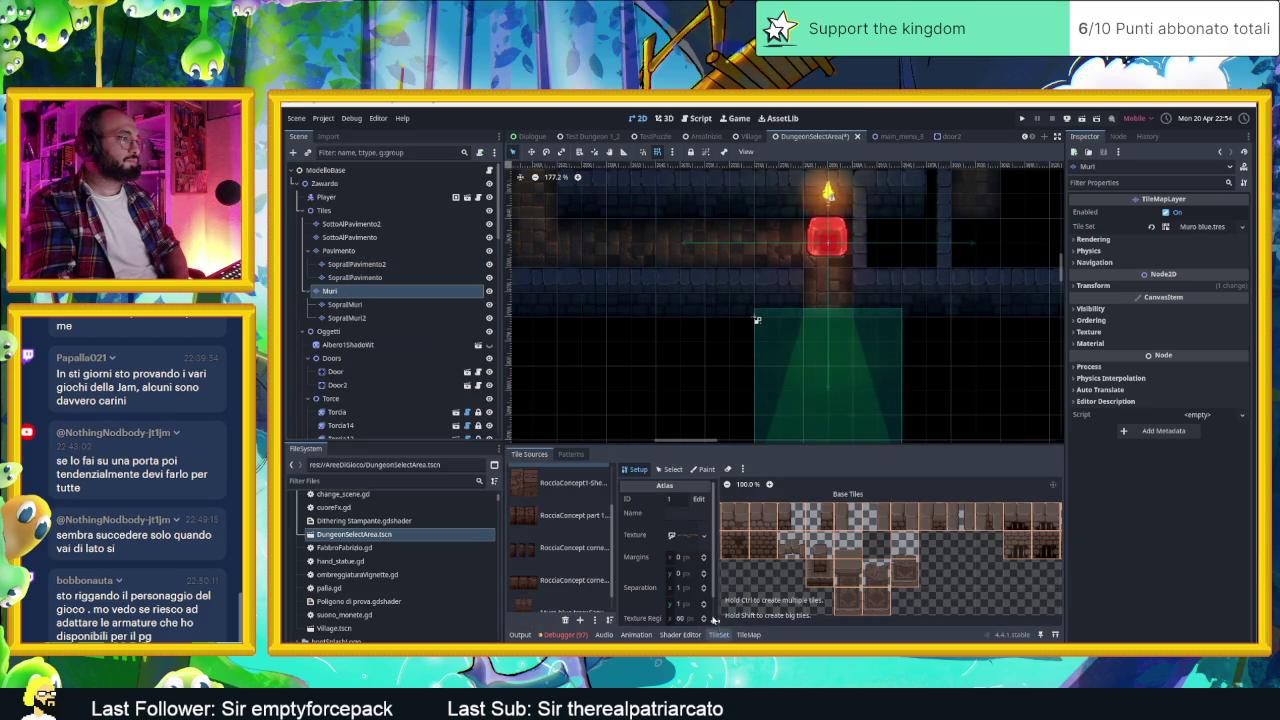
scroll(543, 516, up, 1)
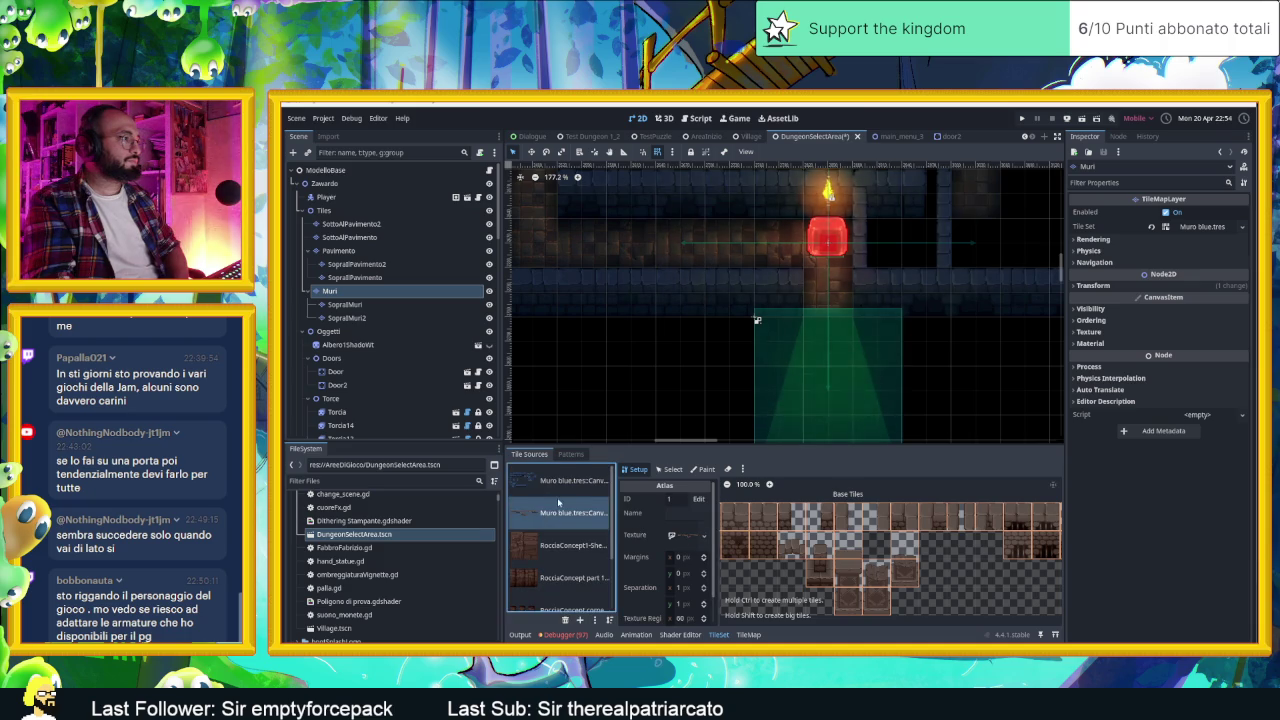
click(570, 481)
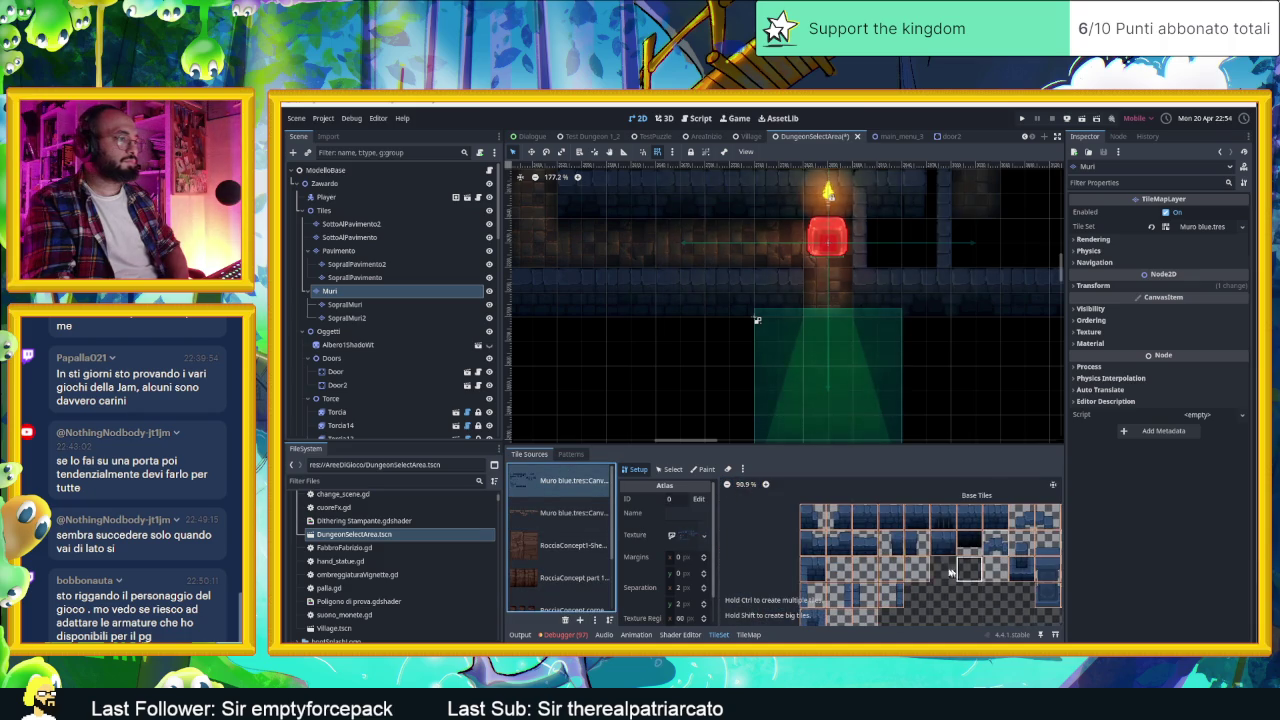
scroll(887, 573, down, 1)
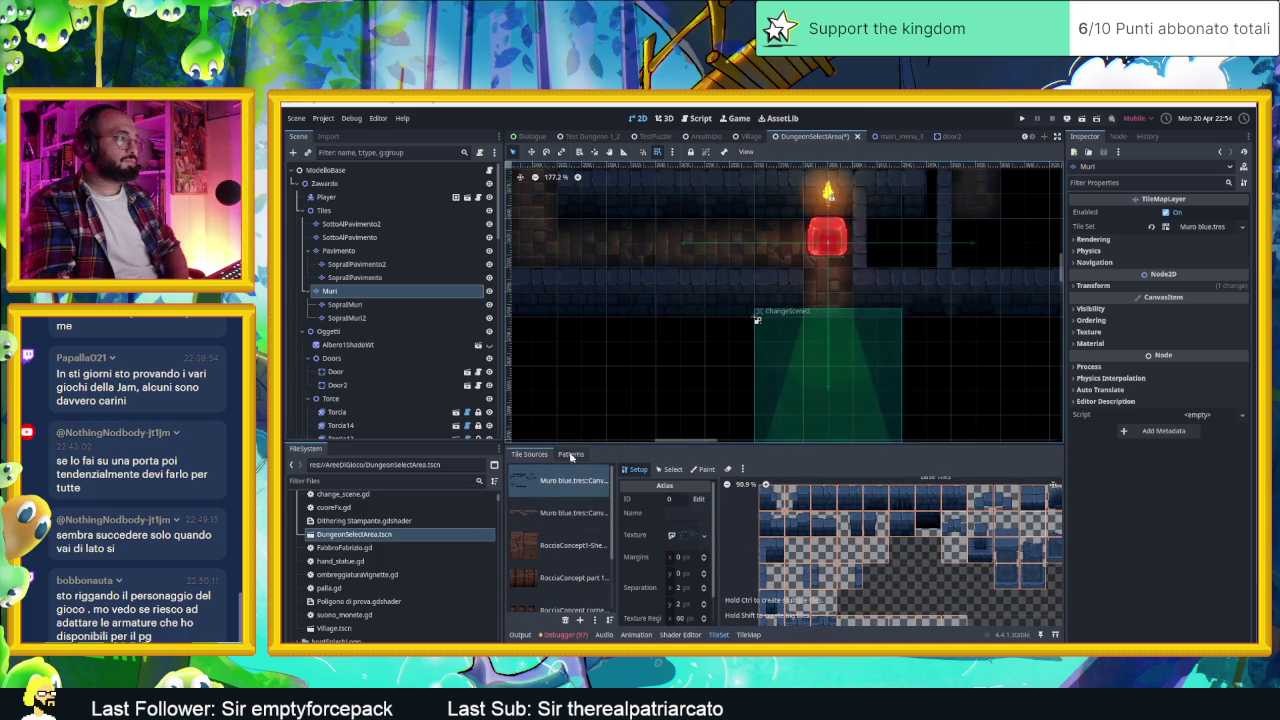
click(748, 634)
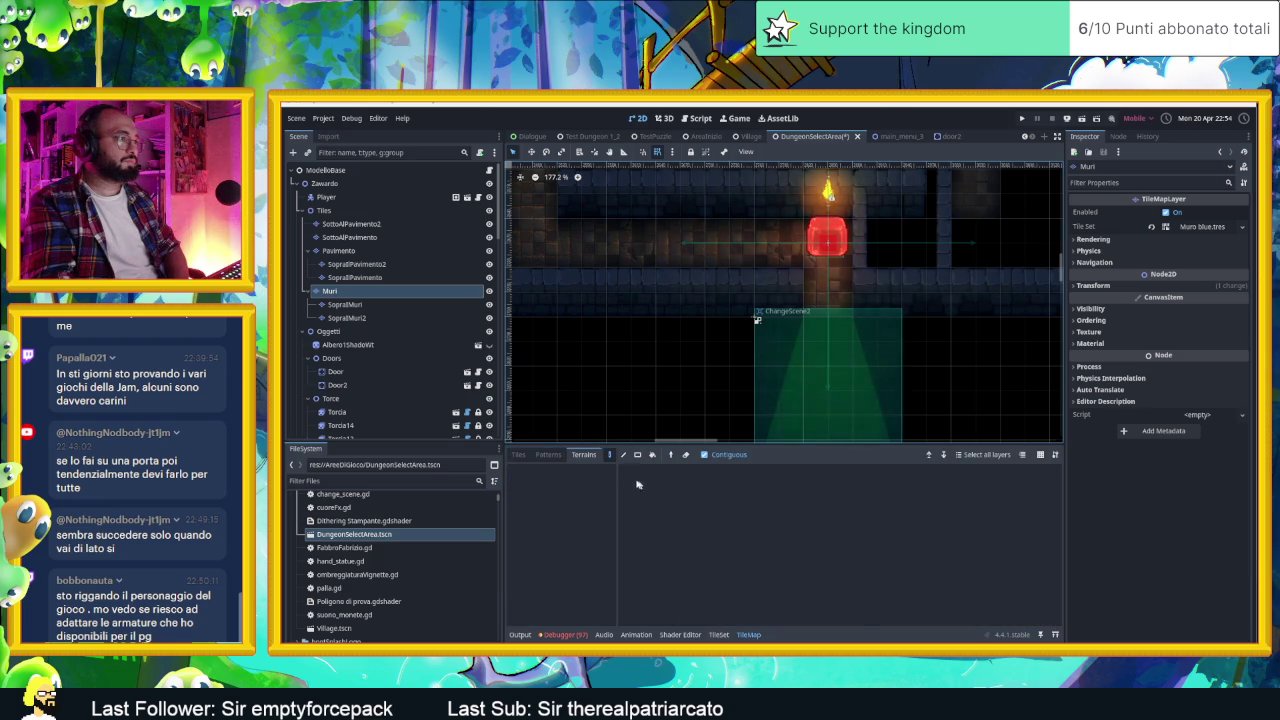
Step: Pick wall tiles from the Muri tileset and paint them into the dungeon
click(518, 454)
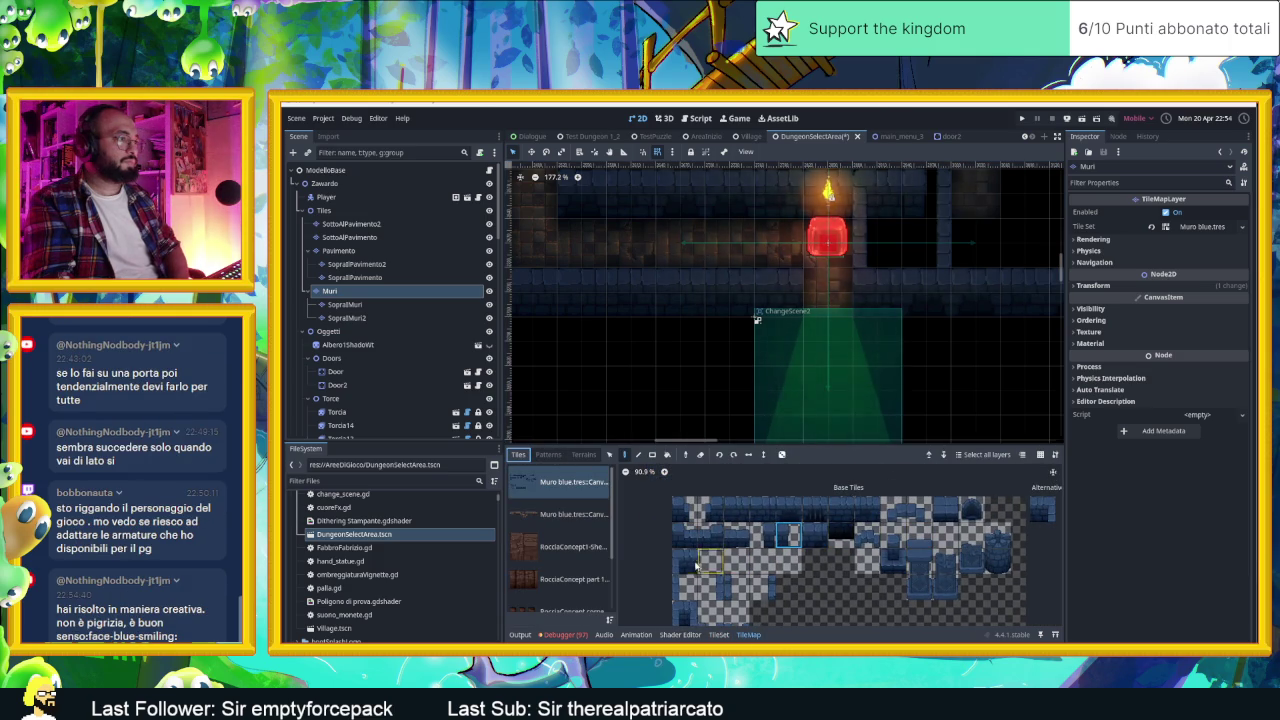
click(685, 561)
click(876, 299)
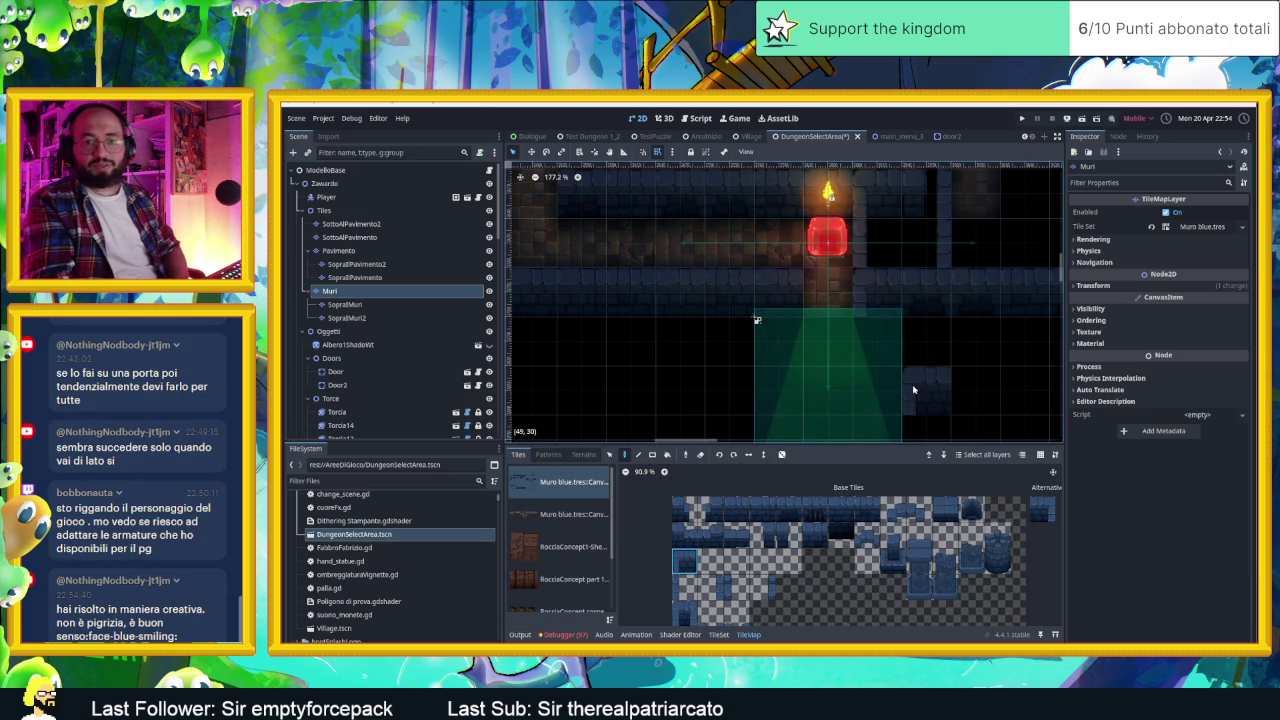
ctrl+click(808, 287)
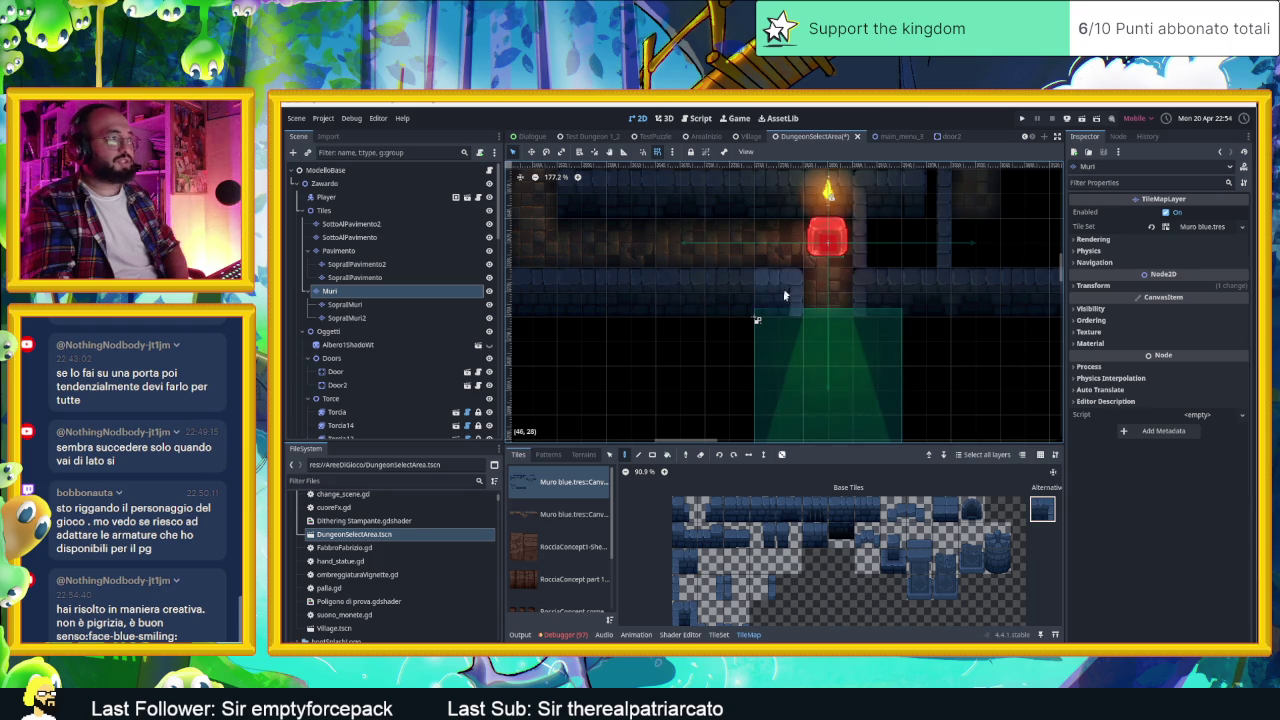
click(685, 587)
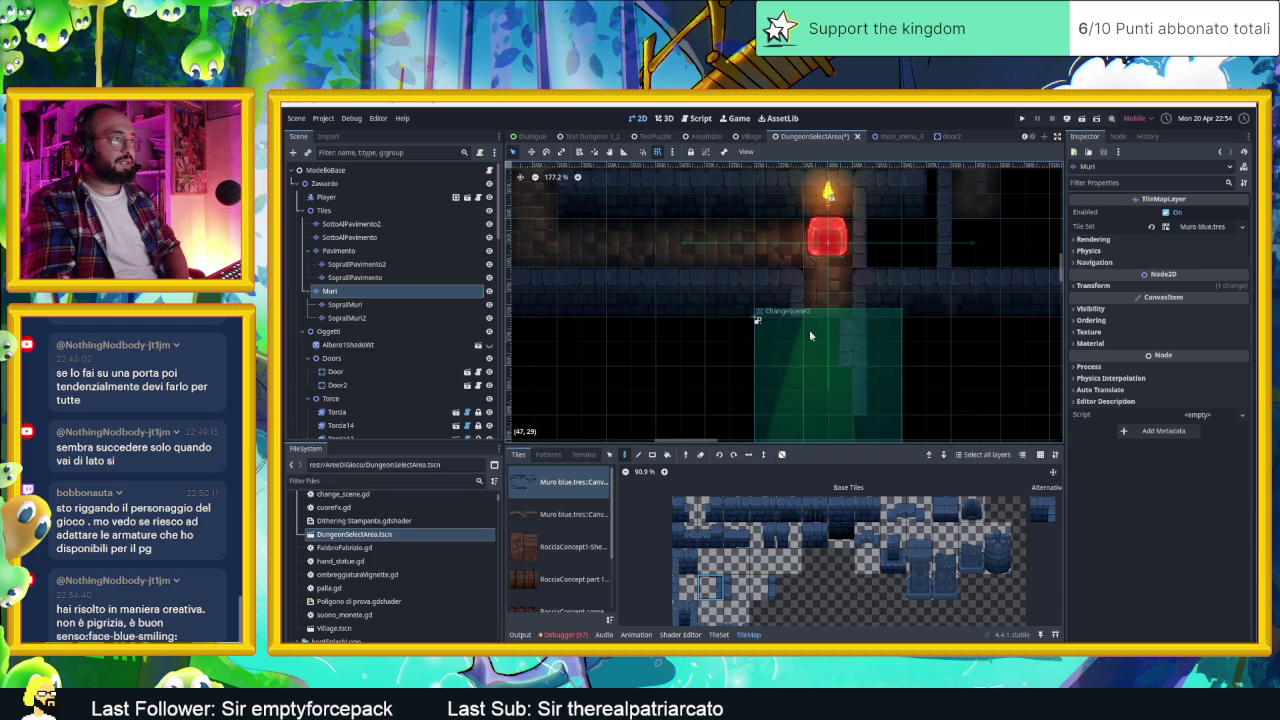
scroll(945, 350, up, 2)
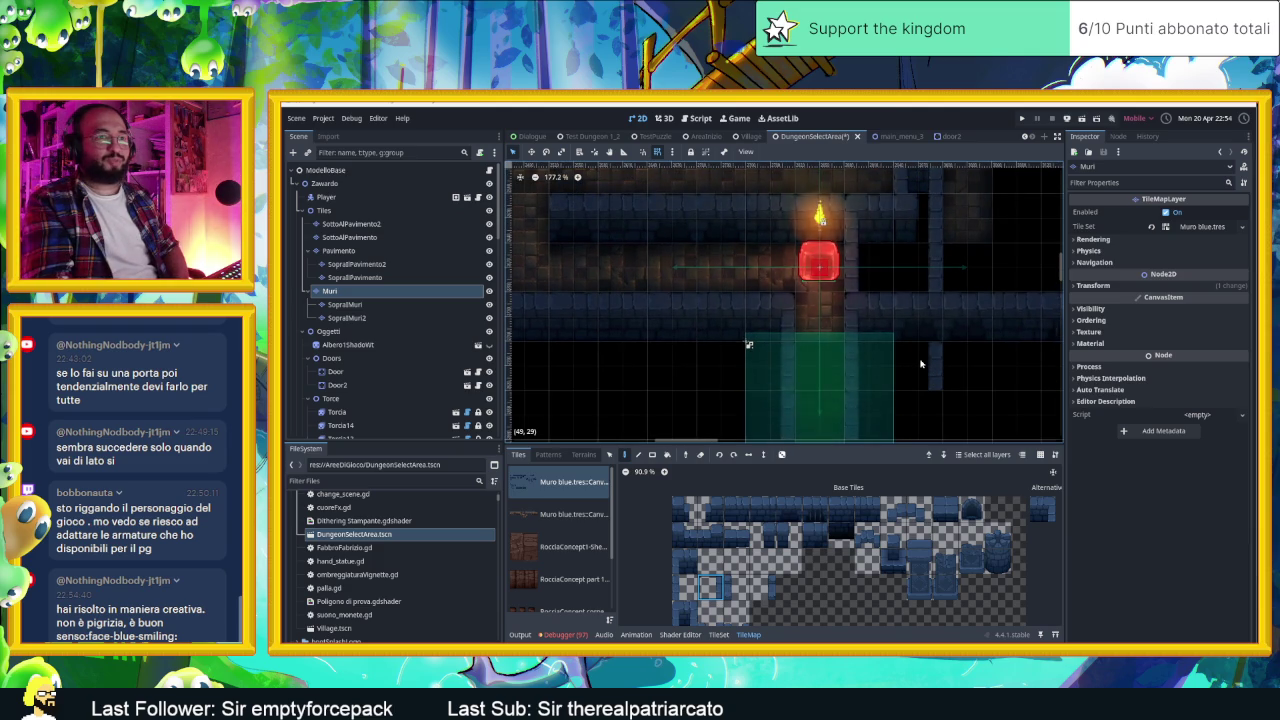
Step: Save the scene, enlarge and pan the view to the upper room, and show debugger errors
key(ctrl+s)
scroll(915, 345, down, 4)
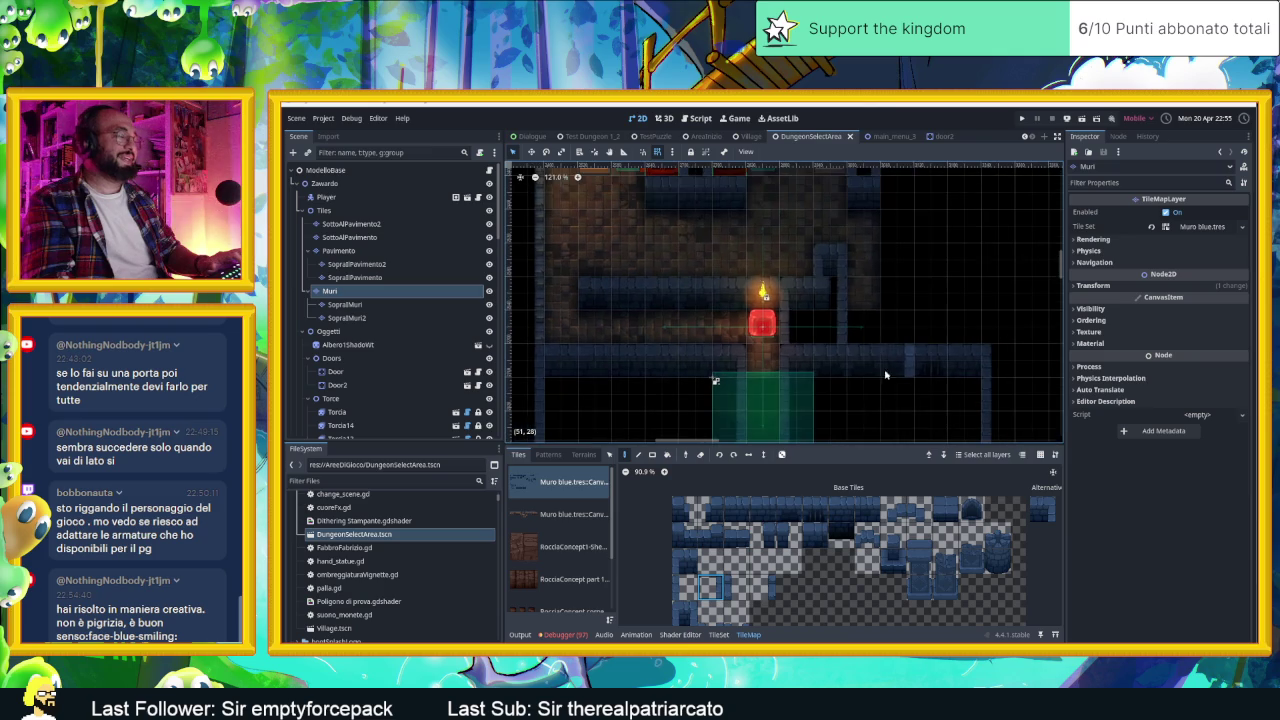
drag(841, 452, 840, 540)
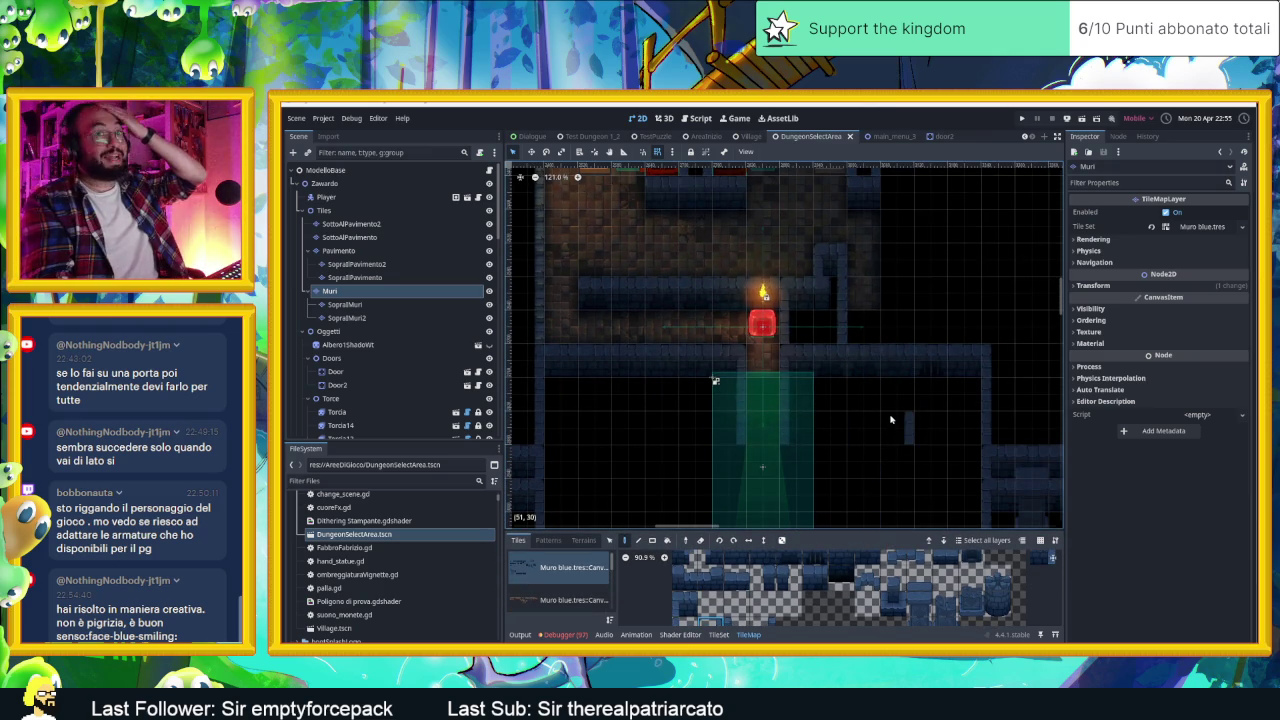
drag(905, 310, 894, 422)
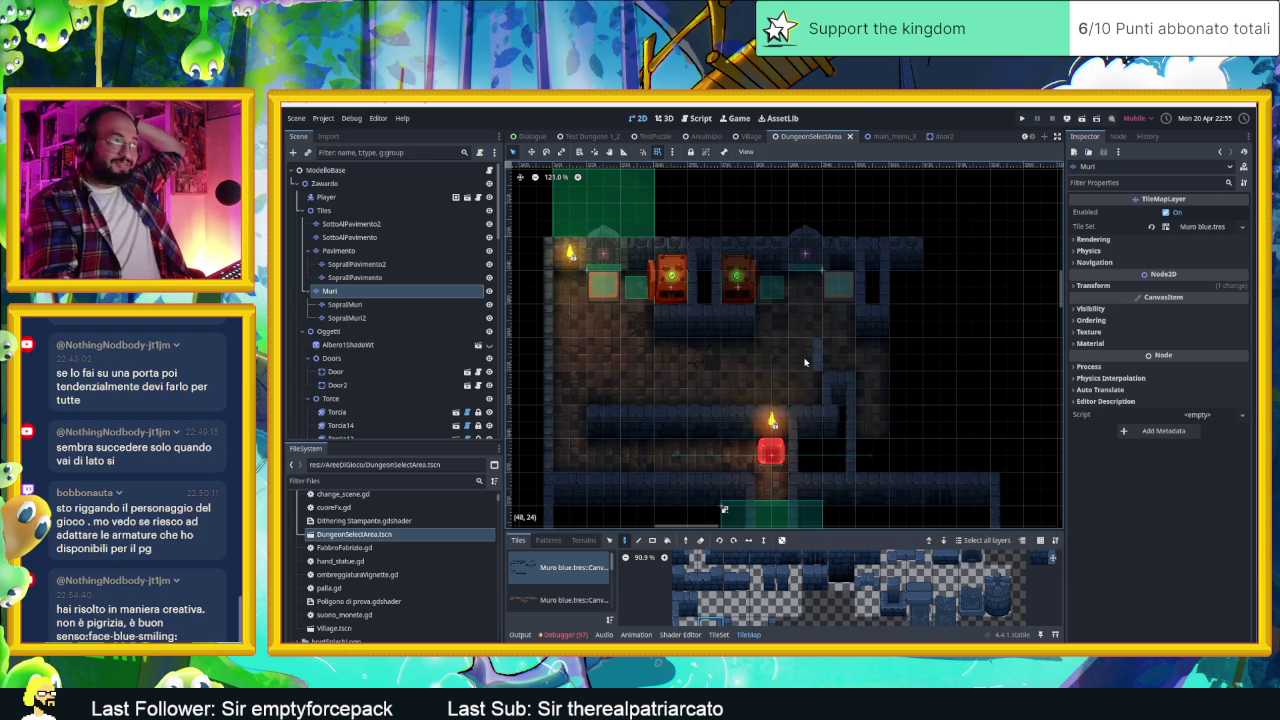
drag(571, 211, 708, 291)
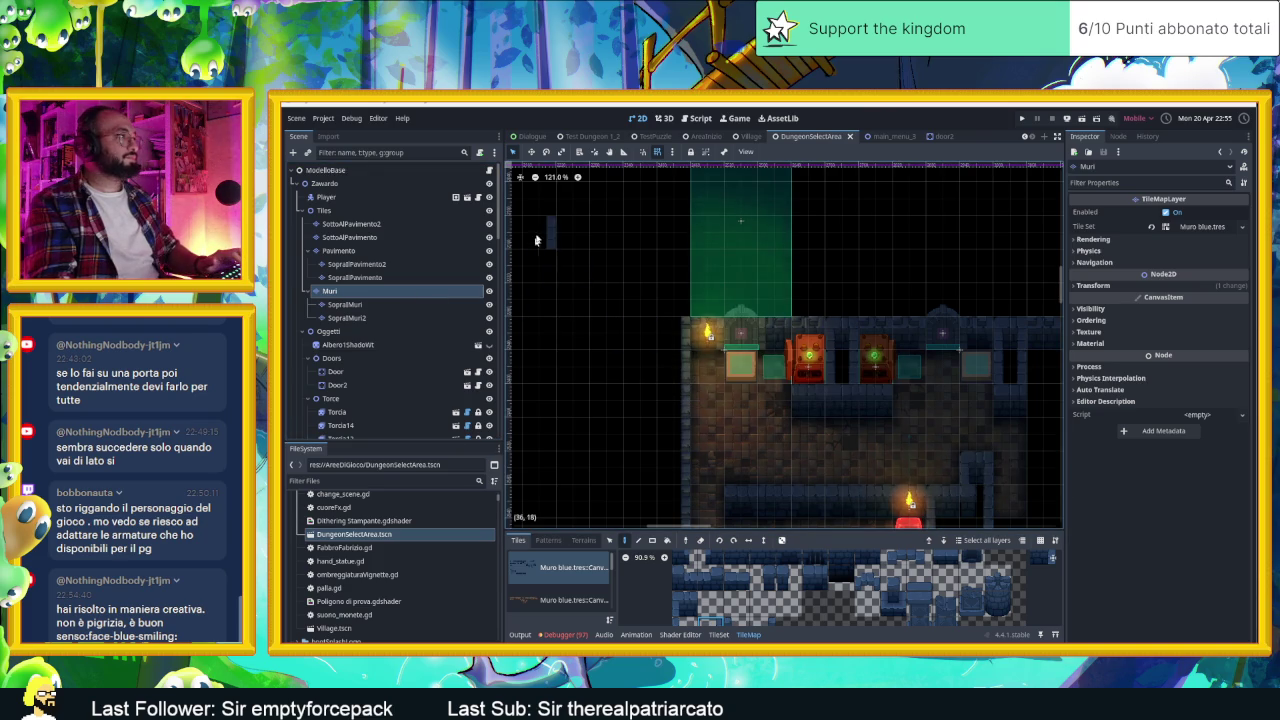
click(563, 634)
Step: Open change_scene.gd at the erroring line and add a blank line above the change_scene_to_file call
click(617, 613)
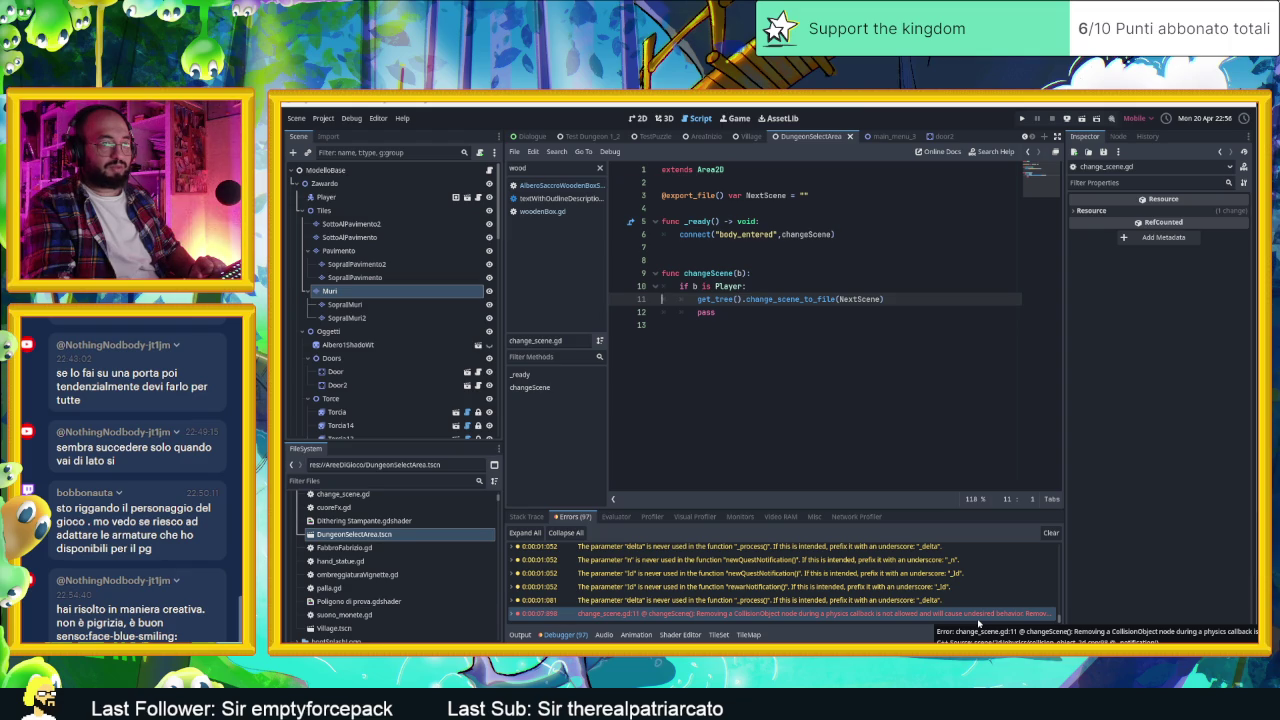
click(745, 299)
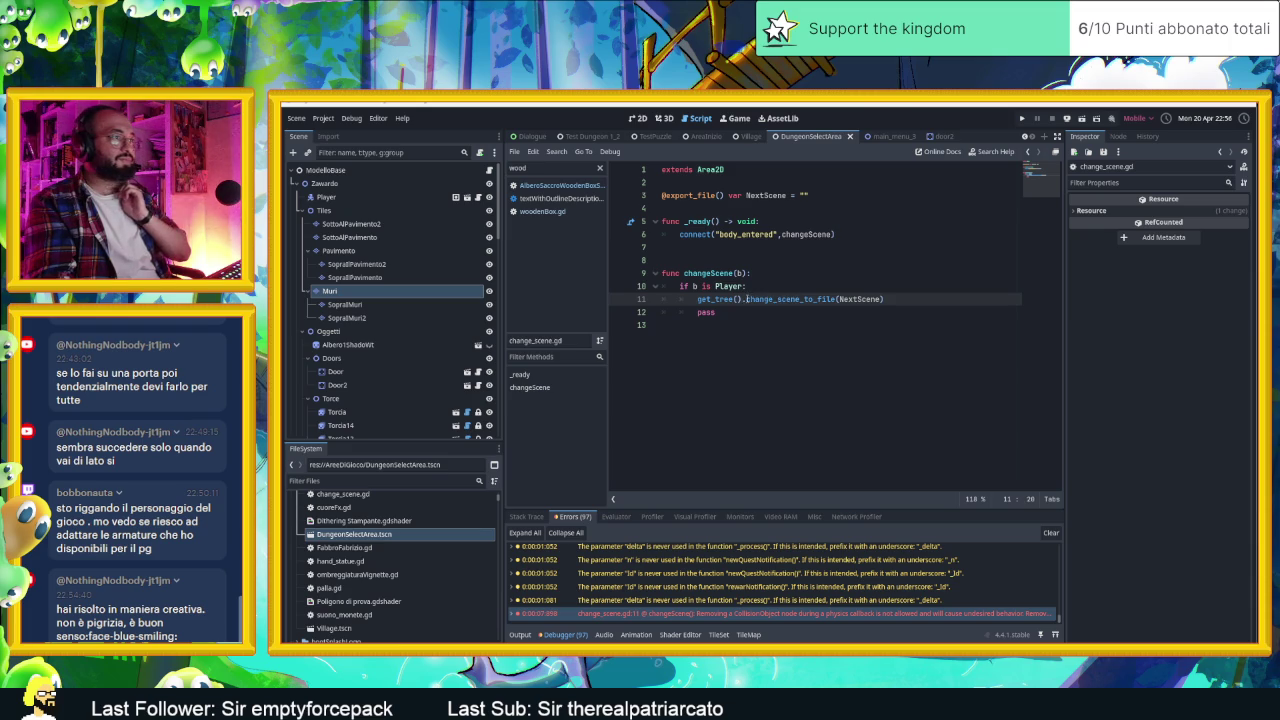
drag(746, 299, 945, 300)
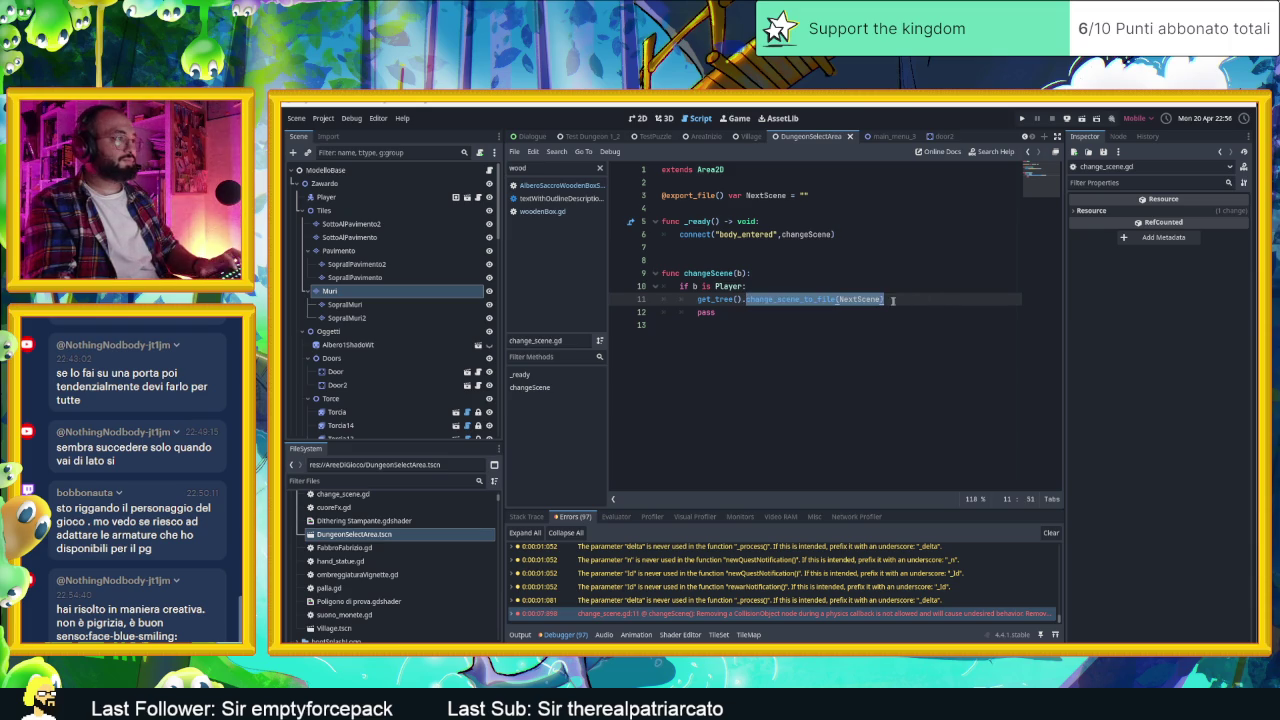
key(Home)
key(Return)
key(Up)
Step: Write get_tree().call_deferred("change_scene_to_file", NextScene) on the new line
text(get)
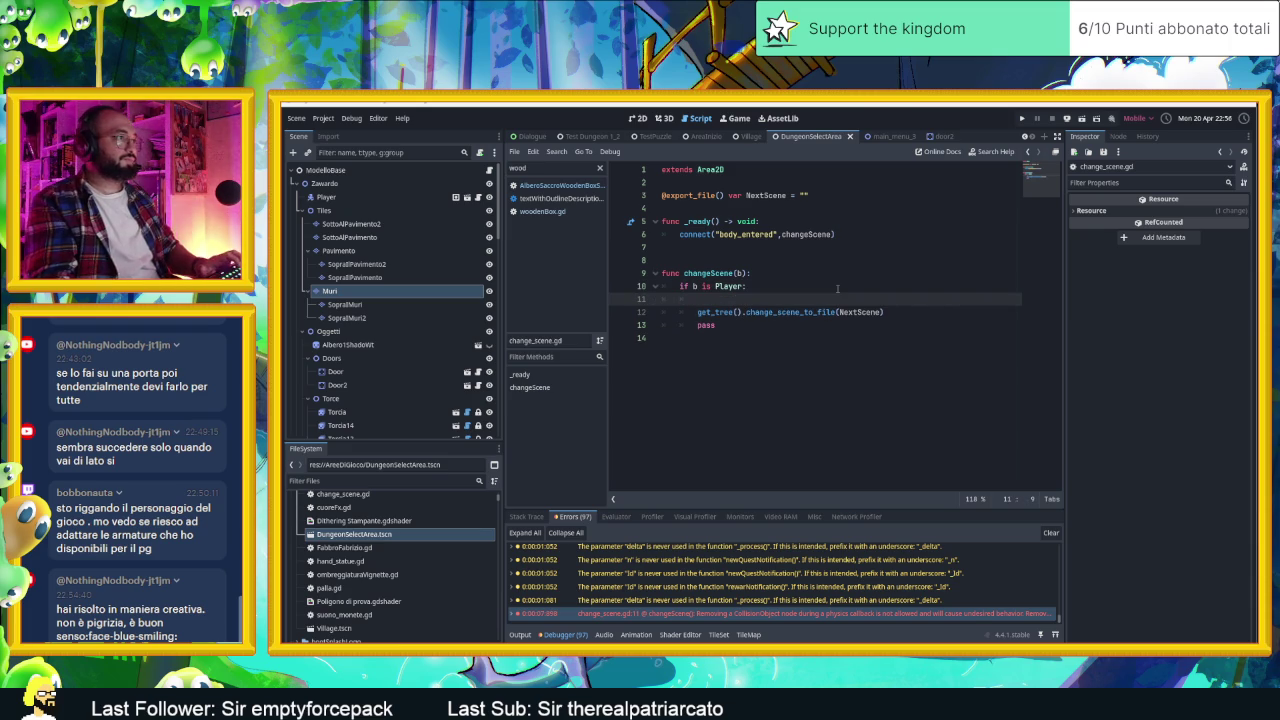
text(_tree)
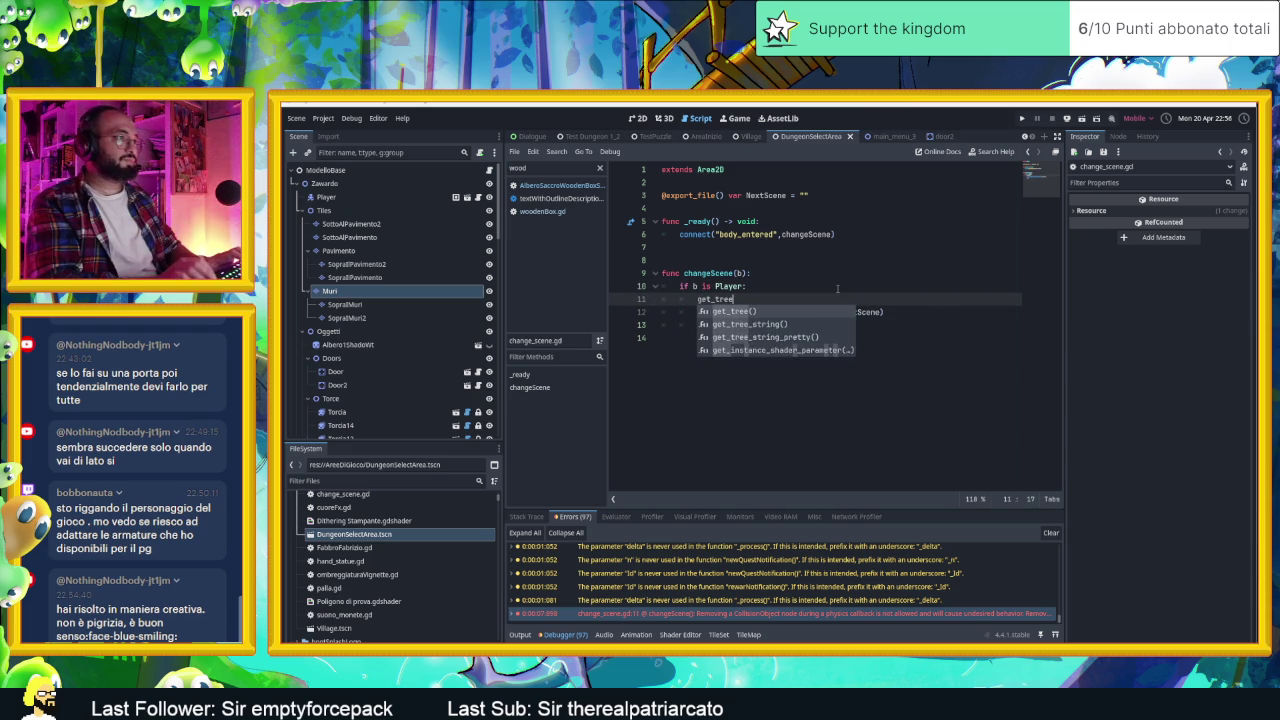
key(Return)
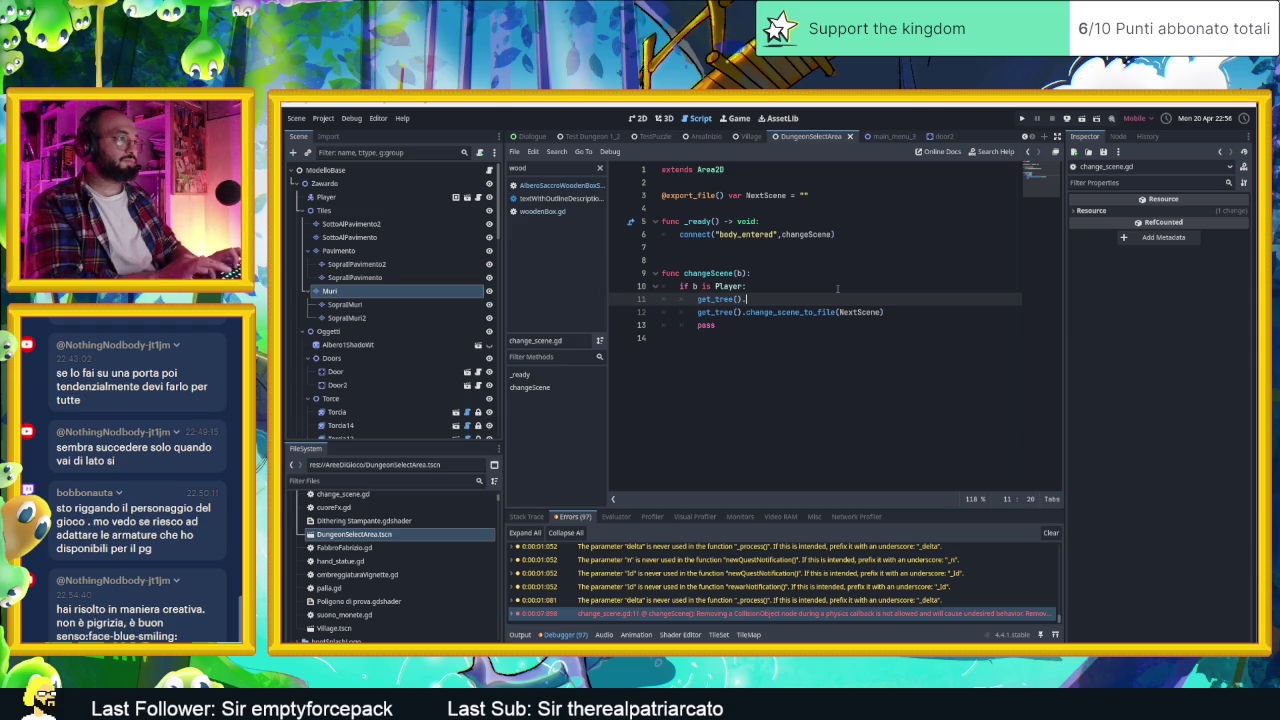
text(call_)
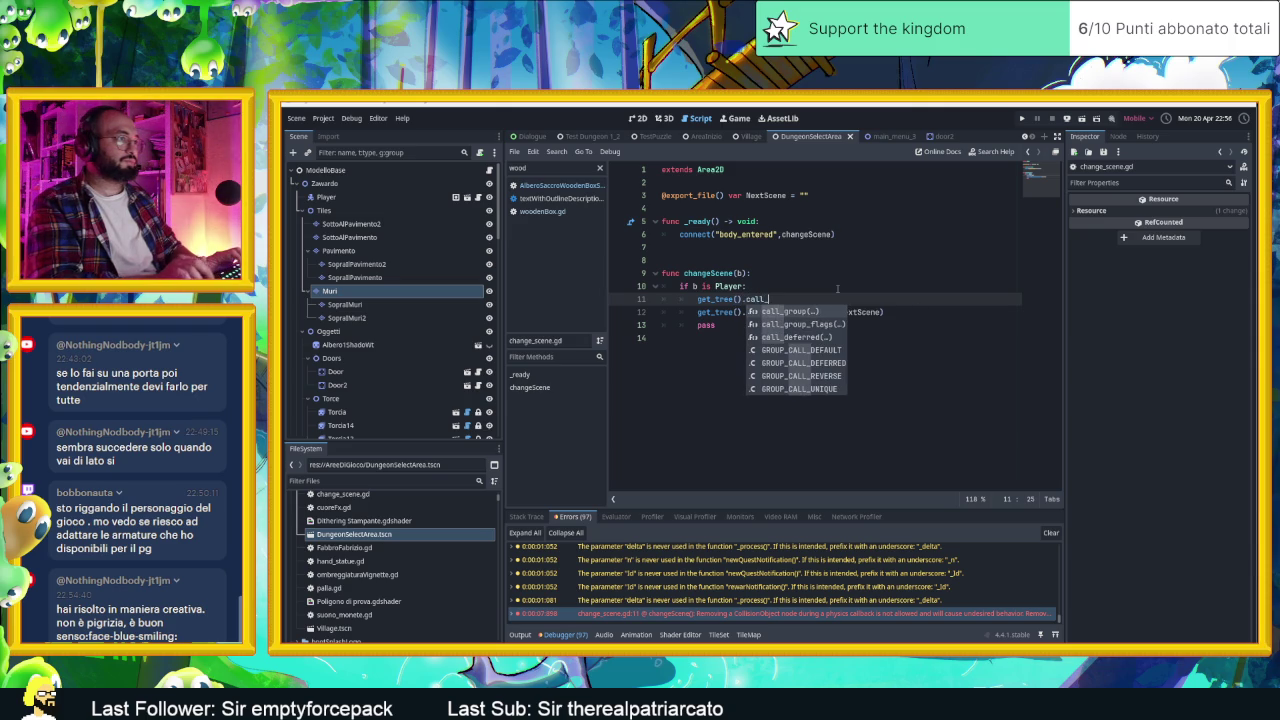
key(Down)
key(Down)
key(Return)
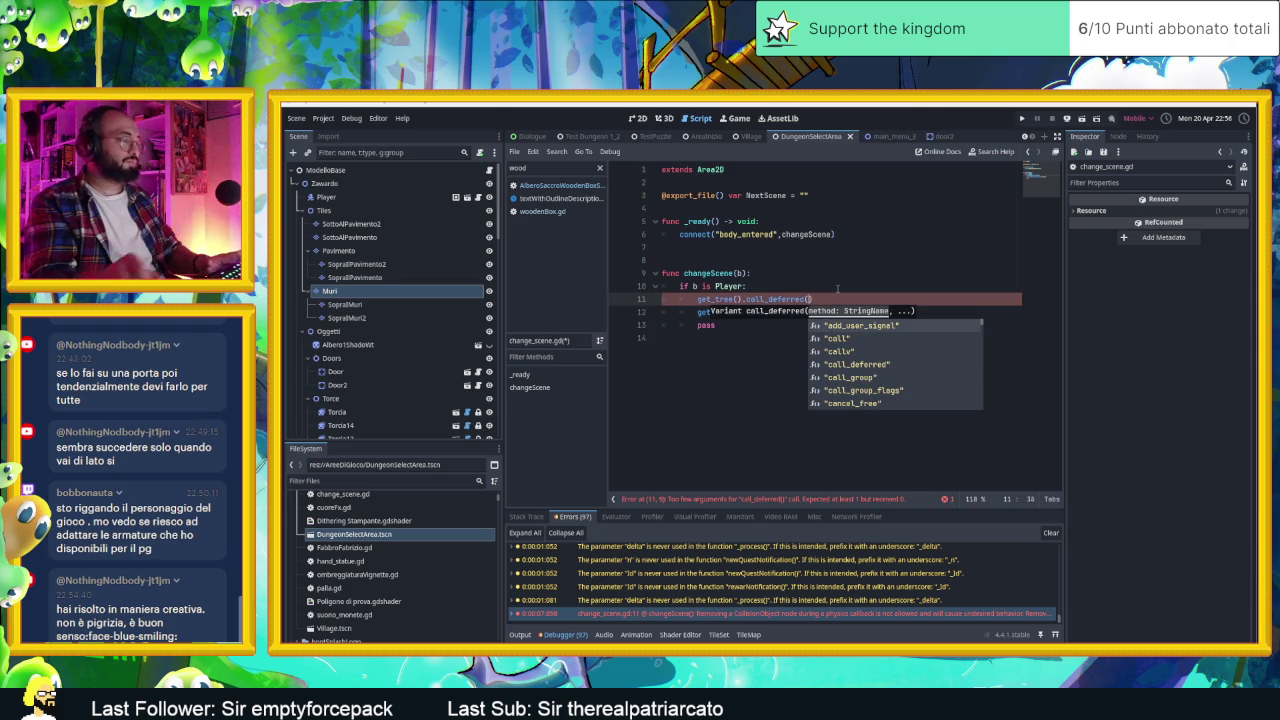
text(")
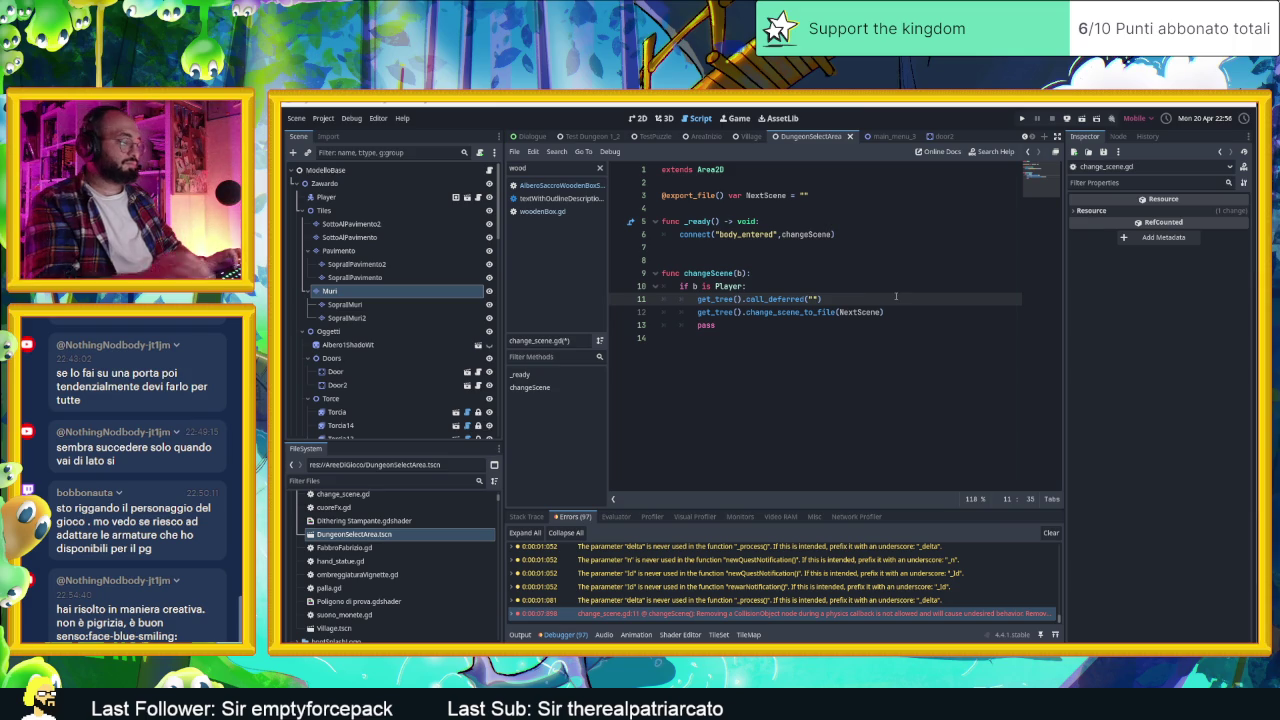
text(cha)
key(Return)
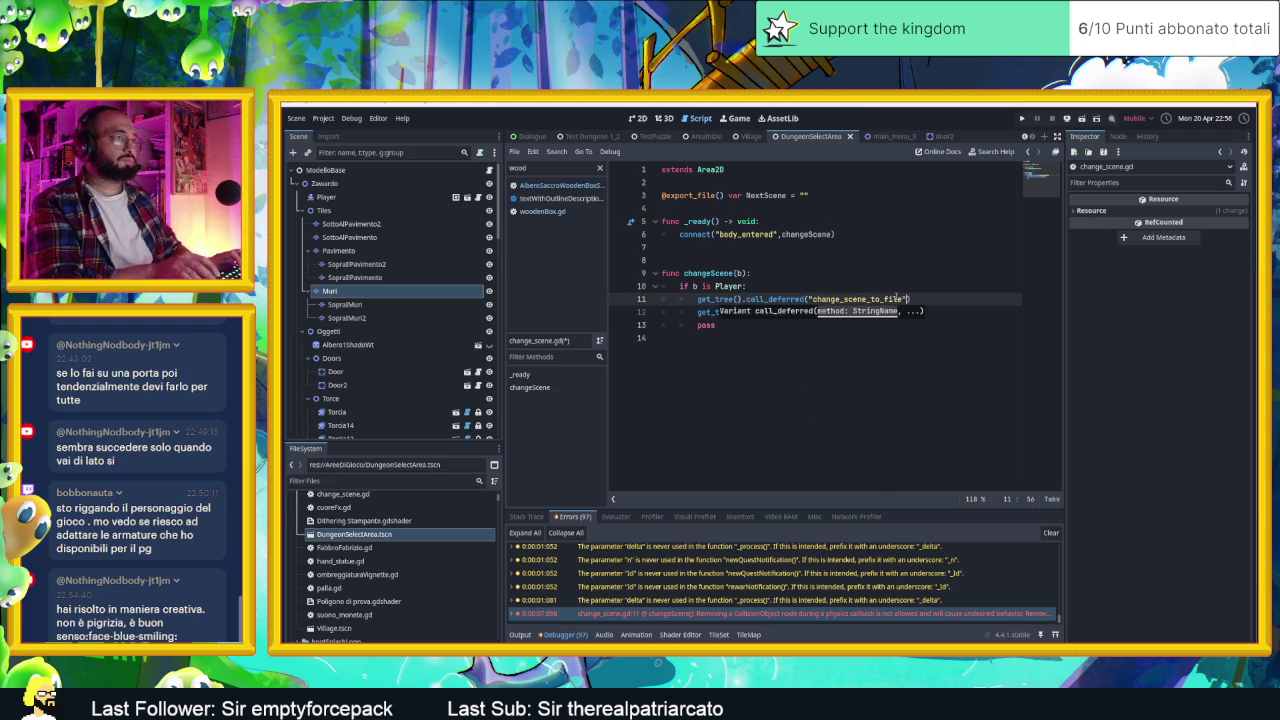
text(,)
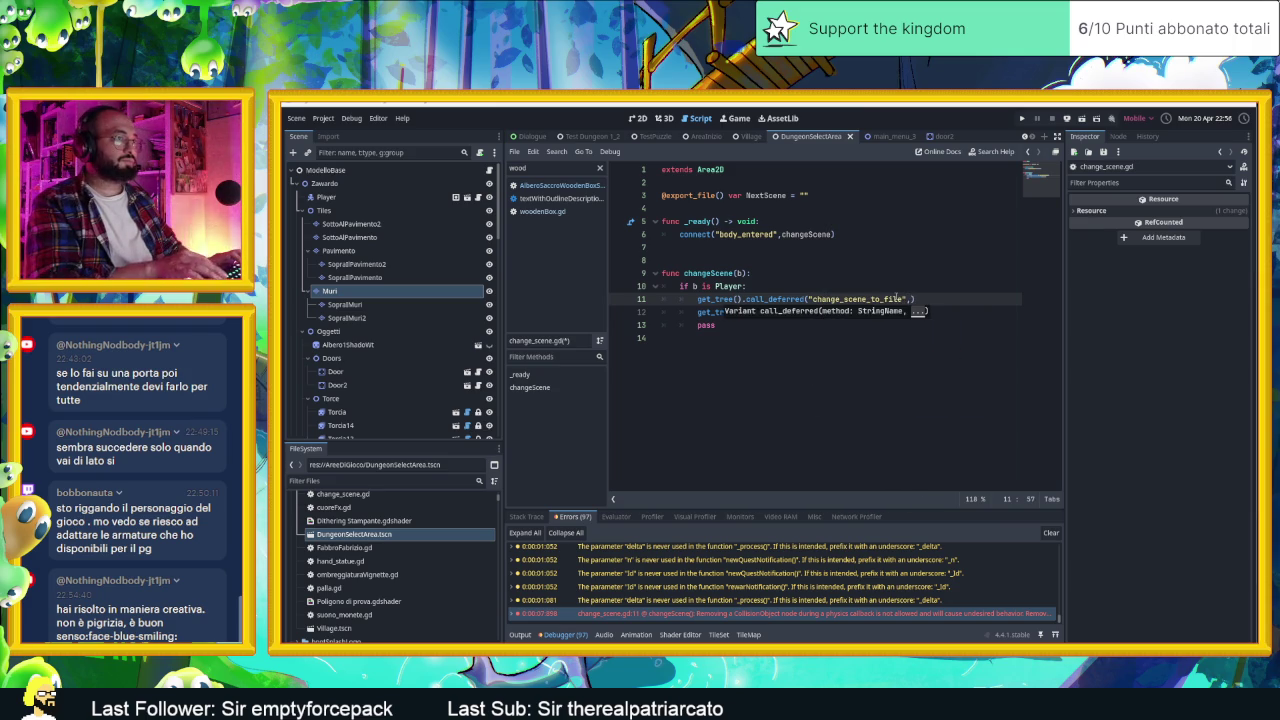
key(BackSpace)
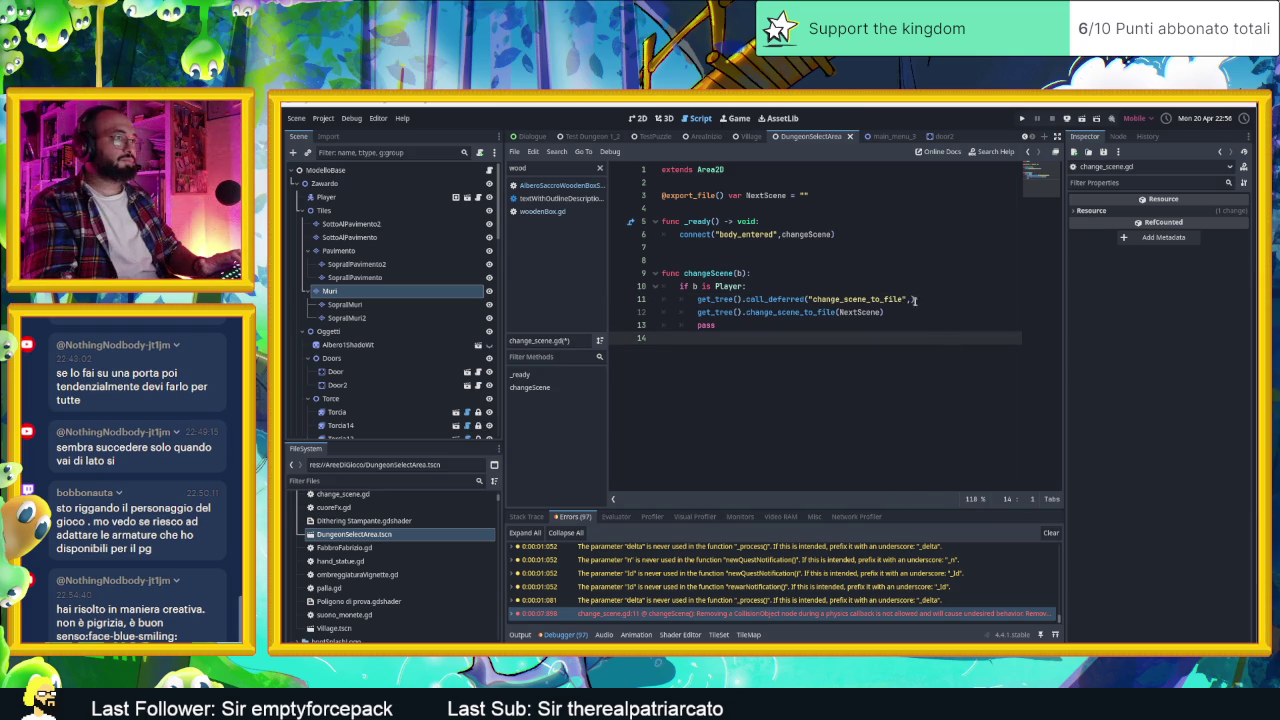
text(Nex)
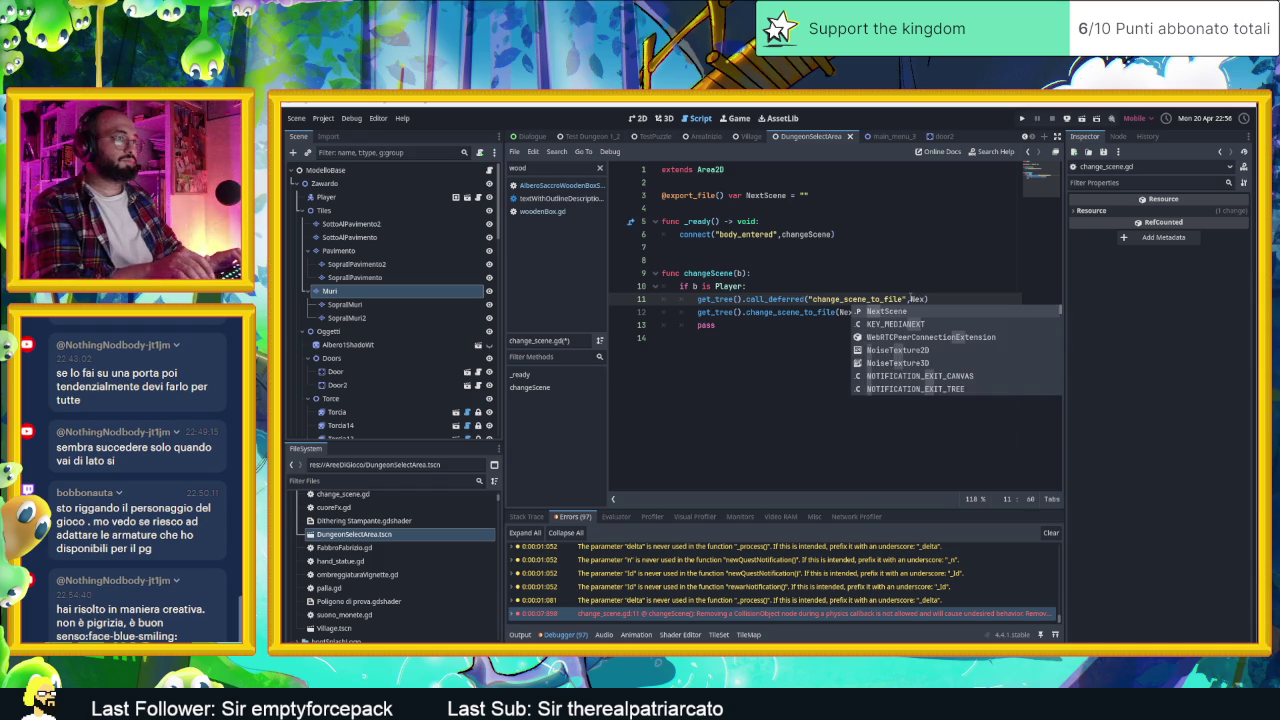
key(Return)
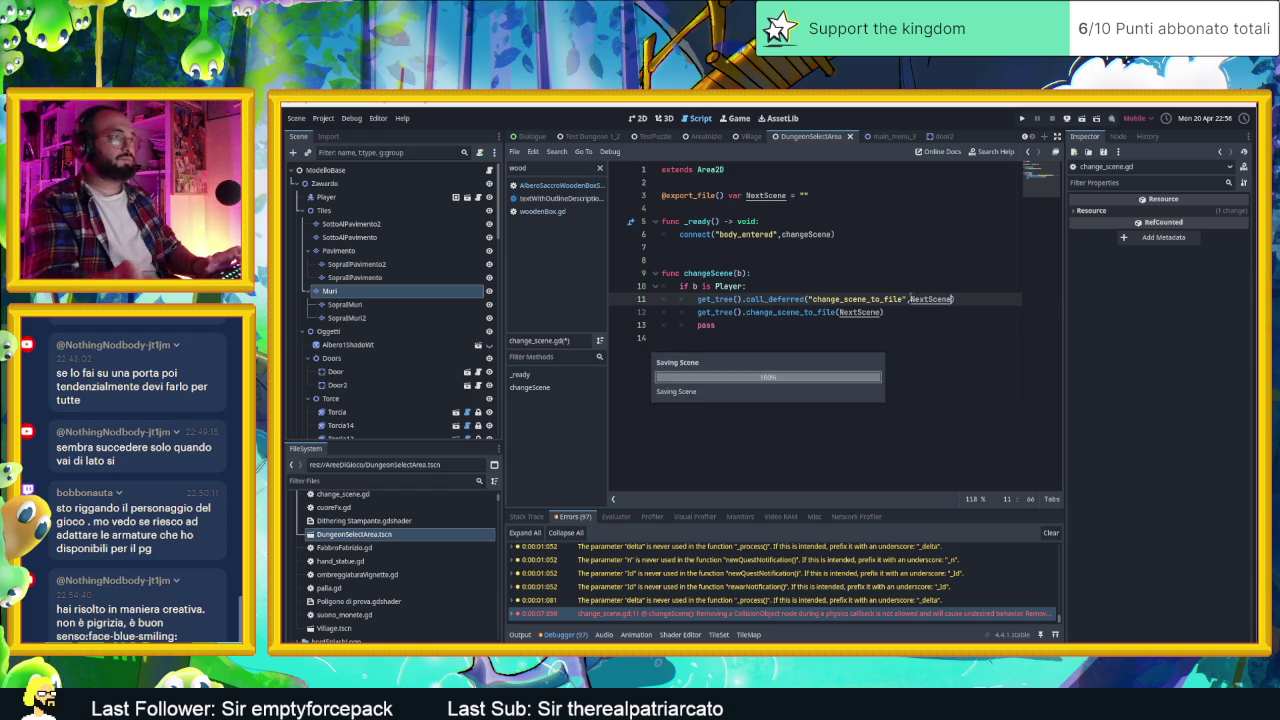
Step: Comment out the direct change_scene_to_file call and delete the leftover pass line
click(901, 314)
key(ctrl+k)
key(Down)
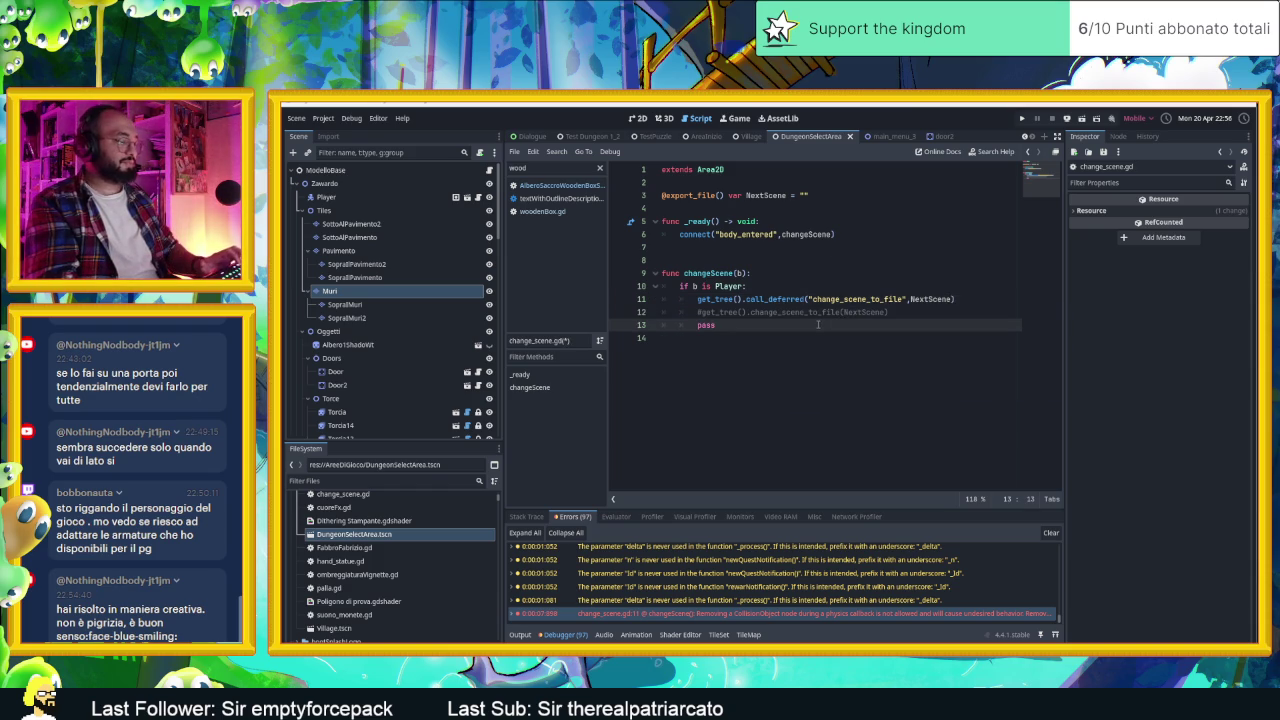
key(ctrl+shift+k)
click(638, 118)
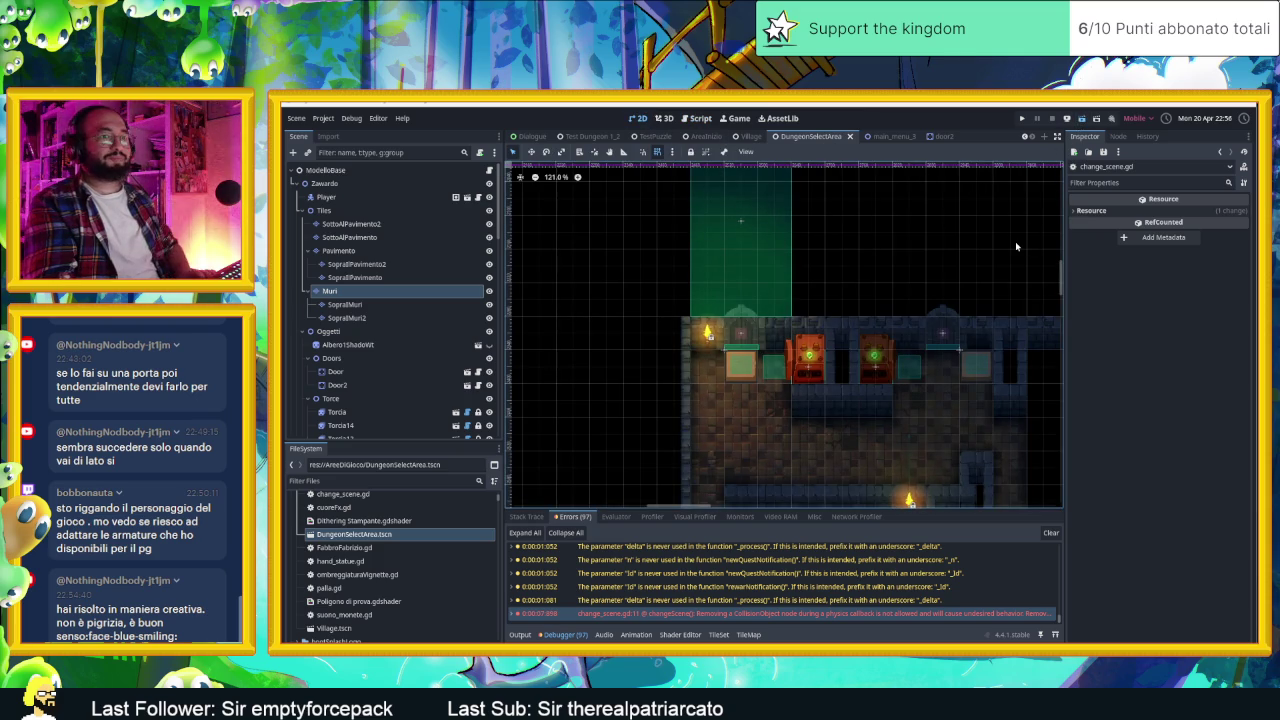
Step: Rerun the dungeon to the end screen, then shrink the game window and show the Errors list
key(ctrl+s)
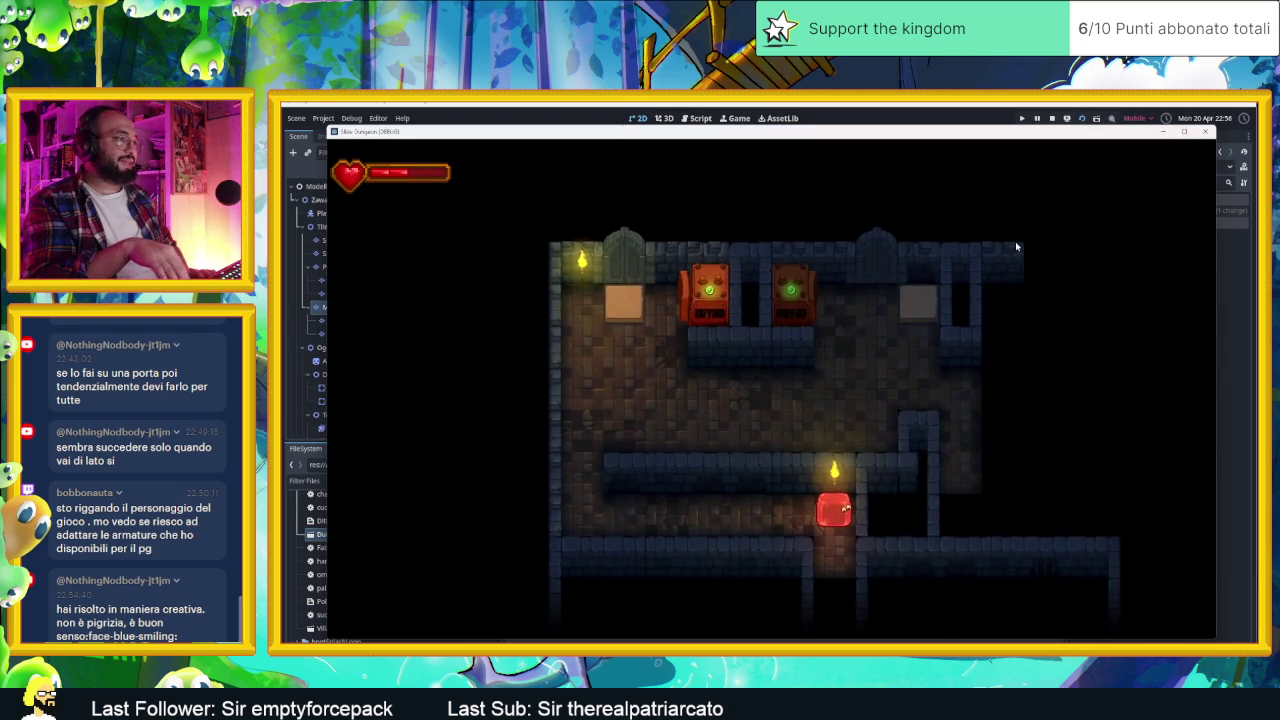
key(Left)
key(Up)
key(Right)
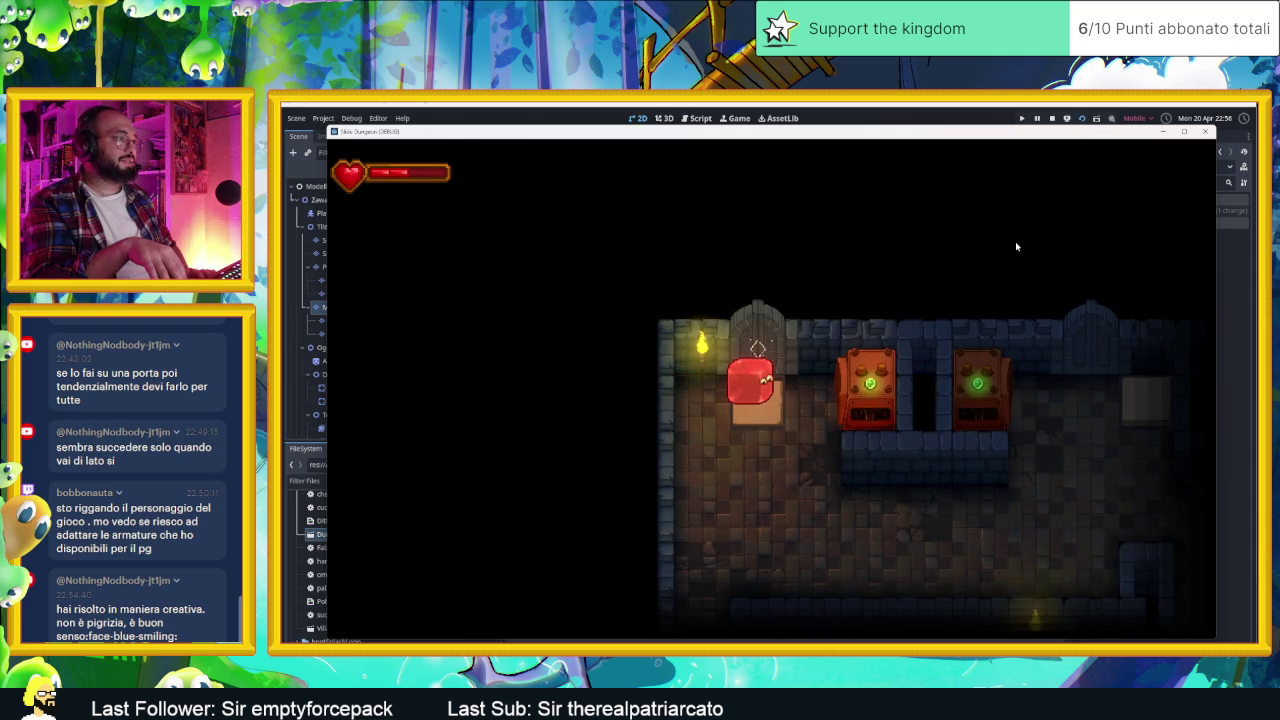
key(Up)
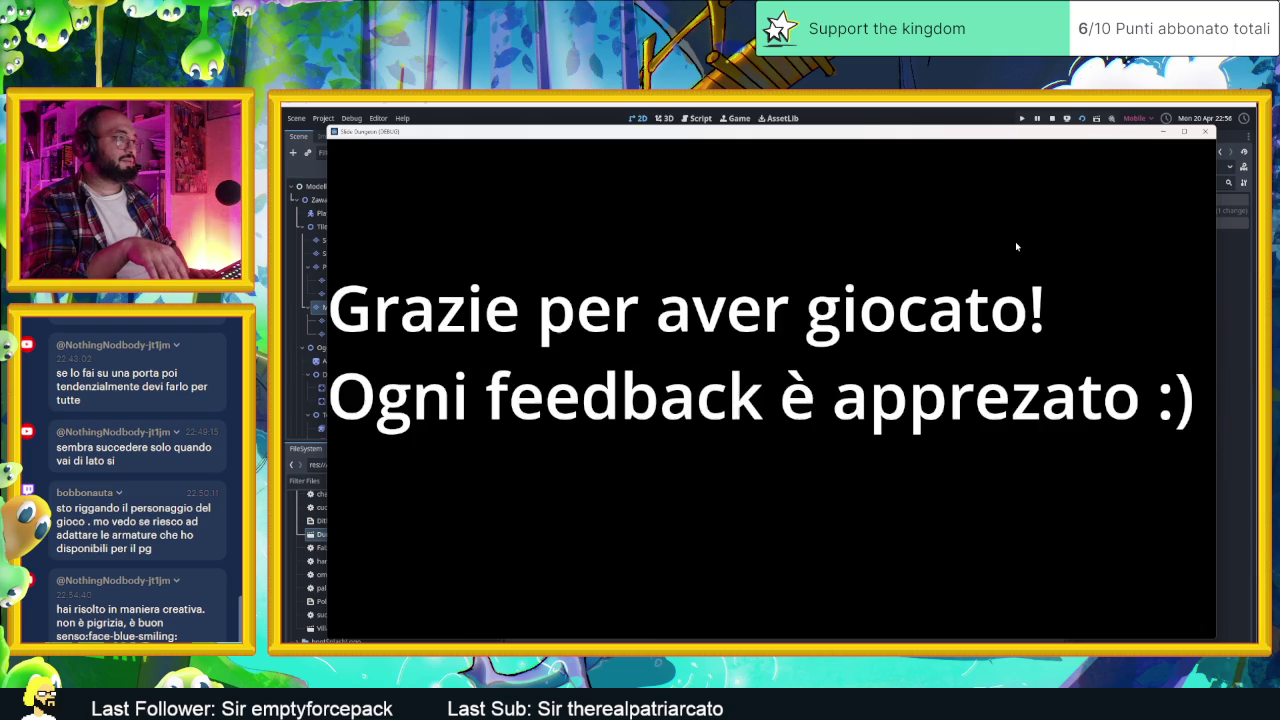
key(super+Down)
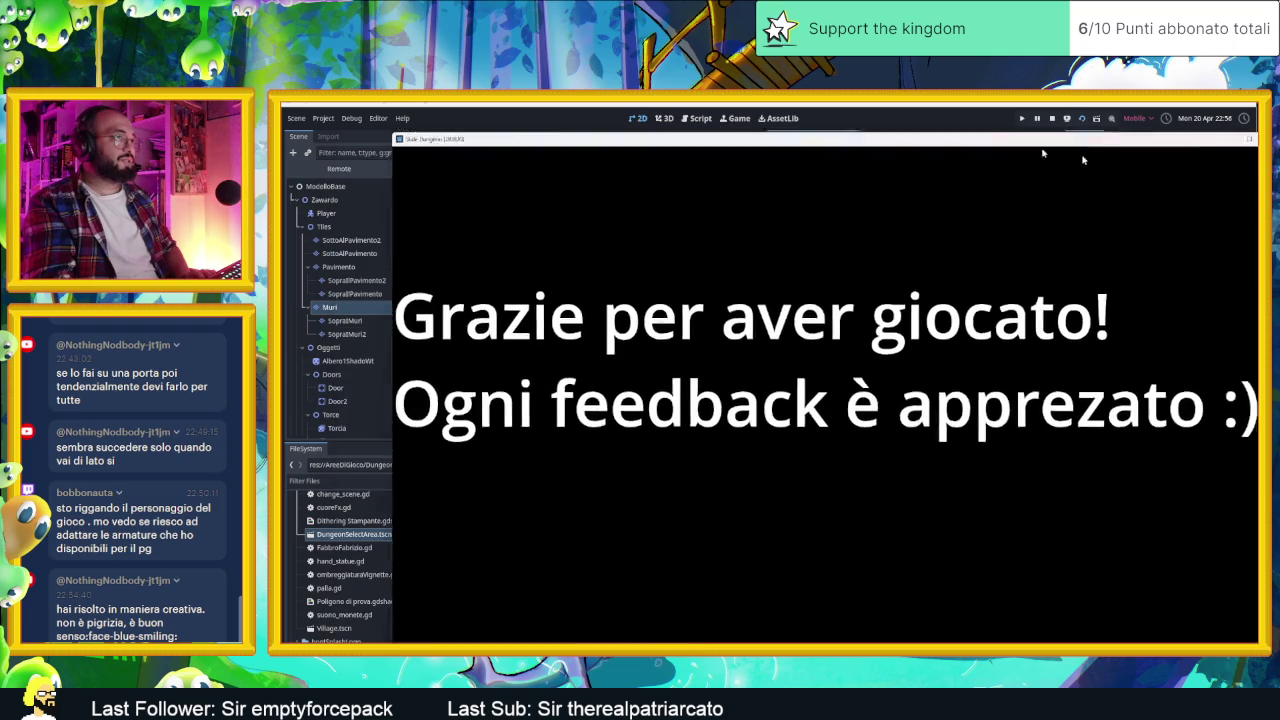
click(563, 634)
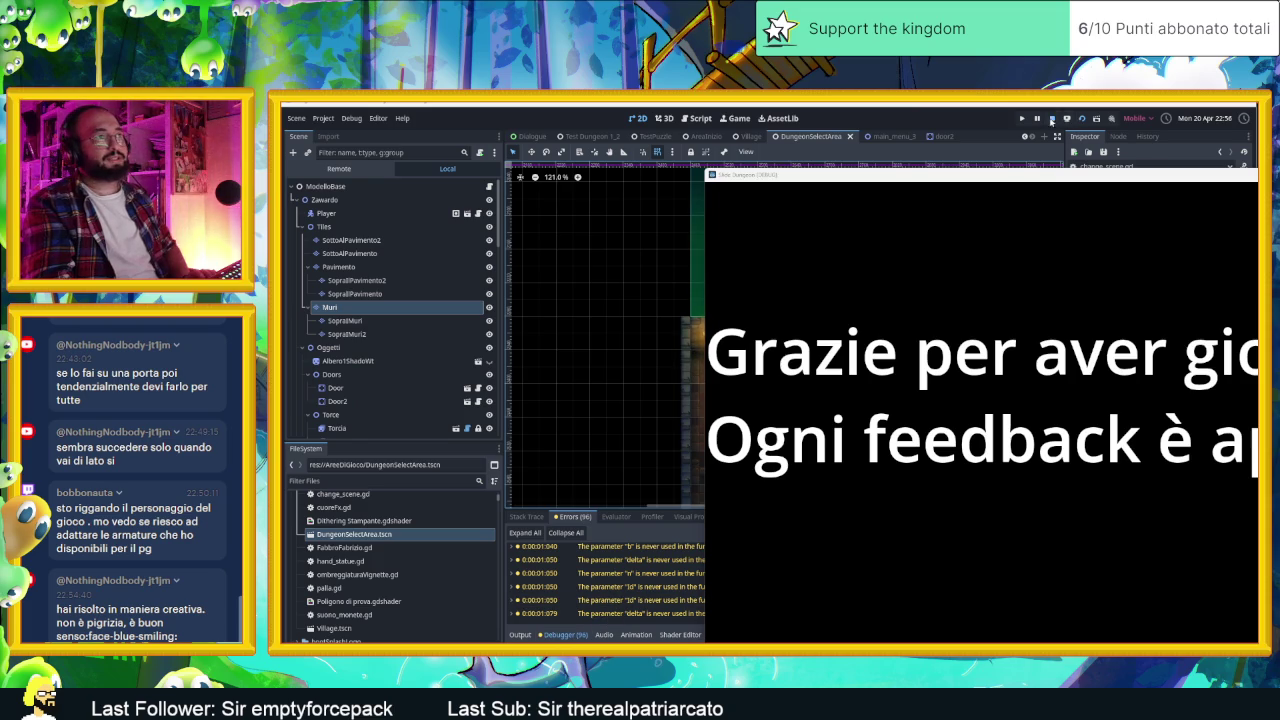
Step: Stop the playtest and select ChangeScene2, which currently leads to the thank-you screen
click(1052, 118)
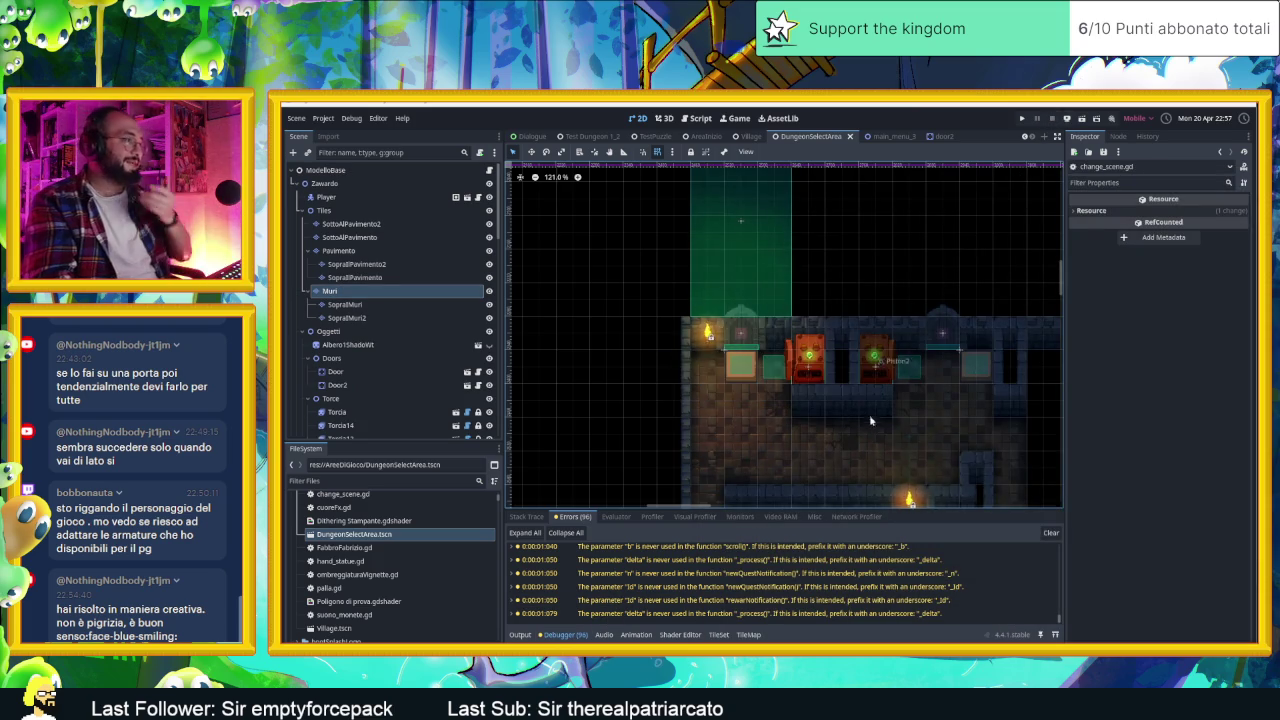
scroll(857, 360, down, 2)
scroll(852, 340, down, 1)
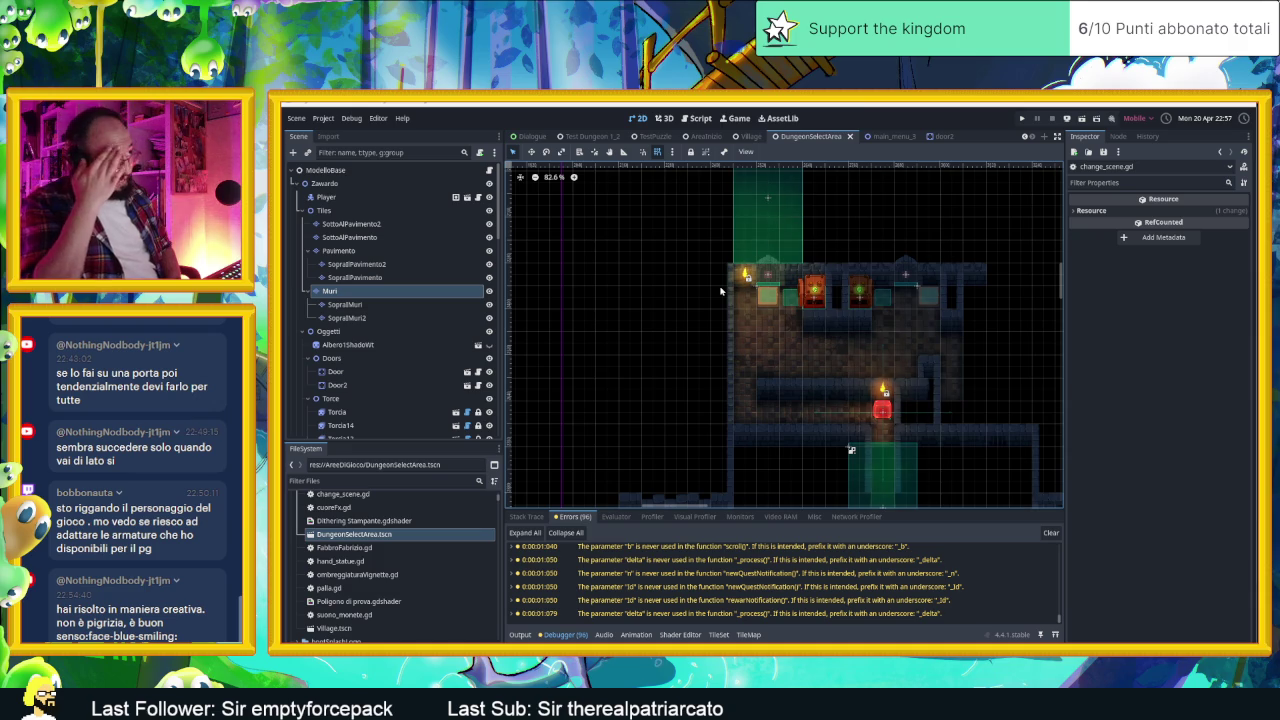
scroll(820, 390, down, 2)
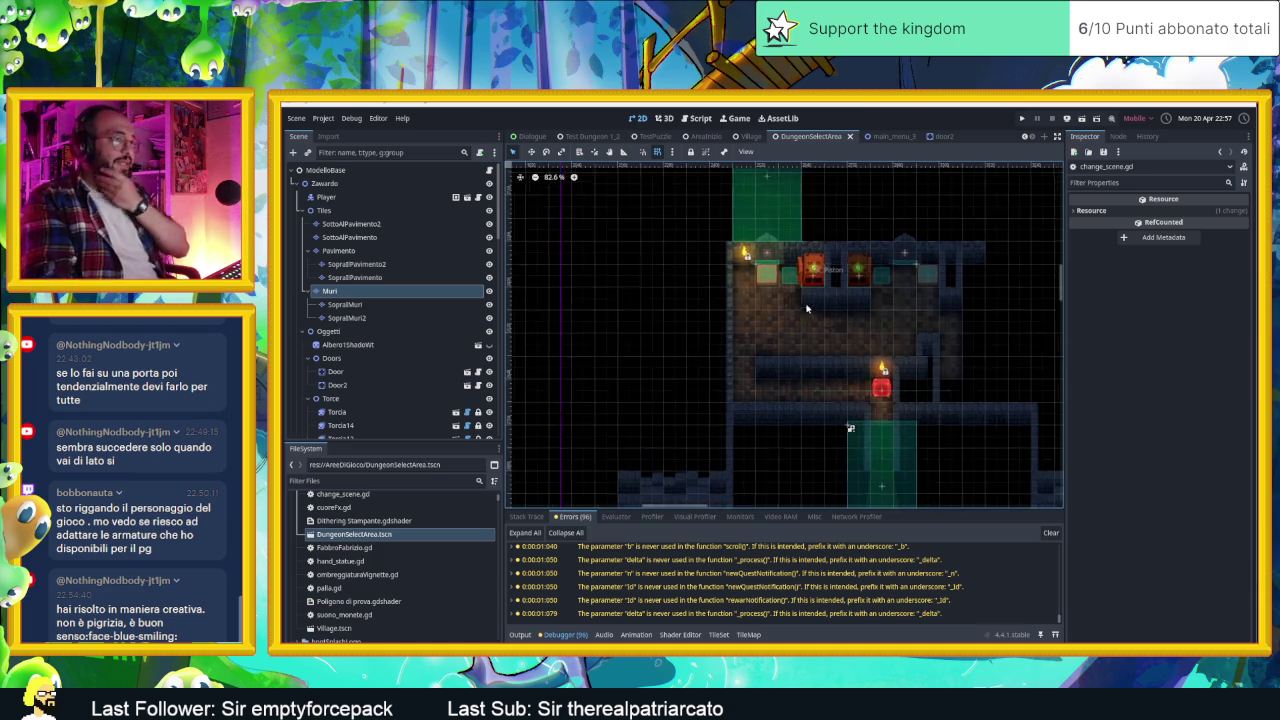
click(909, 477)
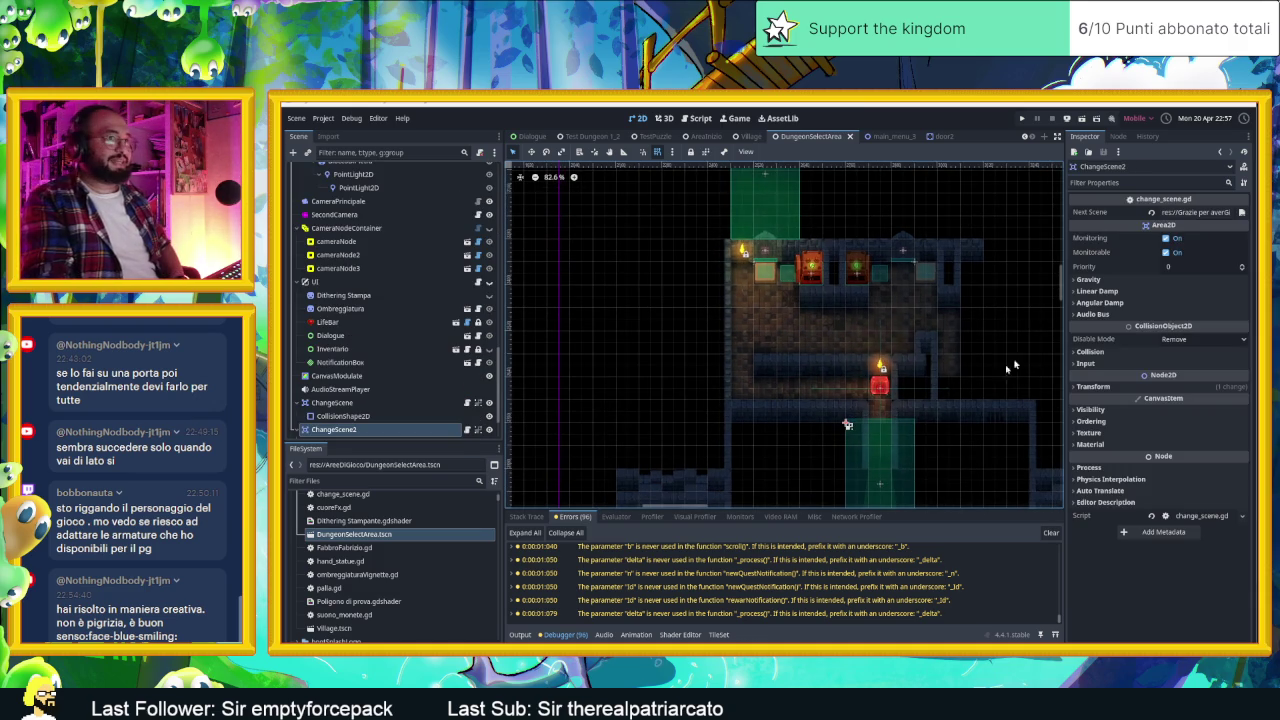
Step: Set ChangeScene2's Next Scene to AreeDiGioco/Village.tscn, save, and switch to AreaInizio
click(1241, 212)
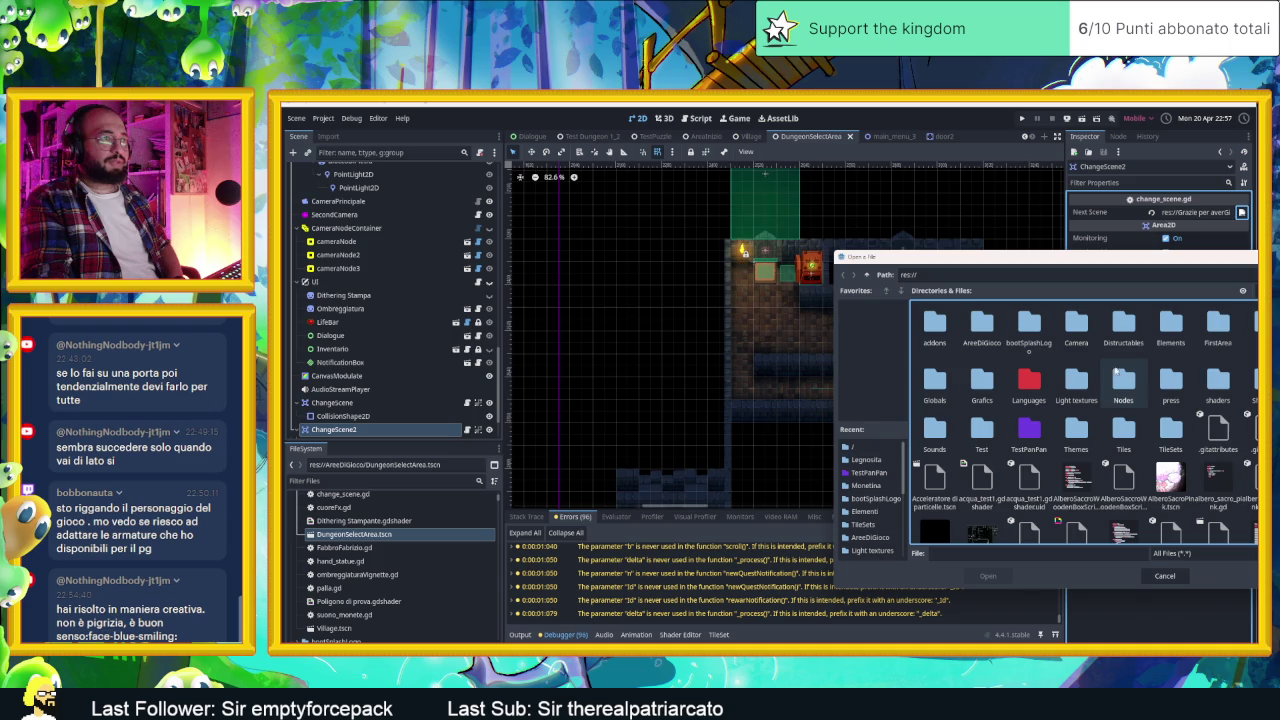
double_click(981, 325)
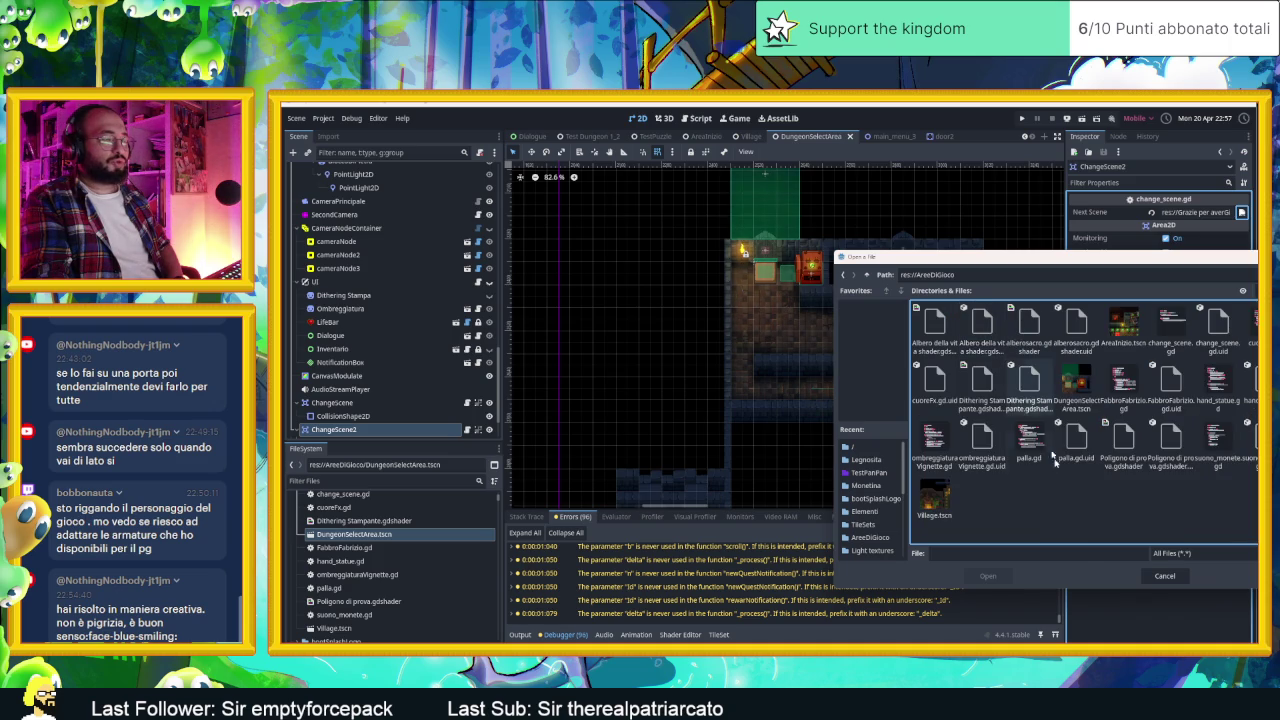
click(935, 495)
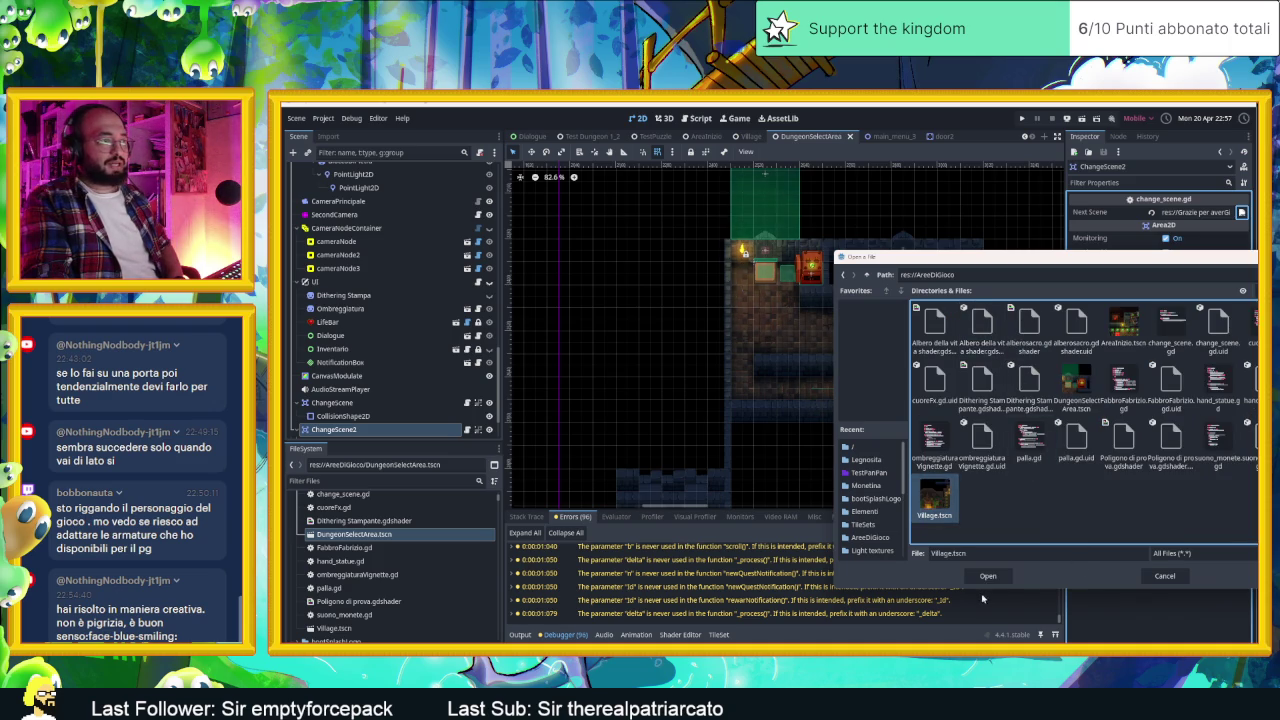
click(989, 578)
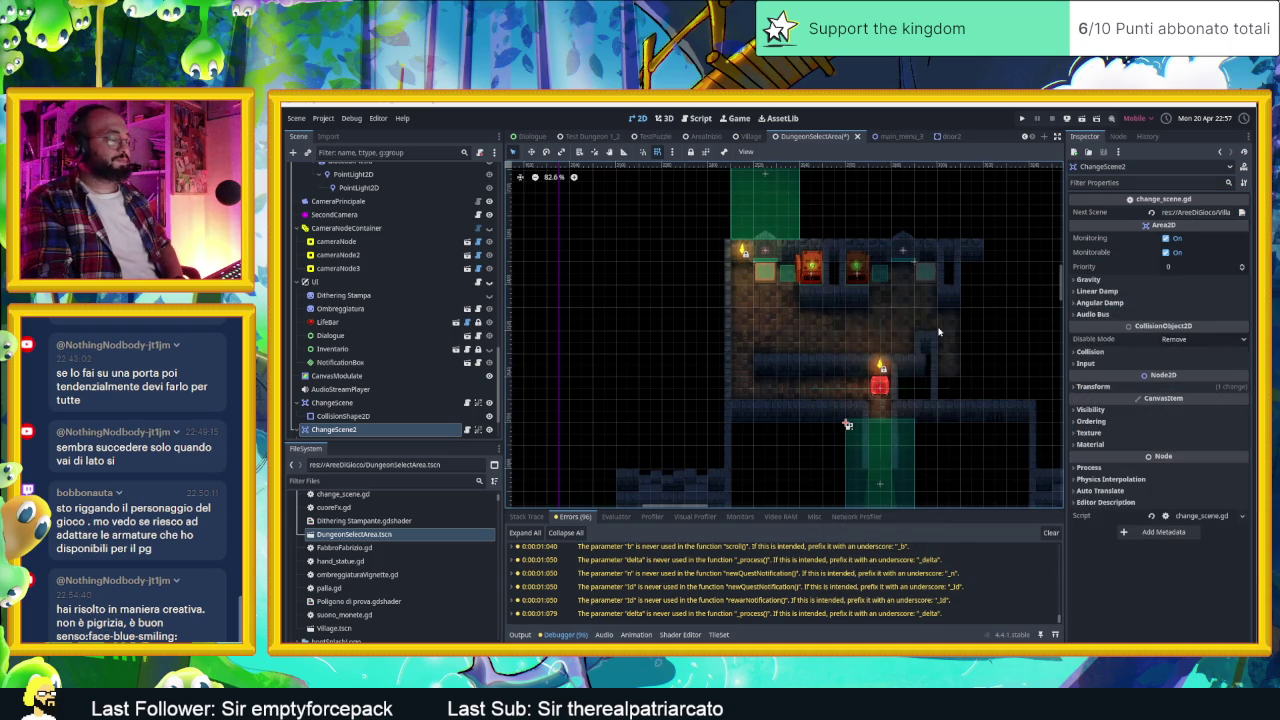
key(ctrl+s)
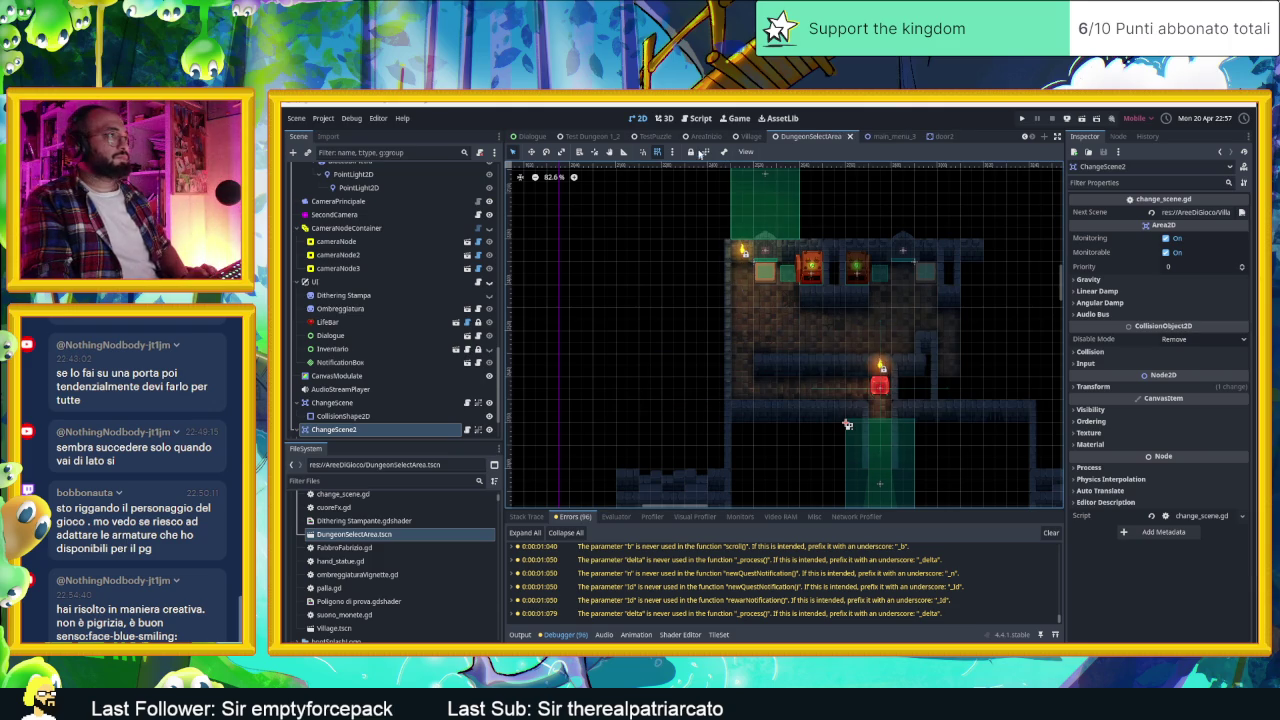
click(705, 137)
scroll(774, 354, down, 3)
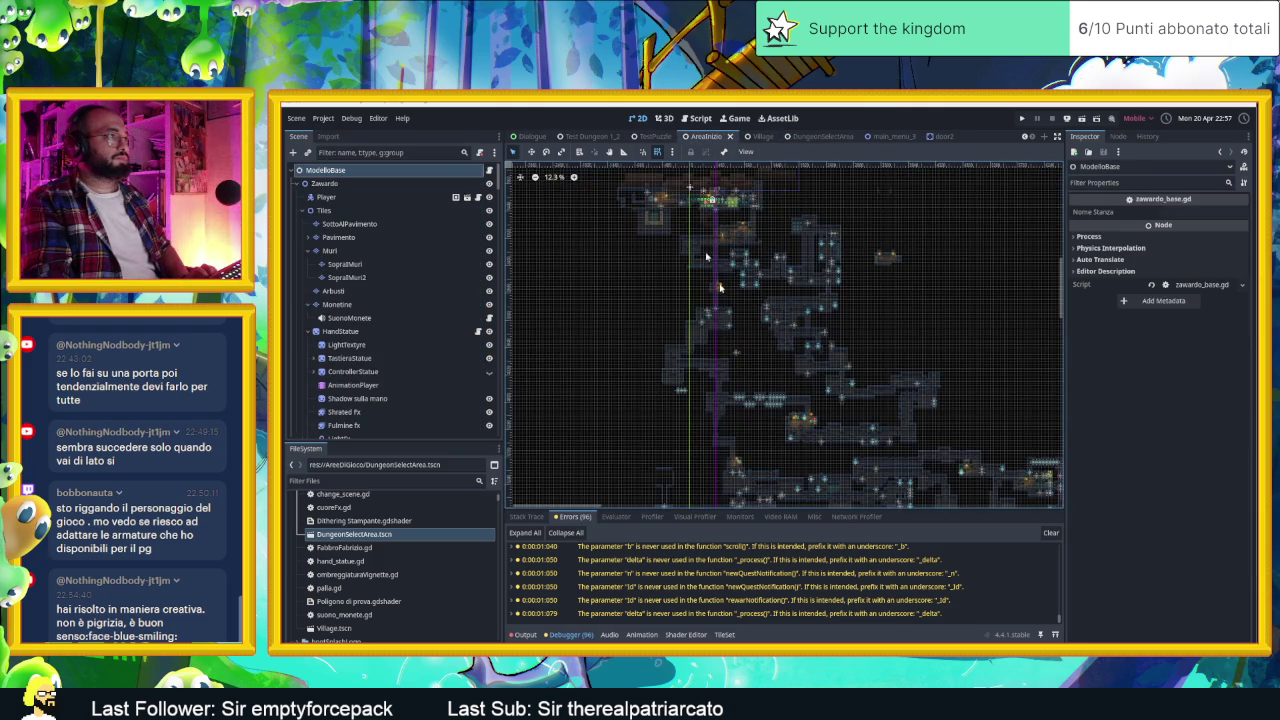
Step: Move the Village's Player to just below the building's top entrance, save, and deselect it
click(740, 137)
scroll(841, 265, up, 2)
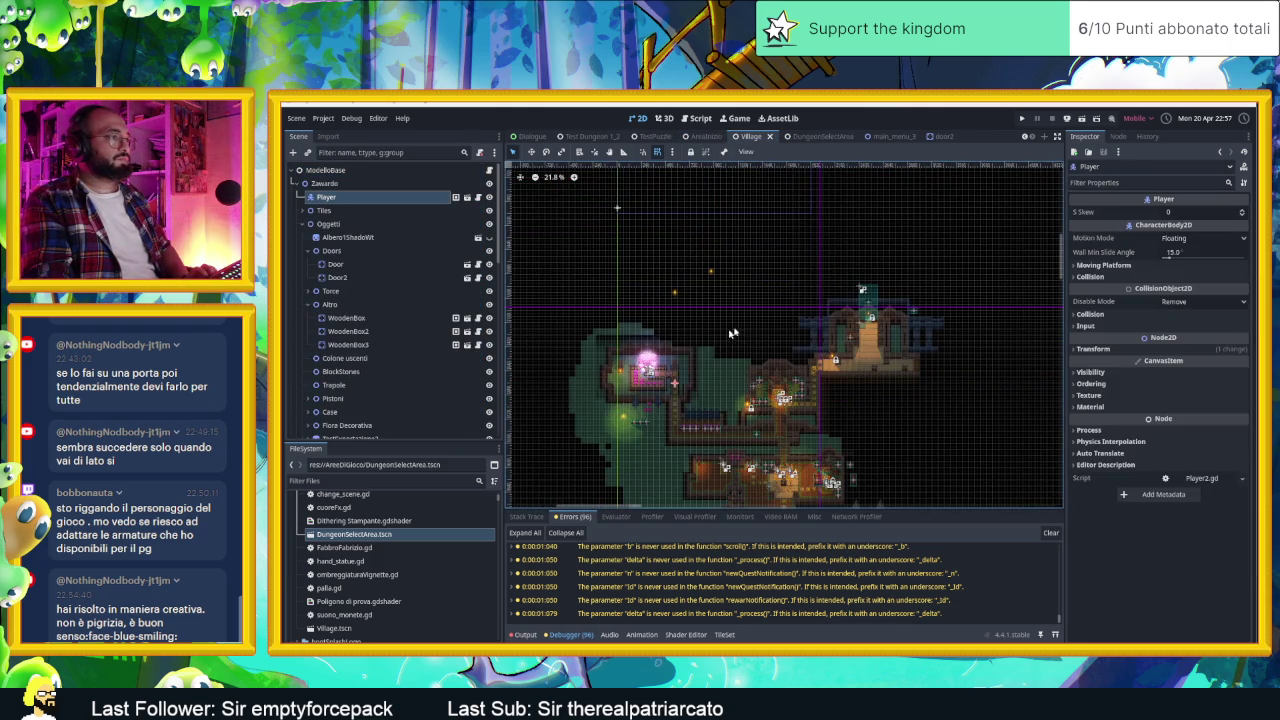
click(338, 200)
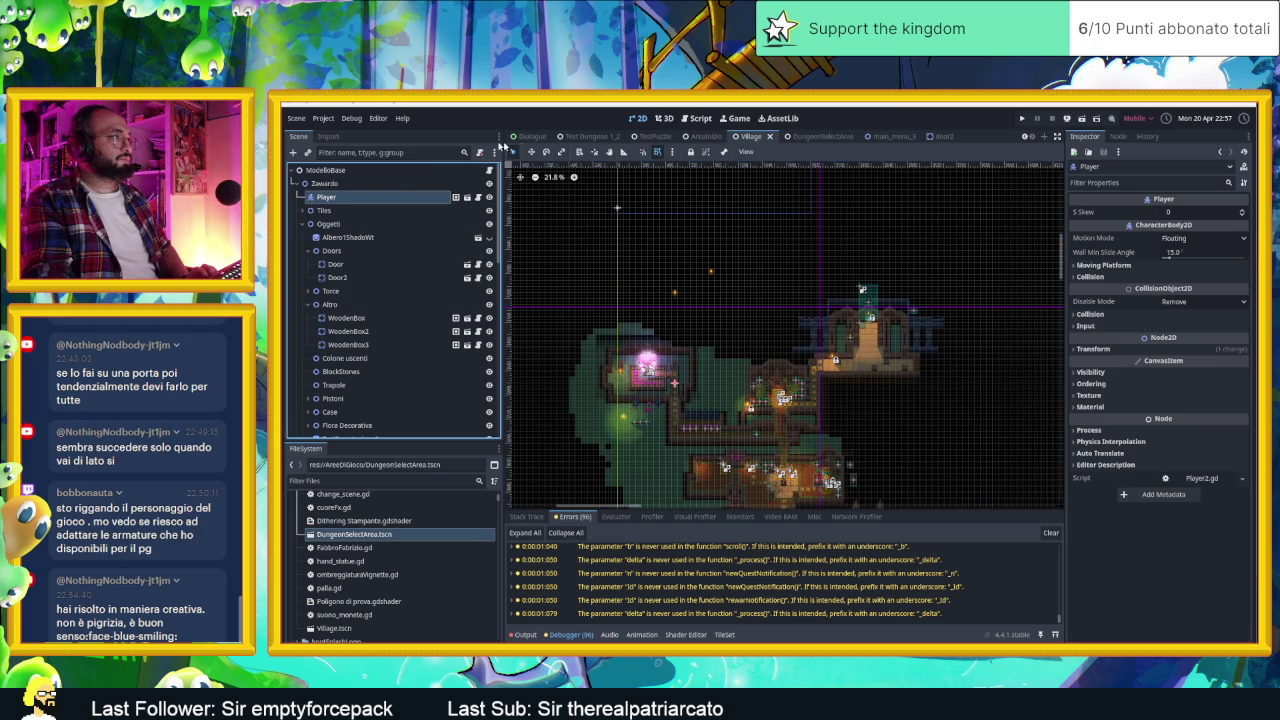
mouse_move(730, 378)
mouse_down()
mouse_move(900, 367)
mouse_move(920, 331)
mouse_up()
scroll(862, 301, up, 5)
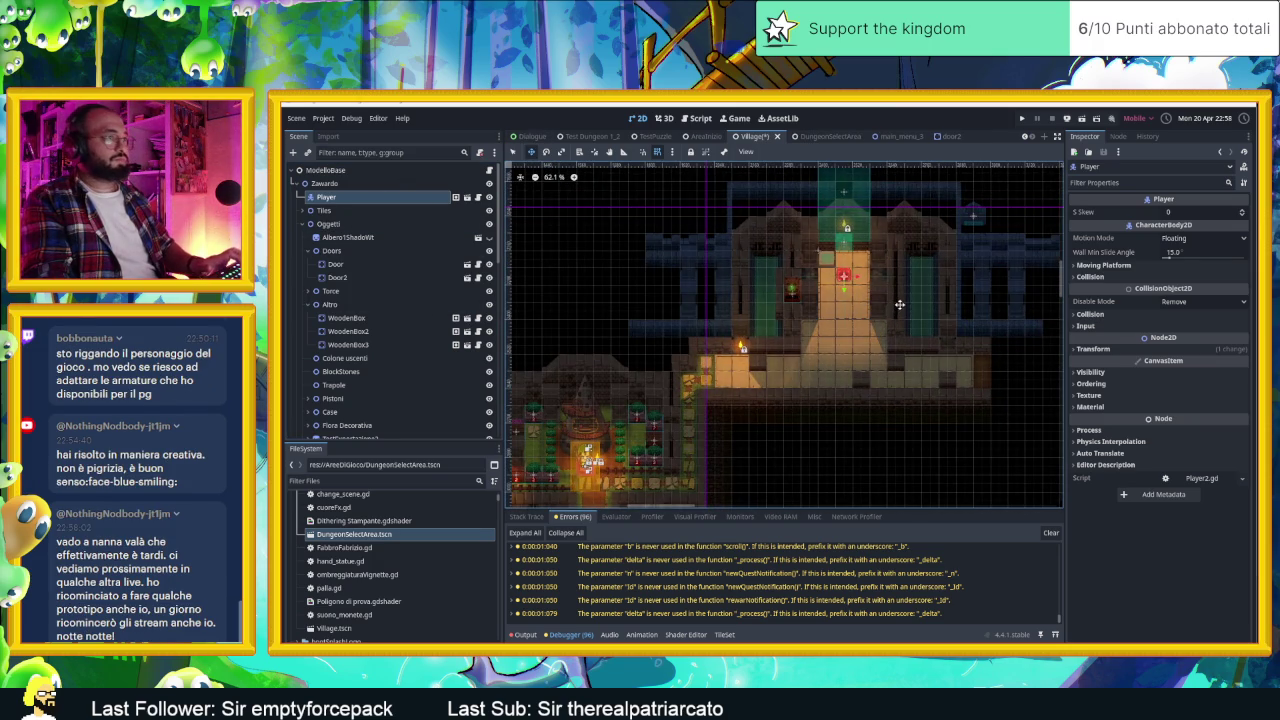
key(ctrl+s)
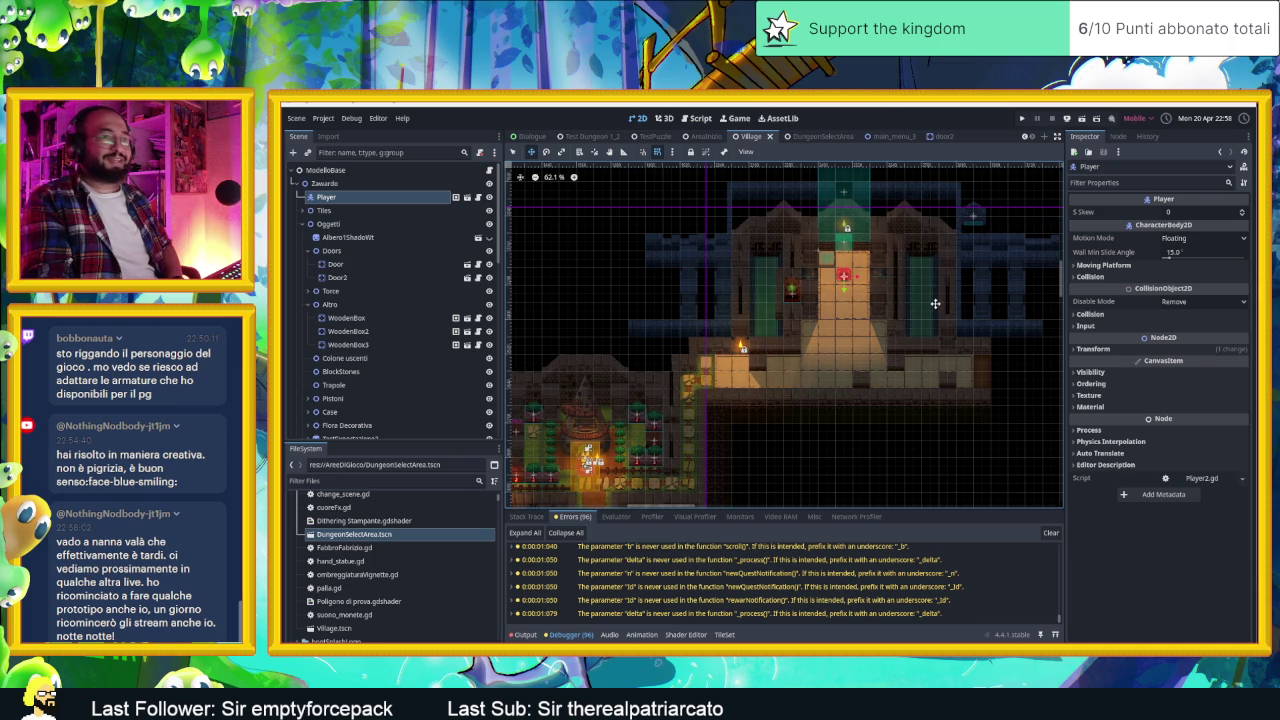
click(514, 152)
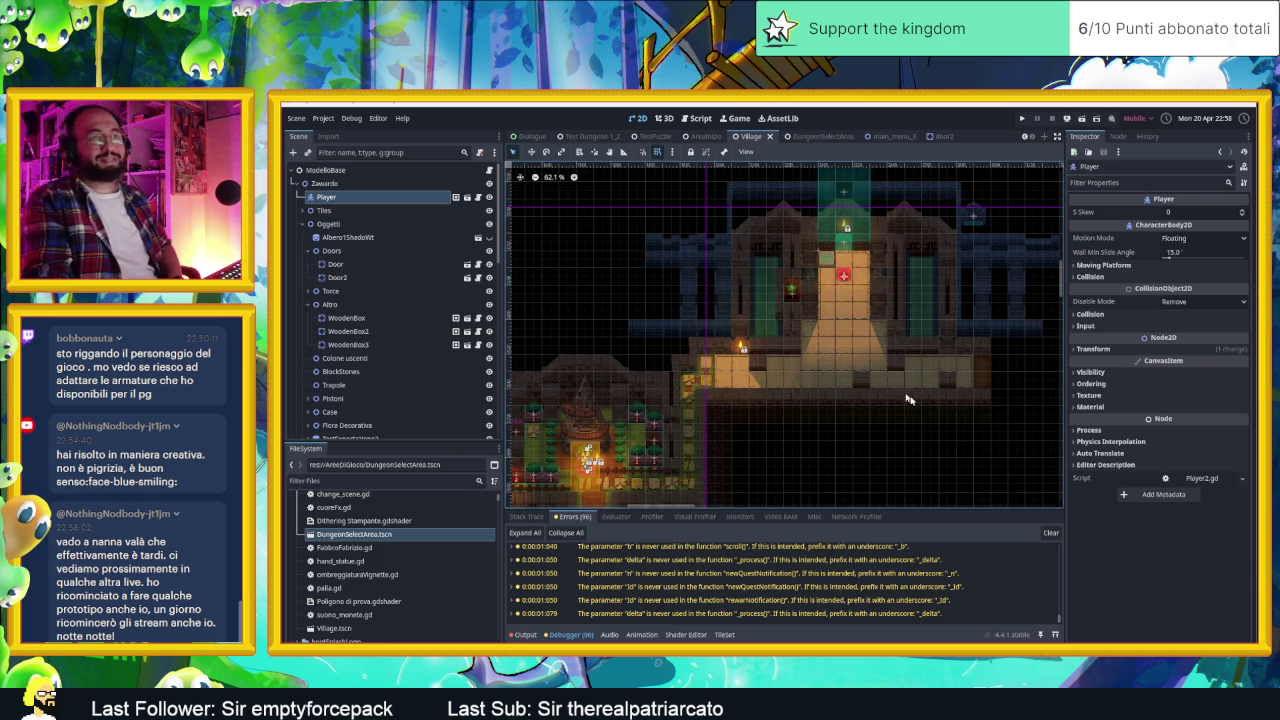
click(921, 444)
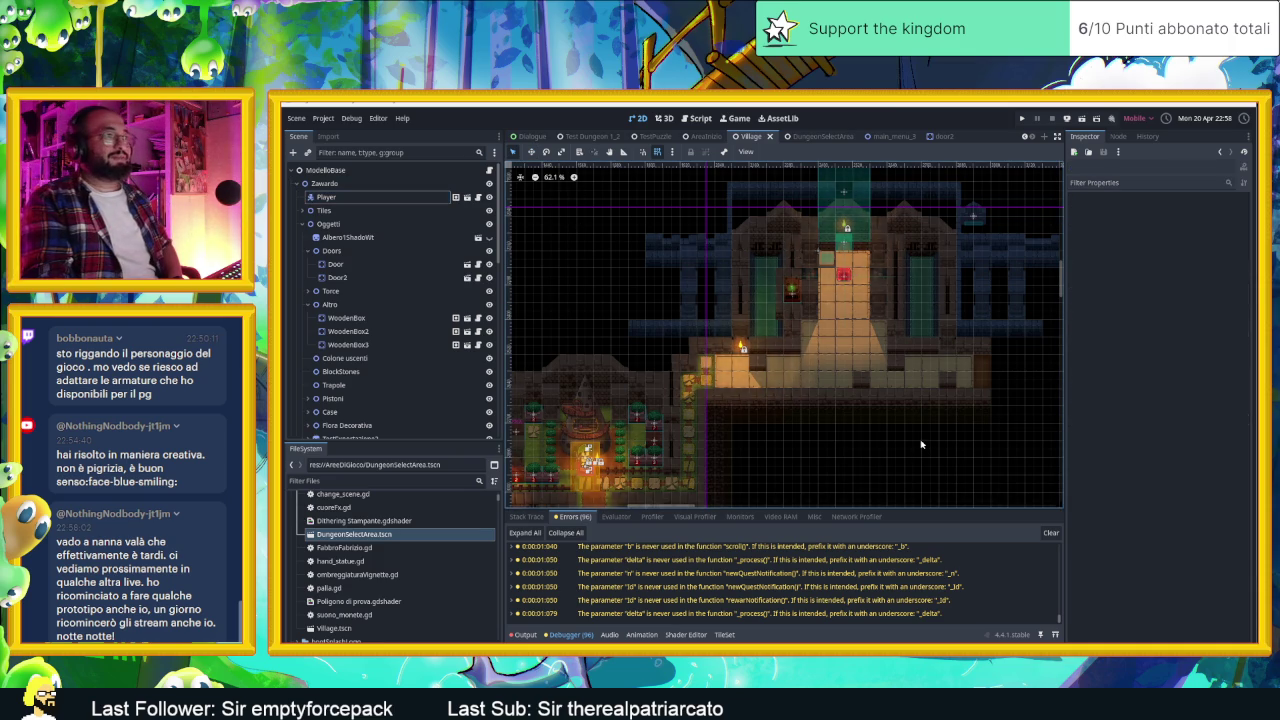
scroll(857, 261, up, 4)
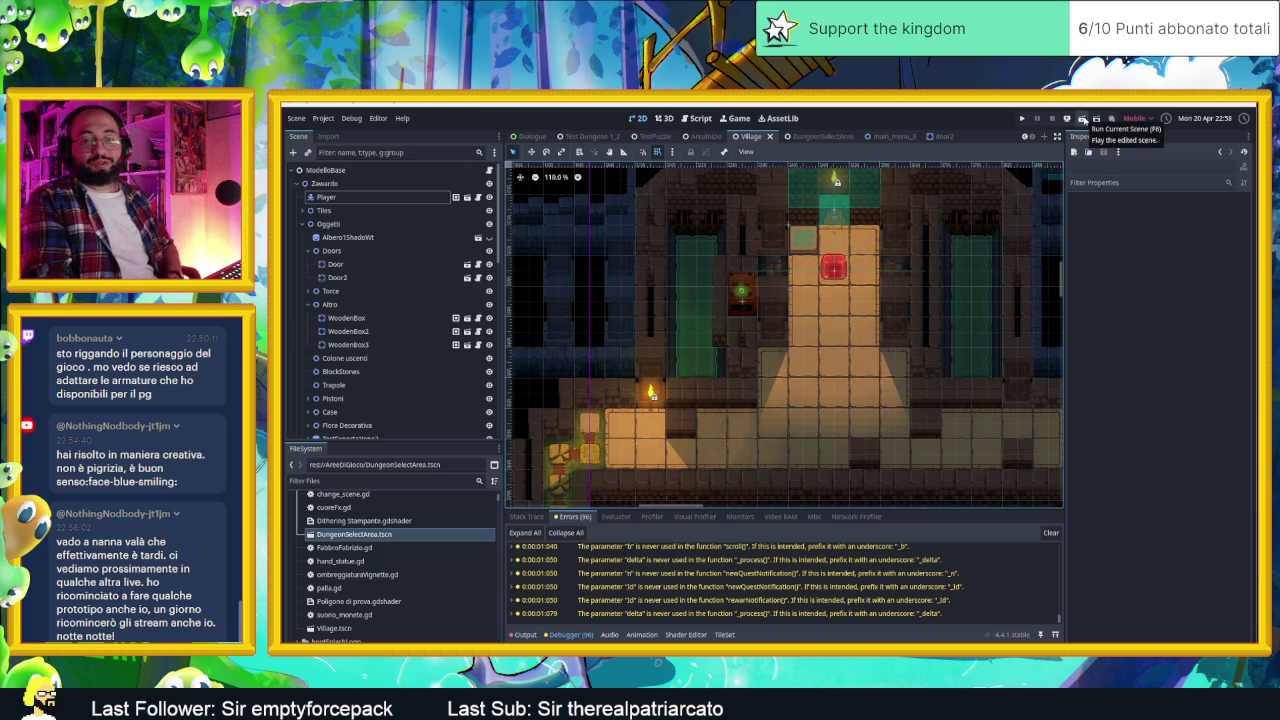
click(1082, 119)
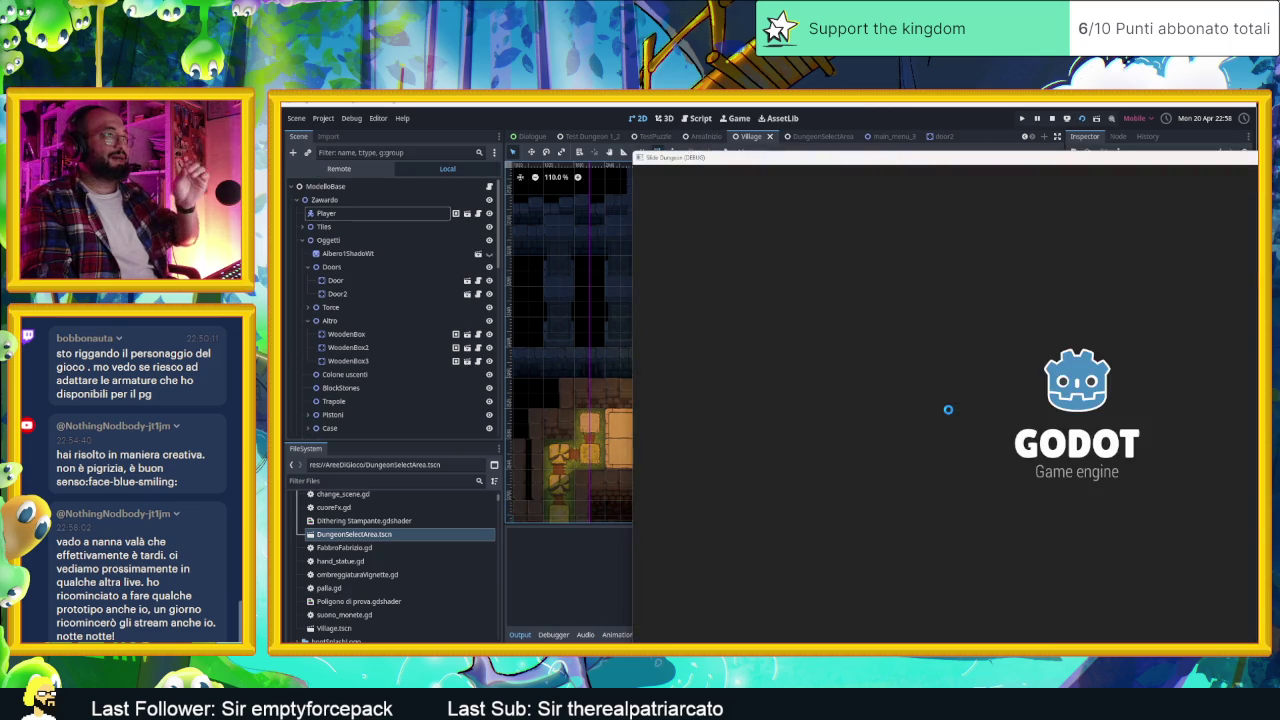
key(Up)
key(Left)
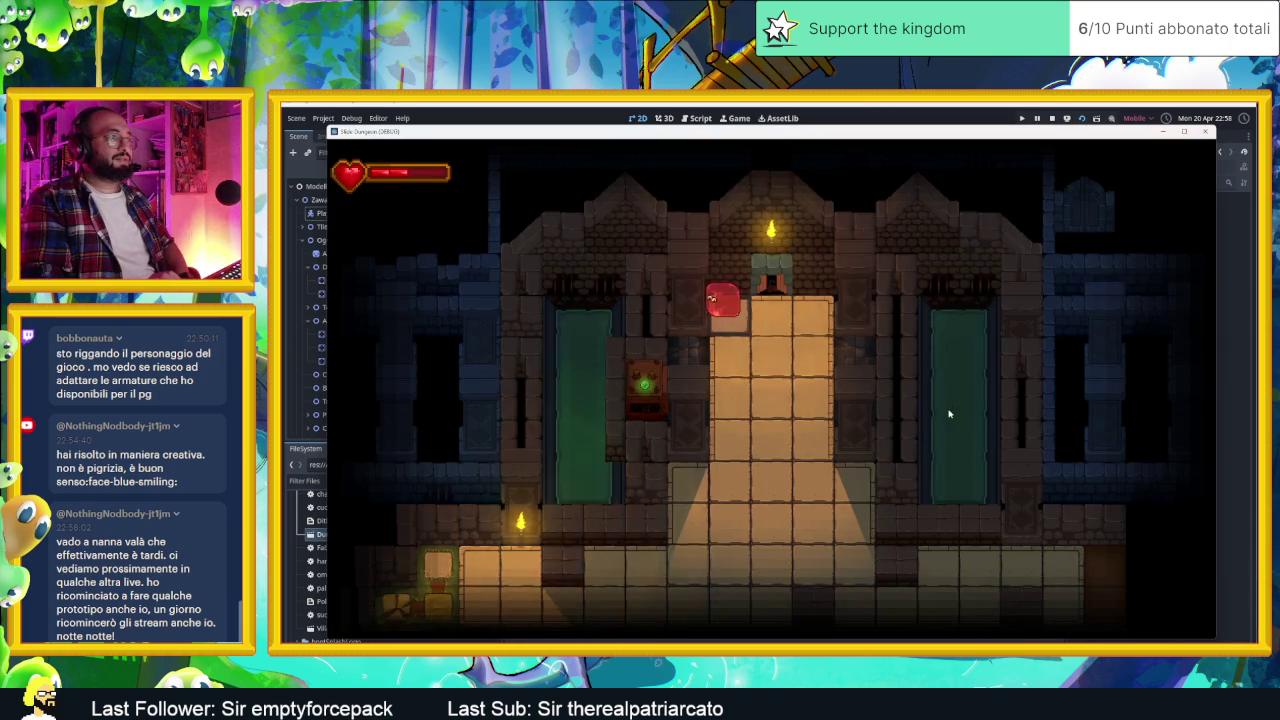
key(Up)
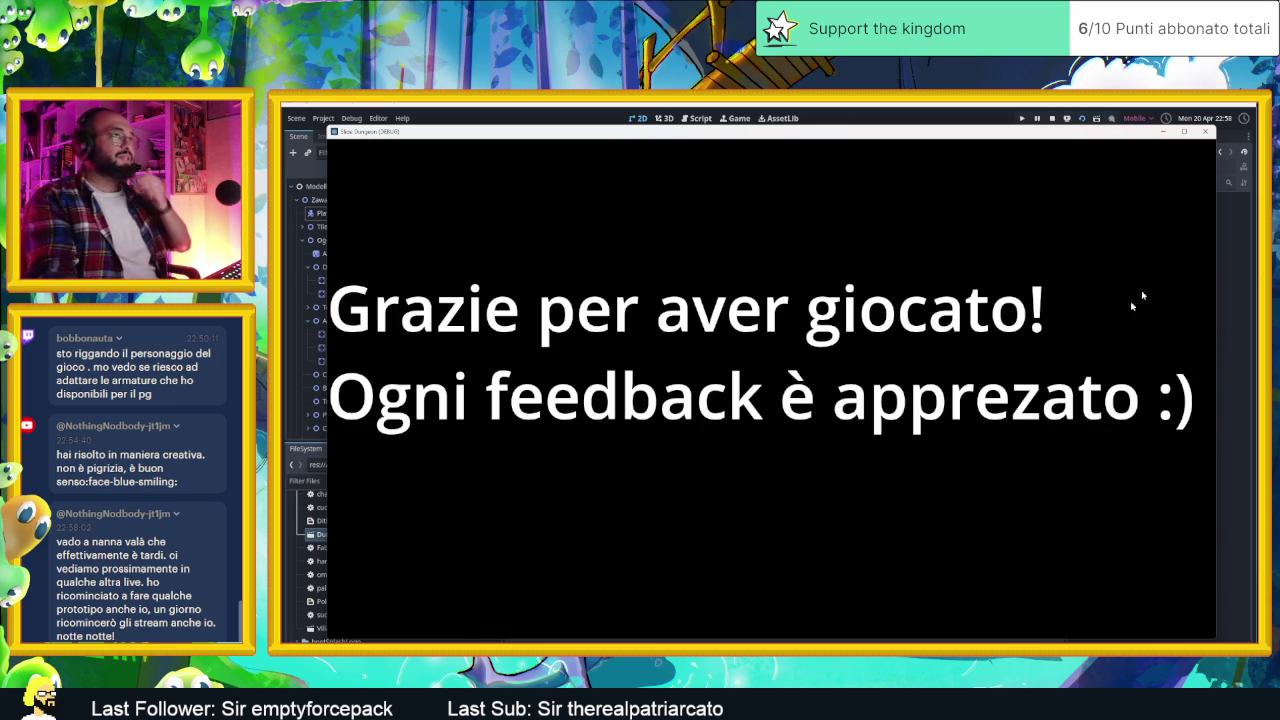
click(1052, 118)
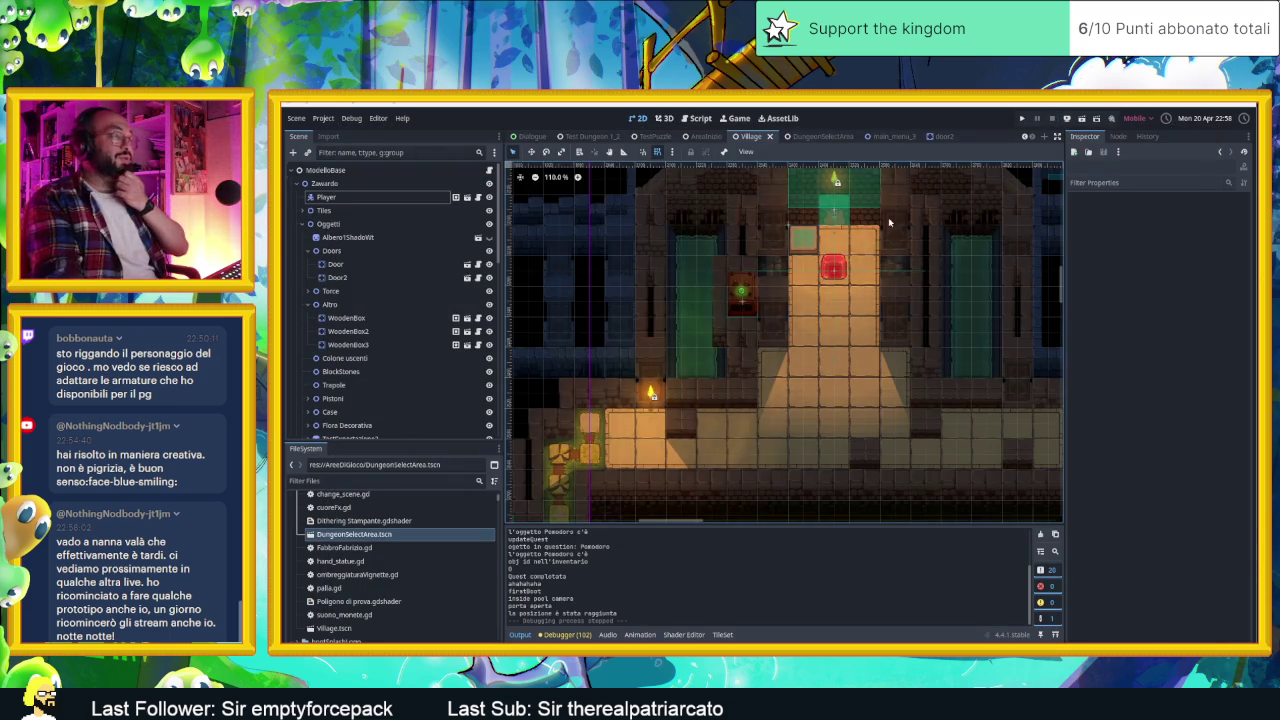
Step: Point the Village ChangeScene area's Next Scene to AreeDiGioco/DungeonSelectArea.tscn and save
click(862, 419)
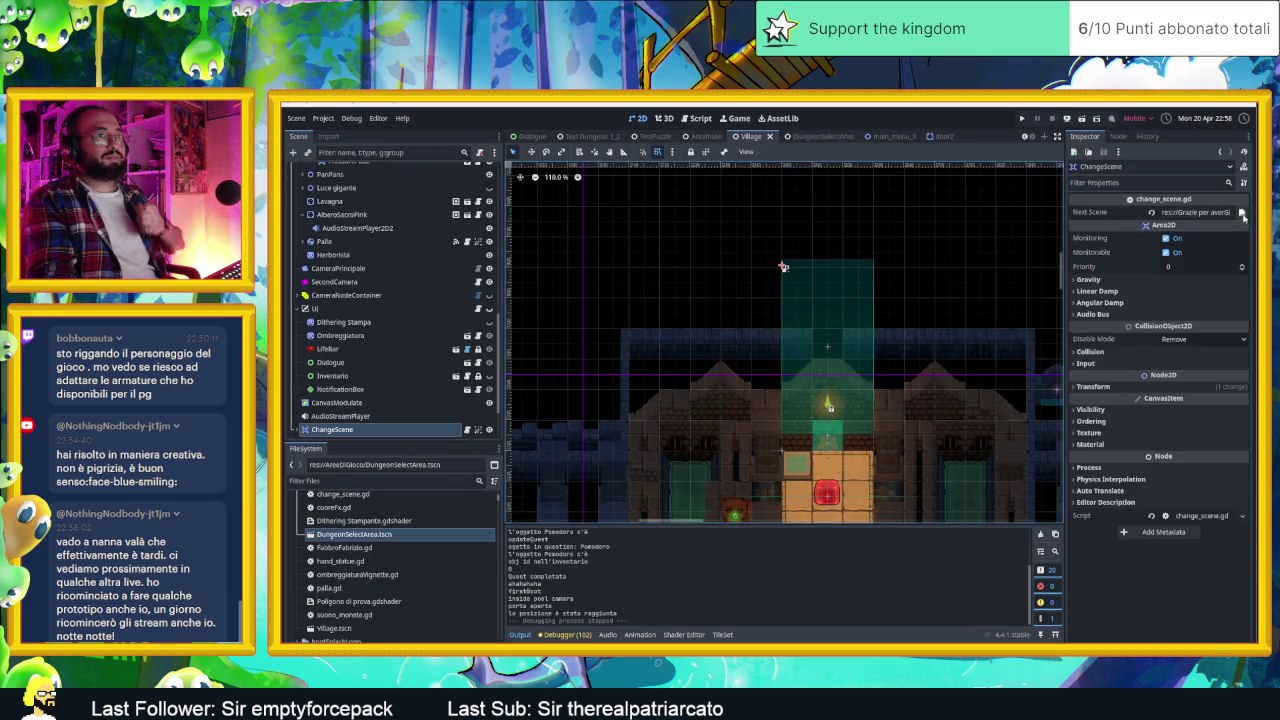
click(1242, 213)
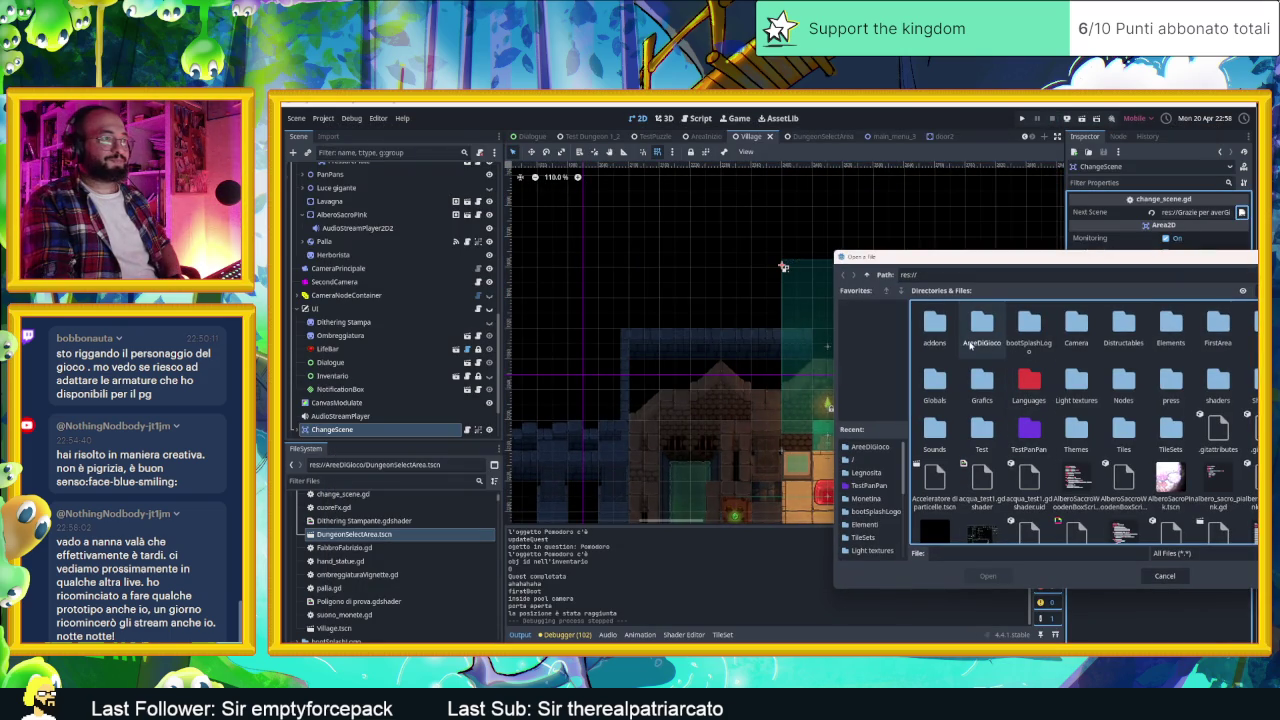
double_click(974, 342)
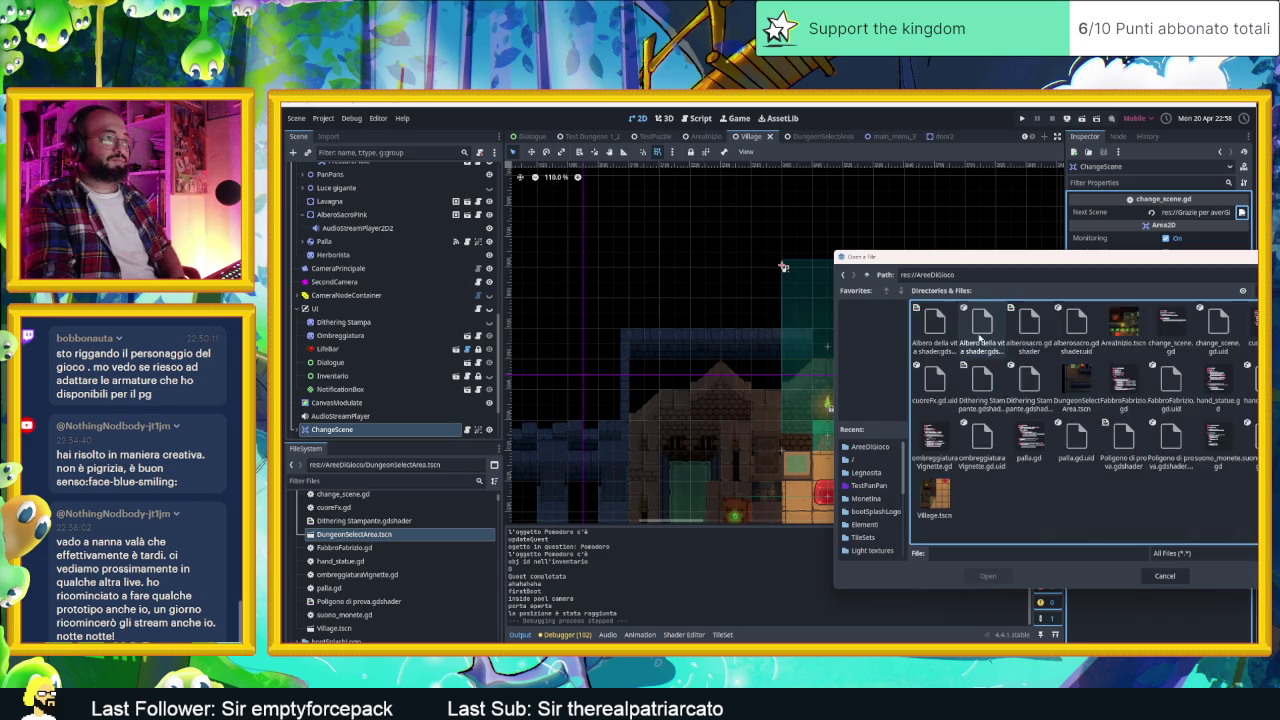
click(1086, 404)
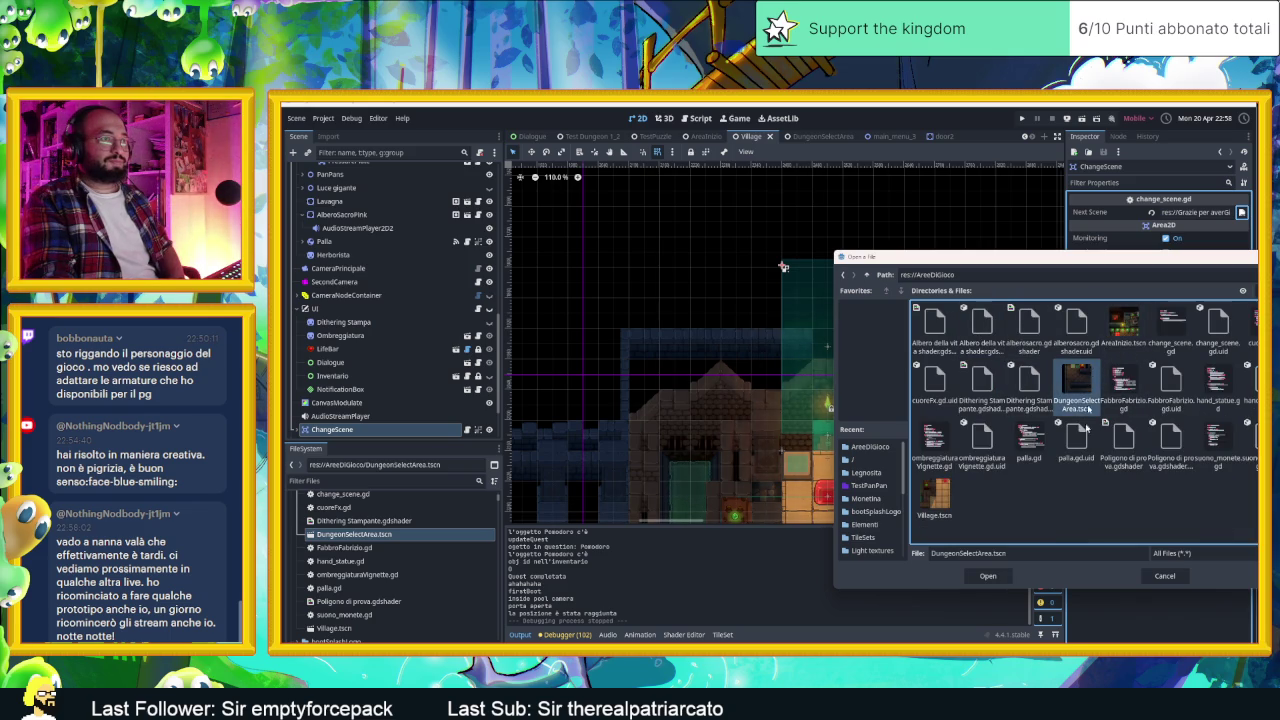
click(990, 576)
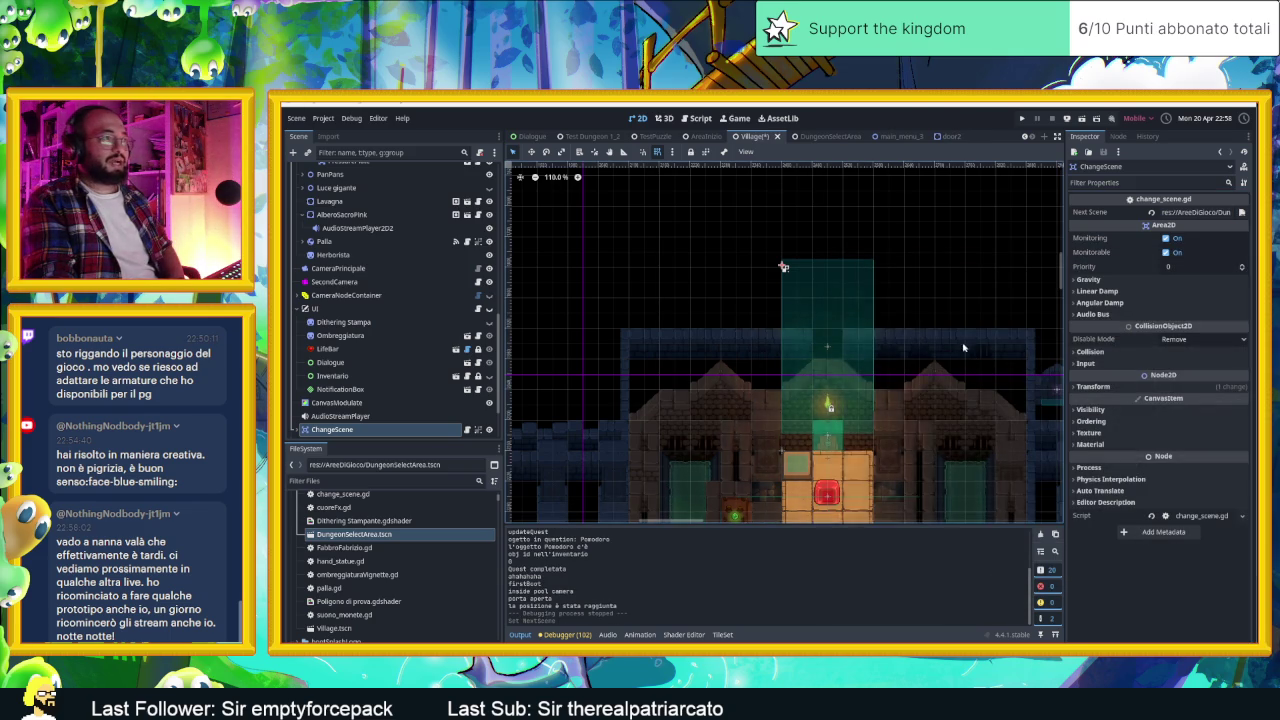
key(ctrl+s)
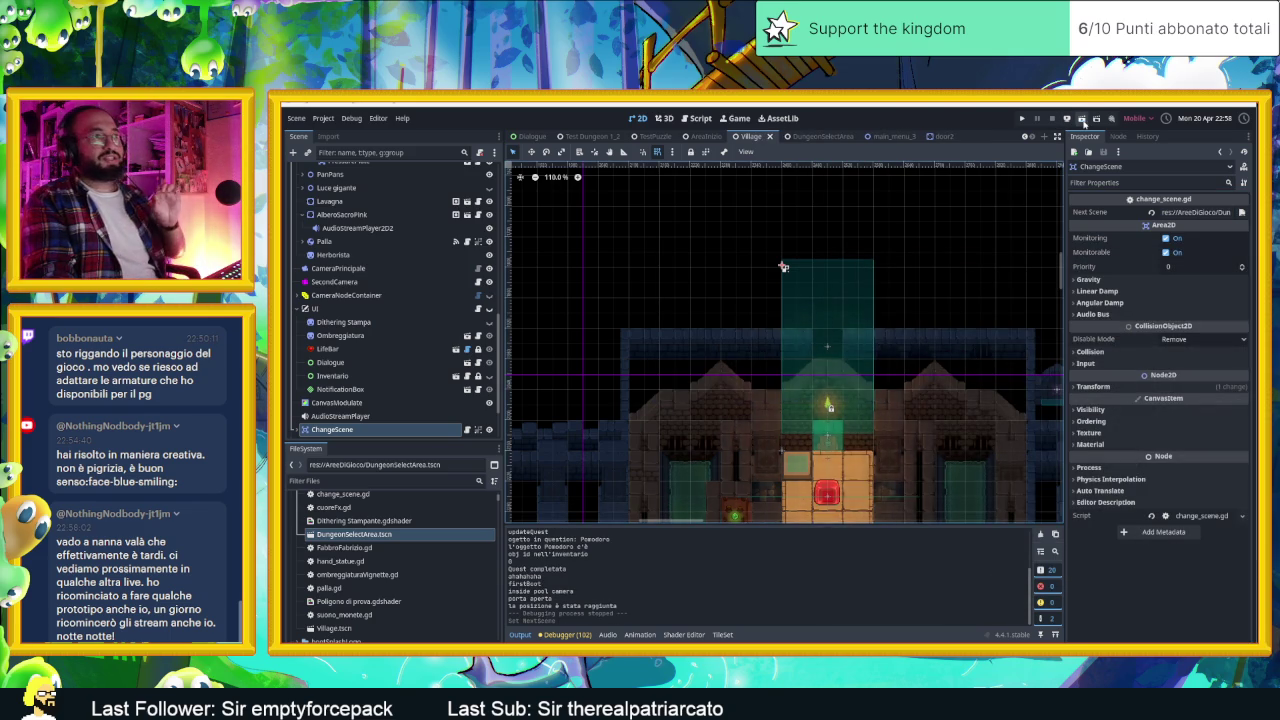
key(F5)
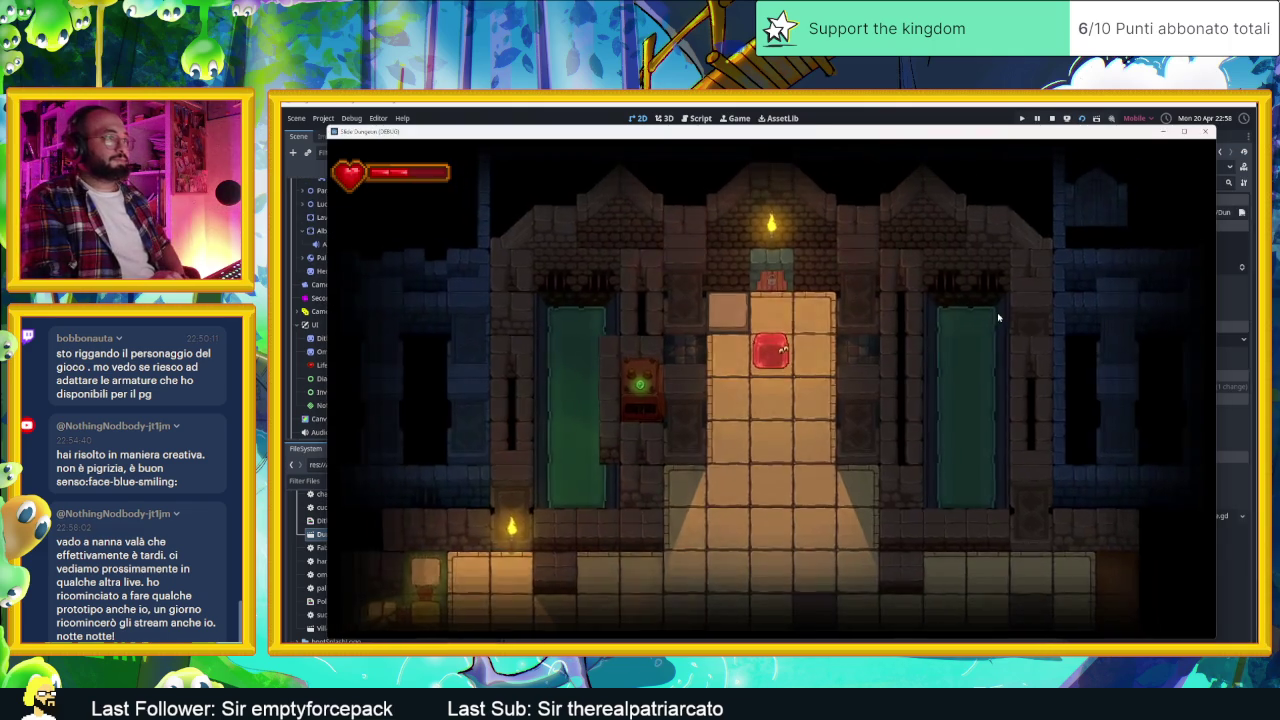
key(Down)
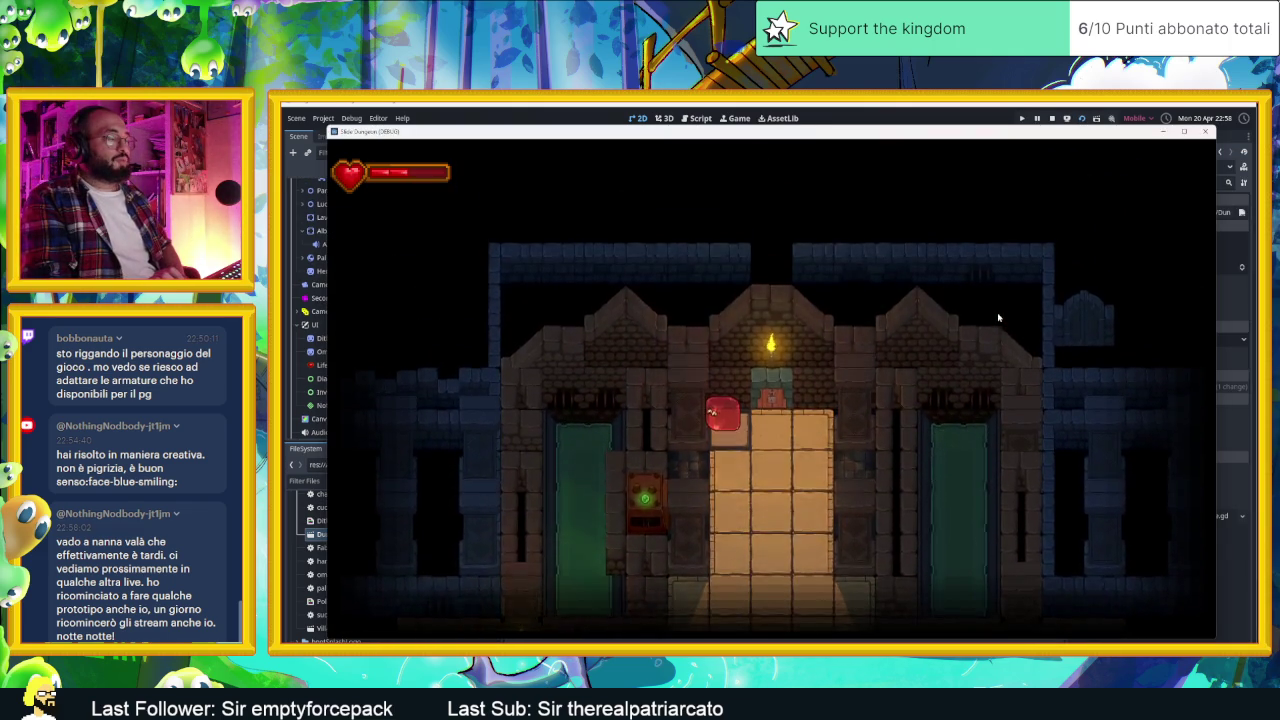
key(Down)
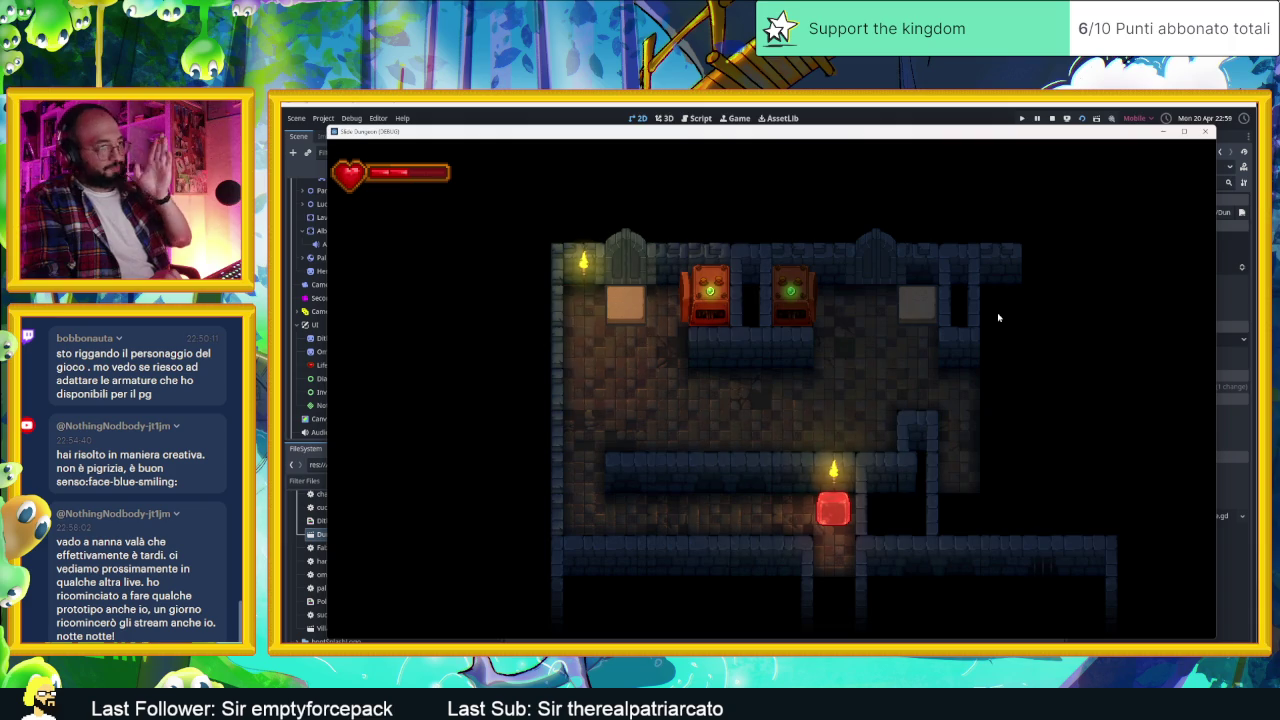
key(Left)
key(Up)
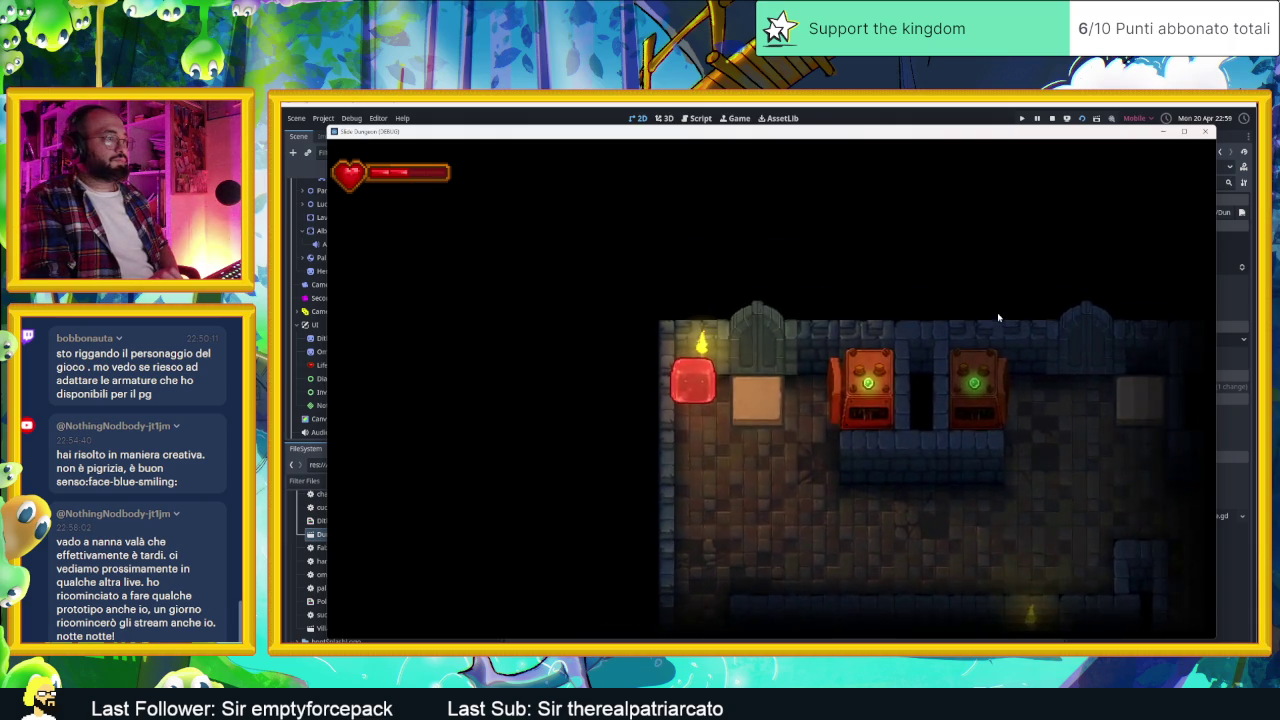
key(Right)
key(Up)
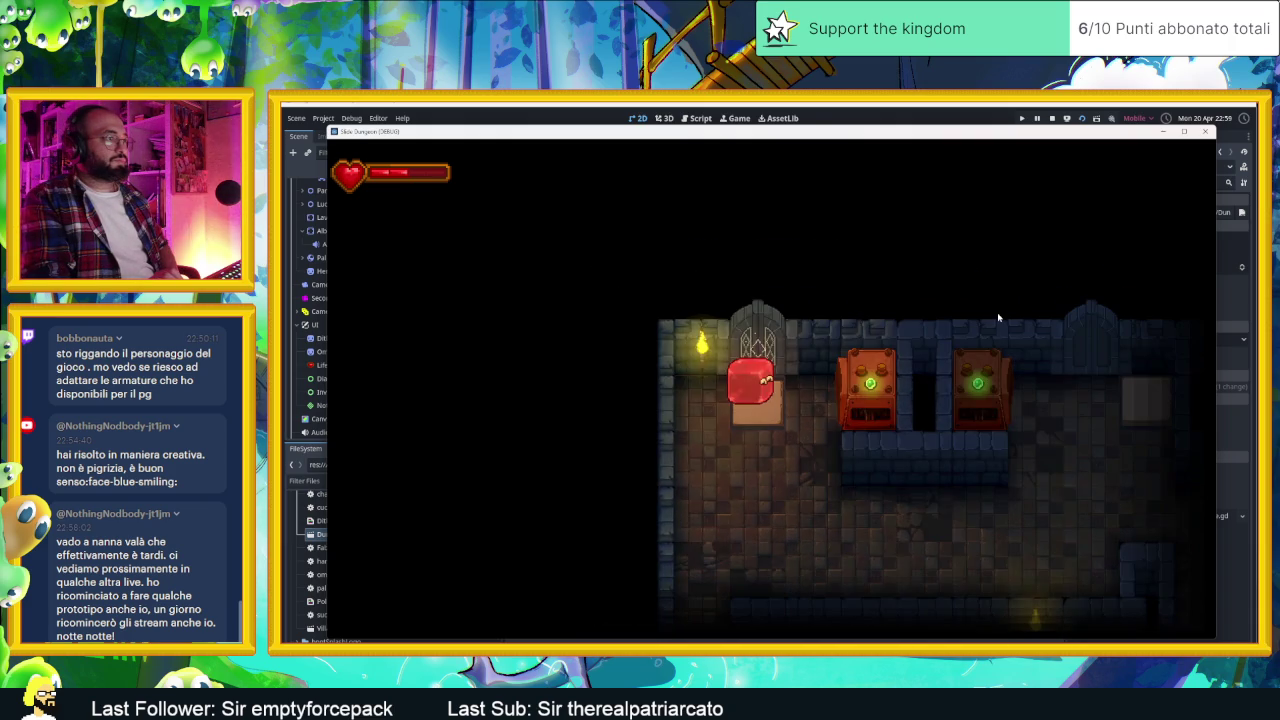
key(e)
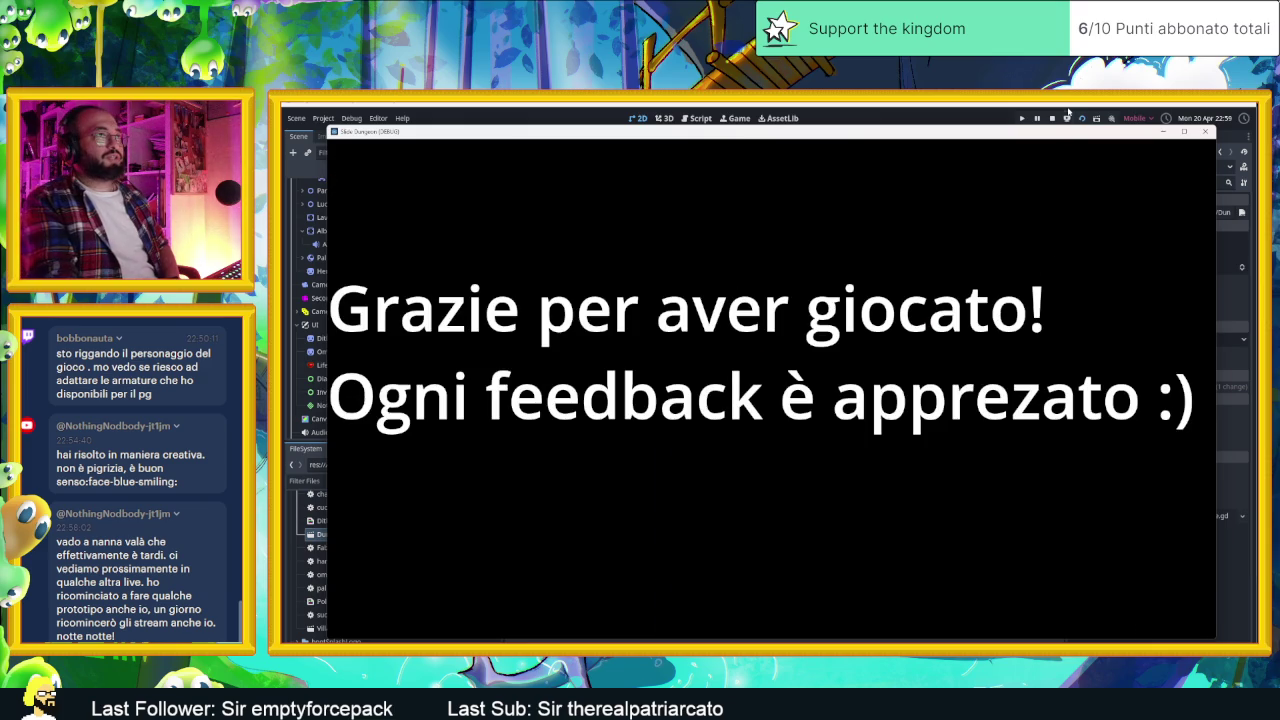
click(1052, 118)
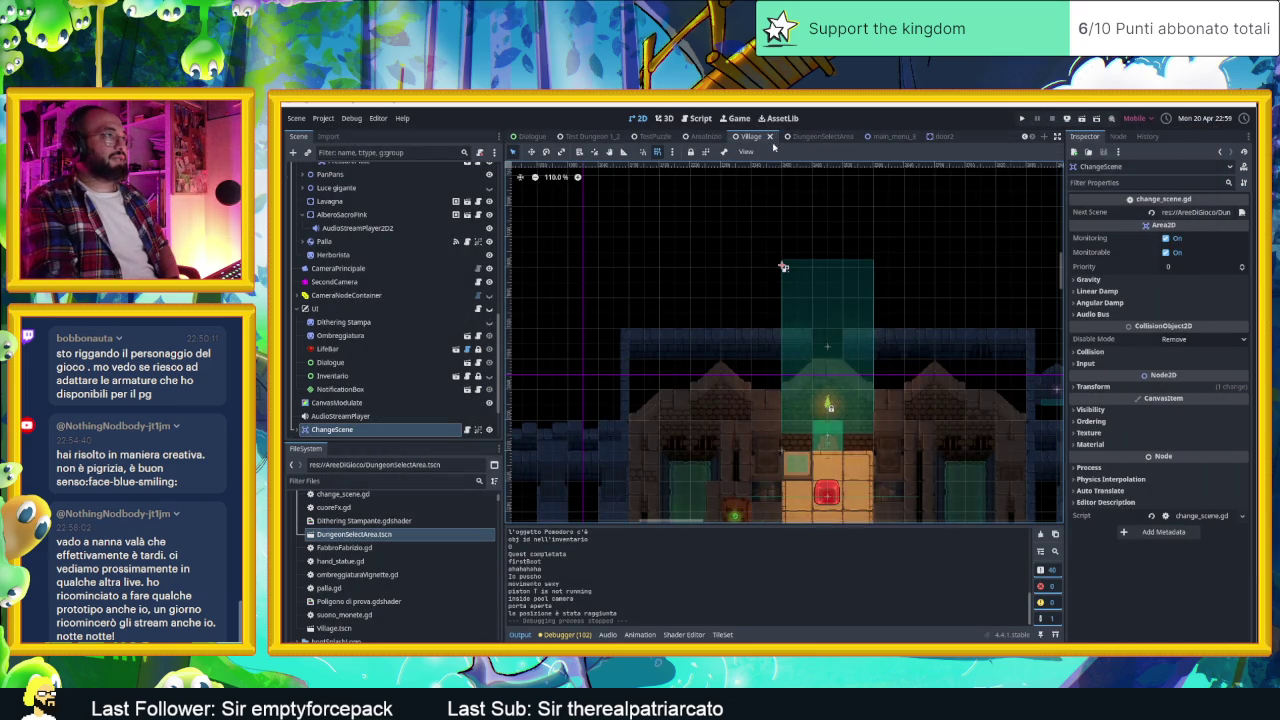
Step: Set the DungeonSelectArea ChangeScene area's Next Scene to AreaInizio.tscn and save
click(810, 136)
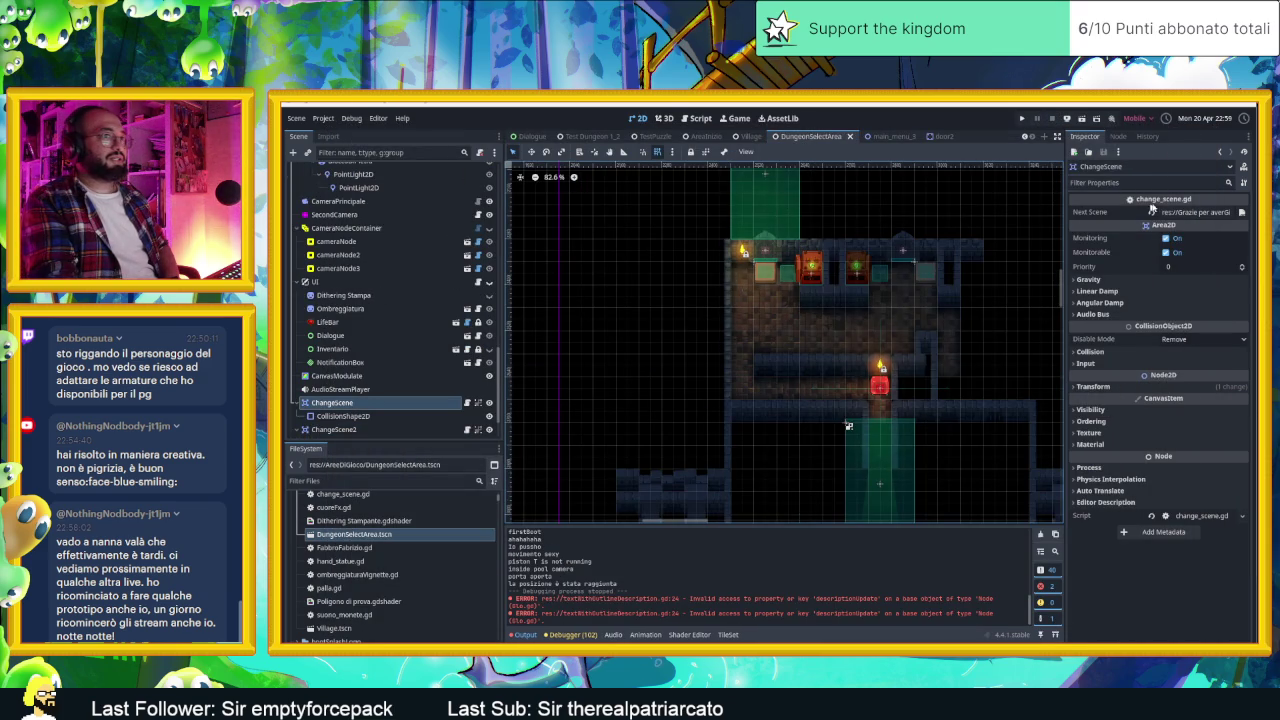
click(1241, 213)
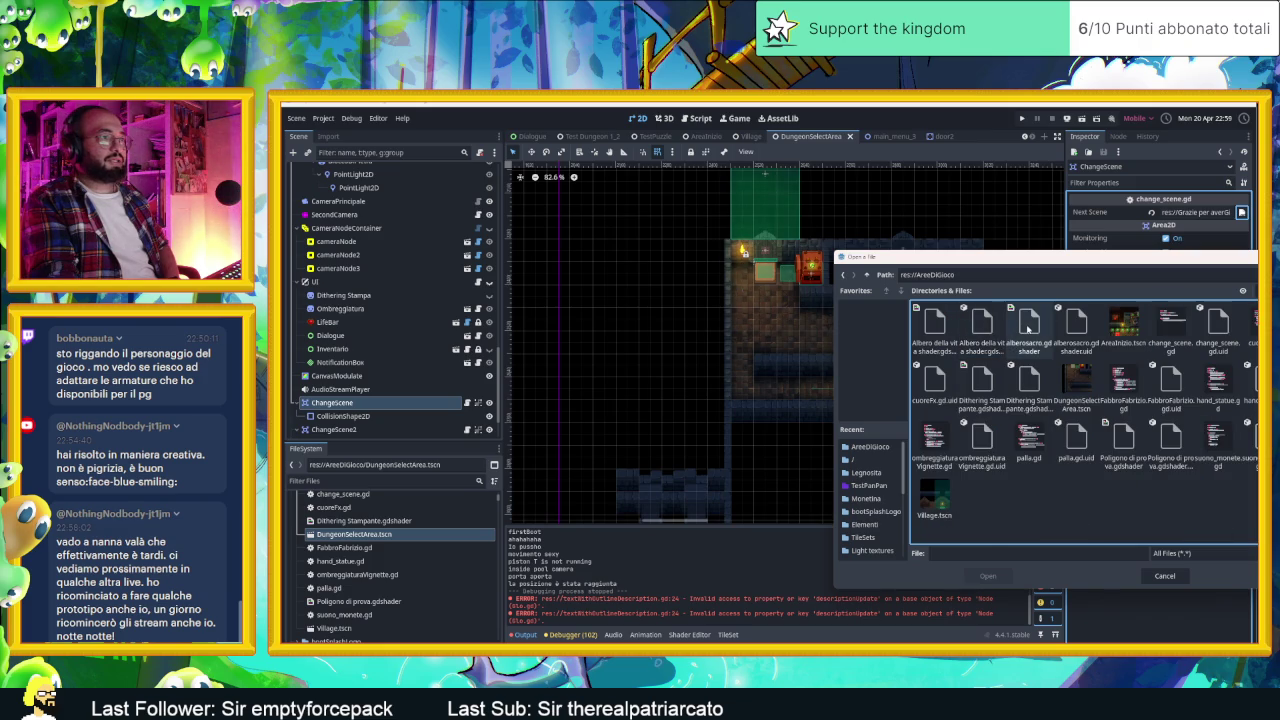
click(1028, 328)
click(1076, 325)
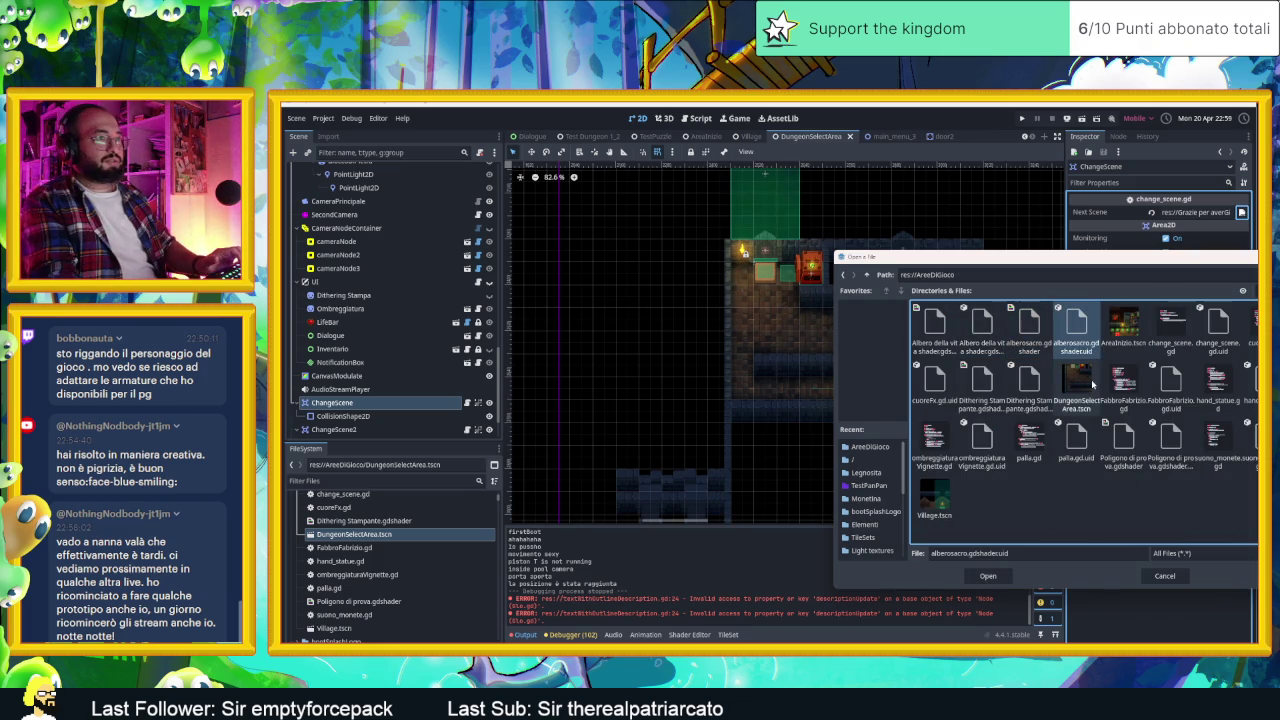
key(Right)
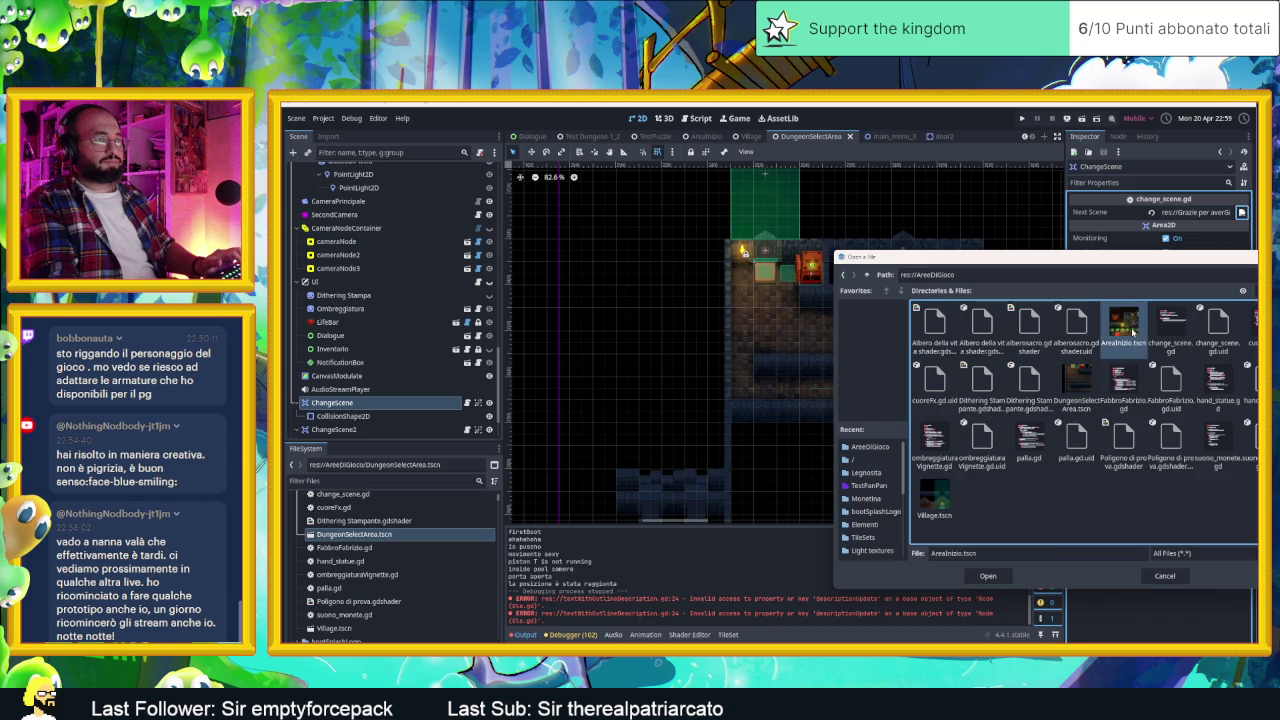
click(988, 576)
key(ctrl+s)
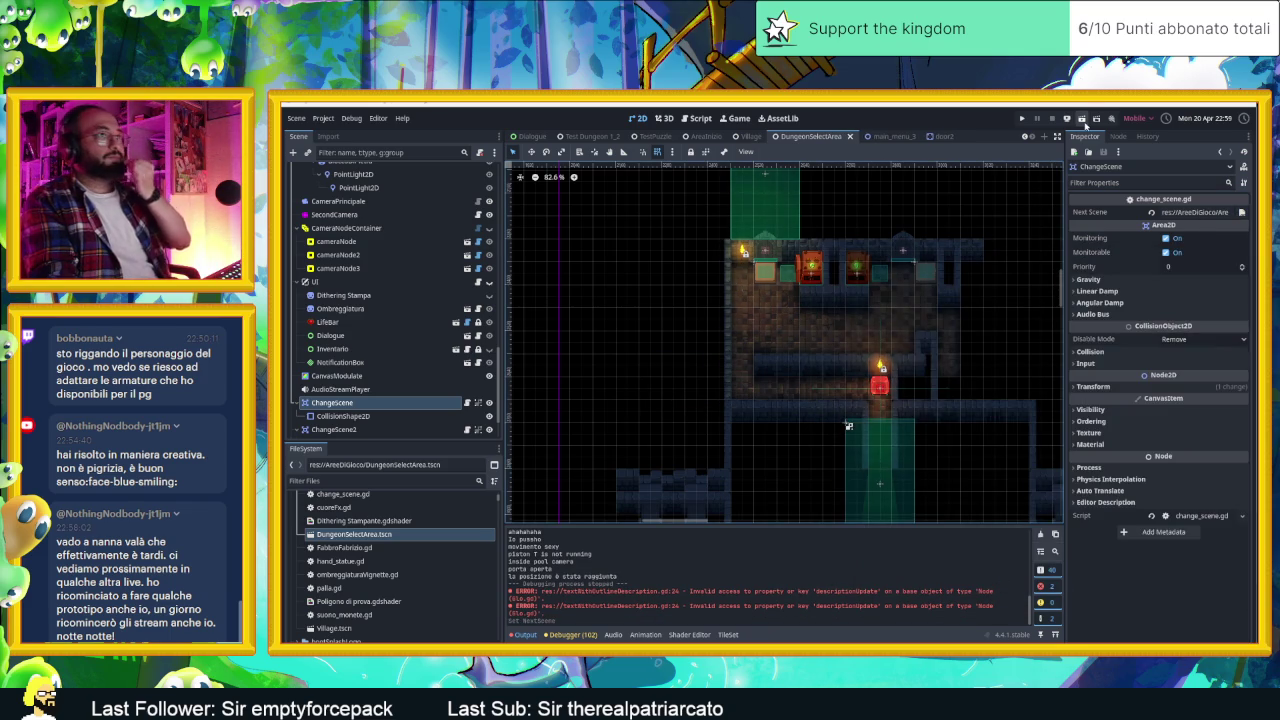
key(F6)
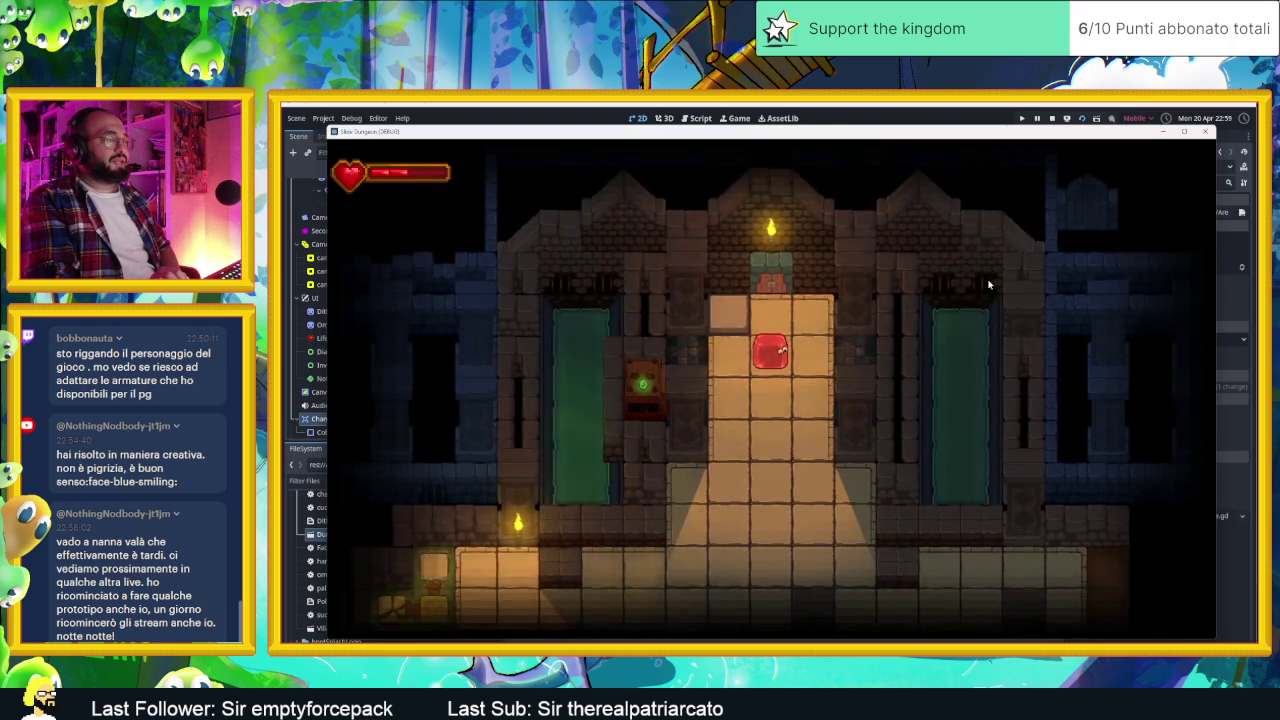
key(Left)
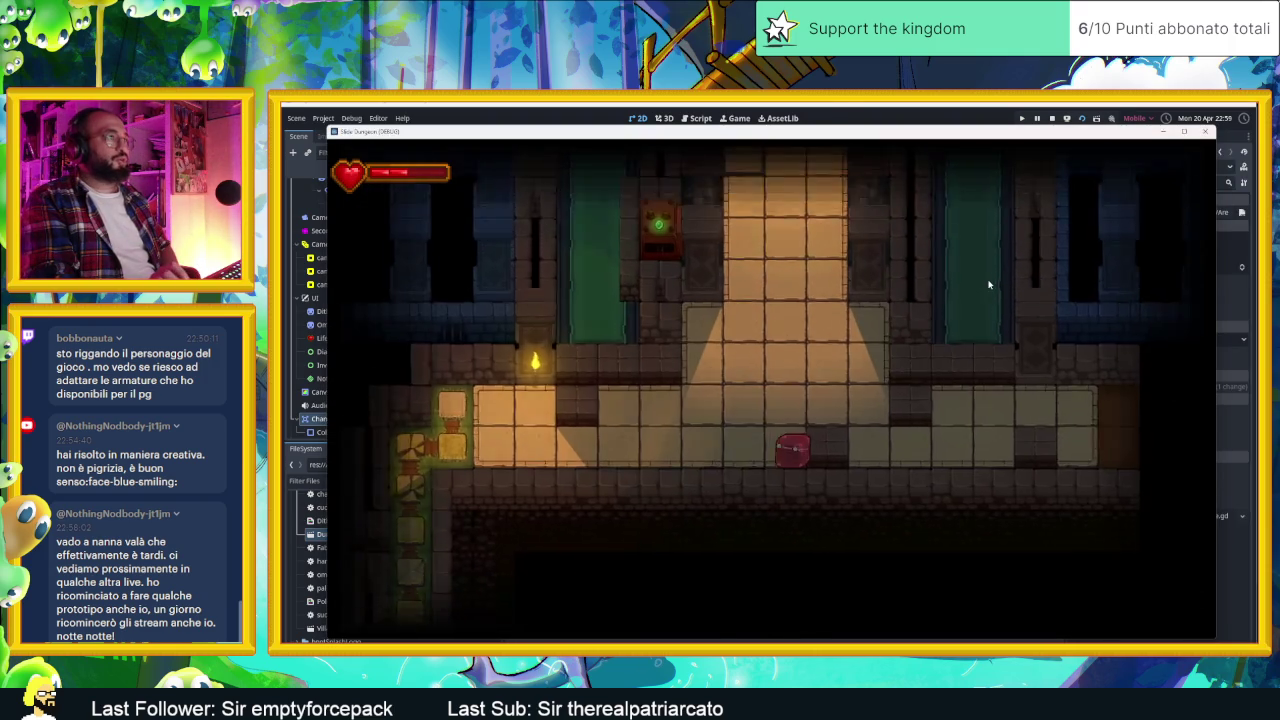
key(Left)
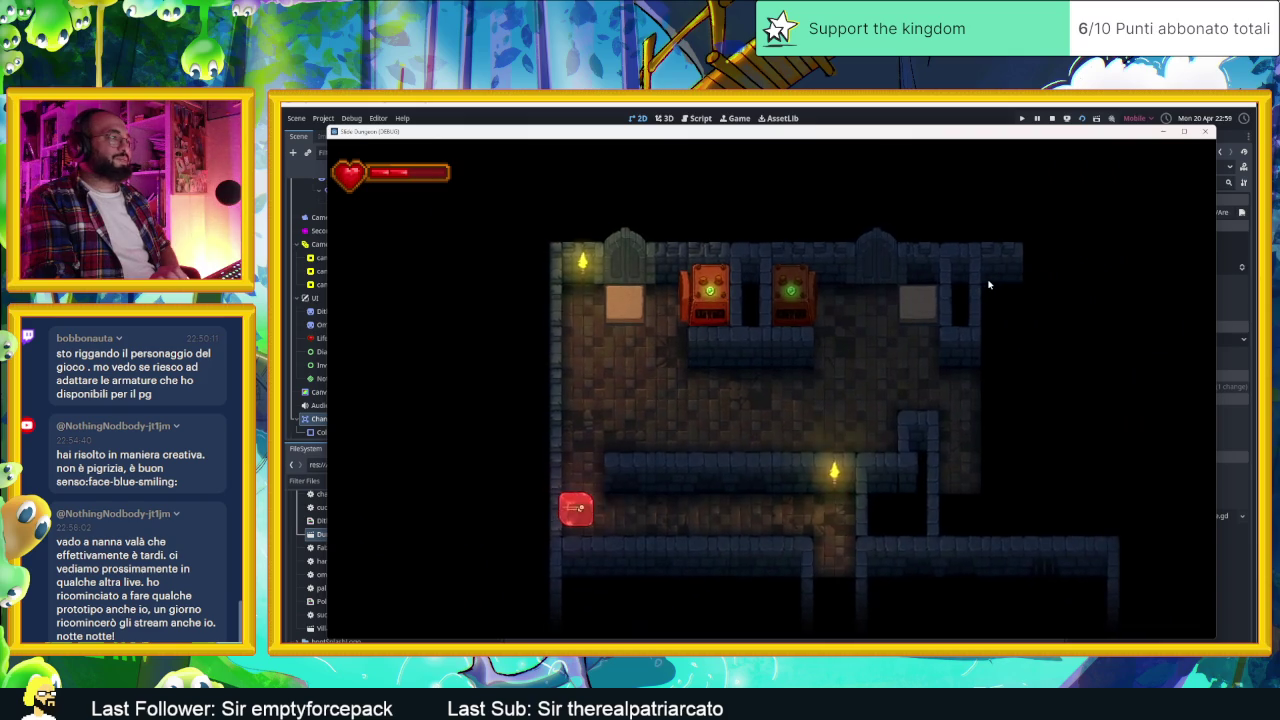
key(Up)
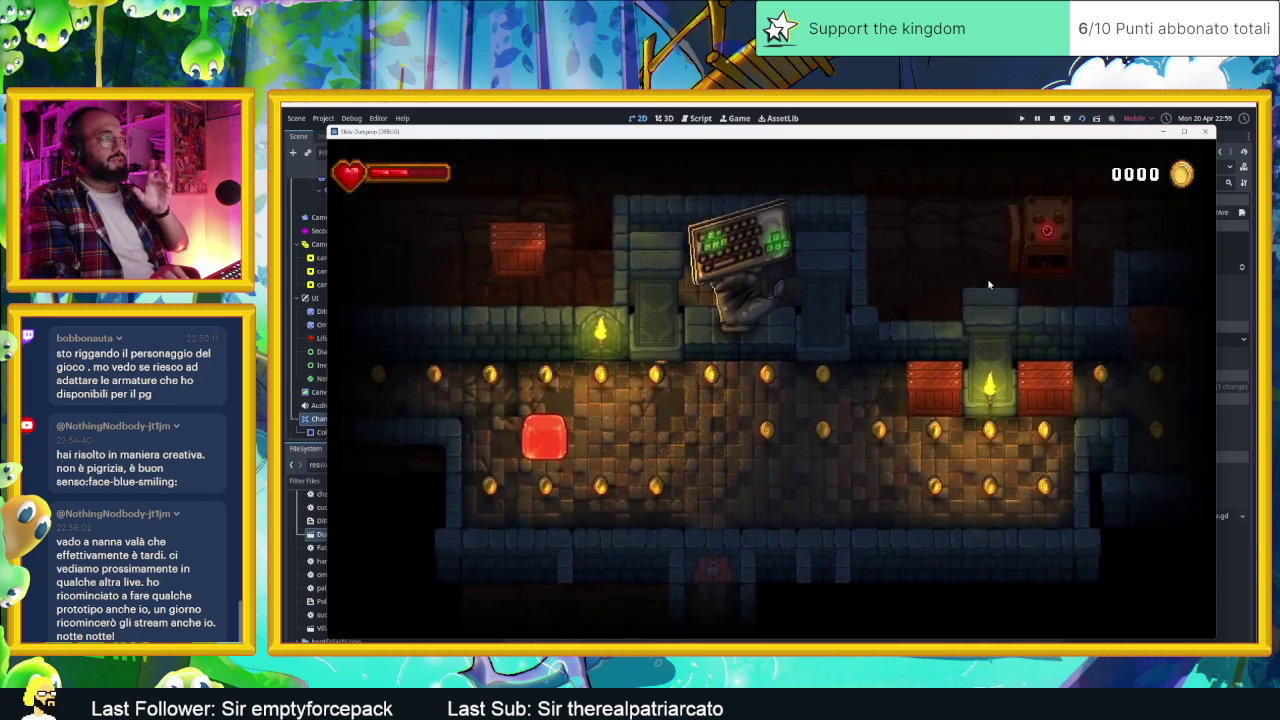
key(Left)
key(Right)
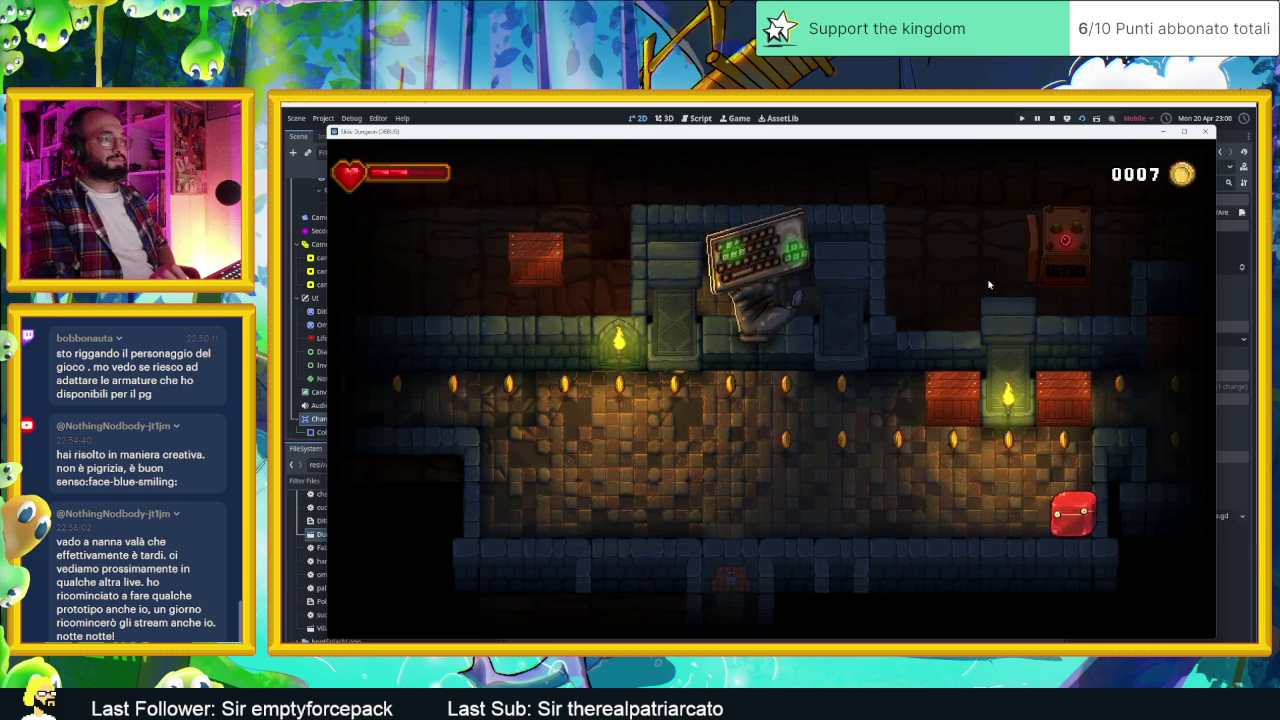
key(Up)
key(Left)
key(Right)
key(Down)
key(Right)
key(Up)
key(Down)
key(Up)
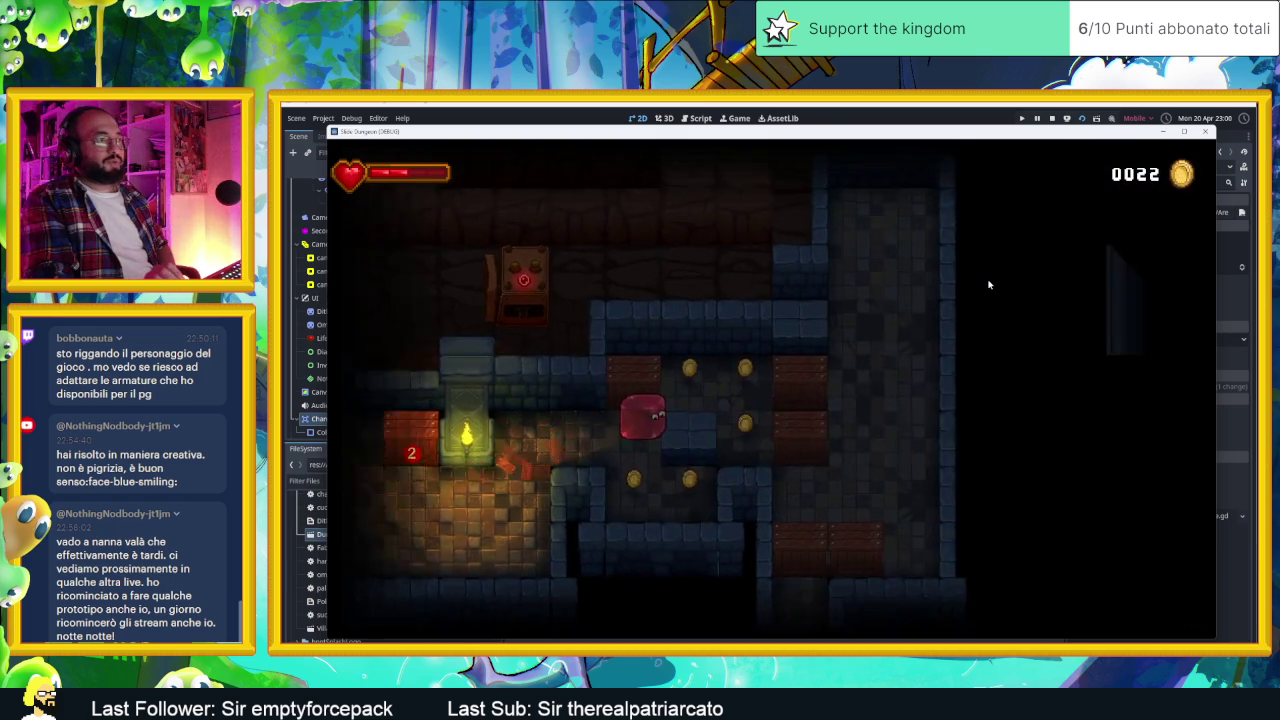
key(Down)
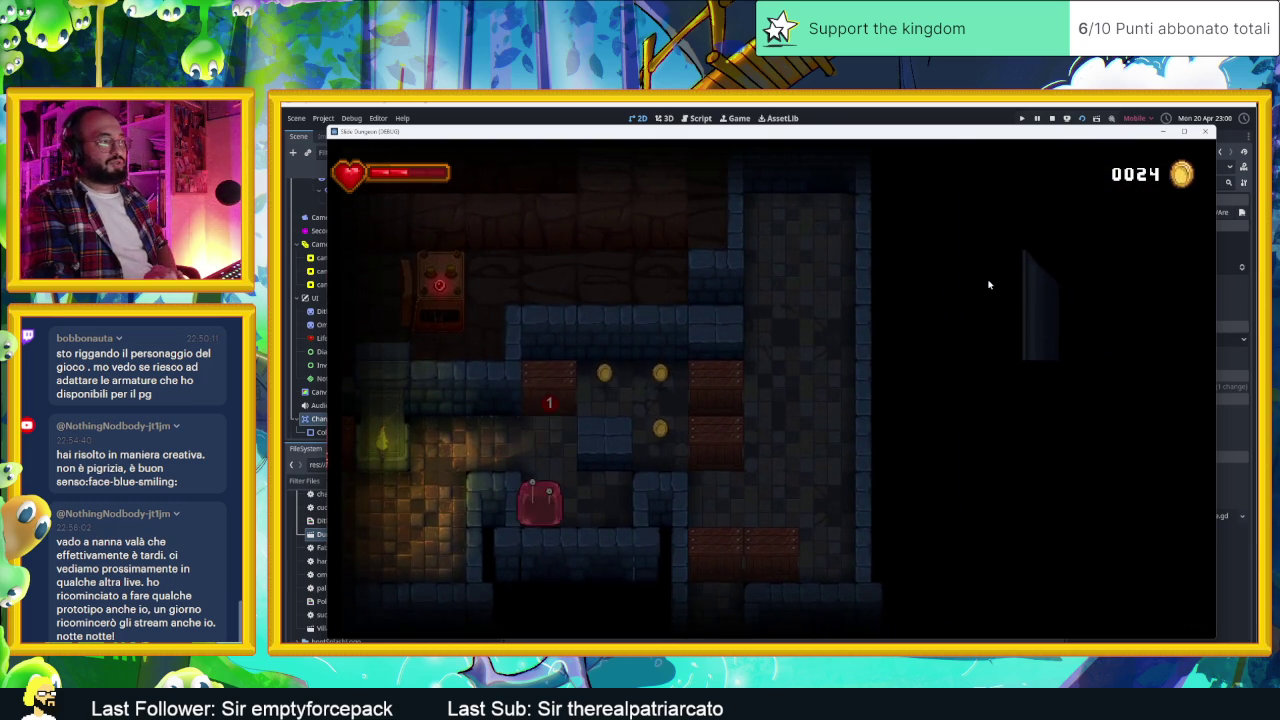
key(Up)
key(Right)
key(Left)
key(Right)
key(Up)
key(Left)
key(Down)
key(Down)
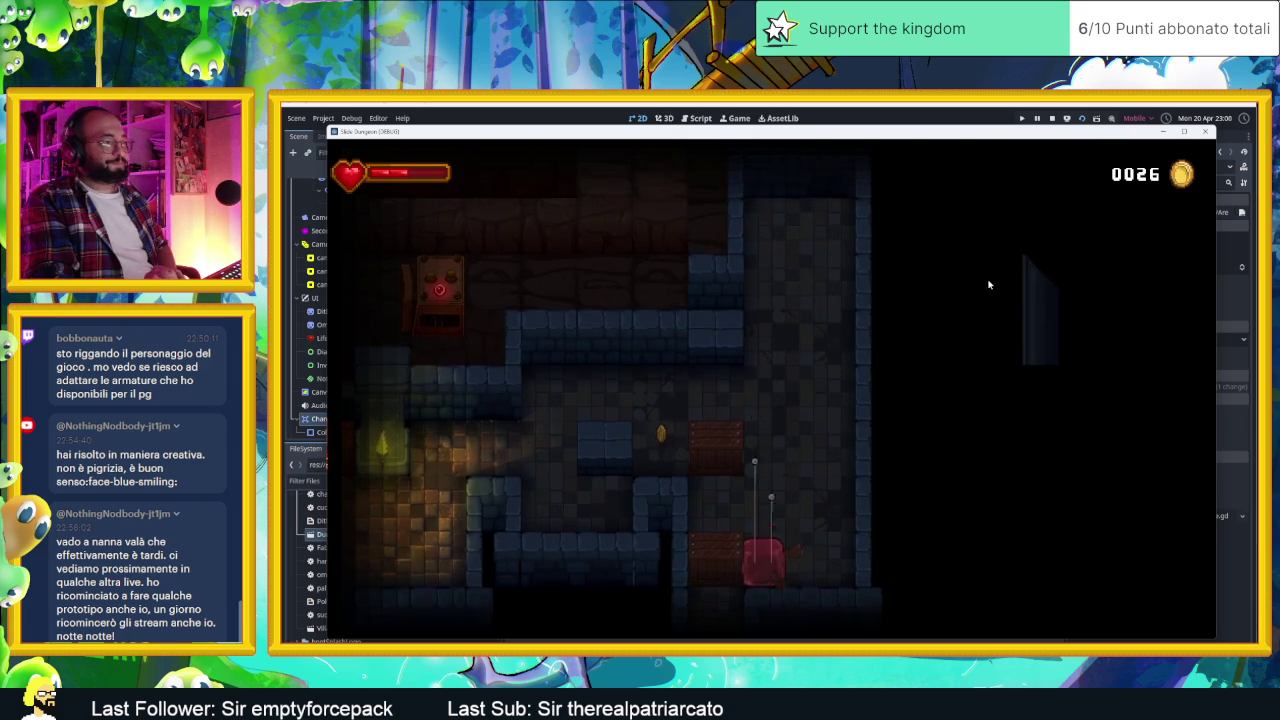
key(Right)
key(Left)
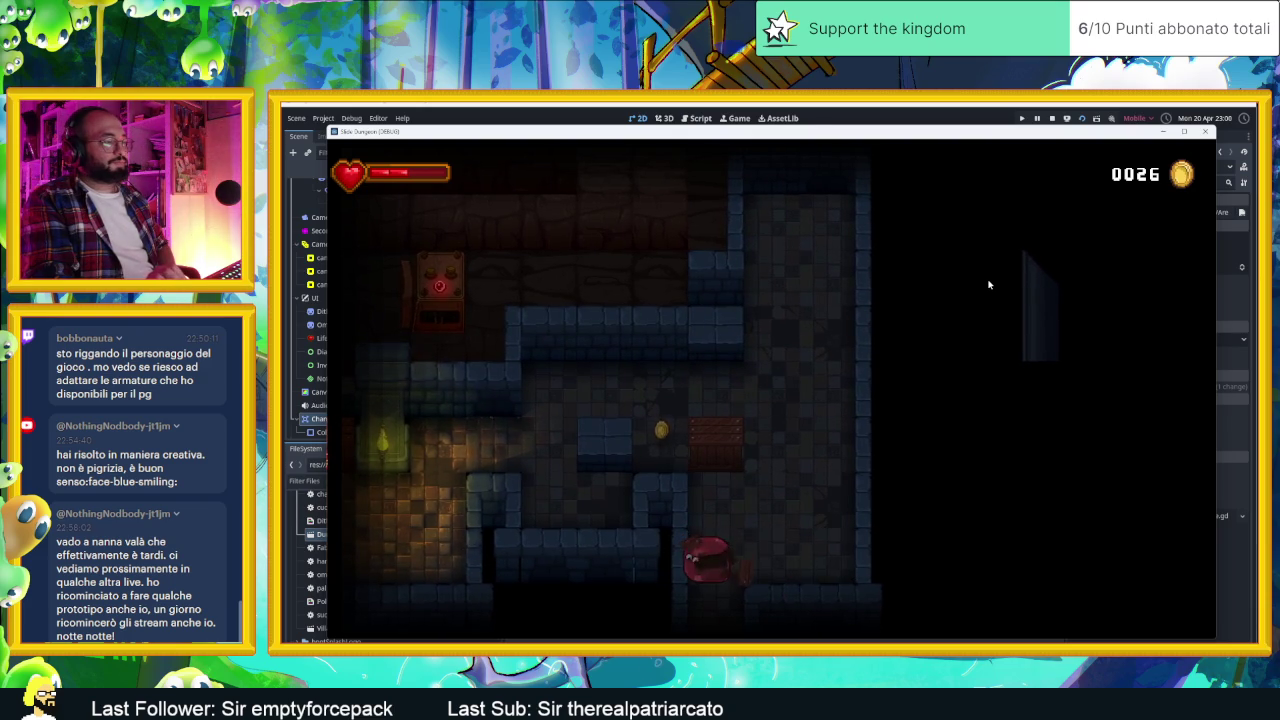
key(Down)
key(Up)
key(Left)
key(Up)
key(Right)
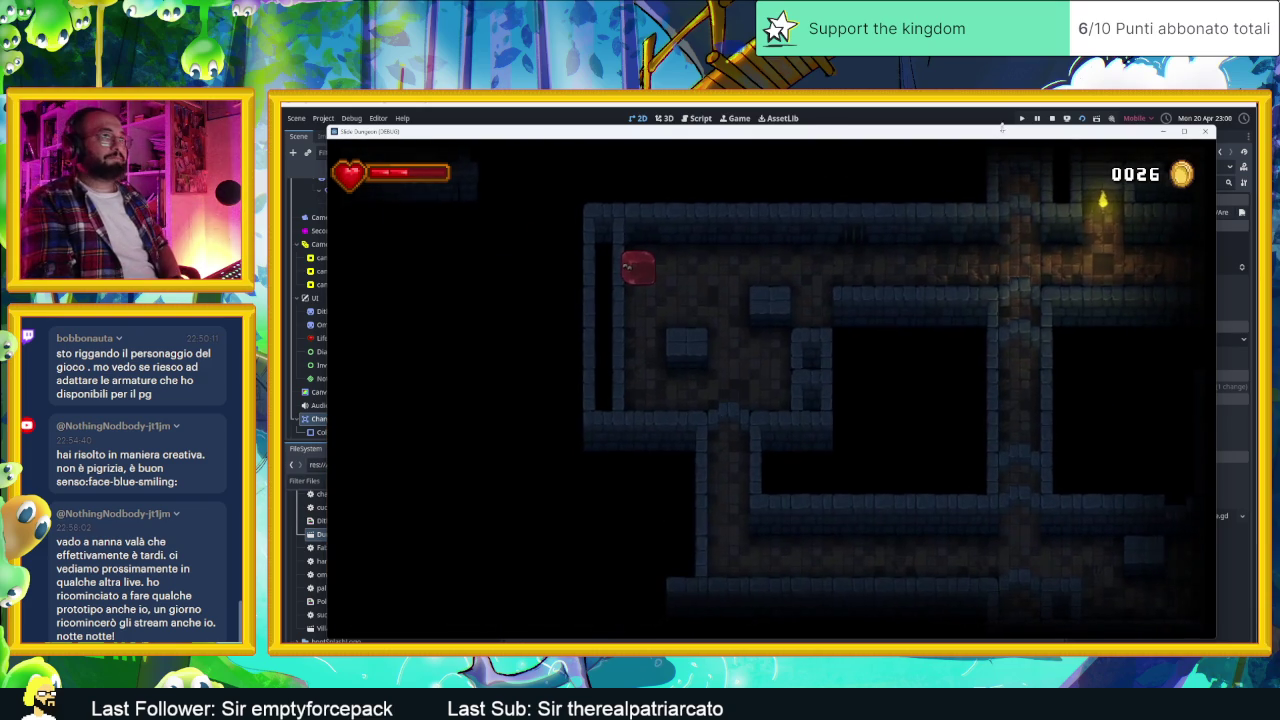
click(1051, 118)
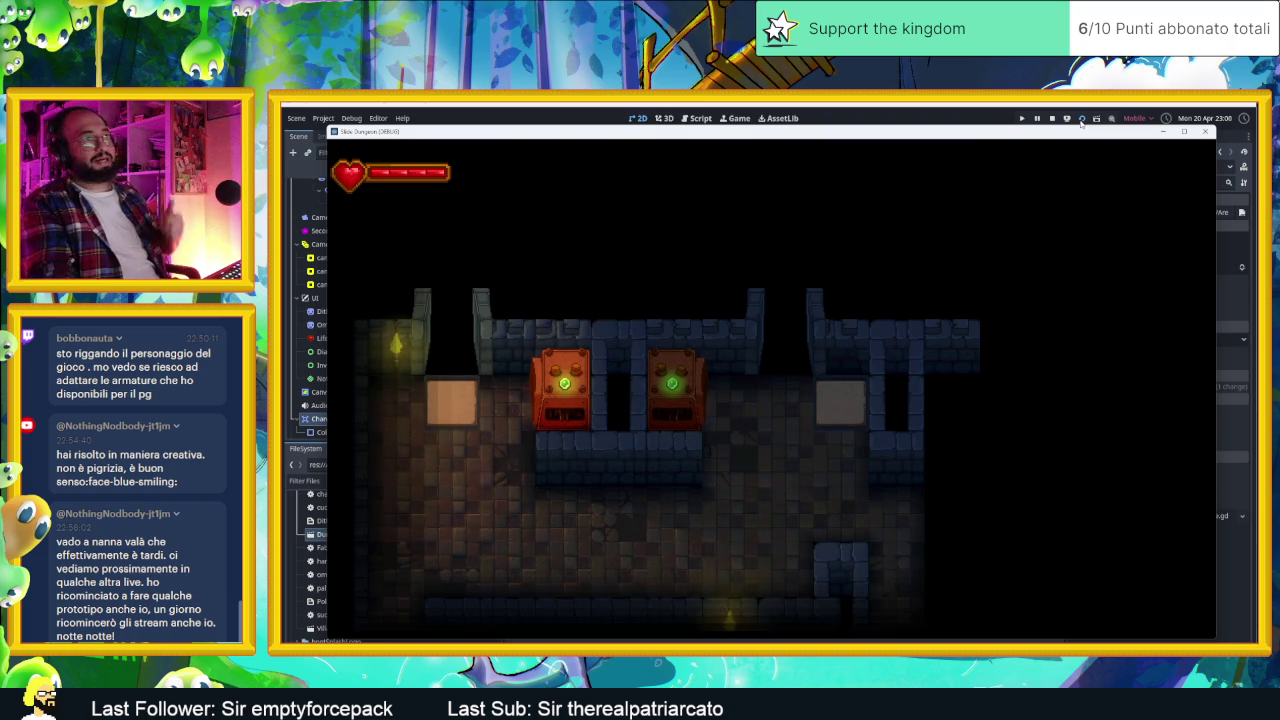
click(1053, 119)
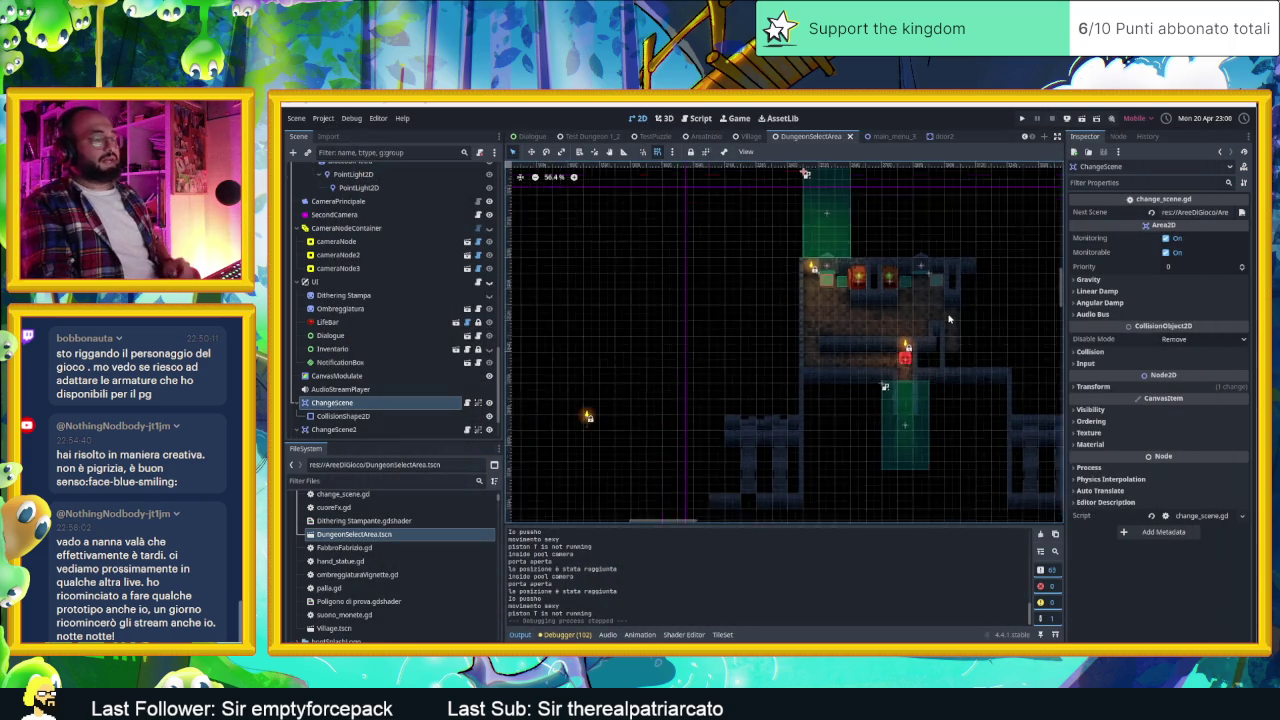